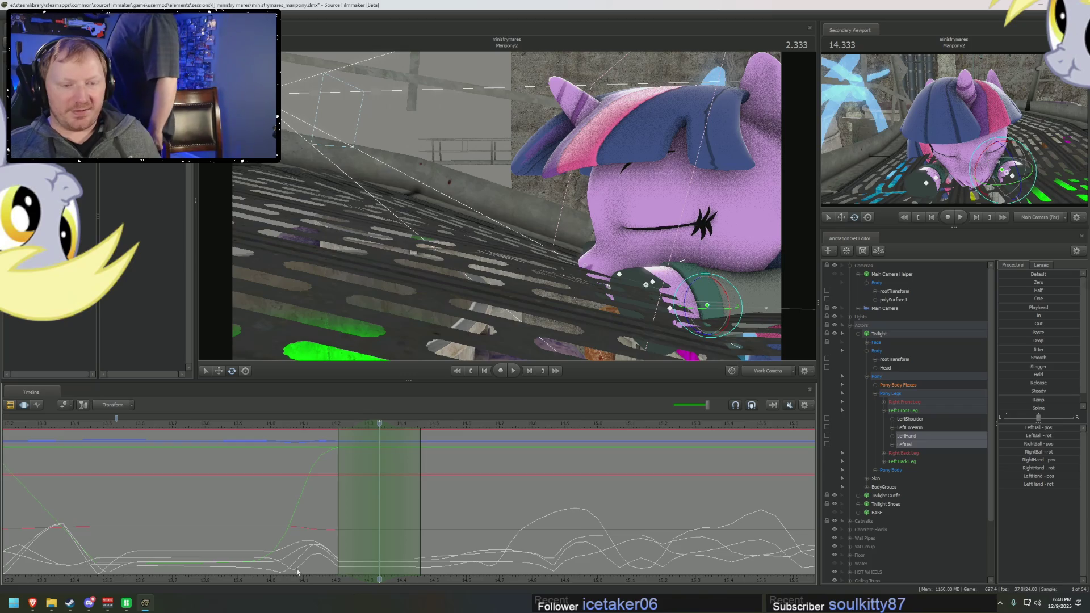
# Step: Review the front-leg motion from frame 2.000 through the main camera, extending the time selection earlier
pyautogui.moveTo(327, 424); pyautogui.dragTo(376, 440)
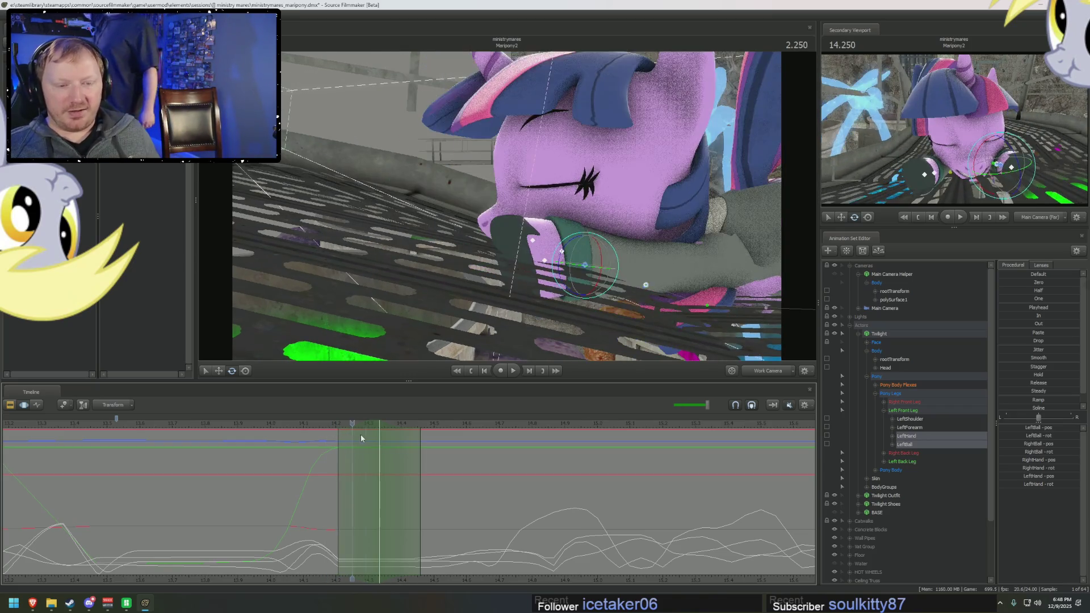
pyautogui.moveTo(435, 249)
pyautogui.mouseDown()
pyautogui.moveTo(372, 297)
pyautogui.moveTo(540, 221)
pyautogui.mouseUp()
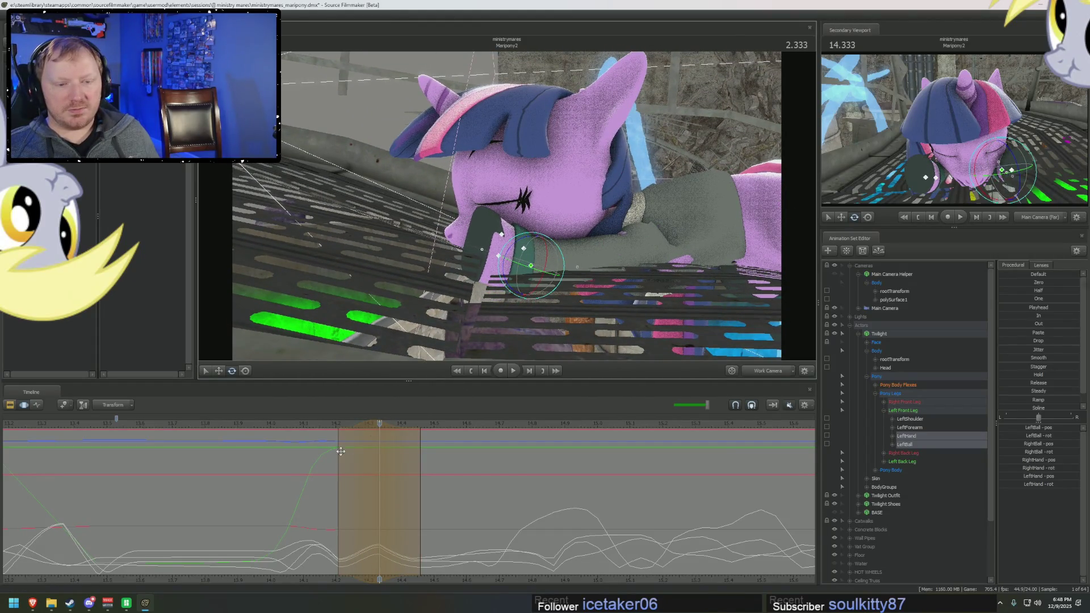
pyautogui.moveTo(341, 457); pyautogui.dragTo(299, 464)
pyautogui.moveTo(300, 463); pyautogui.dragTo(405, 475, button='middle')
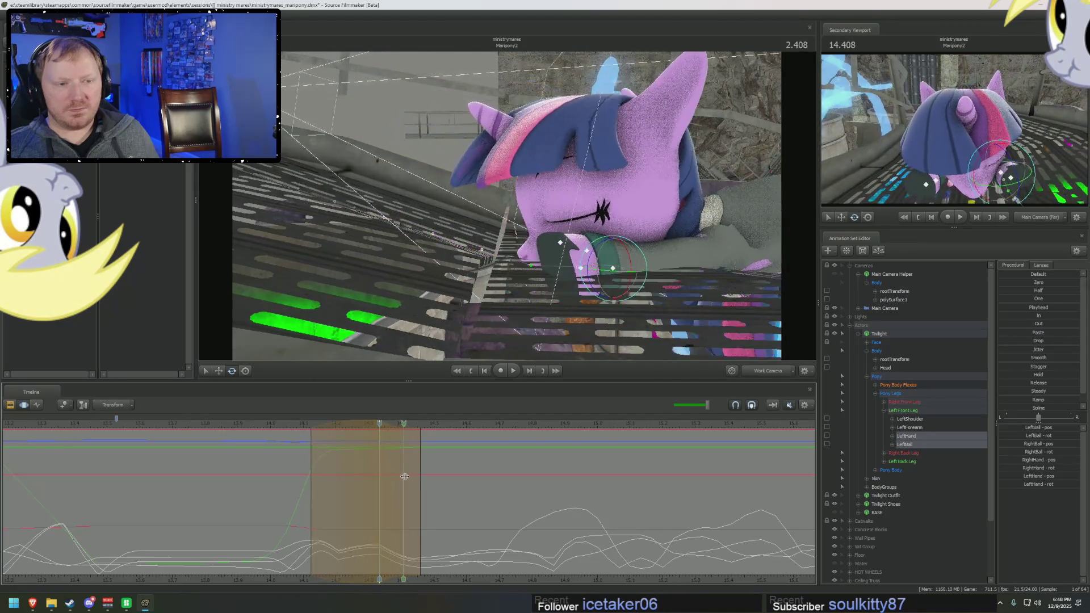
pyautogui.press('space')
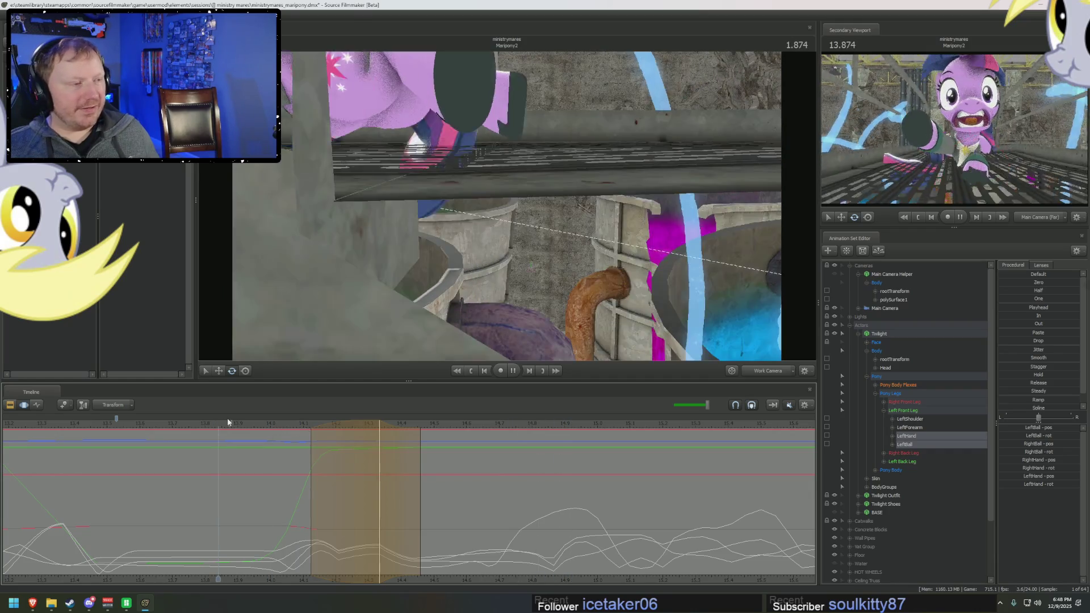
pyautogui.press('space')
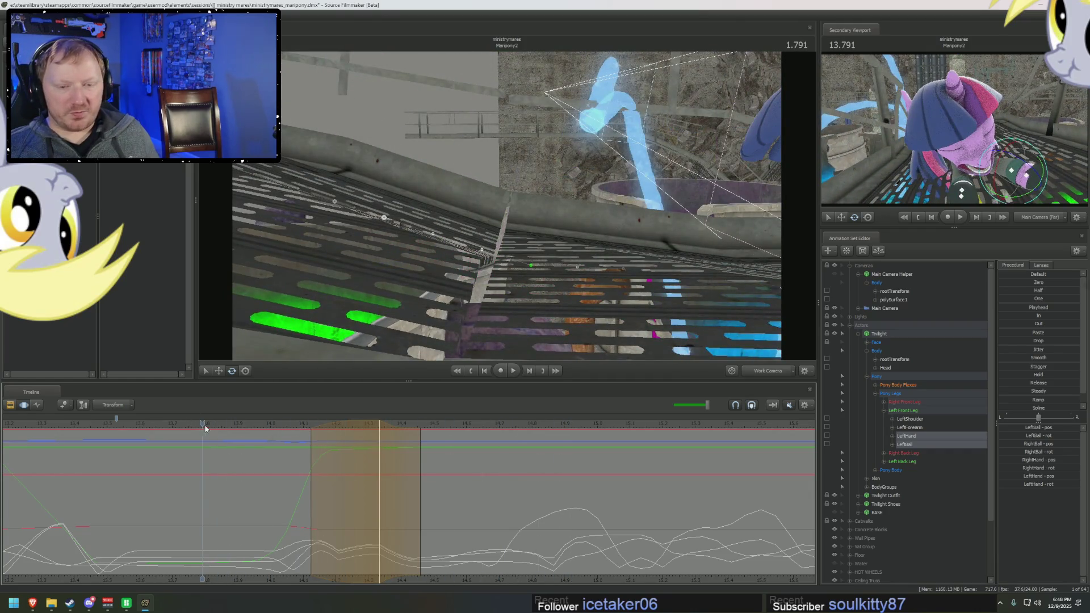
pyautogui.click(754, 376)
pyautogui.moveTo(311, 424); pyautogui.dragTo(270, 429)
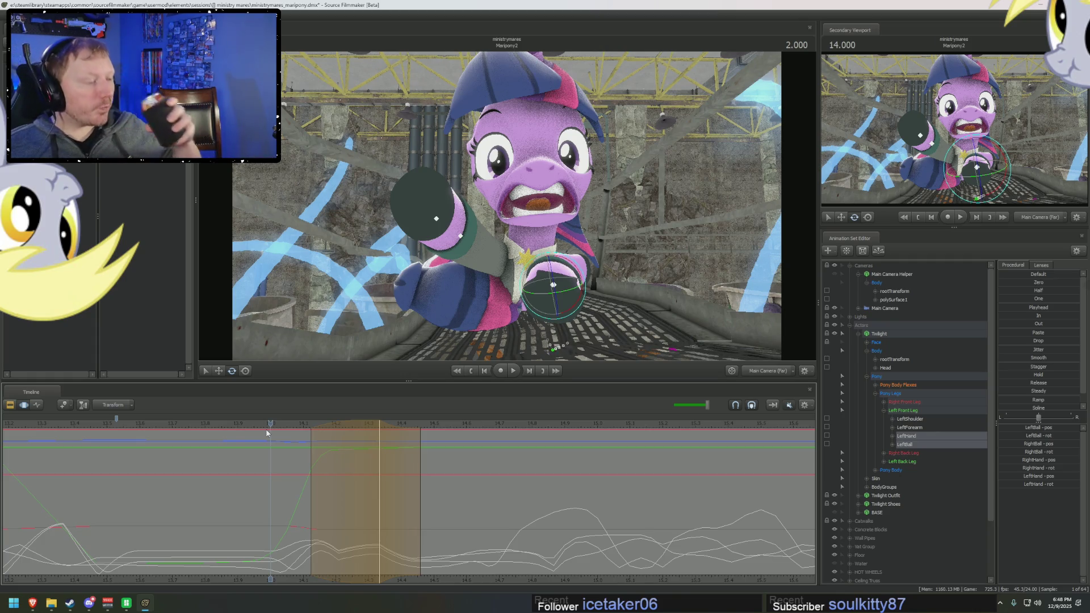
pyautogui.moveTo(267, 434); pyautogui.dragTo(355, 438)
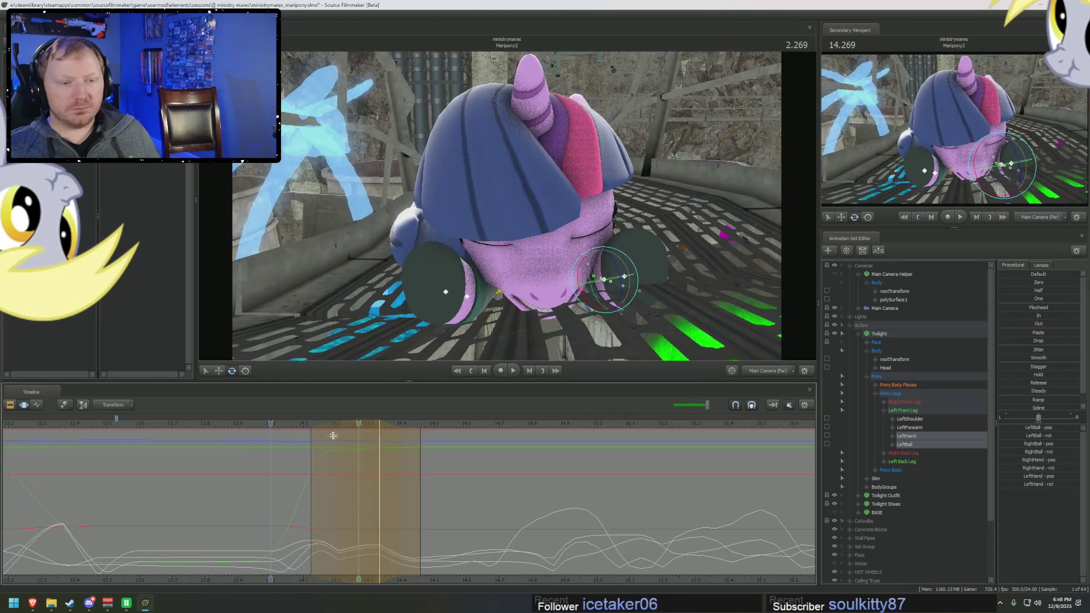
pyautogui.moveTo(355, 439)
pyautogui.mouseDown()
pyautogui.moveTo(339, 436)
pyautogui.moveTo(379, 459)
pyautogui.mouseUp()
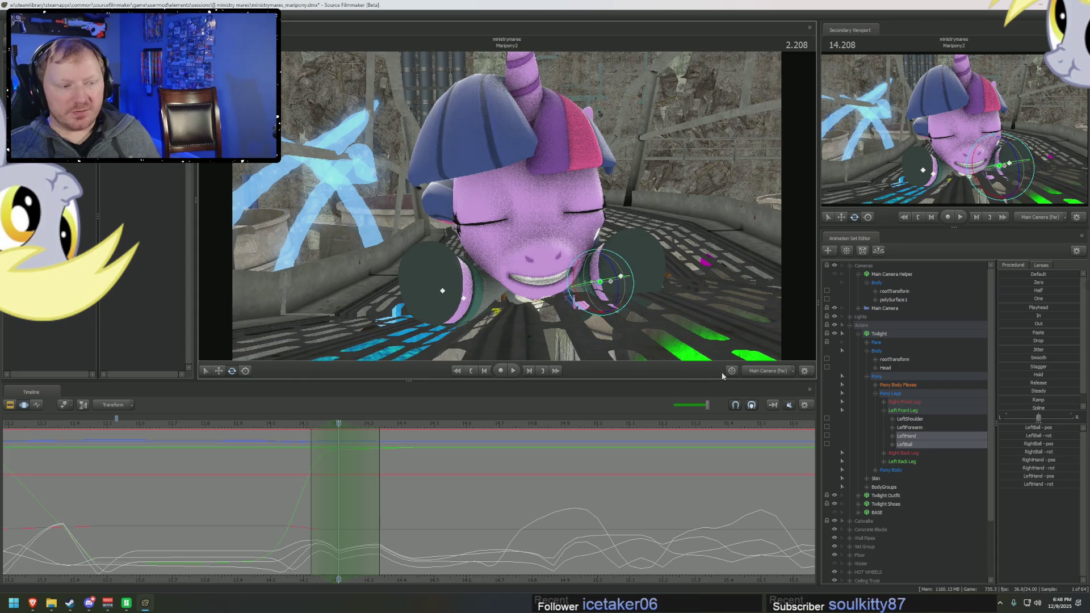
# Step: Check the lying pose from a close side view, adjust the selection end and land on the fall moment
pyautogui.moveTo(667, 334); pyautogui.dragTo(665, 333)
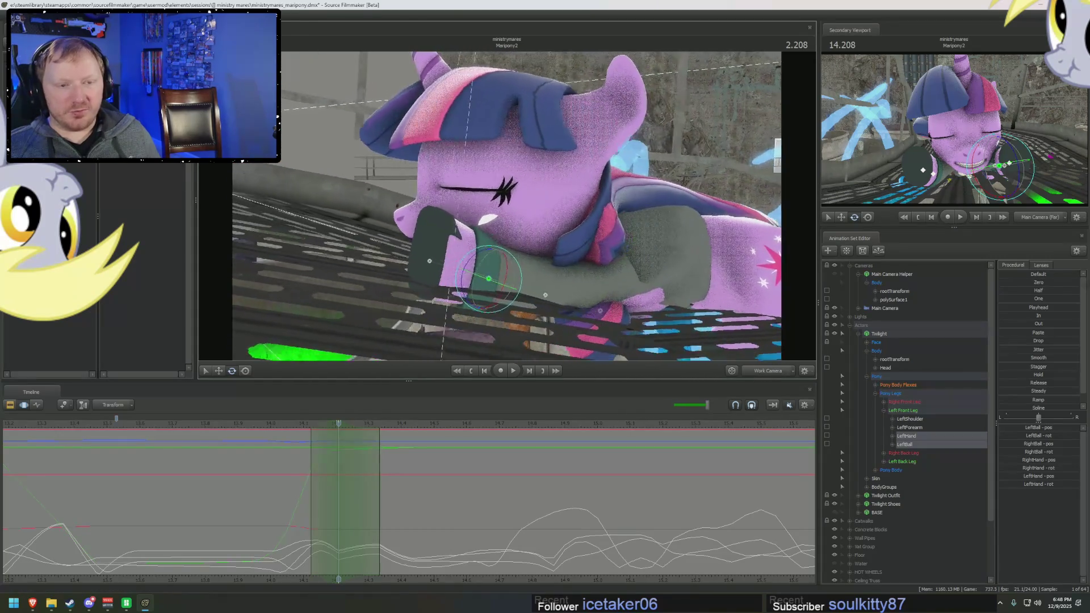
pyautogui.moveTo(507, 209); pyautogui.dragTo(551, 239)
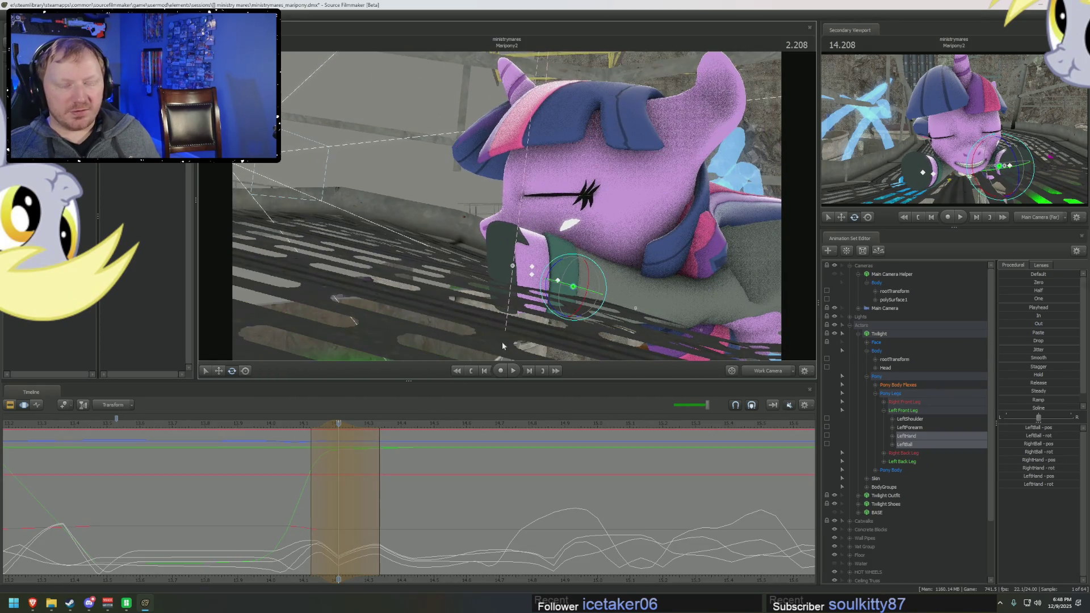
pyautogui.press('space')
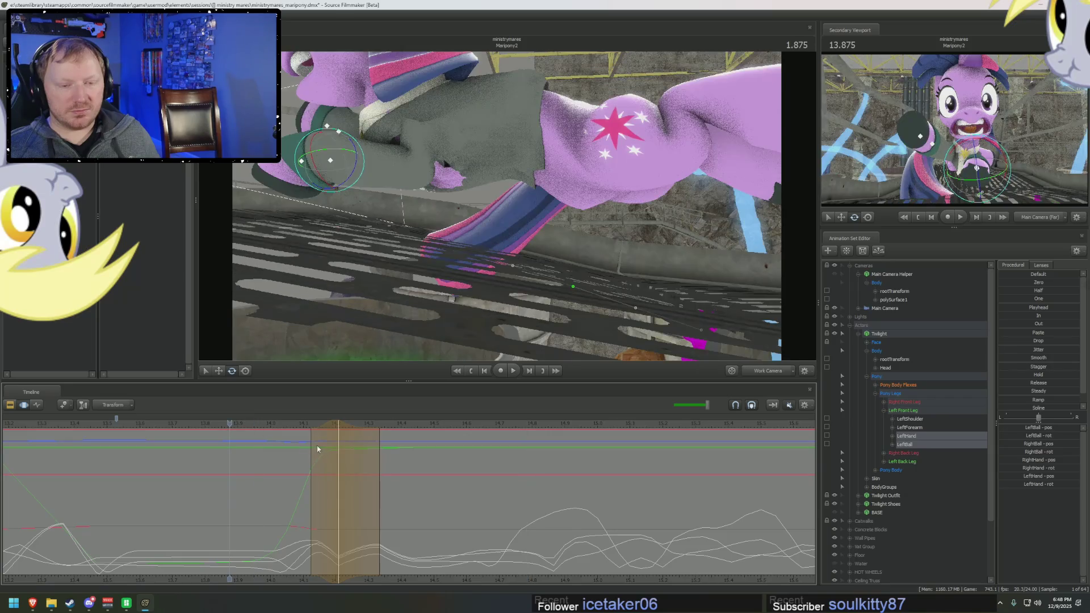
pyautogui.press('space')
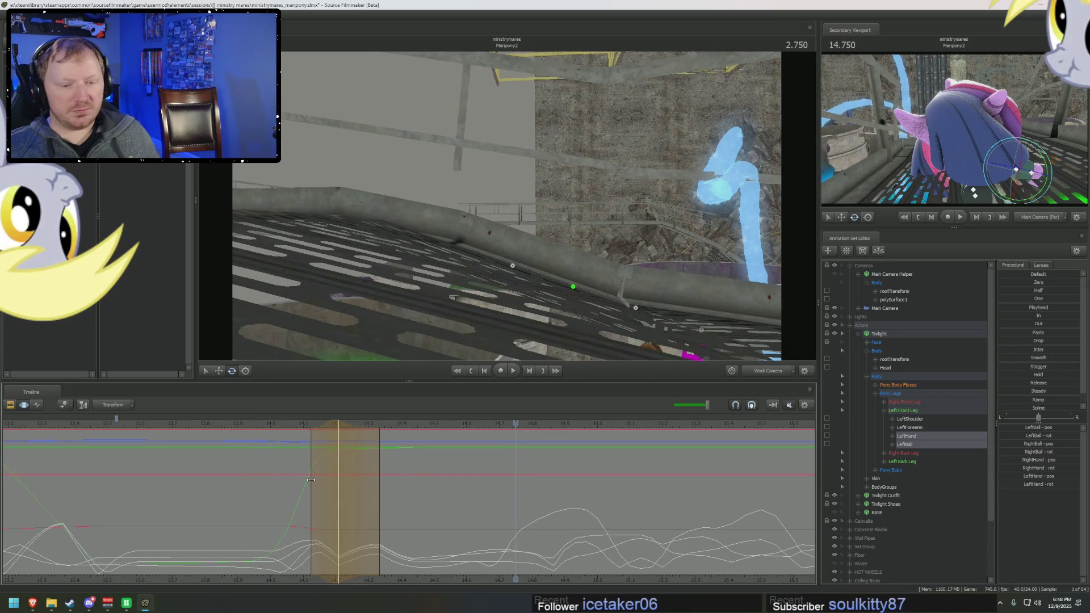
pyautogui.moveTo(302, 480); pyautogui.dragTo(329, 471)
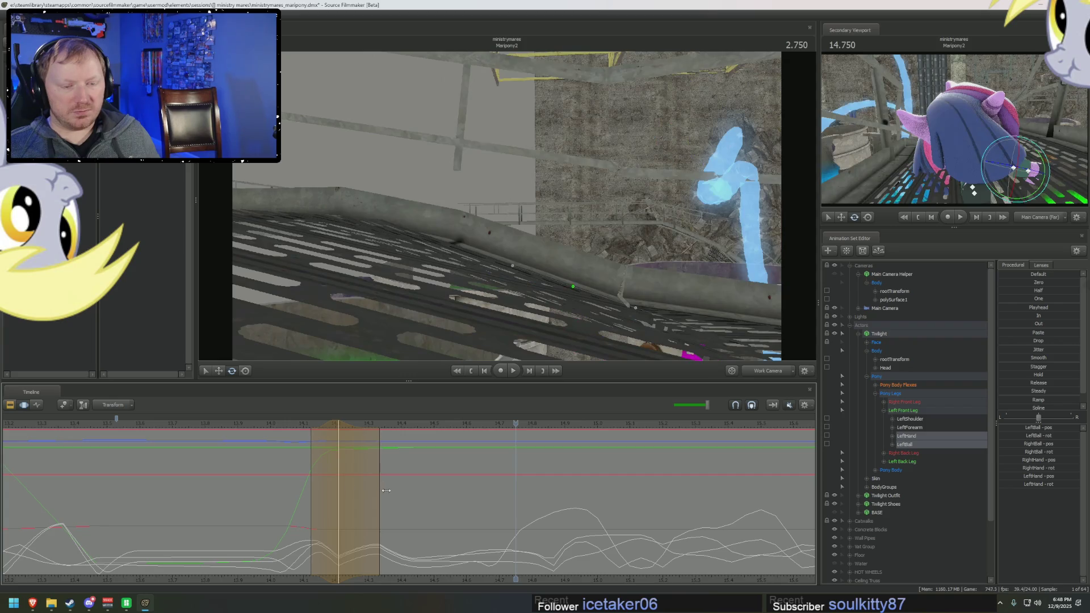
pyautogui.press('space')
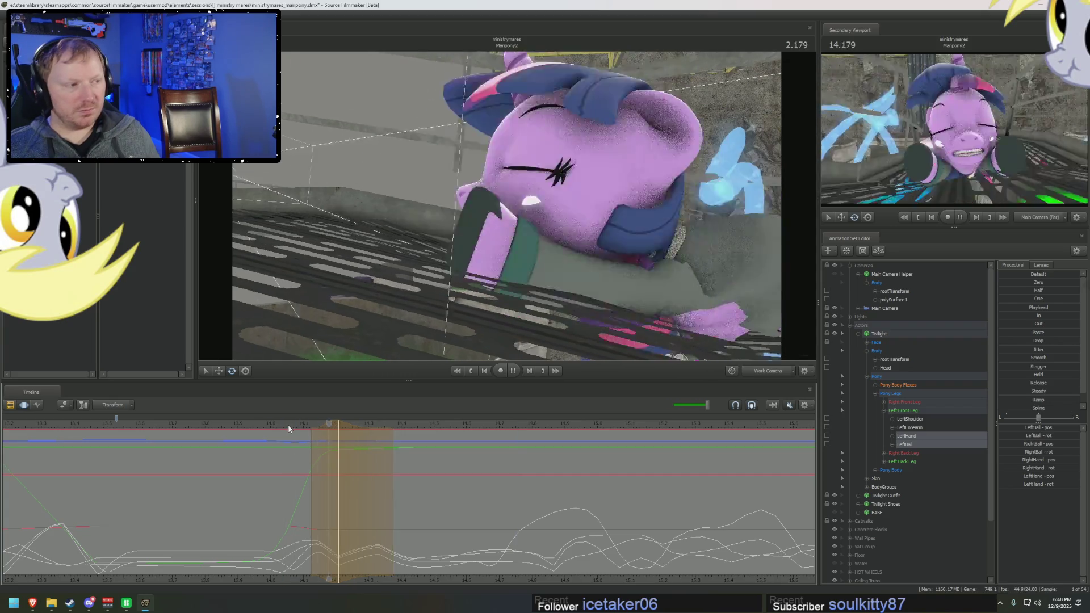
pyautogui.press('space')
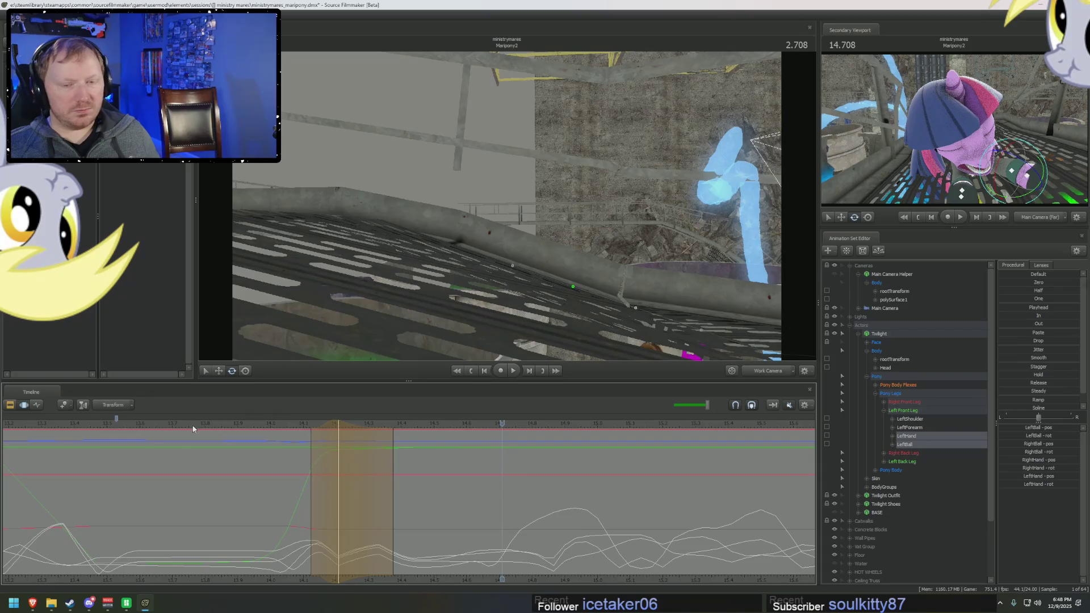
pyautogui.press('space')
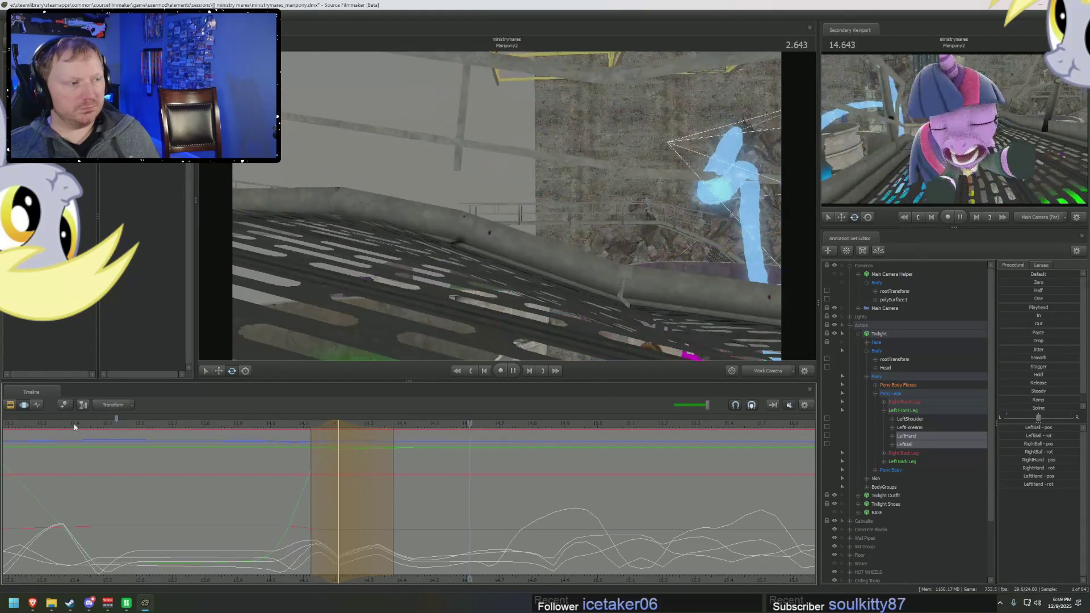
pyautogui.moveTo(180, 426); pyautogui.dragTo(298, 460)
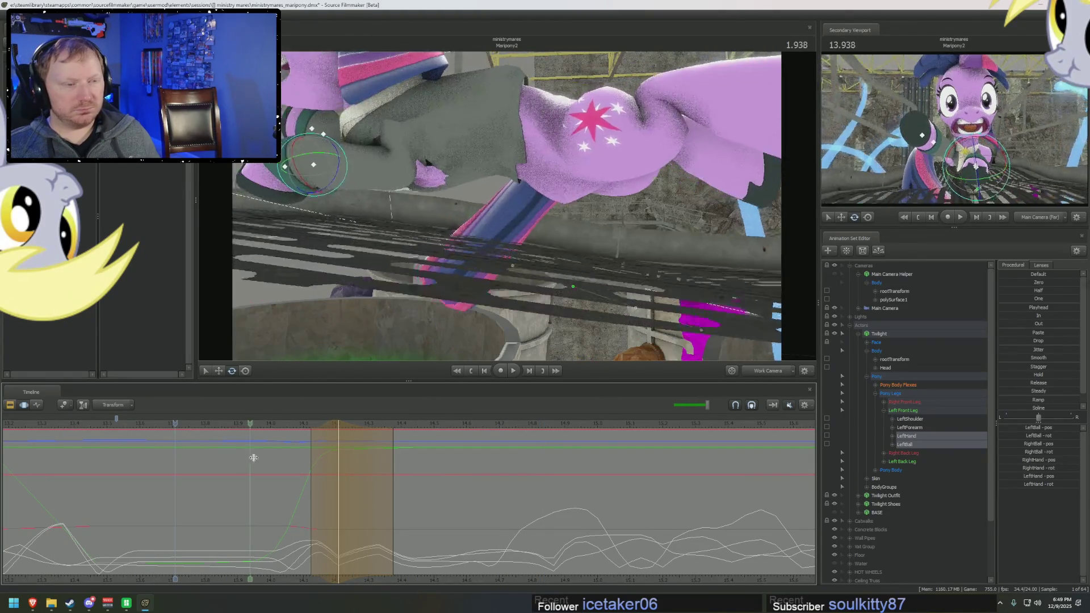
# Step: Select Twilight's Upper Face controls and set a blended time range around the wide-to-closed eye change
pyautogui.click(876, 341)
pyautogui.click(889, 367)
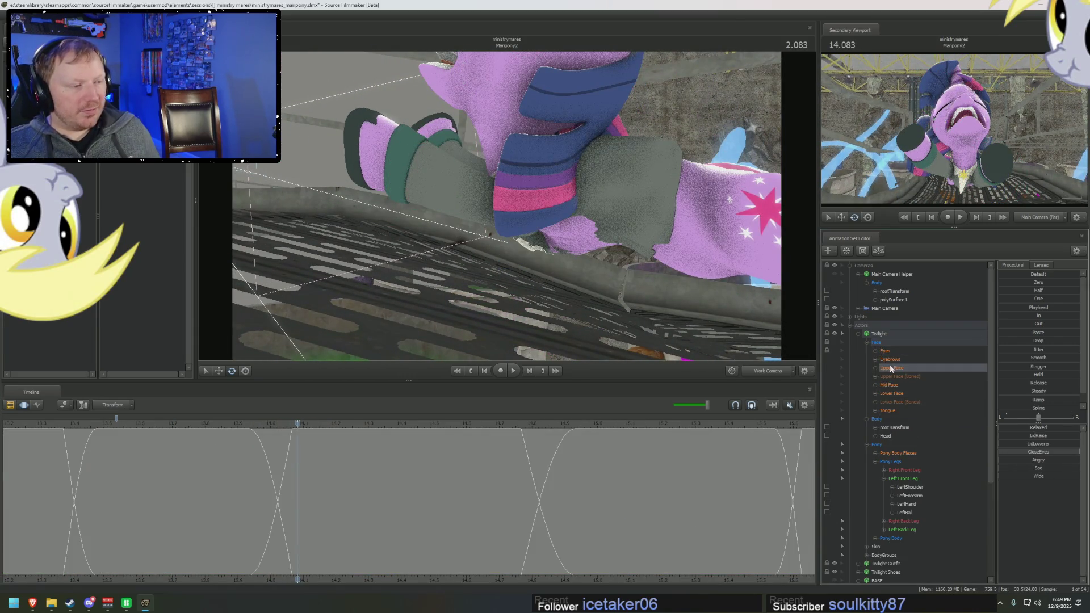
pyautogui.moveTo(243, 460)
pyautogui.mouseDown()
pyautogui.moveTo(311, 461)
pyautogui.moveTo(286, 465)
pyautogui.moveTo(340, 483)
pyautogui.mouseUp()
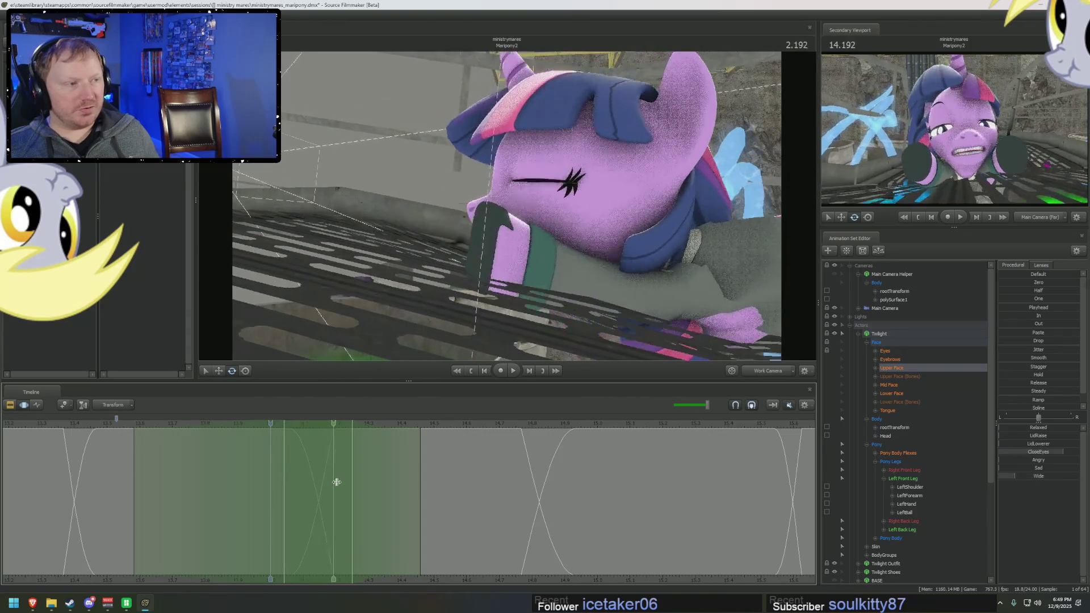
pyautogui.moveTo(340, 483); pyautogui.dragTo(324, 466)
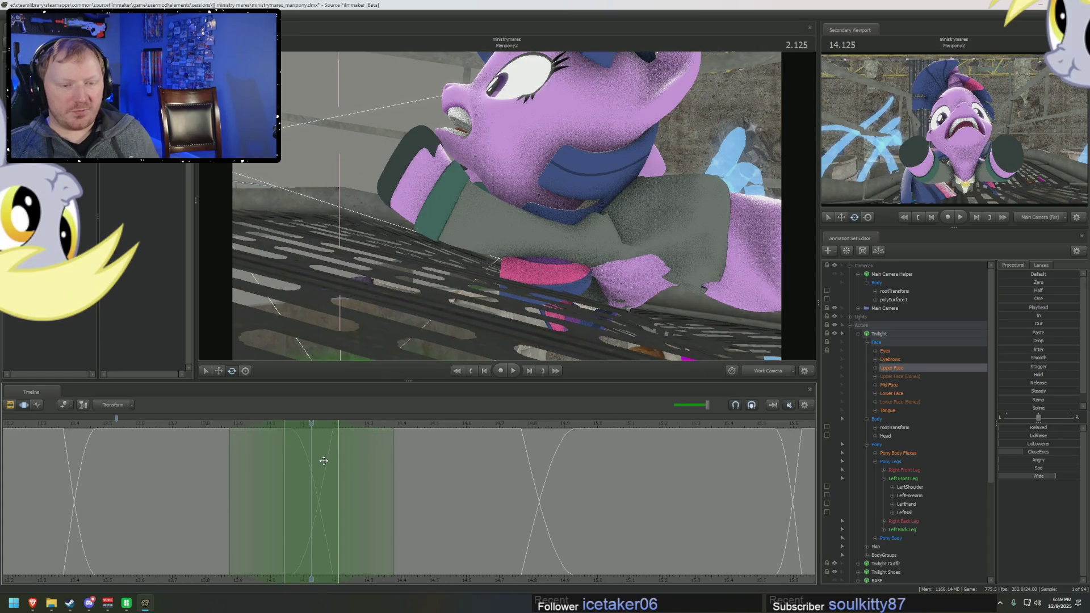
pyautogui.scroll(2, 324, 461)
pyautogui.scroll(2, 326, 463)
pyautogui.moveTo(655, 428); pyautogui.dragTo(414, 432)
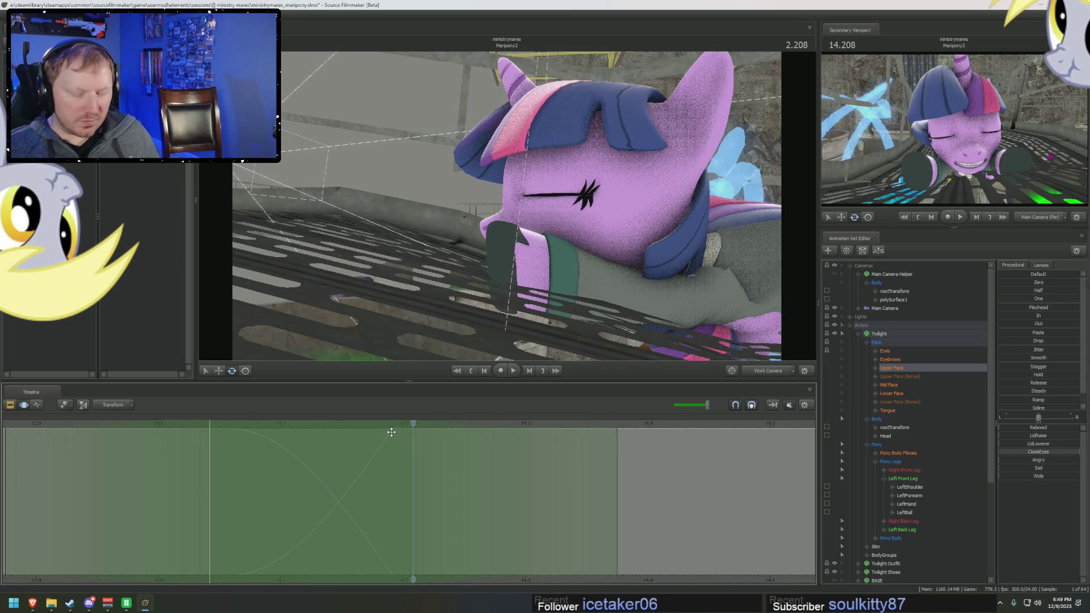
pyautogui.moveTo(659, 424); pyautogui.dragTo(218, 431)
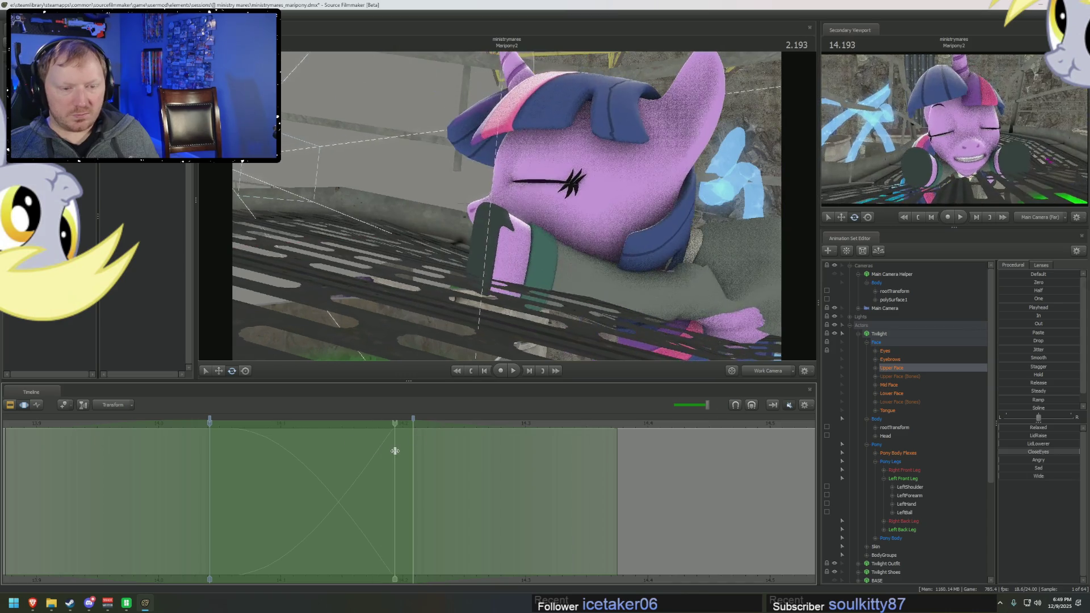
pyautogui.moveTo(389, 442)
pyautogui.mouseDown()
pyautogui.moveTo(224, 457)
pyautogui.moveTo(396, 461)
pyautogui.mouseUp()
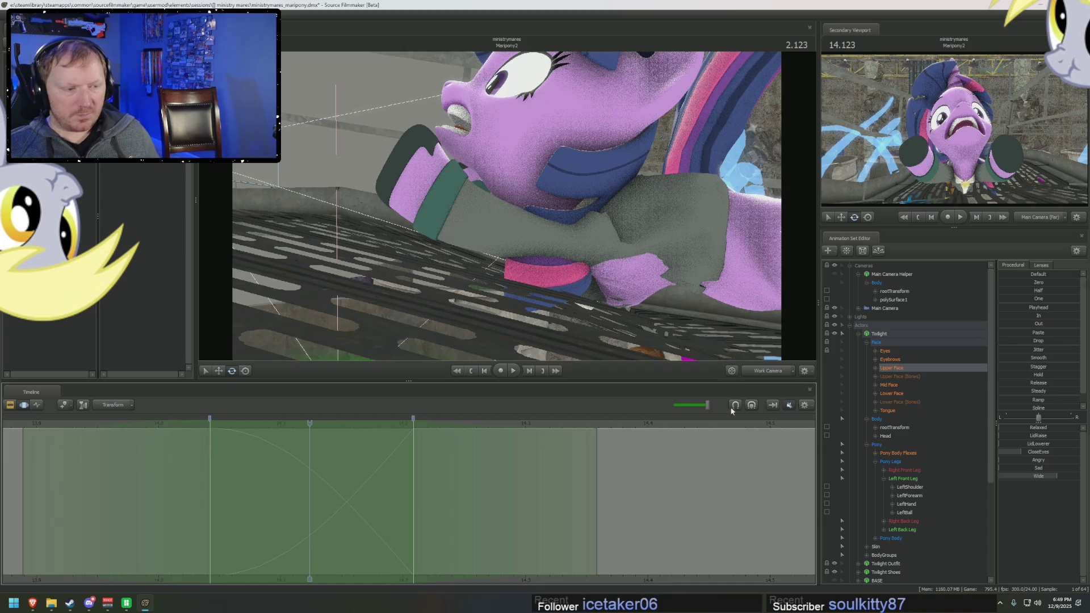
# Step: Re-mark the time range with soft falloff around frame 14.041, comparing frames, then move to the Eyes controls
pyautogui.click(465, 487)
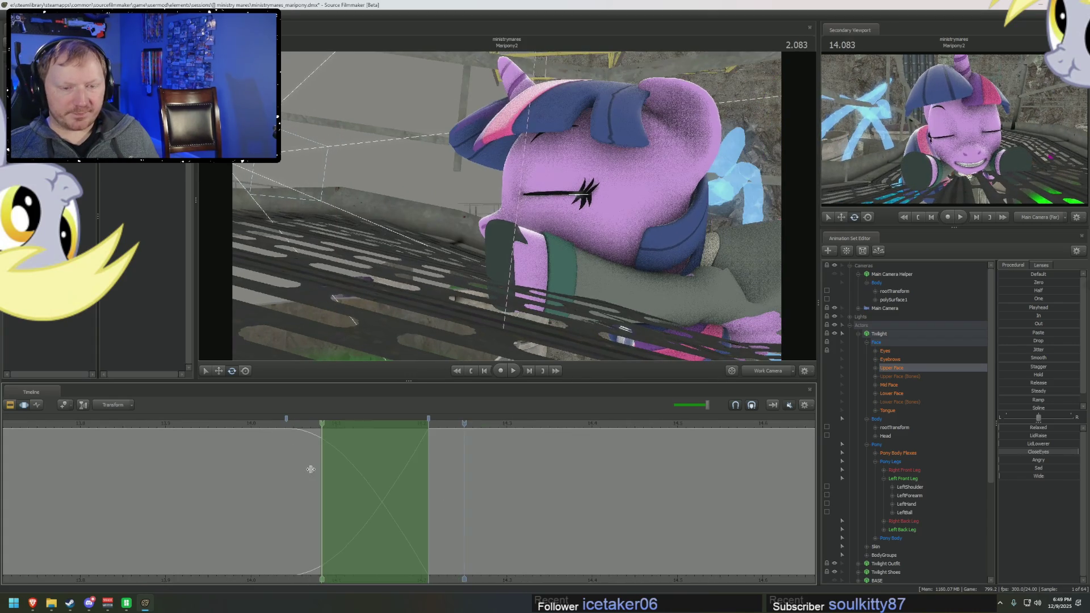
pyautogui.moveTo(428, 466); pyautogui.dragTo(286, 468)
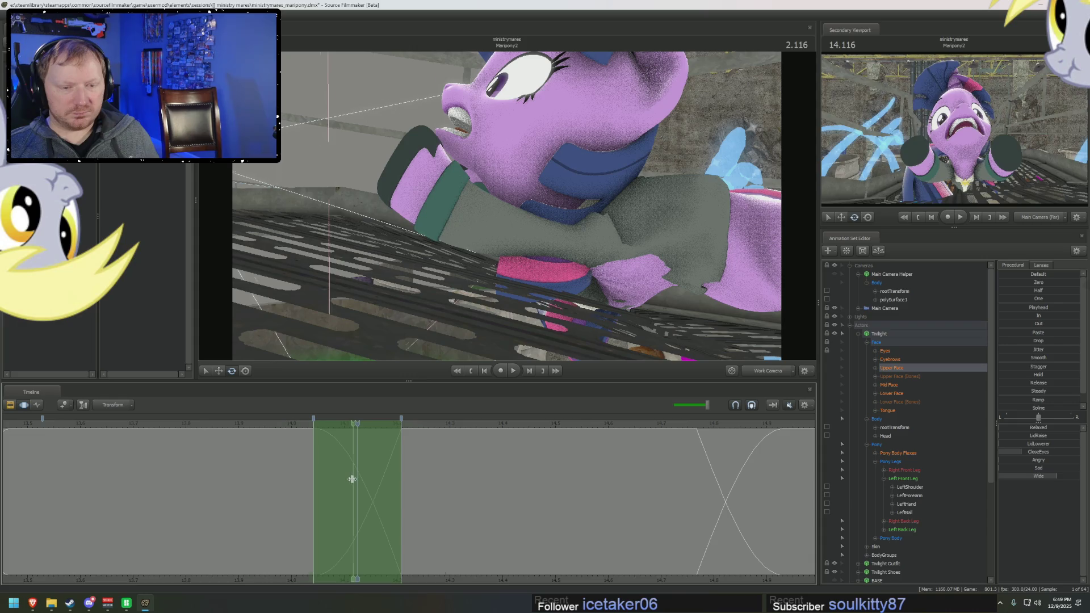
pyautogui.moveTo(352, 478); pyautogui.dragTo(354, 485)
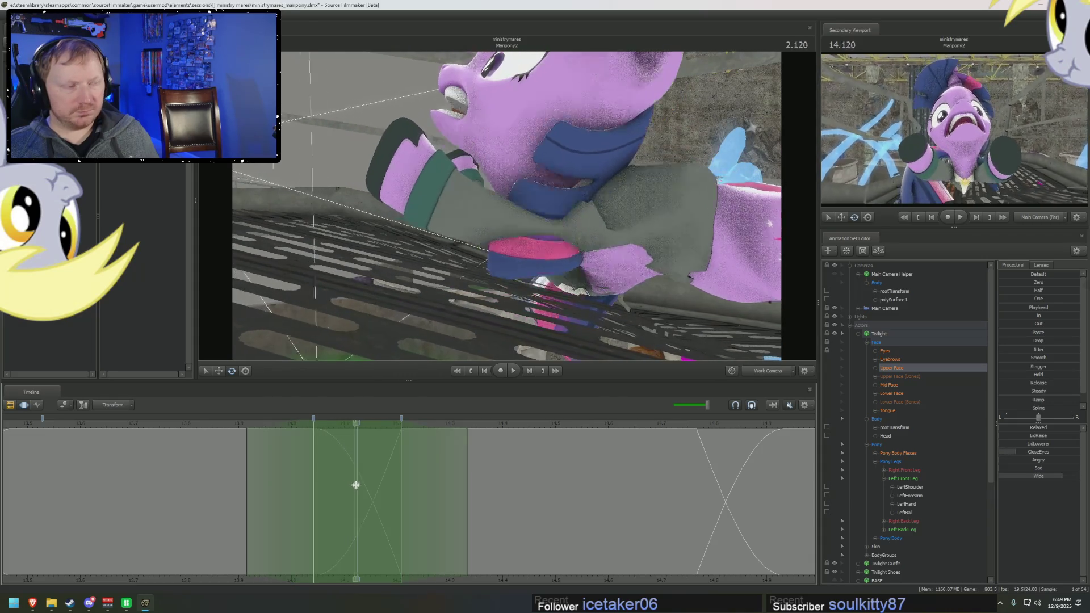
pyautogui.moveTo(355, 485); pyautogui.dragTo(429, 486)
pyautogui.moveTo(314, 478)
pyautogui.mouseDown()
pyautogui.moveTo(411, 485)
pyautogui.moveTo(324, 470)
pyautogui.mouseUp()
pyautogui.click(324, 470)
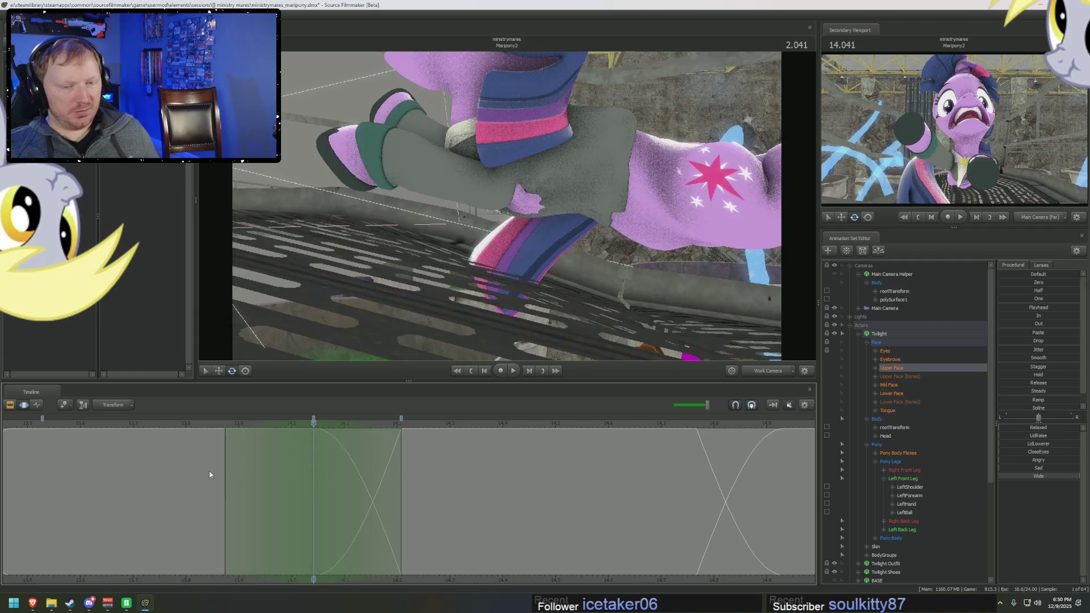
pyautogui.click(261, 478)
pyautogui.click(311, 477)
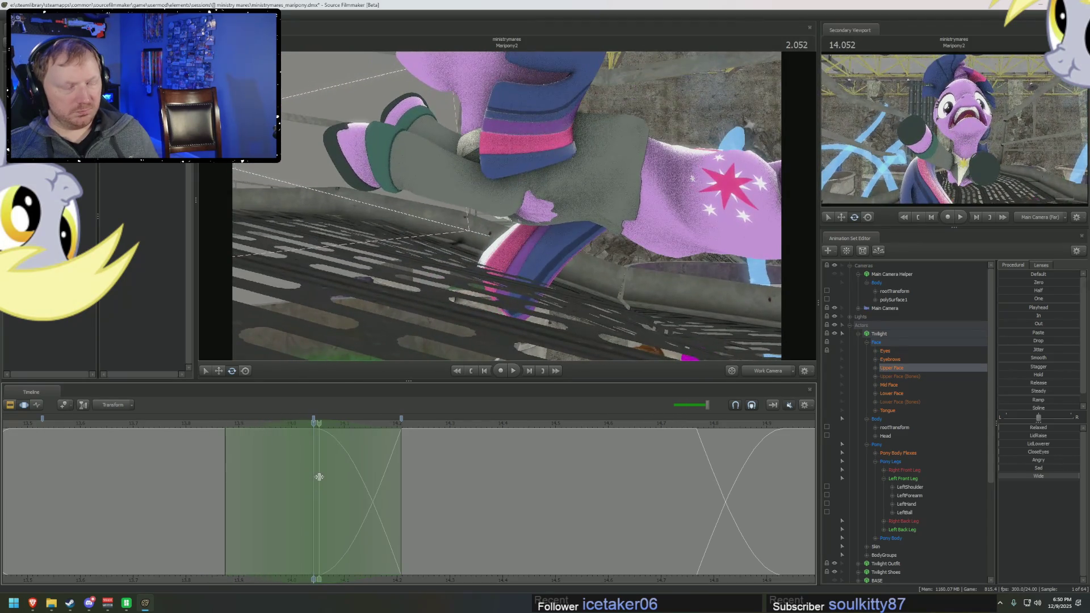
pyautogui.click(886, 351)
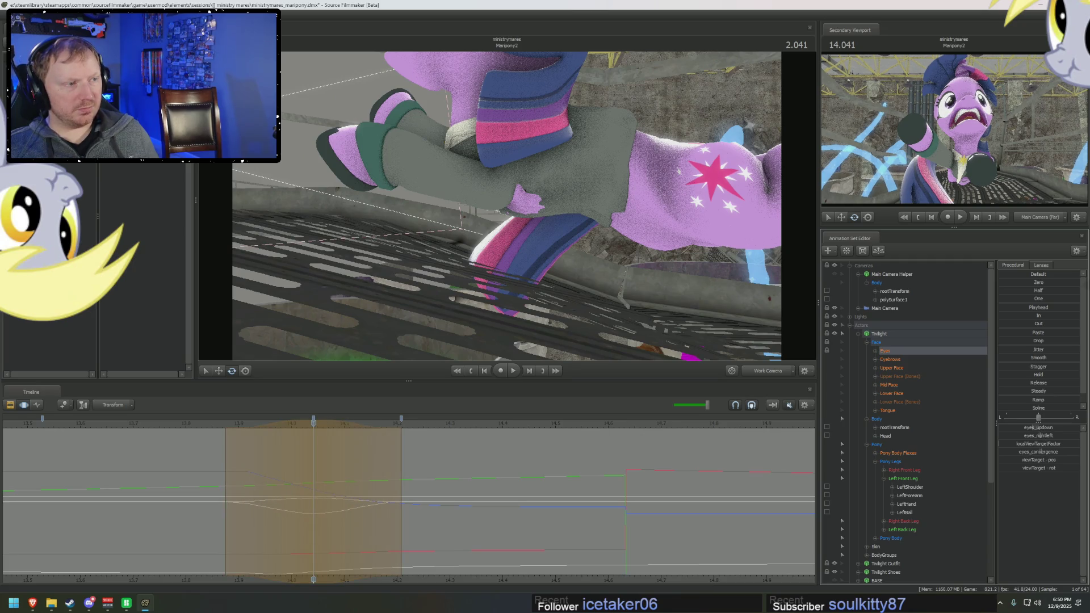
# Step: Scrub and play Twilight's head-lowering motion around 14 s, then show her Lower Face mouth curves
pyautogui.moveTo(195, 487)
pyautogui.mouseDown()
pyautogui.moveTo(372, 510)
pyautogui.moveTo(471, 482)
pyautogui.mouseUp()
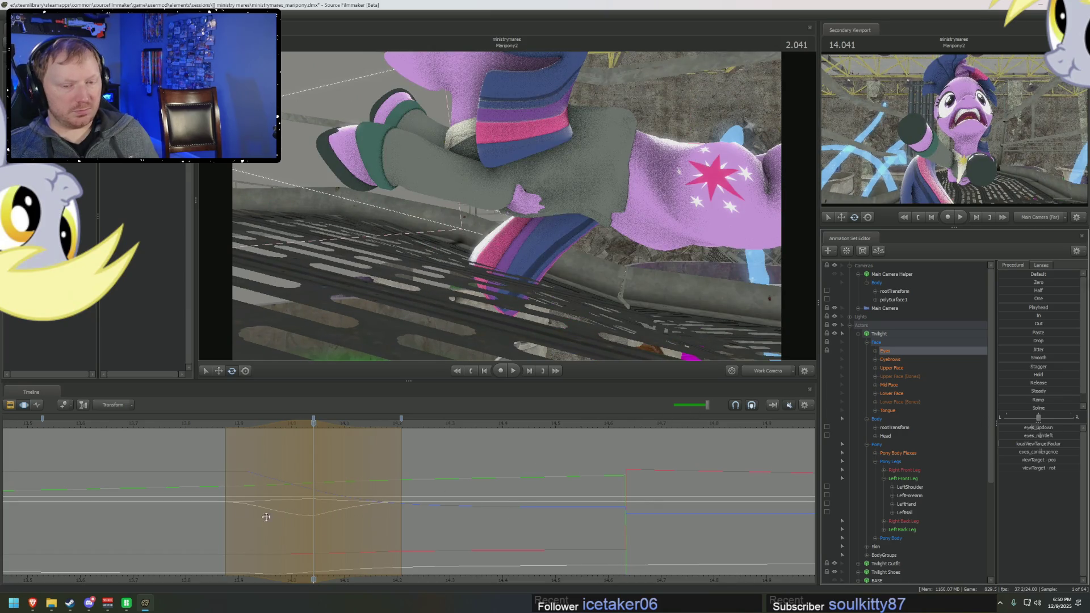
pyautogui.moveTo(247, 499)
pyautogui.mouseDown()
pyautogui.moveTo(374, 505)
pyautogui.moveTo(346, 501)
pyautogui.moveTo(380, 494)
pyautogui.mouseUp()
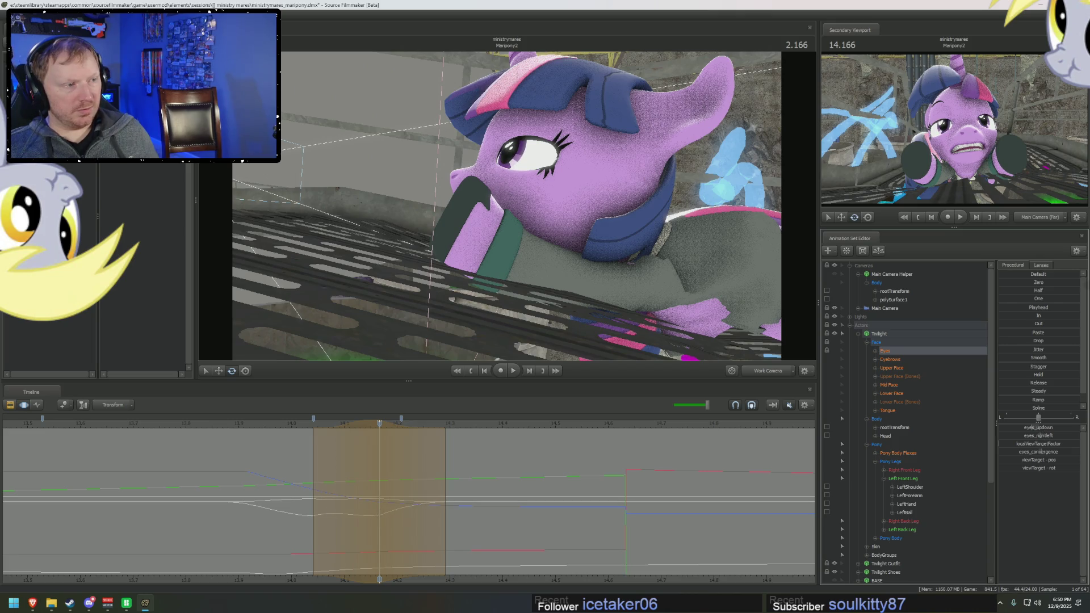
pyautogui.moveTo(298, 464); pyautogui.dragTo(329, 471)
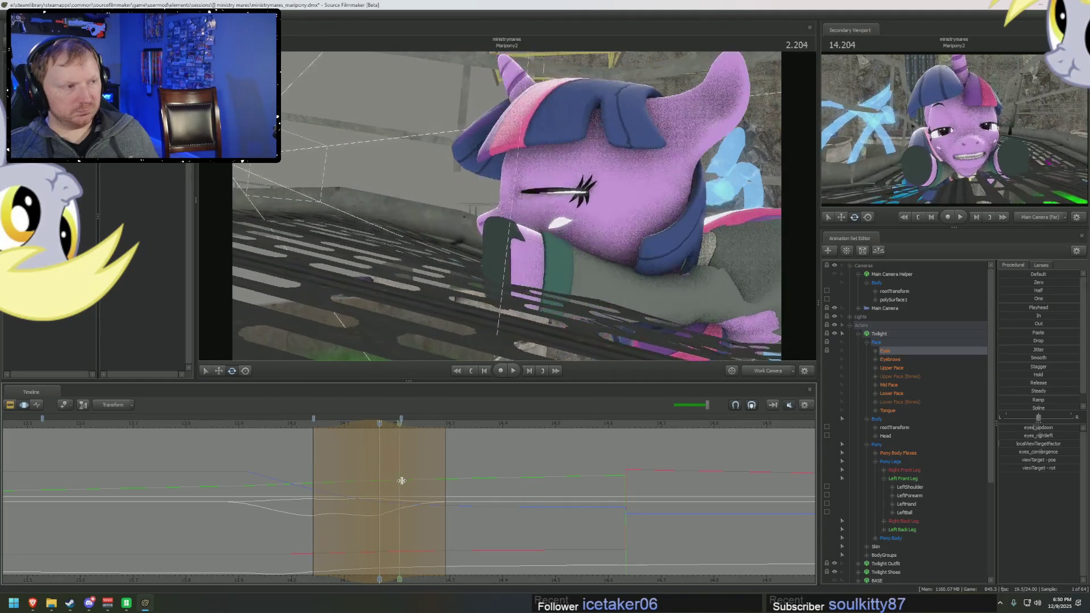
pyautogui.moveTo(329, 472); pyautogui.dragTo(432, 482)
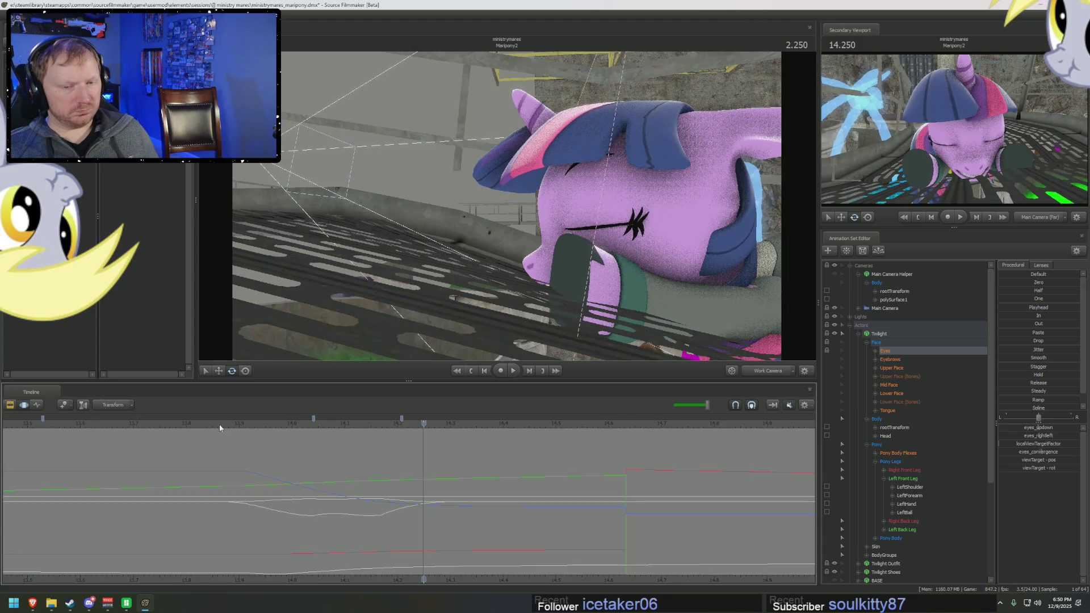
pyautogui.press('space')
pyautogui.press('space')
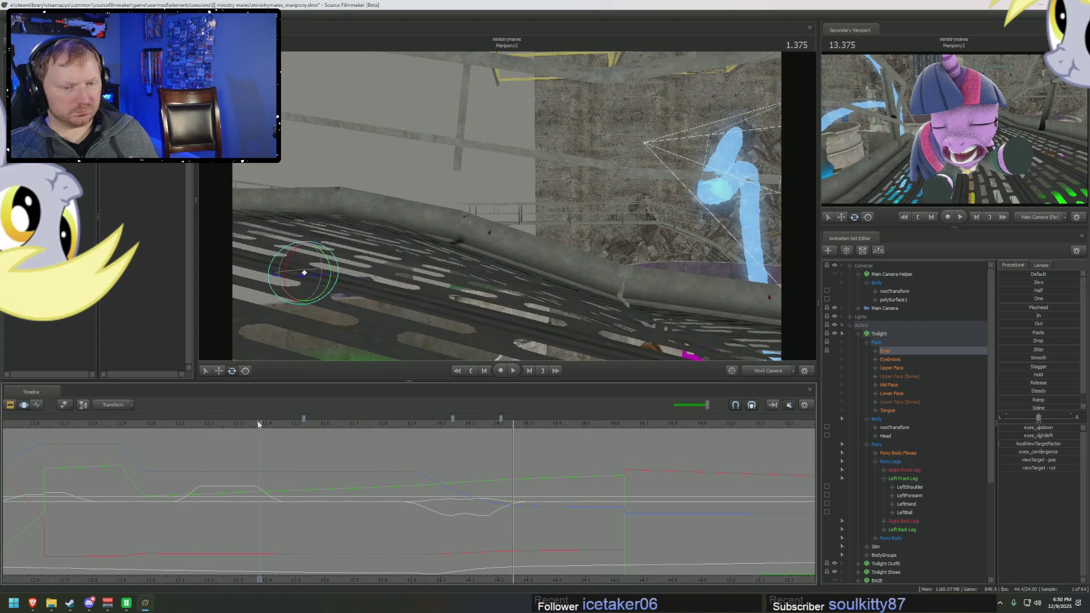
pyautogui.press('space')
pyautogui.press('space')
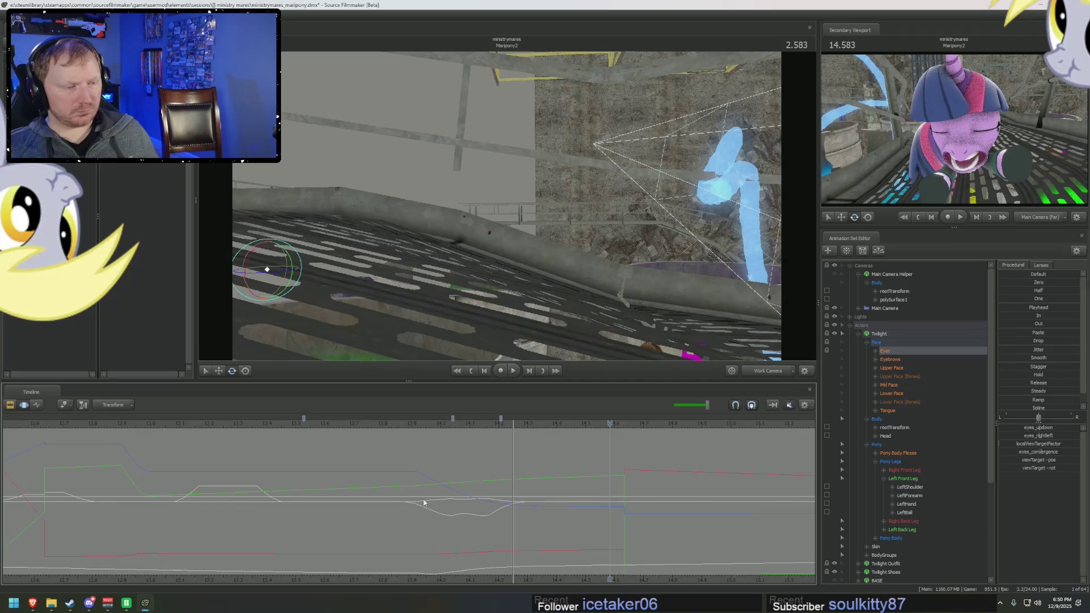
pyautogui.click(891, 392)
pyautogui.moveTo(414, 504)
pyautogui.mouseDown()
pyautogui.moveTo(459, 509)
pyautogui.moveTo(407, 516)
pyautogui.moveTo(433, 516)
pyautogui.mouseUp()
pyautogui.scroll(-2, 427, 517)
pyautogui.scroll(-3, 316, 498)
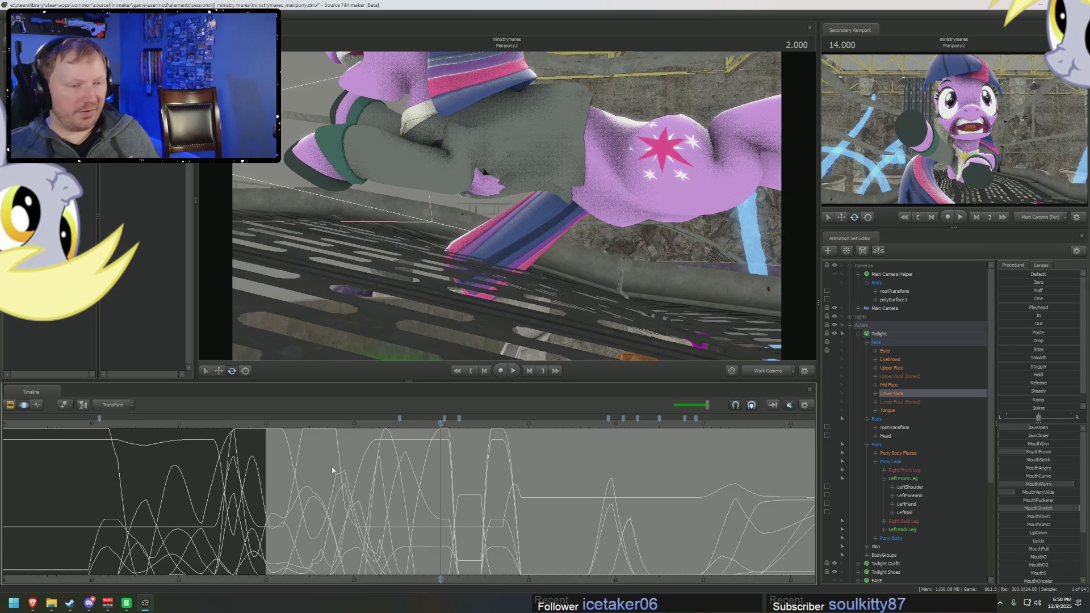
# Step: Settle on the moment at 12.791 and key a new mouth shape there
pyautogui.click(302, 472)
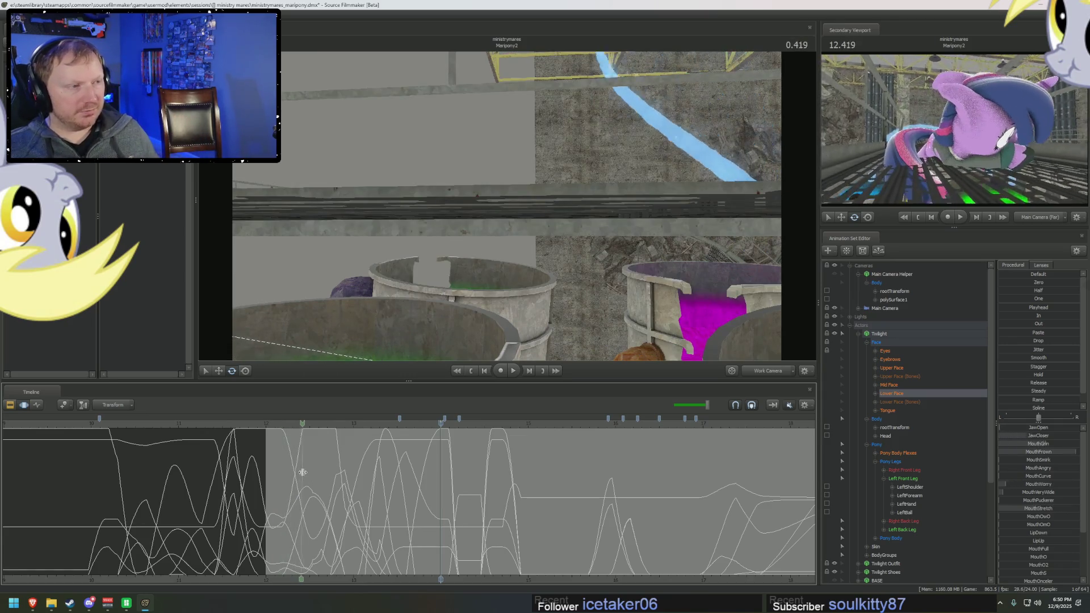
pyautogui.moveTo(302, 472)
pyautogui.mouseDown()
pyautogui.moveTo(336, 475)
pyautogui.moveTo(321, 474)
pyautogui.mouseUp()
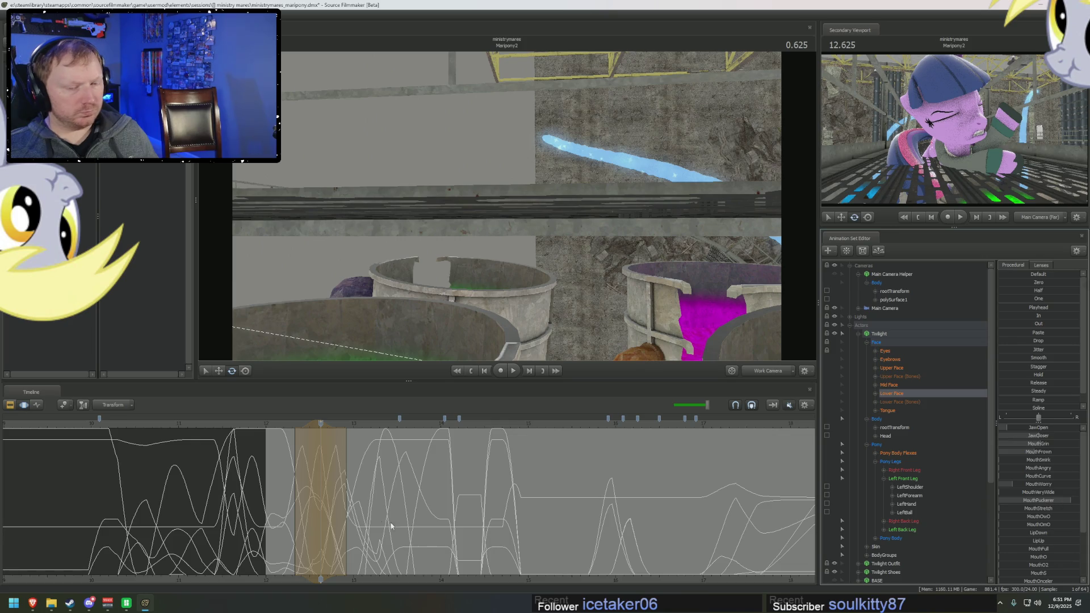
pyautogui.moveTo(323, 479); pyautogui.dragTo(338, 482)
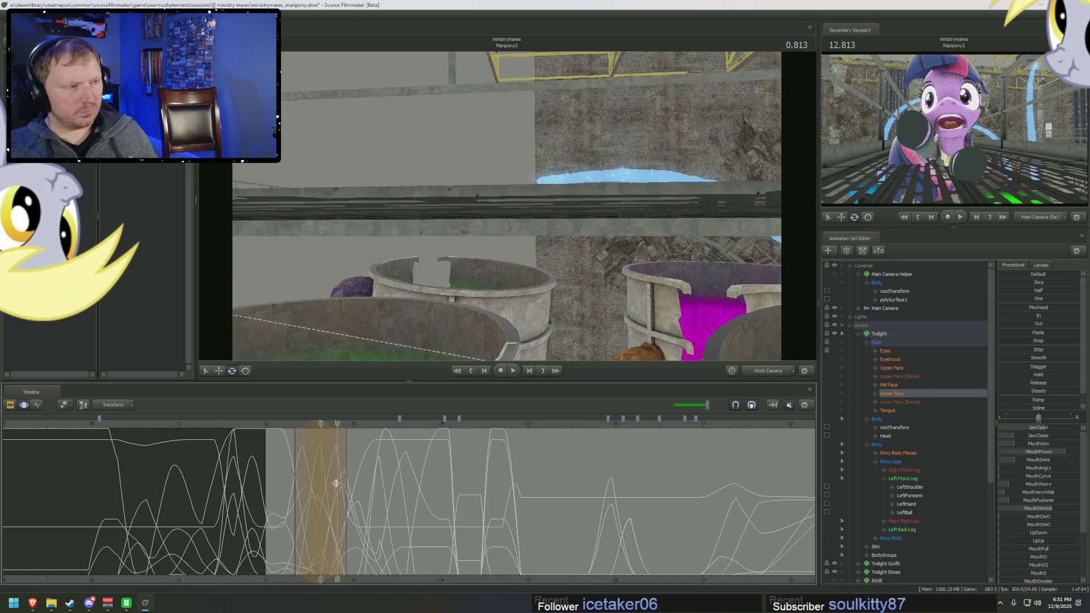
pyautogui.moveTo(336, 483); pyautogui.dragTo(353, 483)
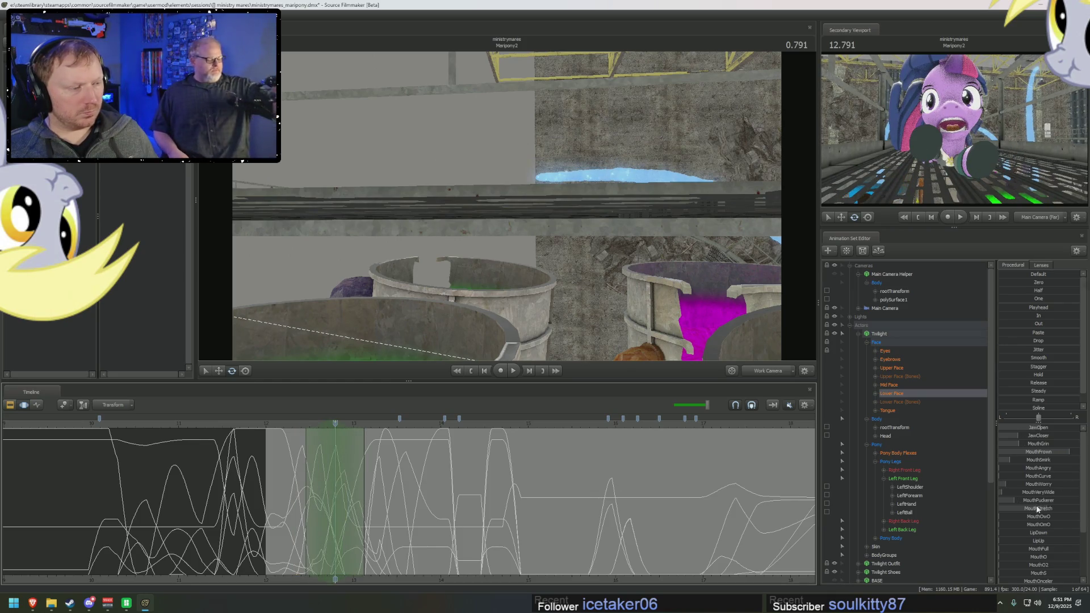
pyautogui.moveTo(1041, 547); pyautogui.dragTo(1022, 539)
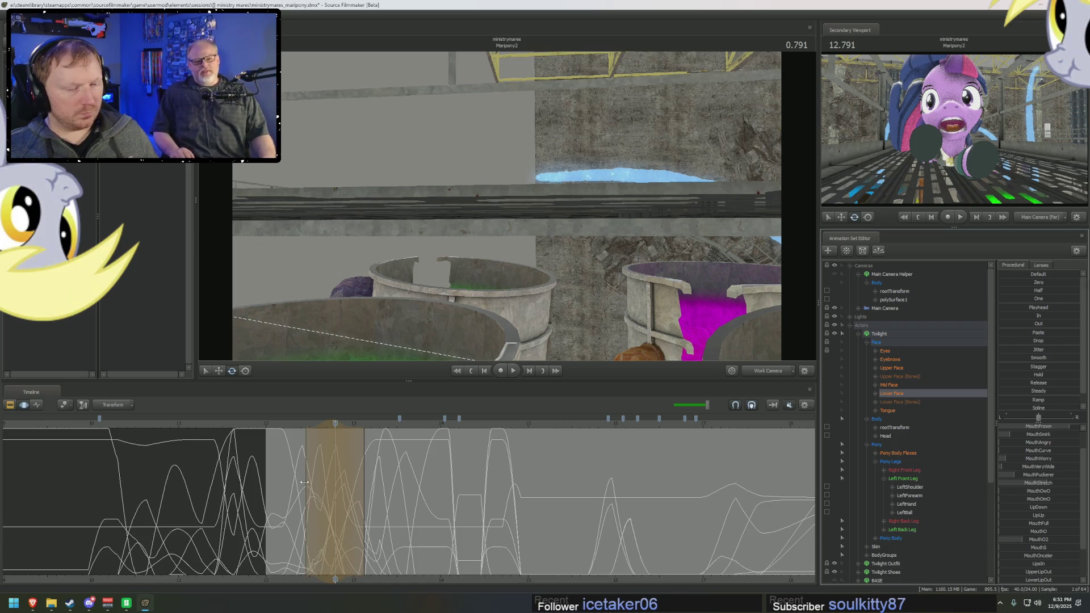
pyautogui.scroll(1, 1053, 431)
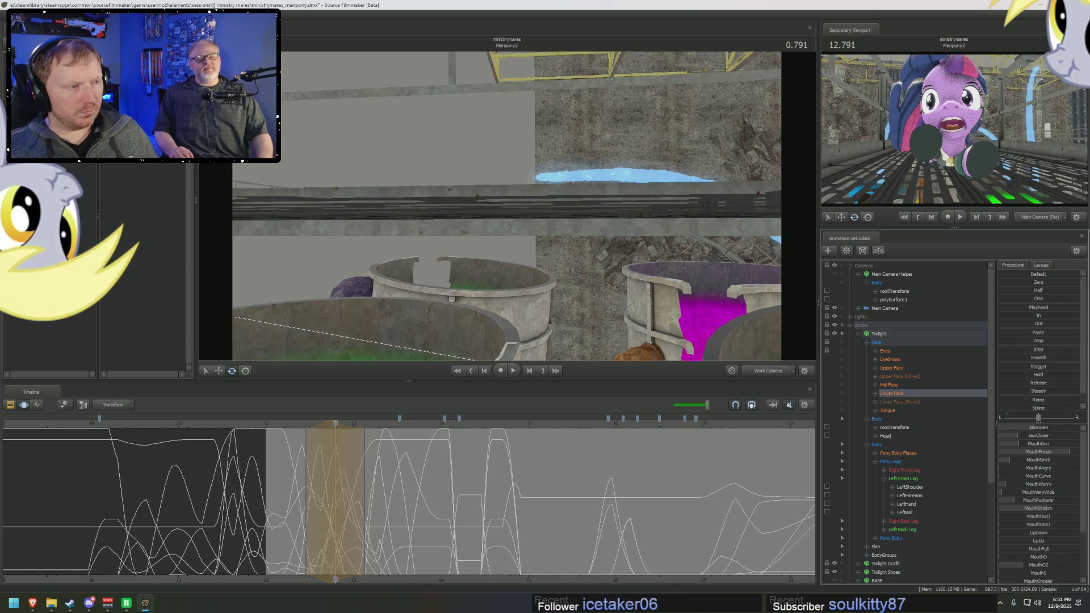
# Step: At slightly later frames reduce MouthFrown and turn the open mouth into a grimace
pyautogui.moveTo(286, 461); pyautogui.dragTo(409, 469)
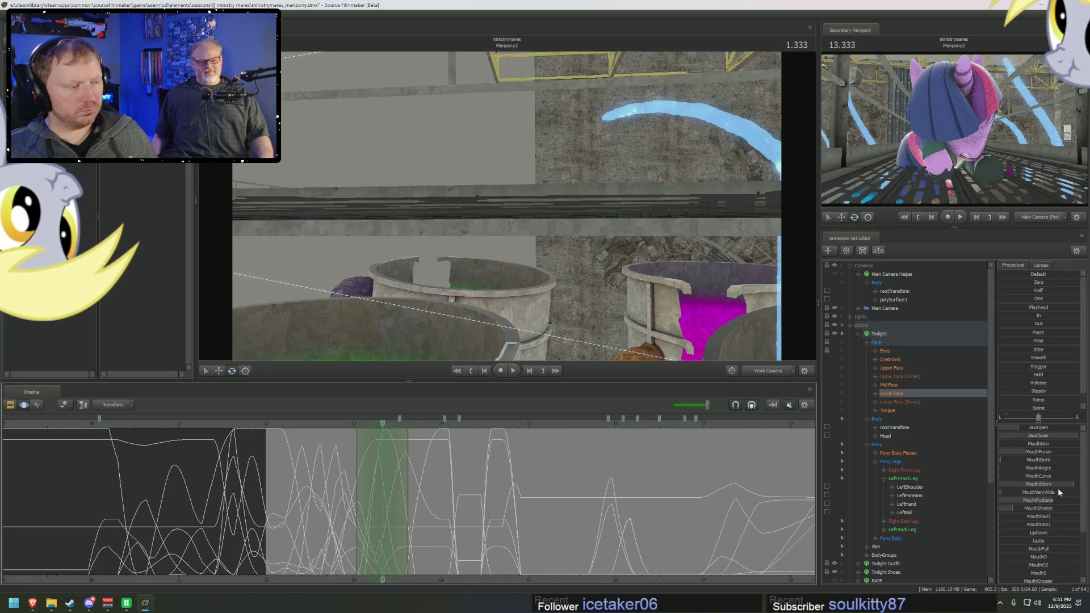
pyautogui.click(1046, 504)
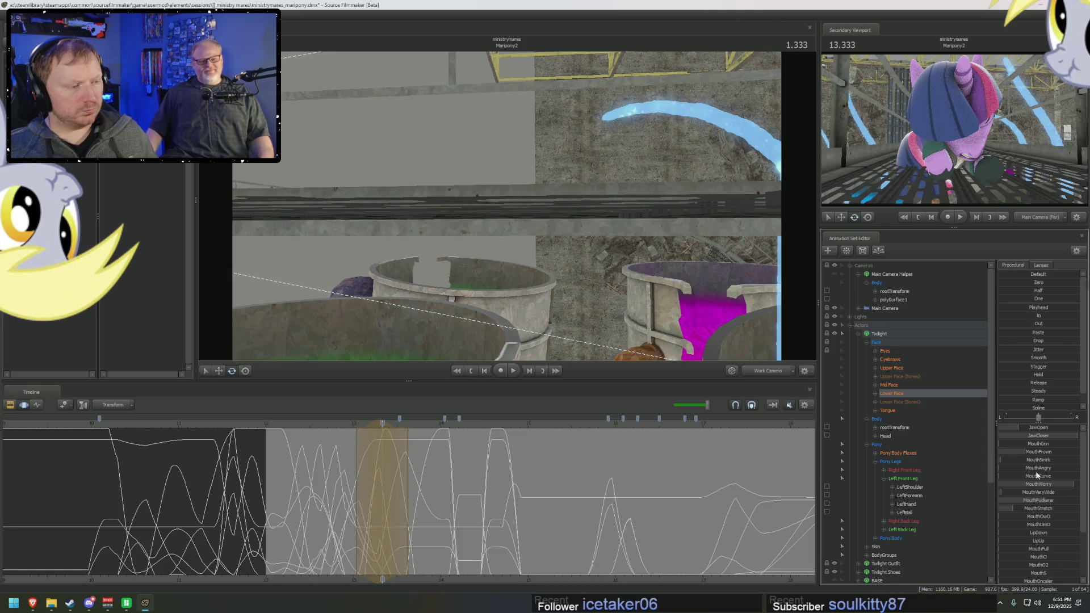
pyautogui.moveTo(1046, 457); pyautogui.dragTo(1022, 457)
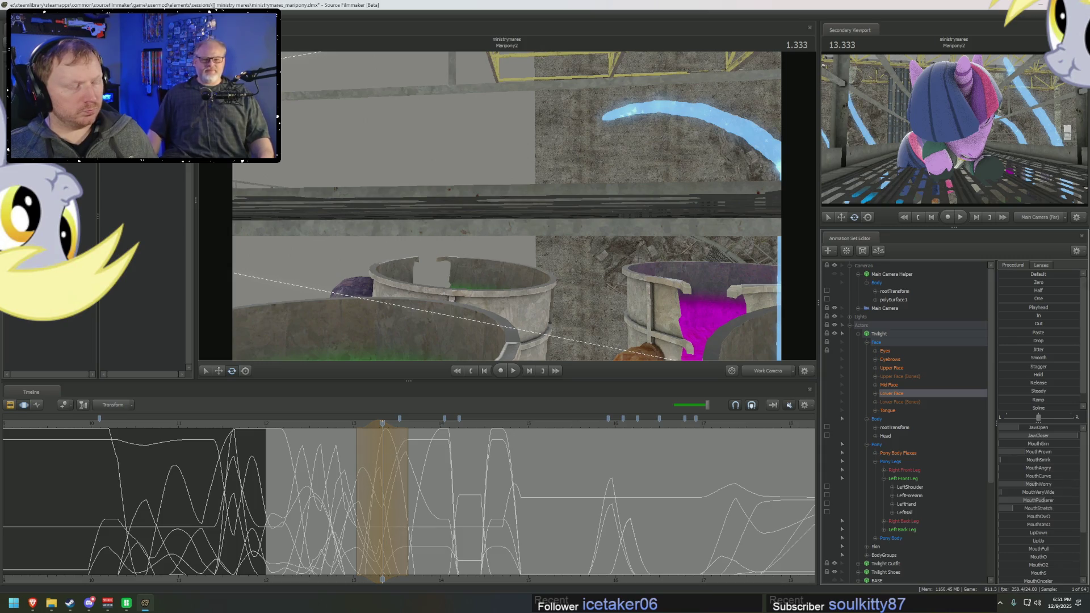
pyautogui.moveTo(329, 484); pyautogui.dragTo(433, 493, button='middle')
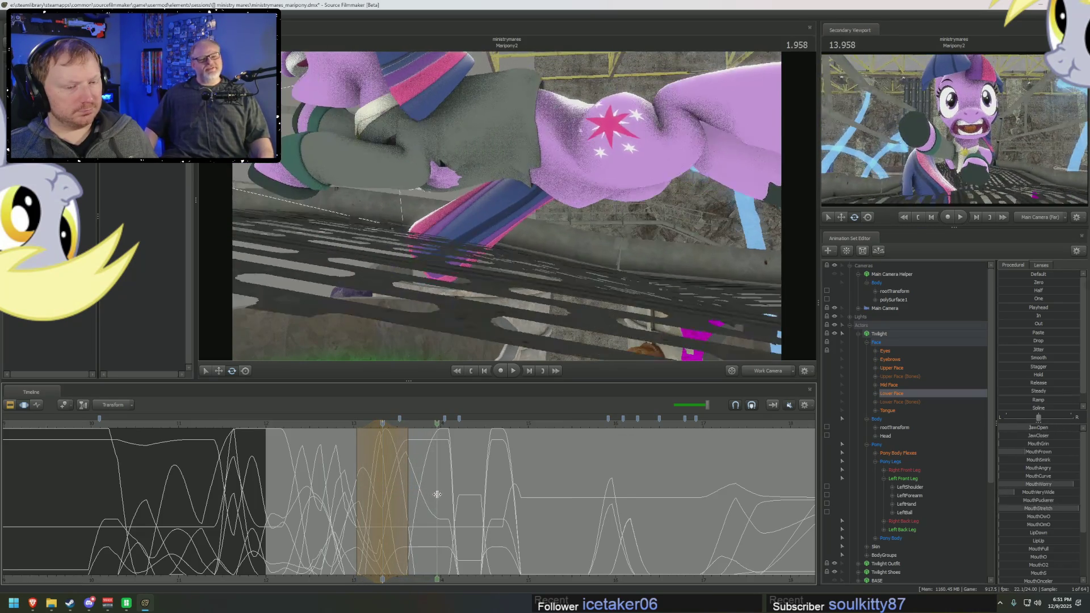
pyautogui.press('Right')
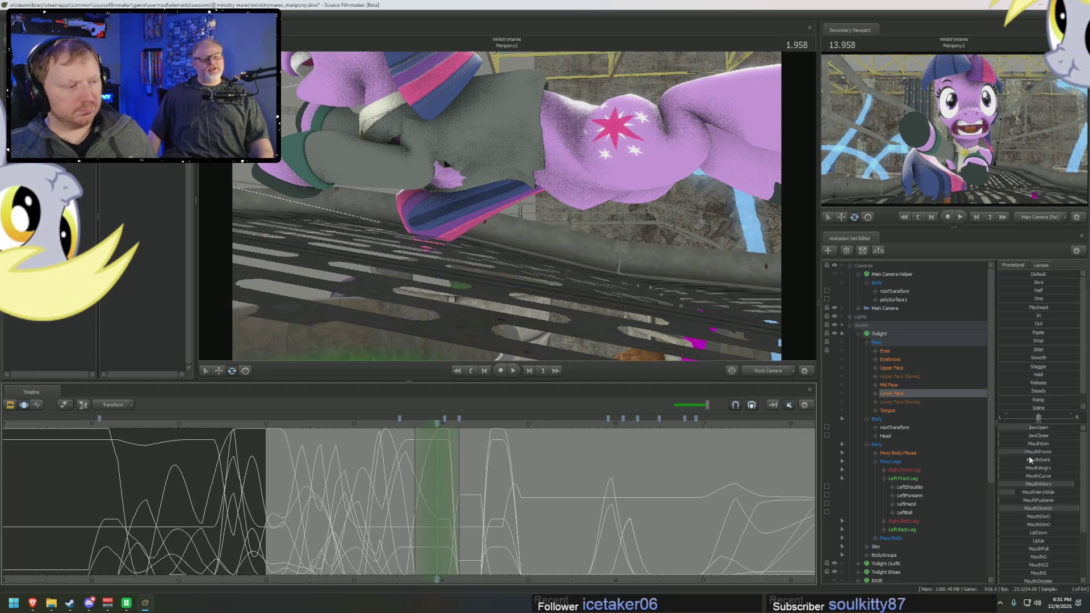
pyautogui.moveTo(1054, 432); pyautogui.dragTo(1065, 432)
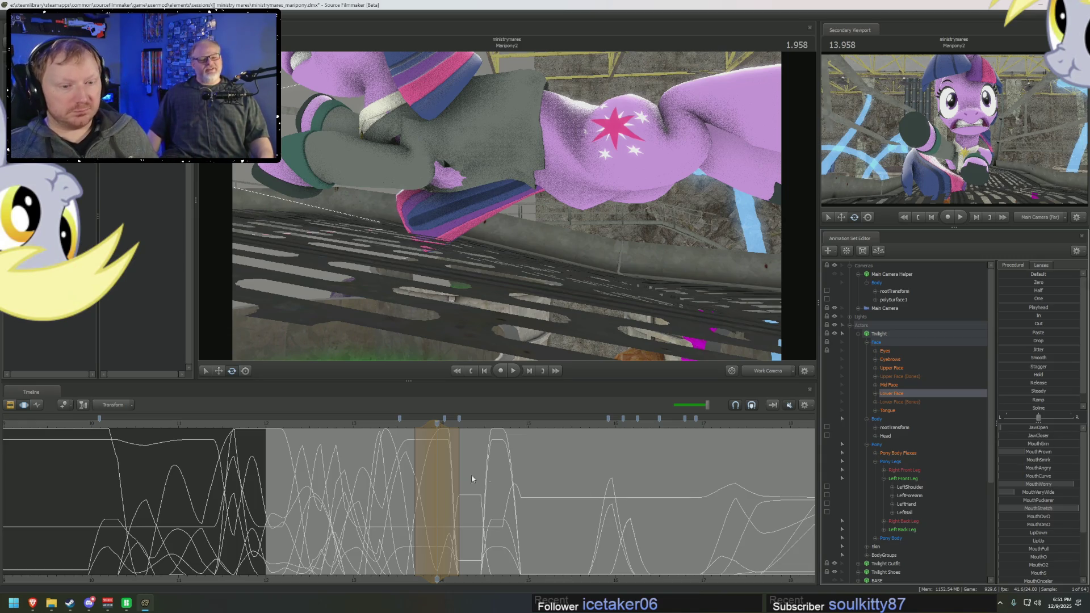
pyautogui.moveTo(438, 451); pyautogui.dragTo(445, 463)
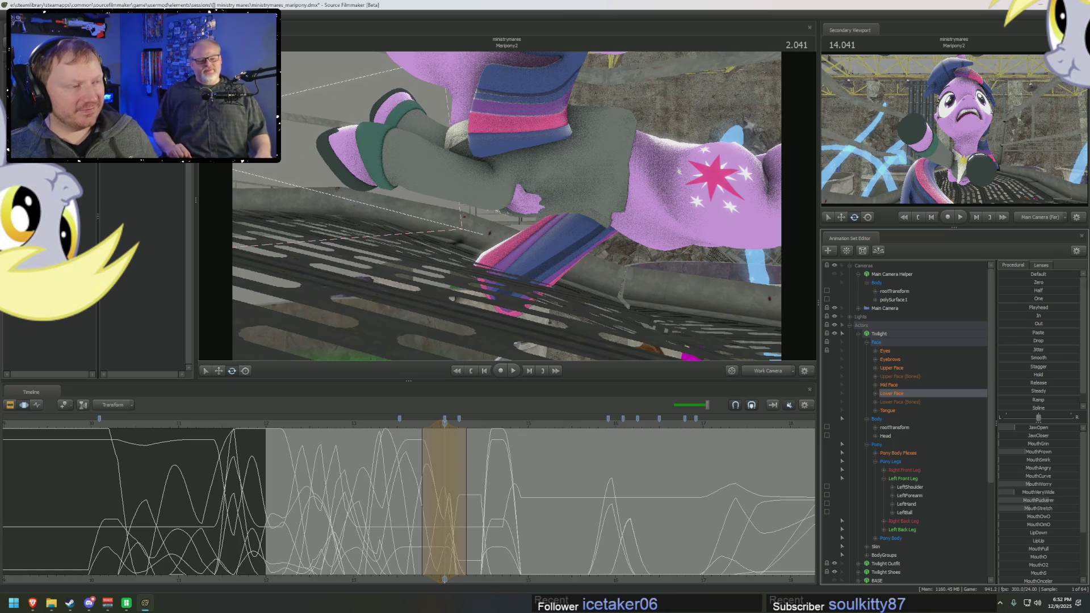
# Step: At frame 2.166 open the jaw wider, add pucker and anger, then set gritted teeth as she lowers her head
pyautogui.moveTo(446, 523); pyautogui.dragTo(455, 502)
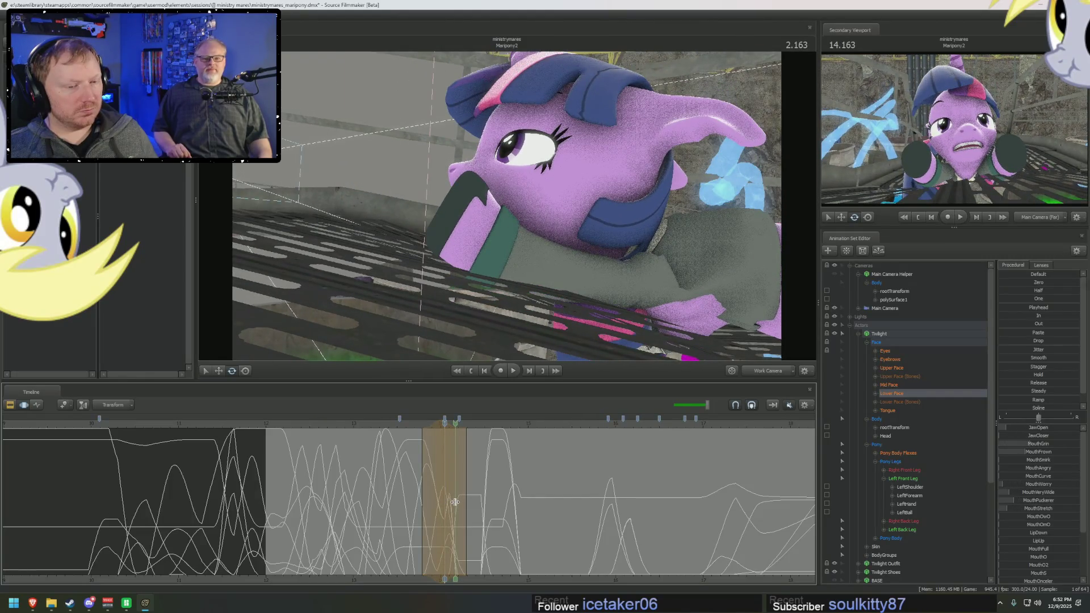
pyautogui.moveTo(455, 502); pyautogui.dragTo(462, 504)
pyautogui.moveTo(1018, 426); pyautogui.dragTo(1035, 427)
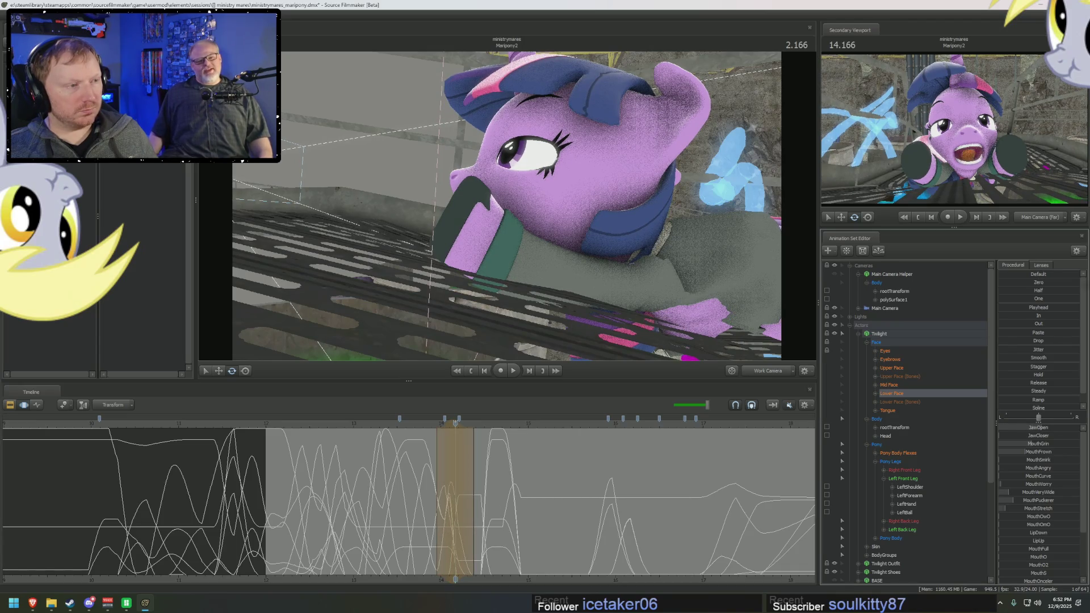
pyautogui.moveTo(1035, 500); pyautogui.dragTo(1052, 488)
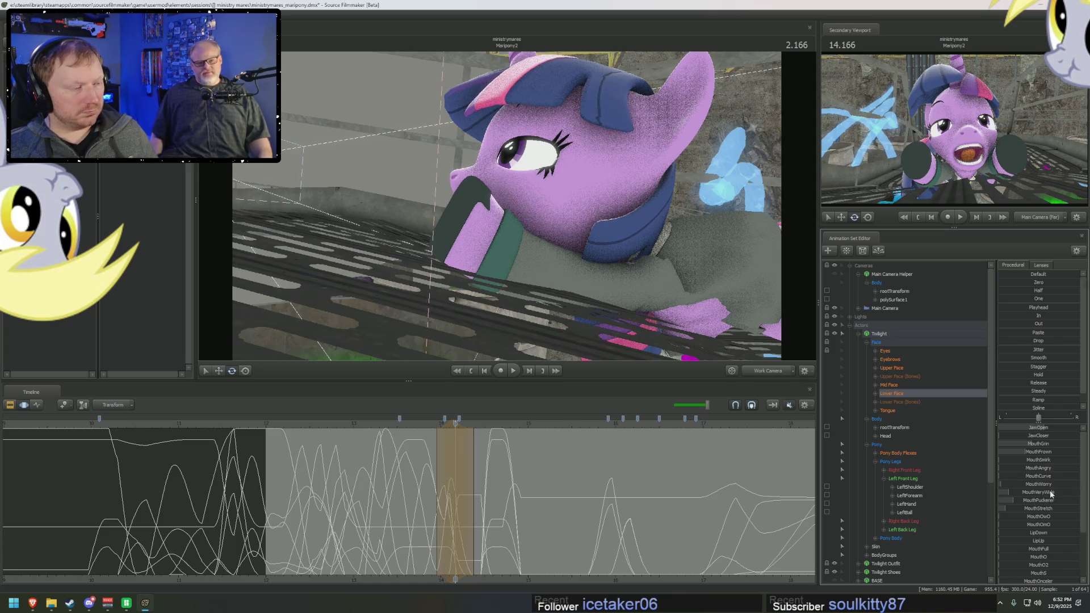
pyautogui.moveTo(1043, 468); pyautogui.dragTo(1049, 468)
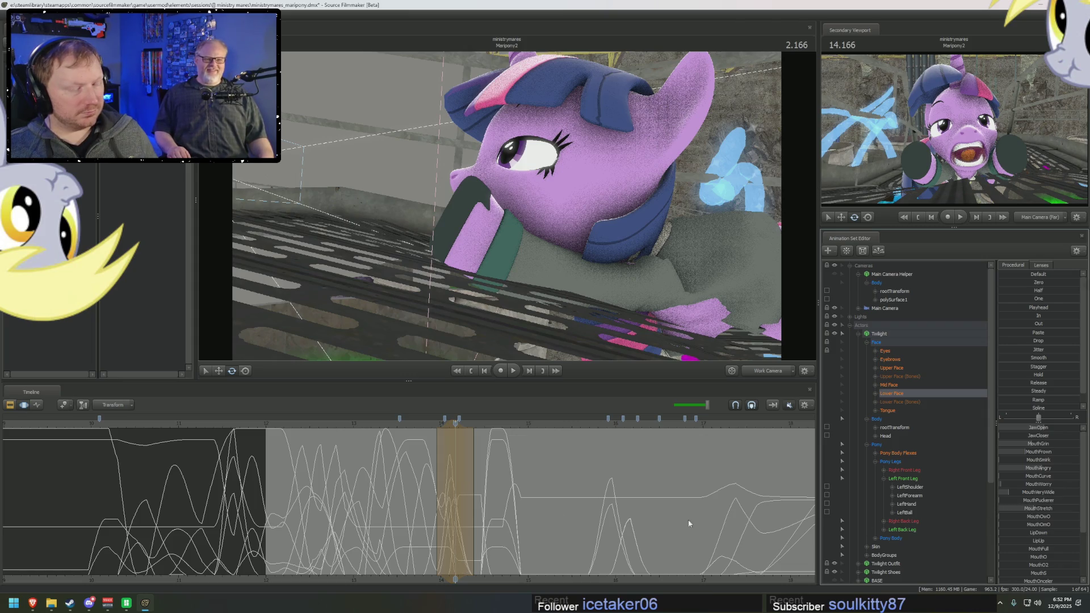
pyautogui.moveTo(1055, 431)
pyautogui.mouseDown()
pyautogui.moveTo(995, 435)
pyautogui.moveTo(1035, 428)
pyautogui.mouseUp()
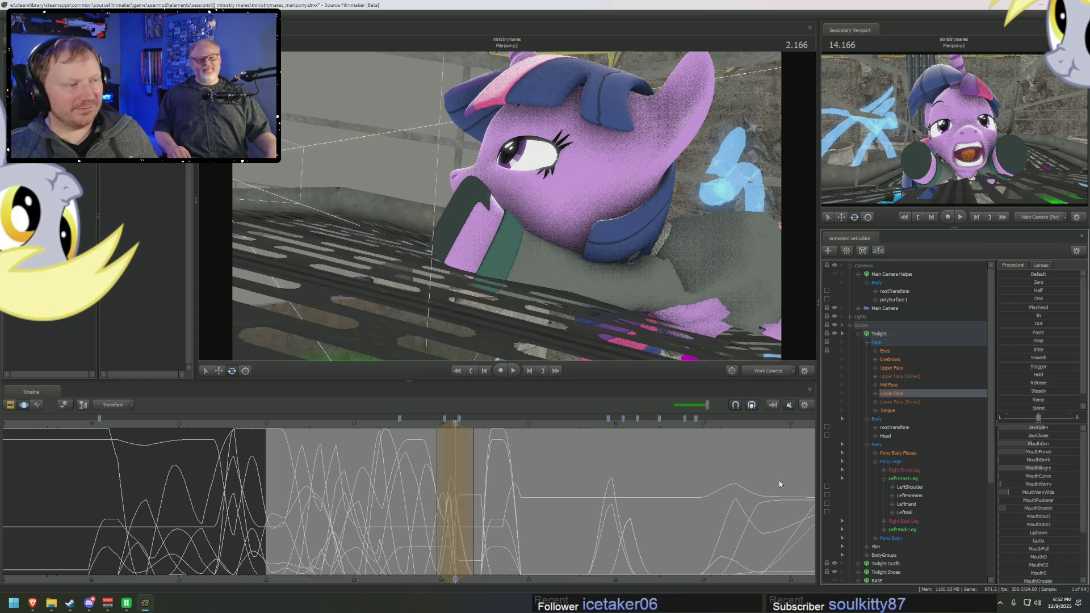
pyautogui.moveTo(455, 463)
pyautogui.mouseDown()
pyautogui.moveTo(437, 473)
pyautogui.moveTo(451, 477)
pyautogui.mouseUp()
pyautogui.scroll(2, 460, 465)
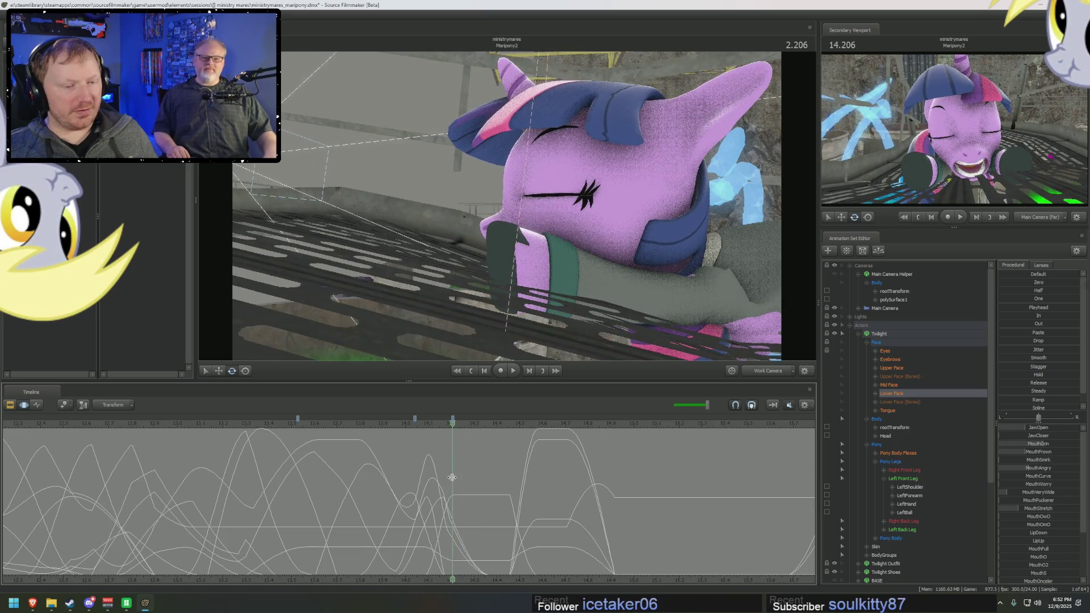
# Step: Around 2.27 s widen the blend falloff and drag JawCloser up to shut Twilight's jaw
pyautogui.moveTo(451, 477)
pyautogui.mouseDown()
pyautogui.moveTo(481, 472)
pyautogui.moveTo(466, 456)
pyautogui.mouseUp()
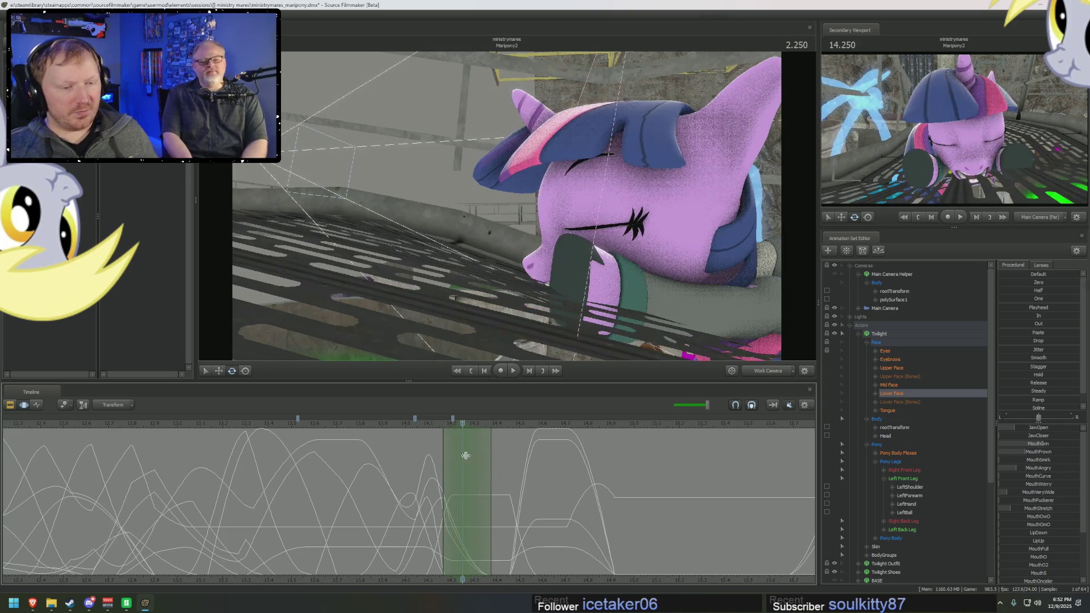
pyautogui.moveTo(498, 460); pyautogui.dragTo(499, 460)
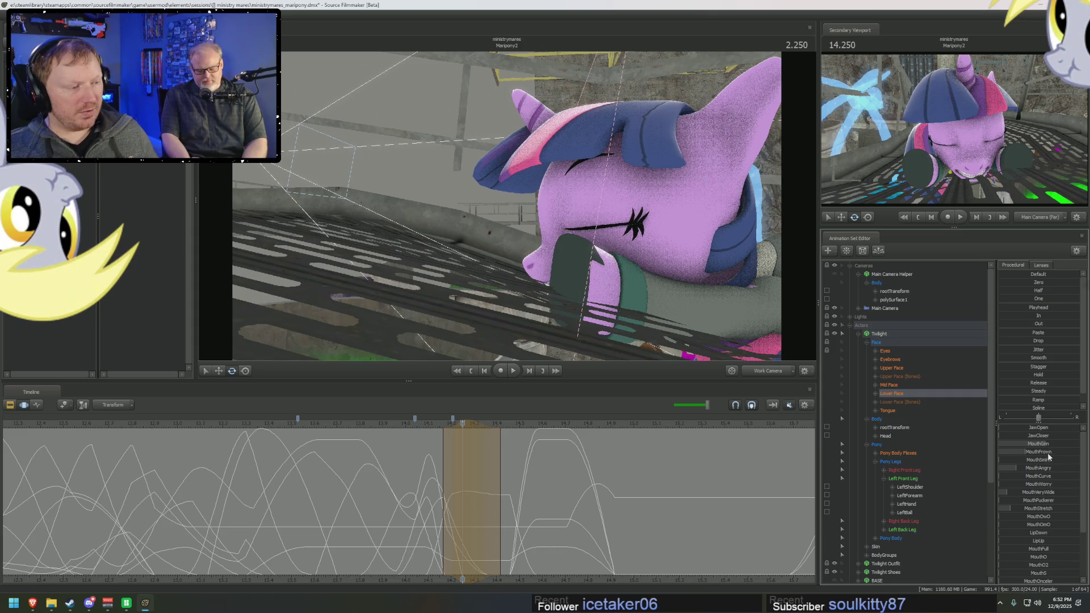
pyautogui.moveTo(1029, 437); pyautogui.dragTo(1061, 437)
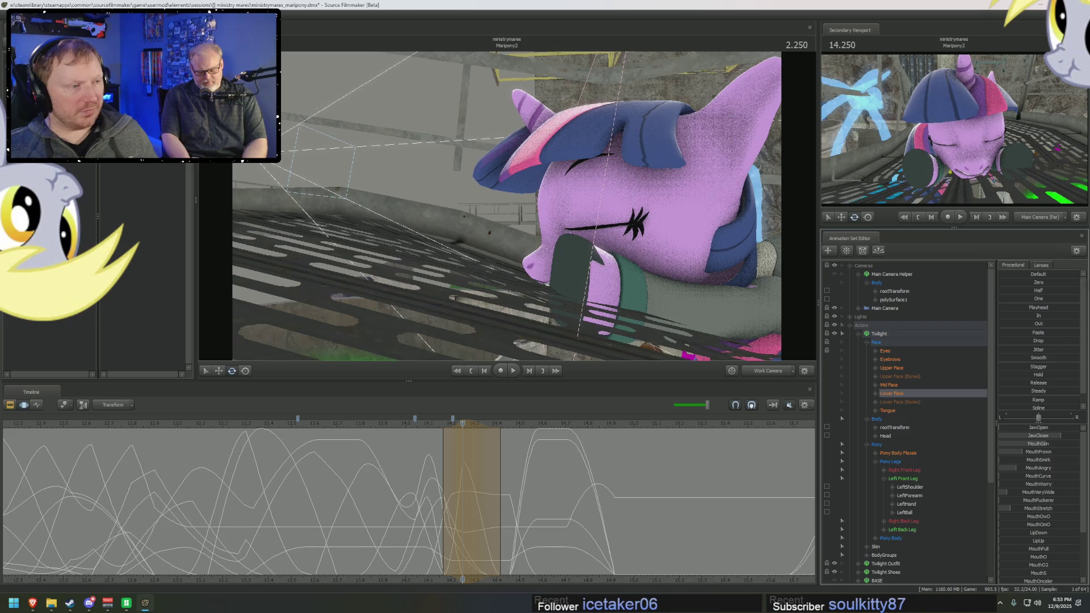
pyautogui.moveTo(470, 459)
pyautogui.mouseDown(button='middle')
pyautogui.moveTo(711, 486)
pyautogui.moveTo(631, 509)
pyautogui.mouseUp(button='middle')
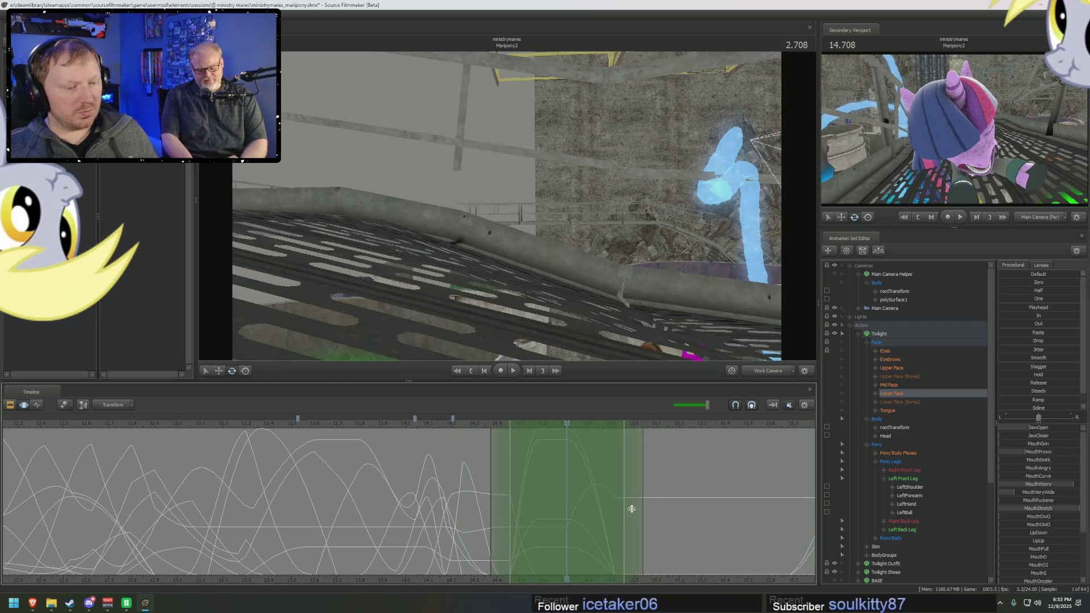
pyautogui.scroll(-1, 1025, 401)
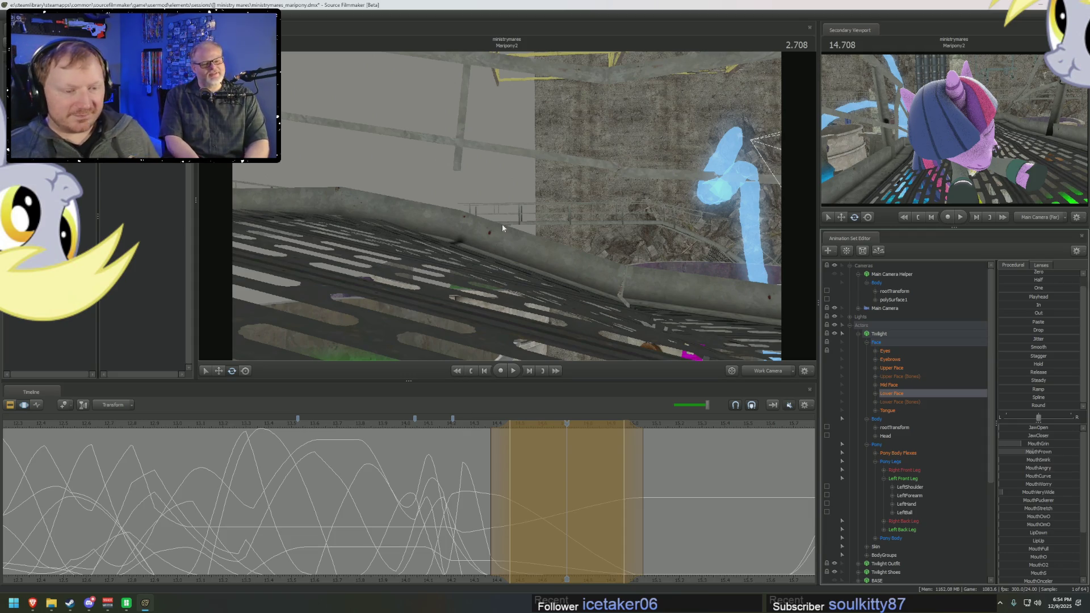
# Step: Play the walkway shot to 2.791, then select the whole Twilight animation set to show all its curves
pyautogui.moveTo(439, 425); pyautogui.dragTo(418, 420)
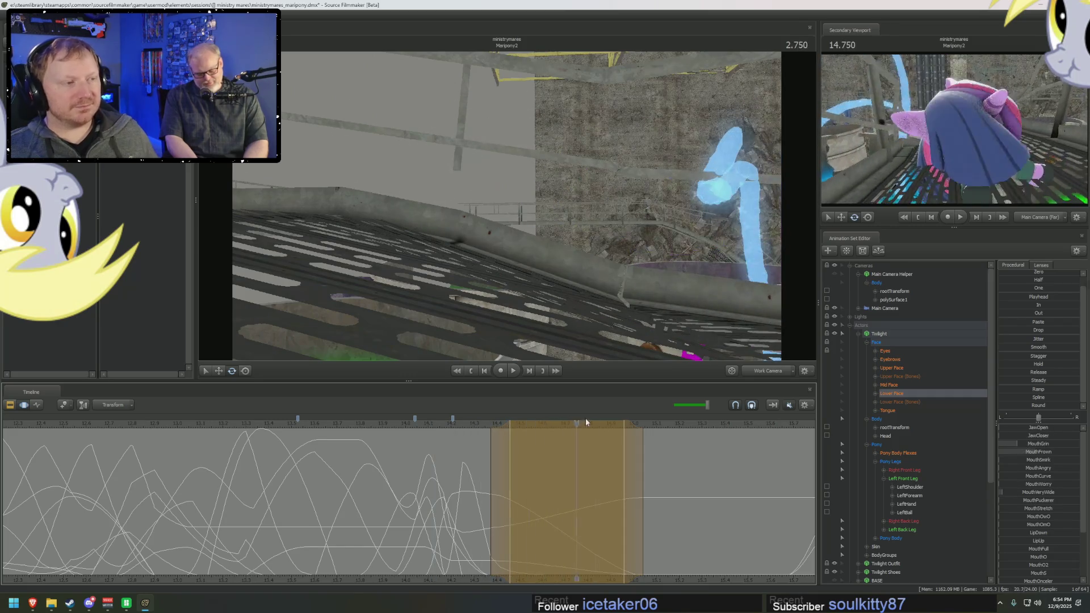
pyautogui.press('space')
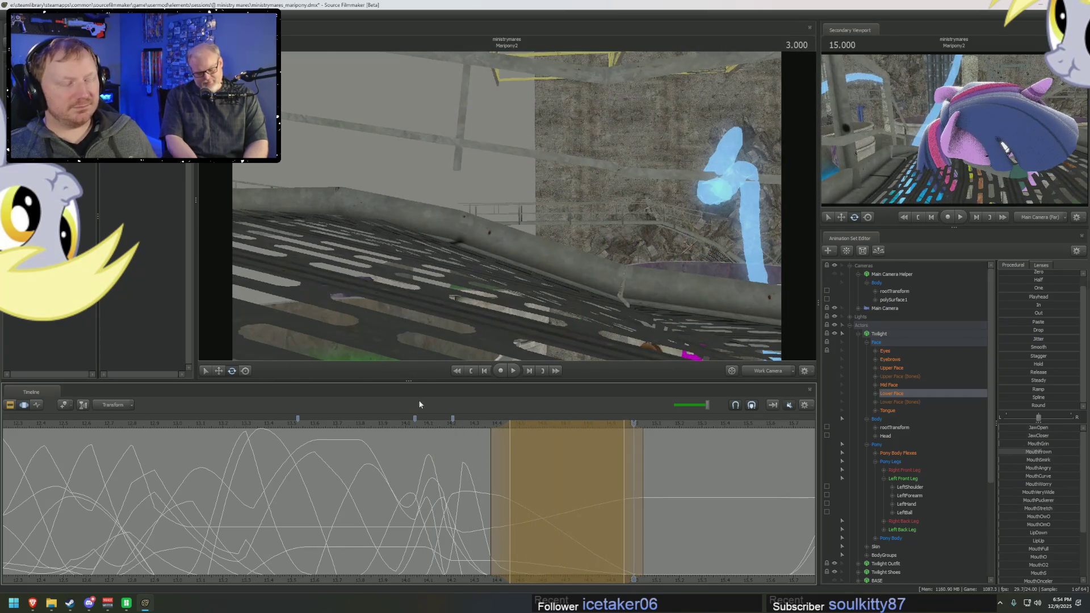
pyautogui.press('space')
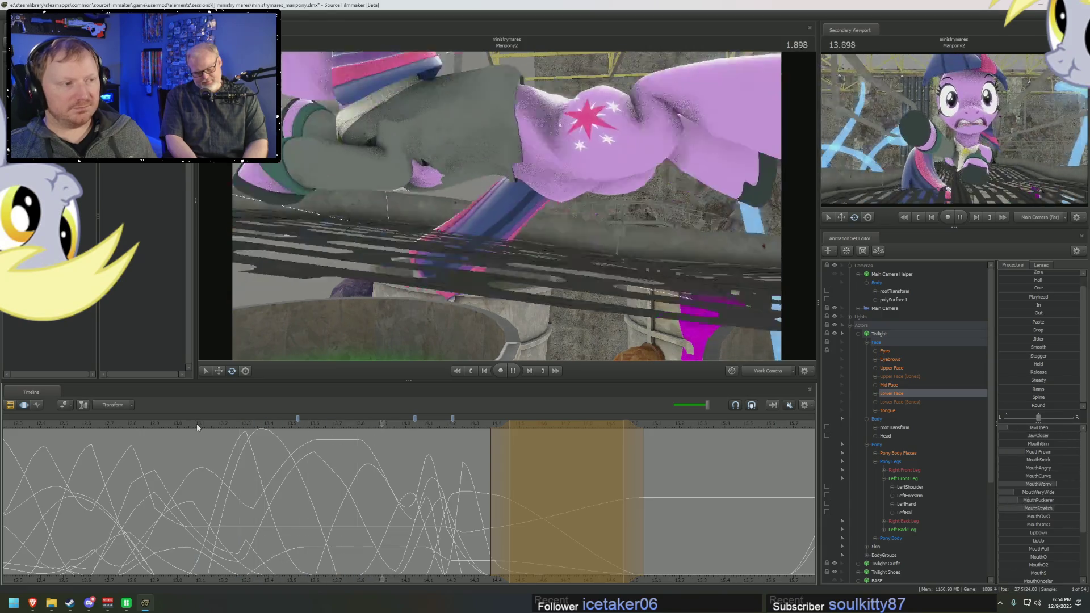
pyautogui.press('space')
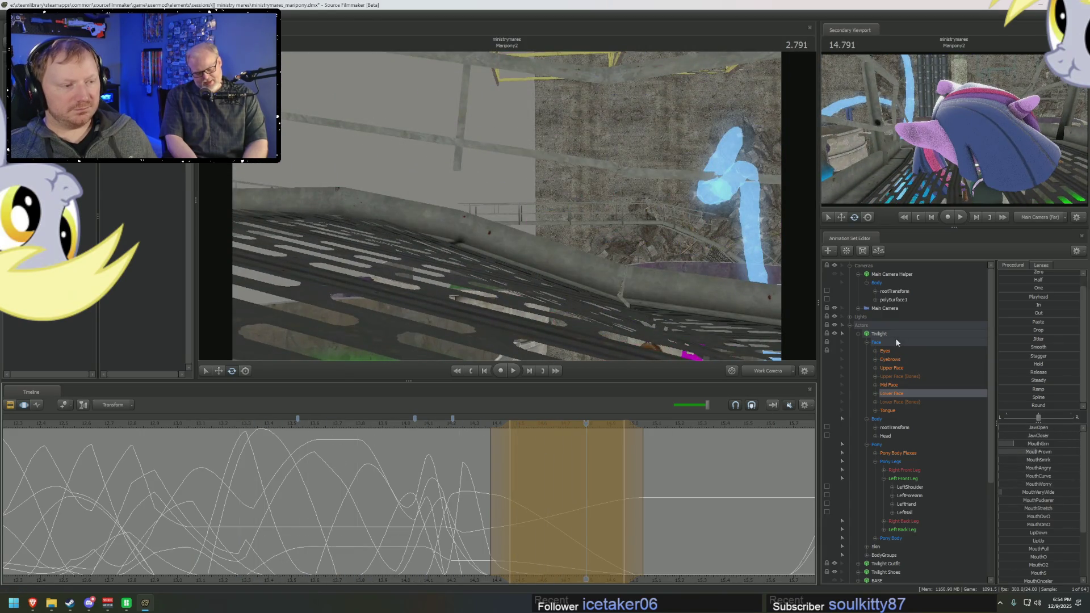
pyautogui.click(895, 338)
pyautogui.click(910, 452)
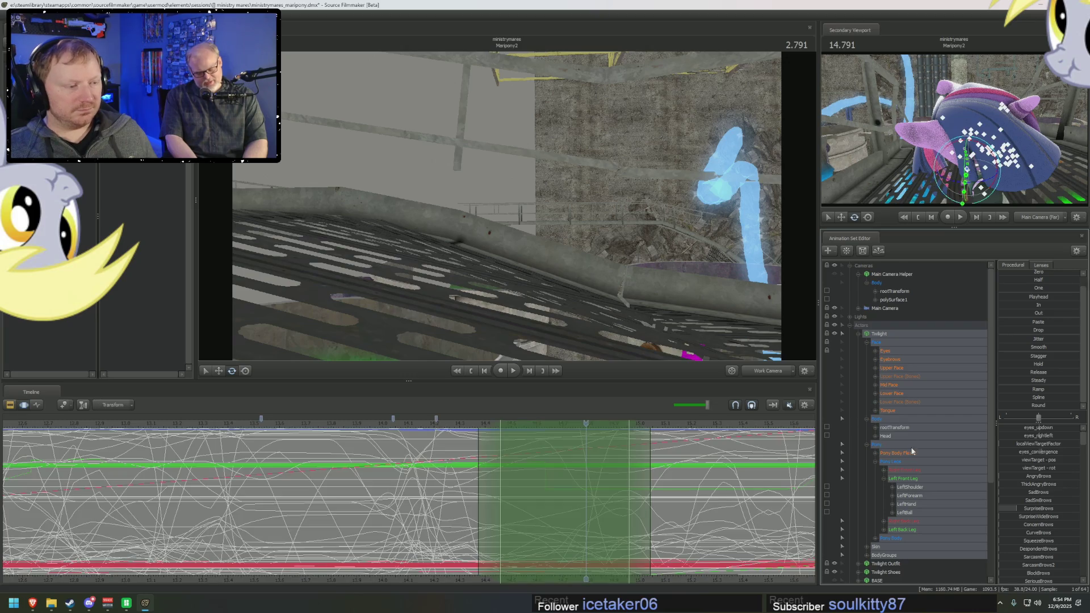
# Step: Play the animation, then select Twilight's Head control and scrub back to 16.438
pyautogui.moveTo(746, 585); pyautogui.dragTo(678, 491, button='middle')
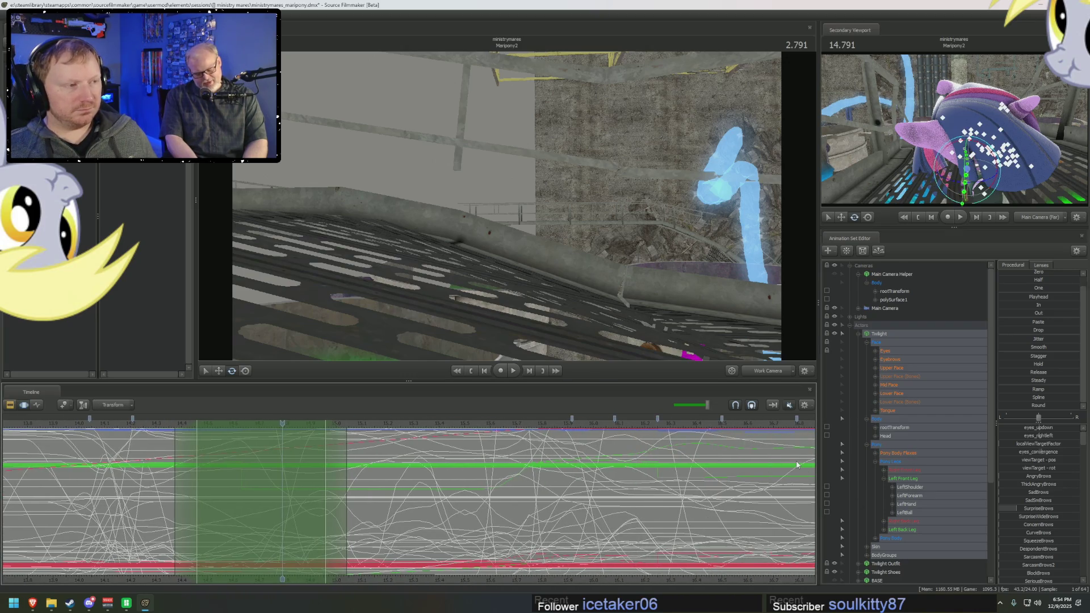
pyautogui.press('space')
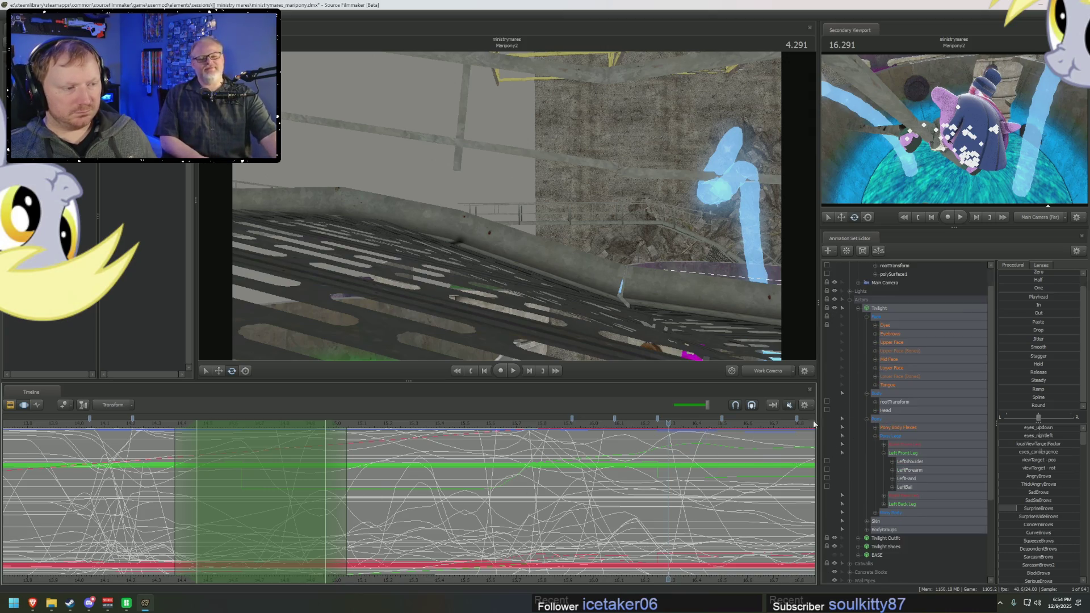
pyautogui.scroll(-3, 626, 488)
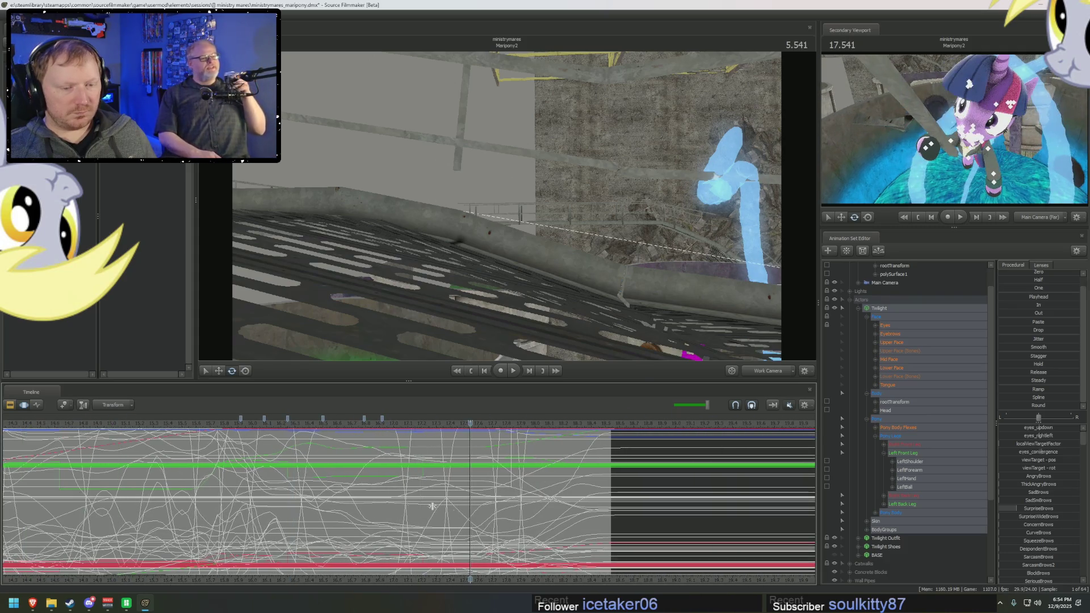
pyautogui.scroll(3, 707, 467)
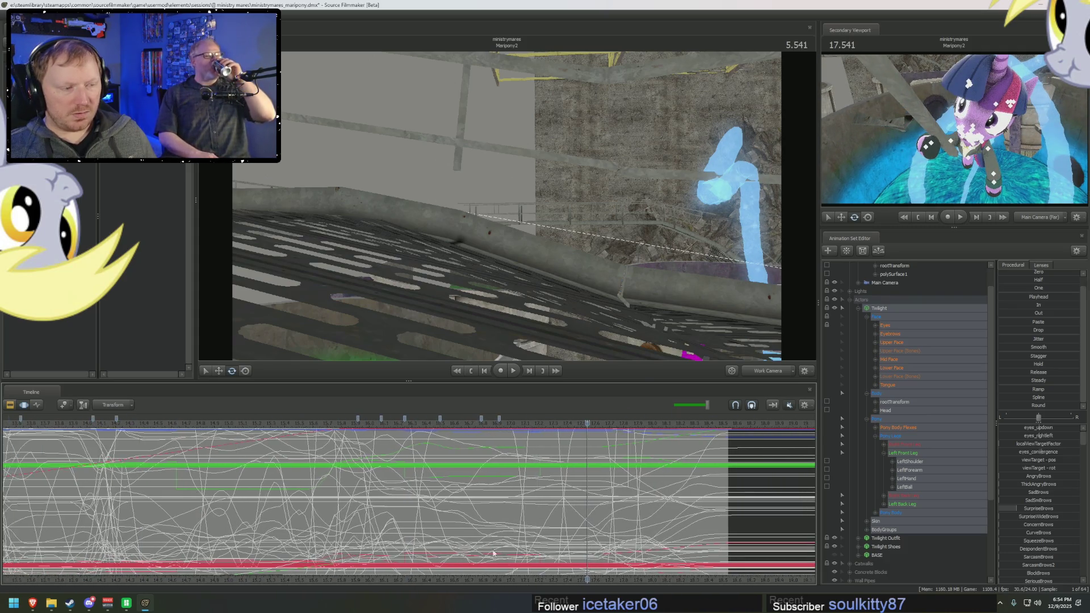
pyautogui.click(886, 410)
pyautogui.click(364, 488)
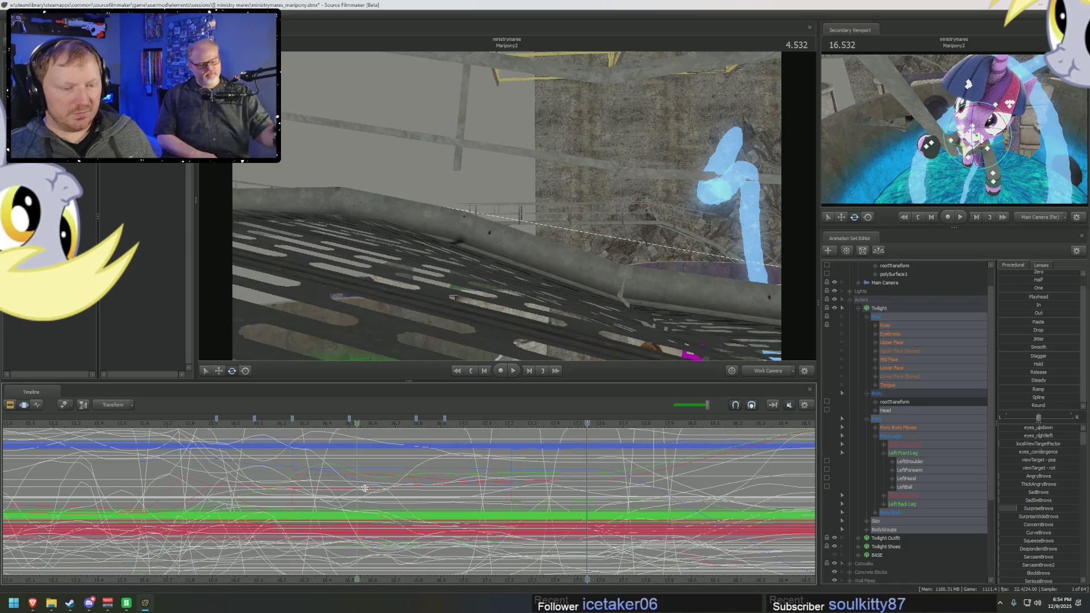
pyautogui.moveTo(364, 488); pyautogui.dragTo(219, 511)
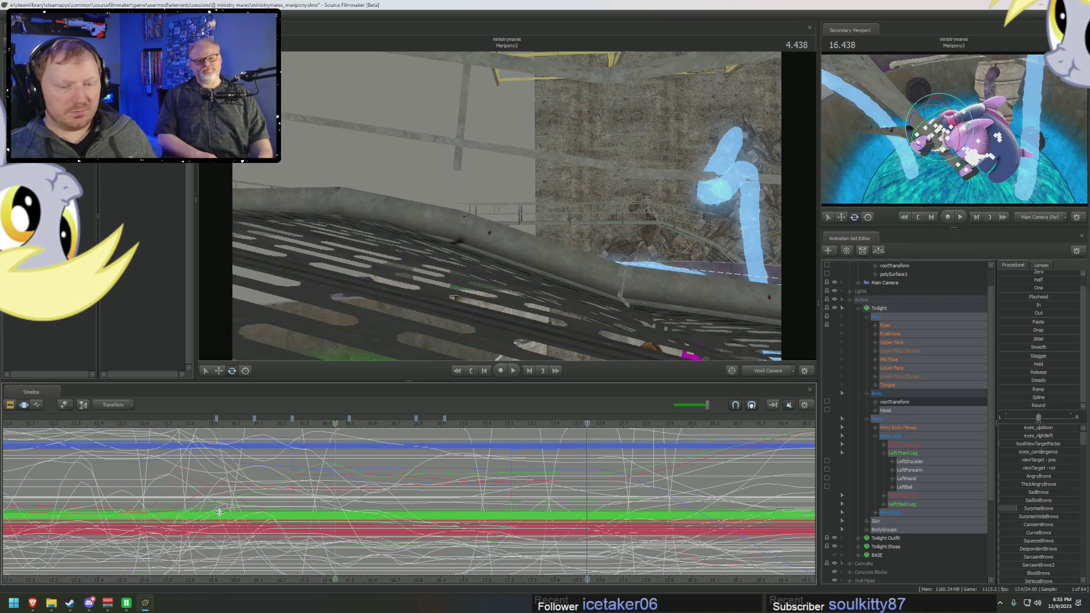
pyautogui.scroll(-3, 220, 511)
# Step: Scrub the head motion around 14.233, then switch the timeline to the Clip Editor showing both shots
pyautogui.click(271, 479)
pyautogui.moveTo(271, 480); pyautogui.dragTo(341, 483)
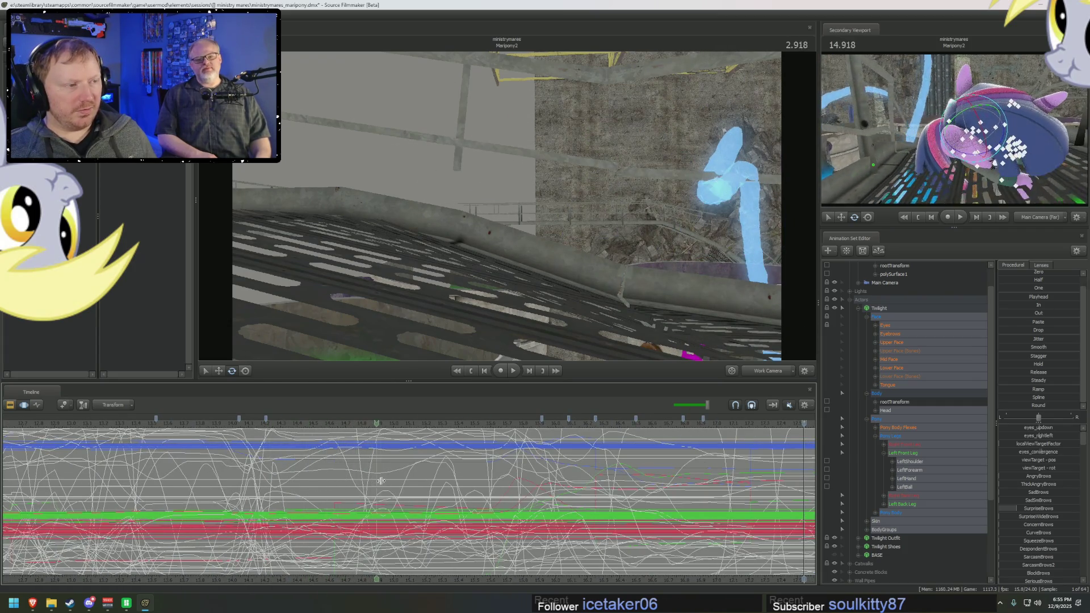
pyautogui.moveTo(326, 482)
pyautogui.mouseDown()
pyautogui.moveTo(307, 486)
pyautogui.moveTo(353, 484)
pyautogui.moveTo(308, 471)
pyautogui.moveTo(182, 469)
pyautogui.mouseUp()
pyautogui.scroll(-3, 396, 515)
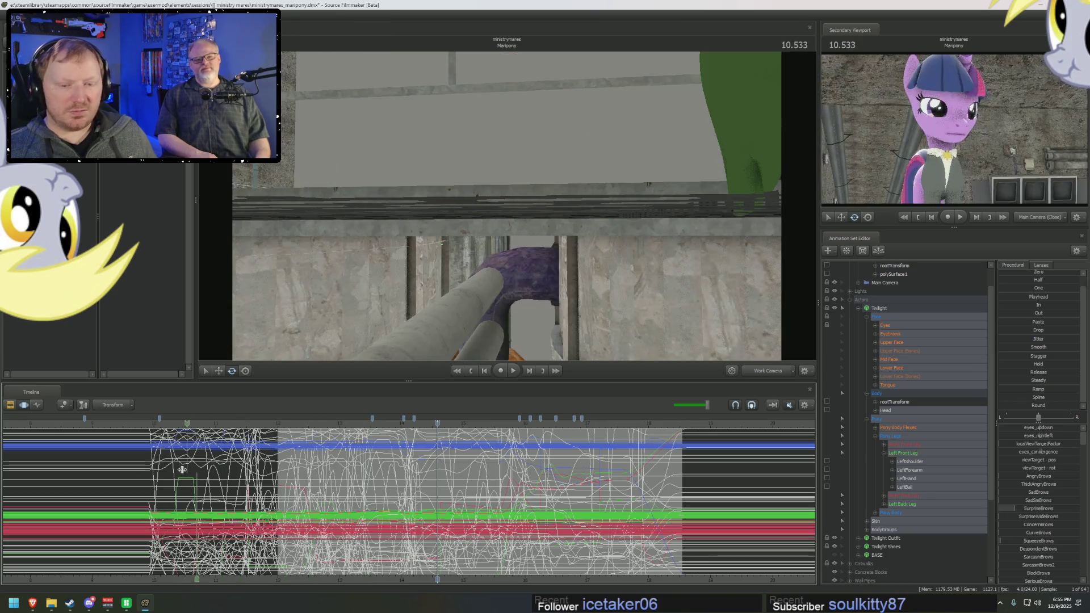
pyautogui.moveTo(275, 479); pyautogui.dragTo(267, 482)
pyautogui.press('F2')
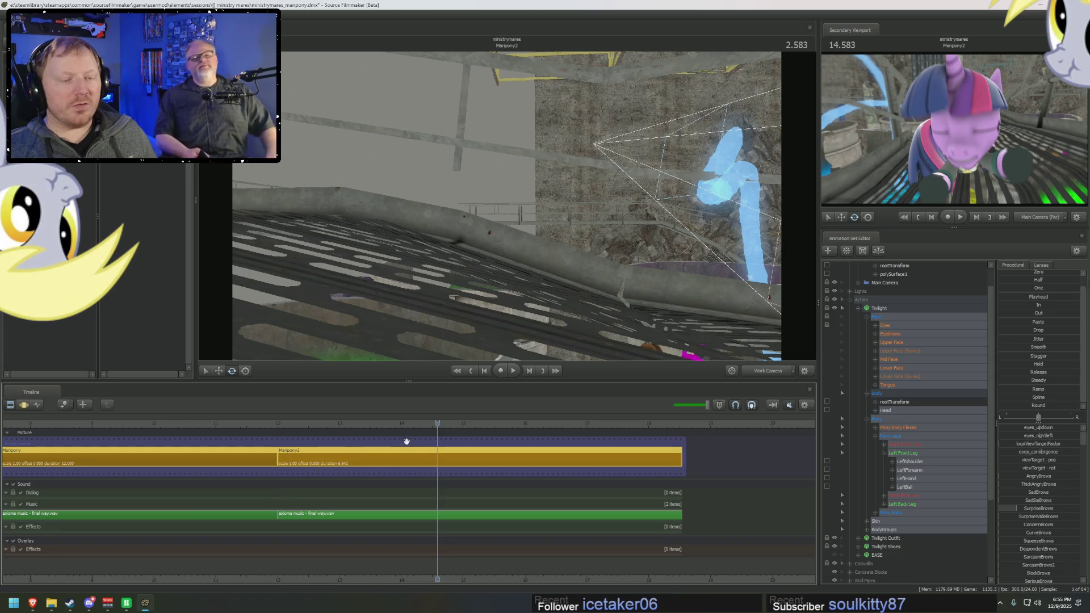
pyautogui.moveTo(409, 427)
pyautogui.mouseDown()
pyautogui.moveTo(553, 431)
pyautogui.moveTo(473, 431)
pyautogui.mouseUp()
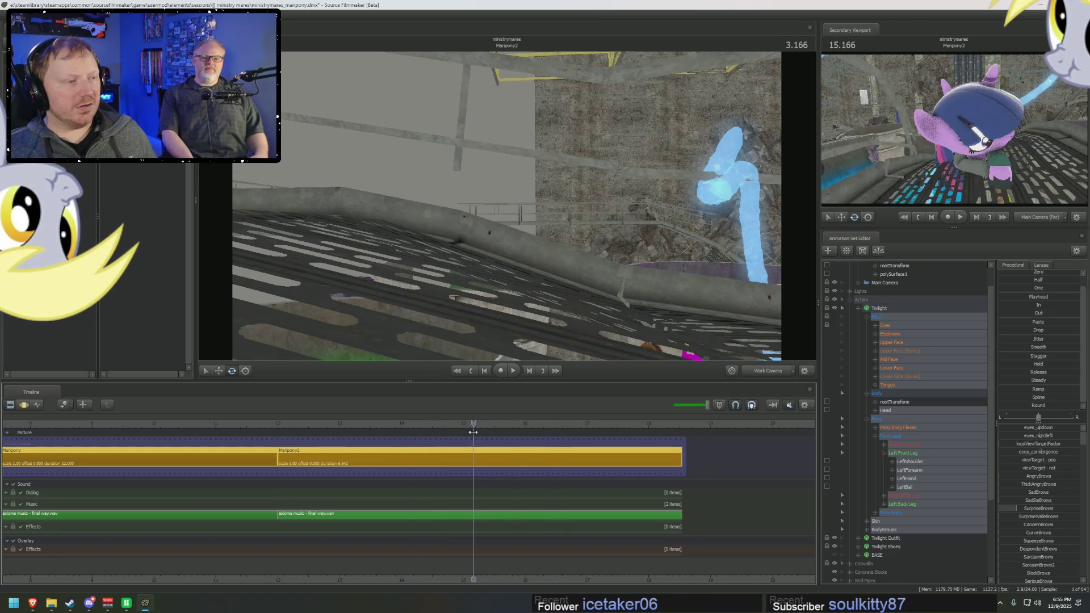
# Step: Switch the viewport to Main Camera, scrub the shot, and return to the Graph Editor near 14.63 s
pyautogui.click(766, 370)
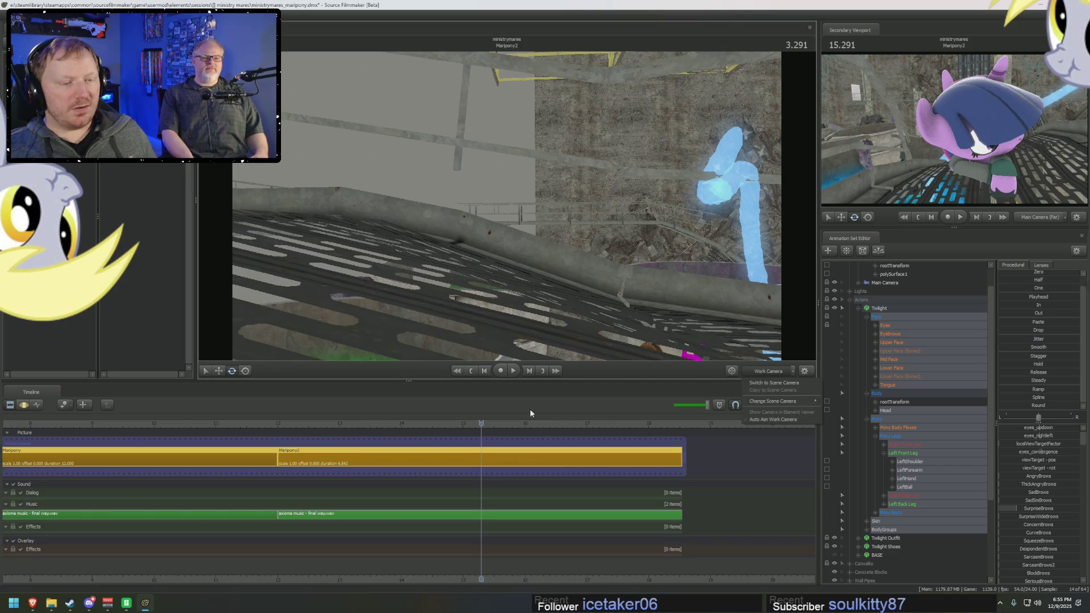
pyautogui.click(767, 371)
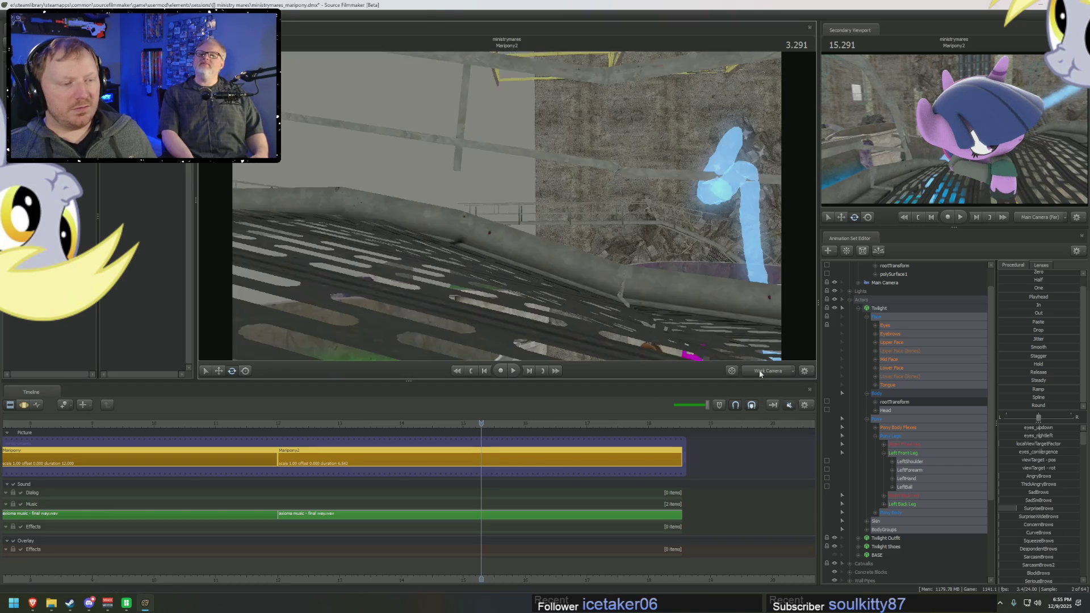
pyautogui.click(412, 424)
pyautogui.moveTo(413, 423); pyautogui.dragTo(553, 419)
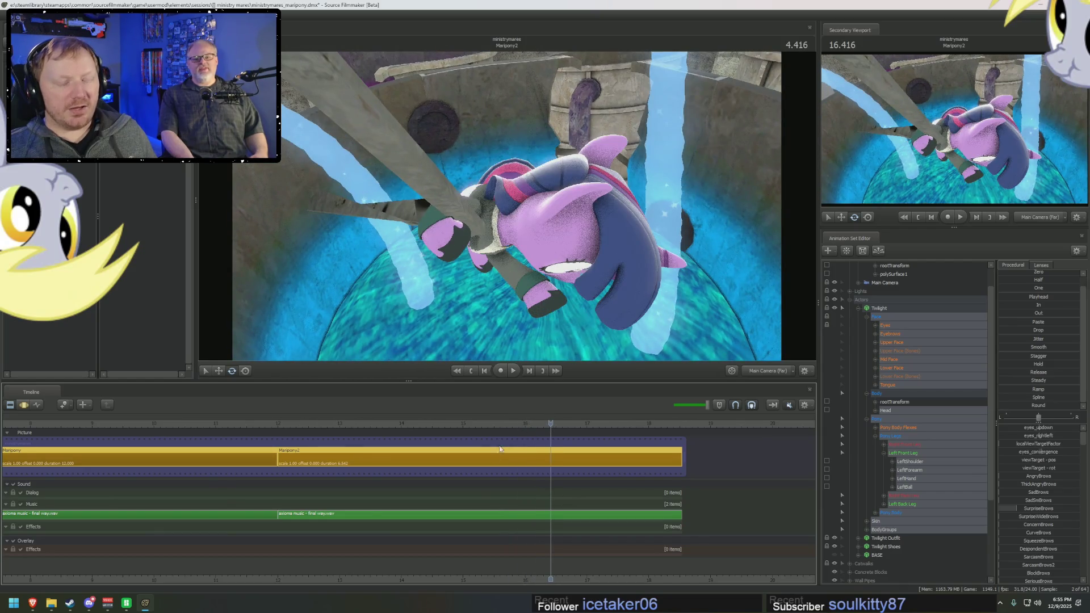
pyautogui.press('F4')
pyautogui.moveTo(475, 469)
pyautogui.mouseDown()
pyautogui.moveTo(404, 462)
pyautogui.moveTo(459, 468)
pyautogui.moveTo(439, 470)
pyautogui.mouseUp()
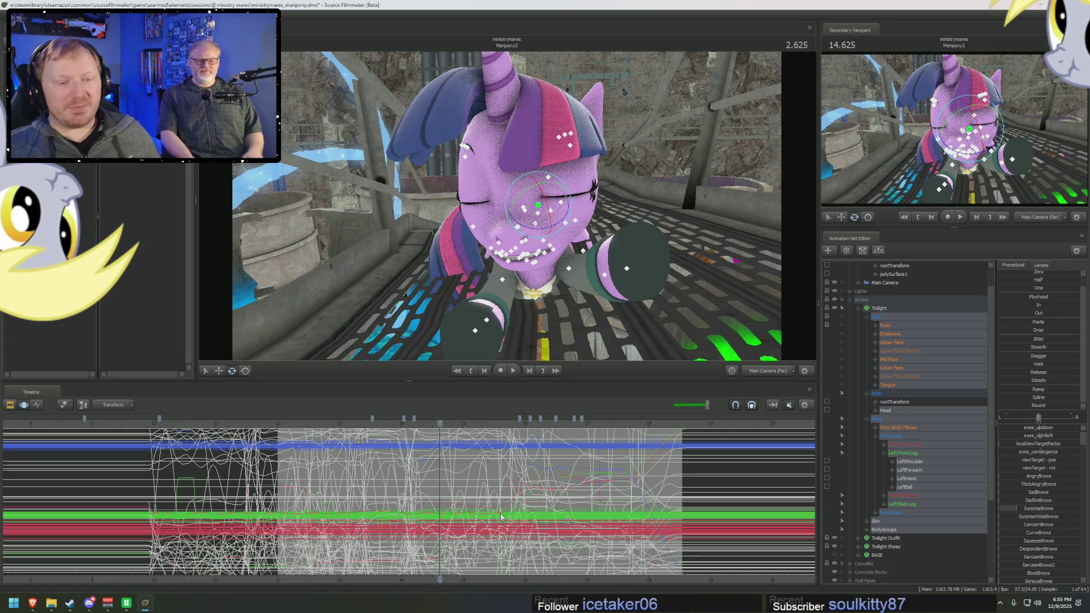
pyautogui.scroll(3, 499, 511)
pyautogui.scroll(3, 485, 495)
pyautogui.scroll(3, 472, 473)
pyautogui.scroll(2, 456, 449)
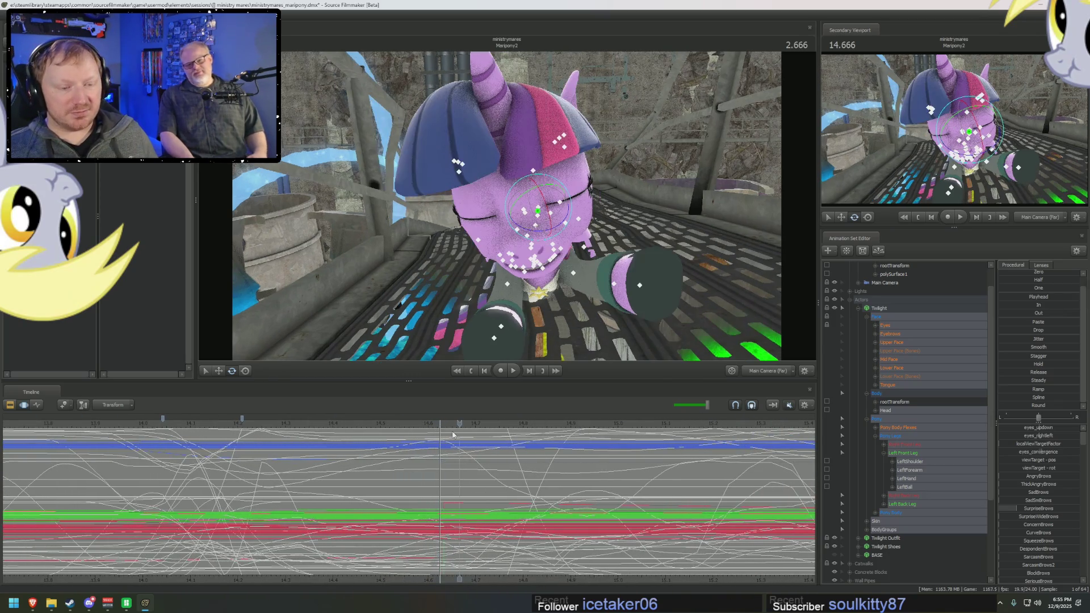
pyautogui.scroll(-2, 392, 438)
pyautogui.scroll(-2, 342, 449)
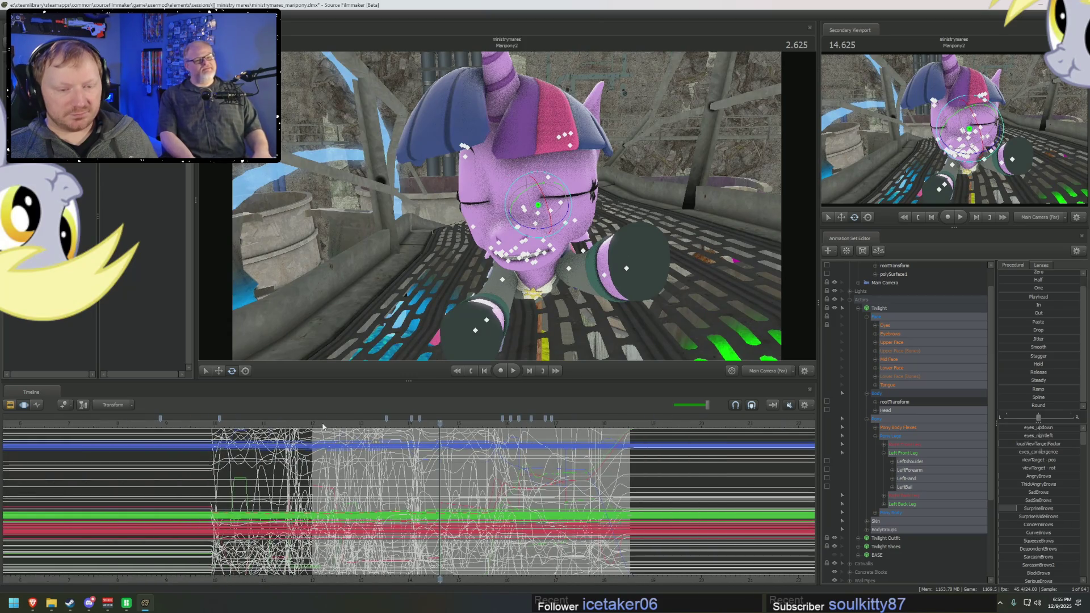
# Step: Scrub through the front-leg pose to 1.541 and play the shot back
pyautogui.moveTo(323, 426); pyautogui.dragTo(354, 423)
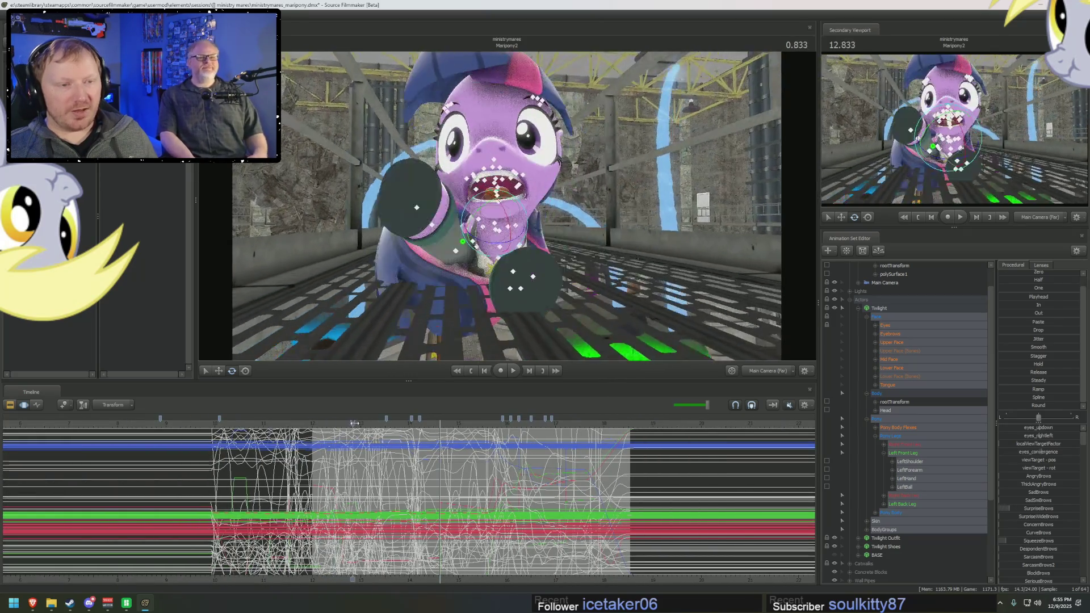
pyautogui.moveTo(354, 423); pyautogui.dragTo(410, 435)
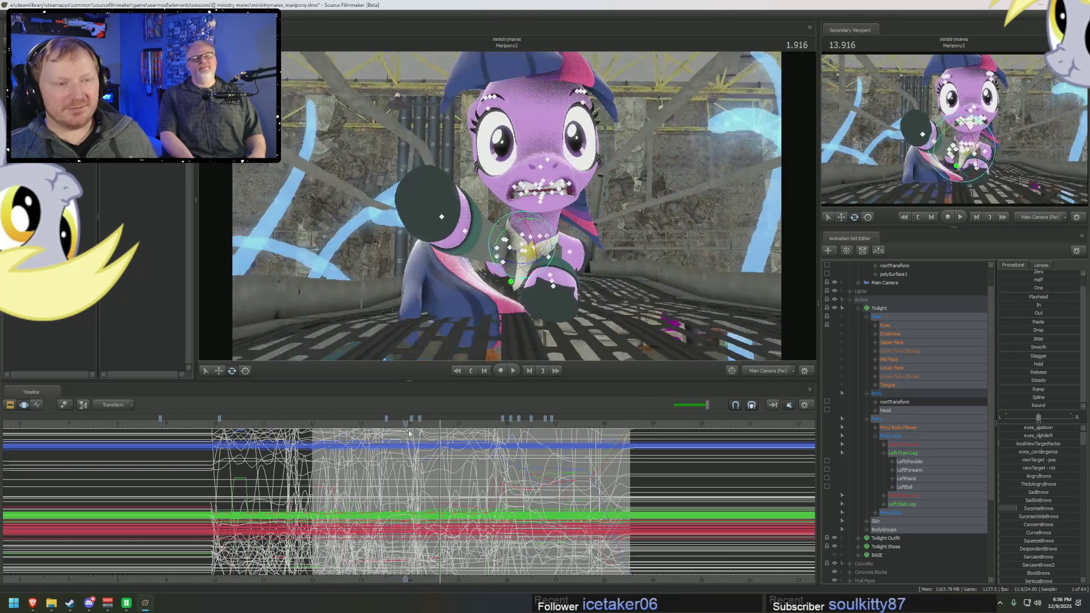
pyautogui.moveTo(409, 434); pyautogui.dragTo(460, 434)
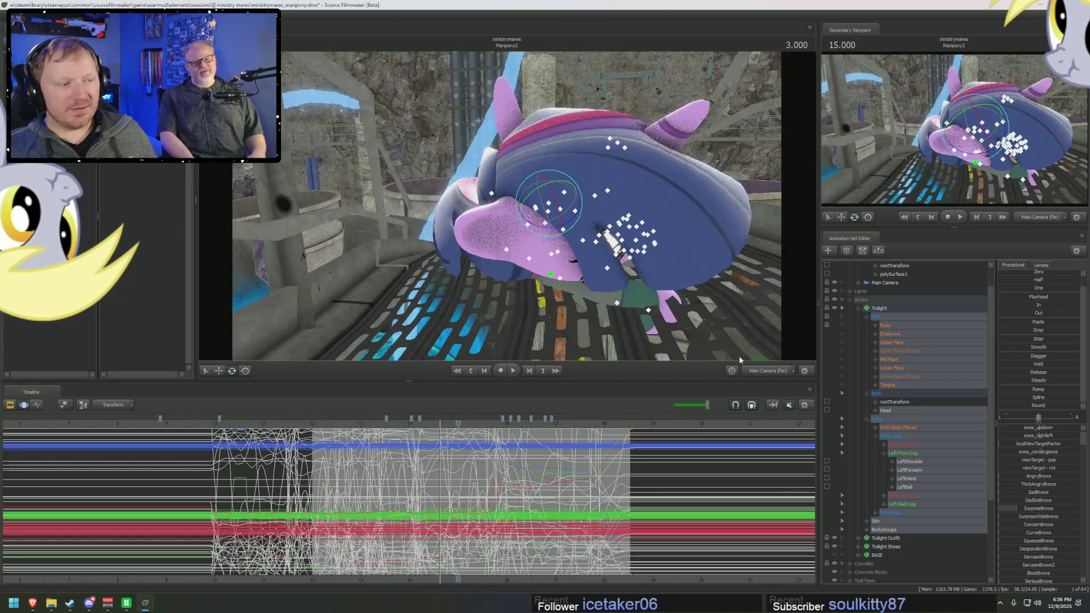
pyautogui.click(387, 433)
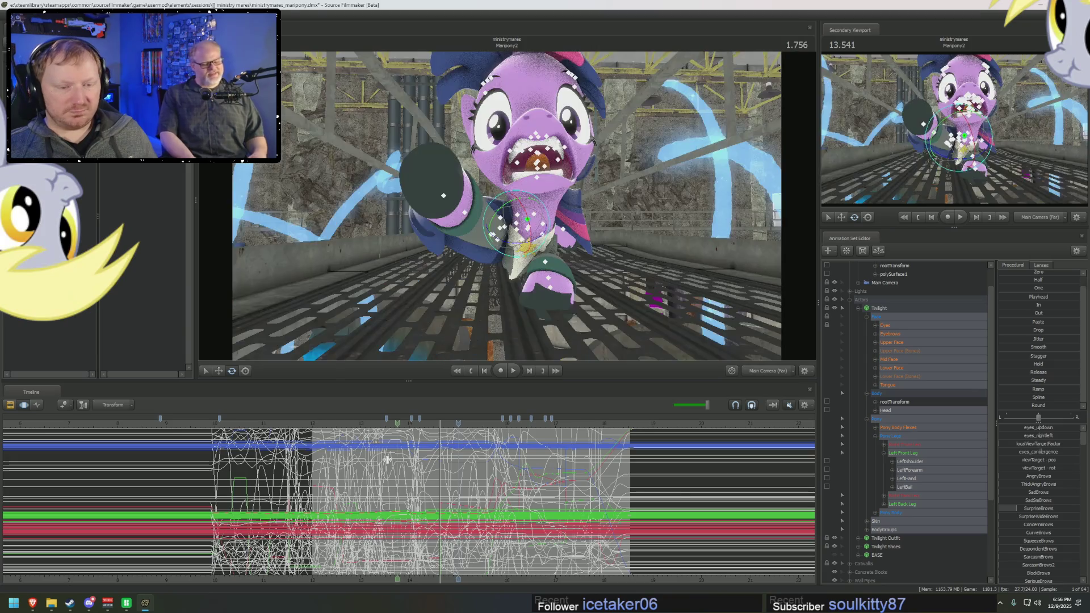
pyautogui.scroll(3, 405, 554)
pyautogui.scroll(1, 405, 553)
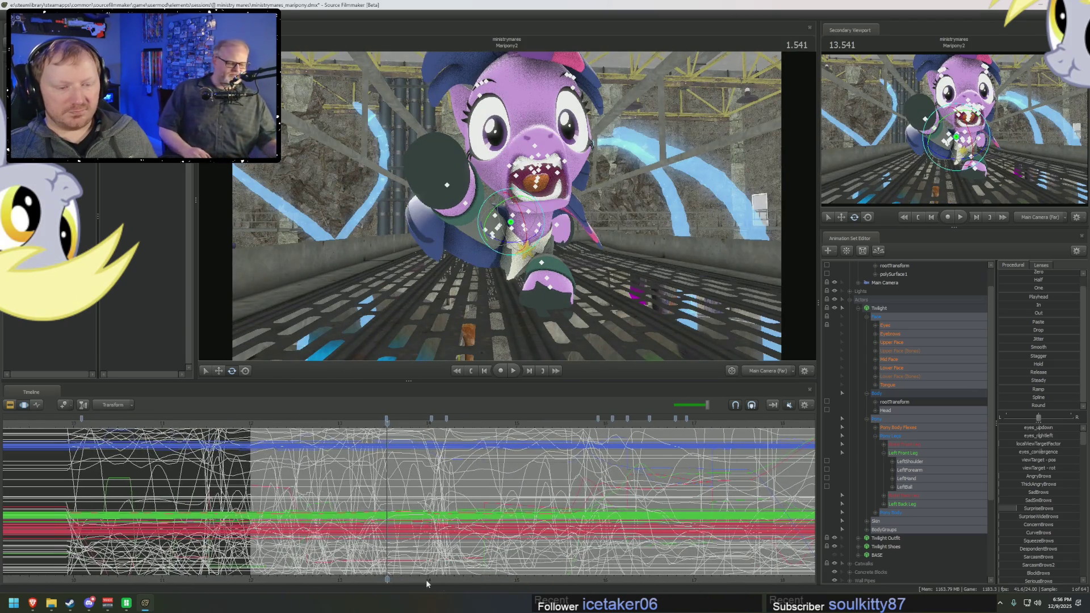
pyautogui.moveTo(392, 562); pyautogui.dragTo(470, 581, button='middle')
pyautogui.press('space')
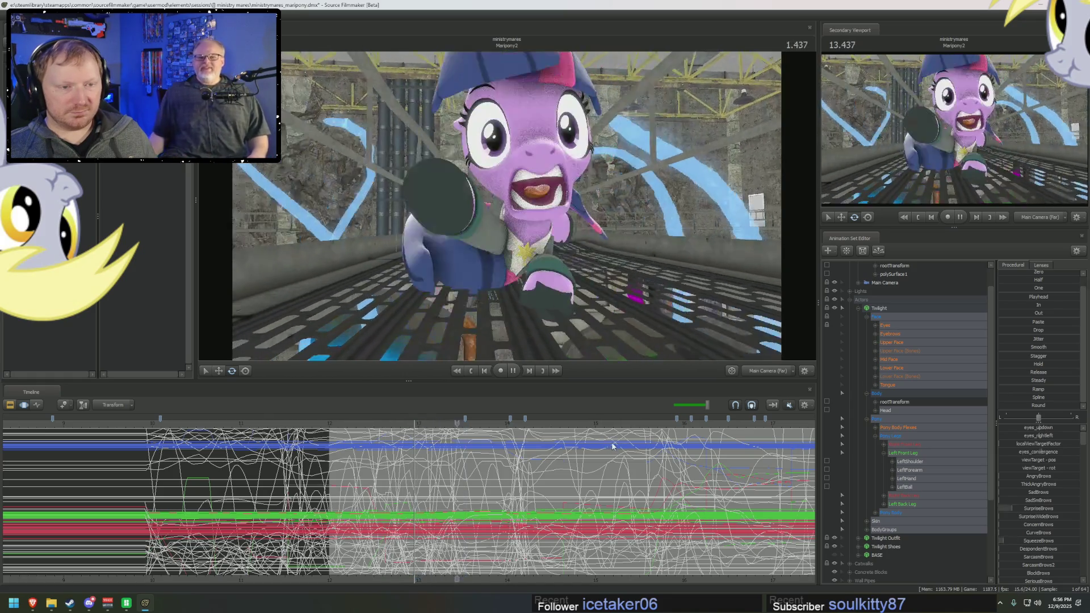
pyautogui.press('space')
# Step: Review the motion from the free camera at 13.375, then jump to the first close-up shot at 10.000
pyautogui.keyDown('ctrl'); pyautogui.click(753, 371); pyautogui.keyUp('ctrl')
pyautogui.moveTo(494, 211)
pyautogui.mouseDown()
pyautogui.moveTo(472, 205)
pyautogui.moveTo(507, 209)
pyautogui.mouseUp()
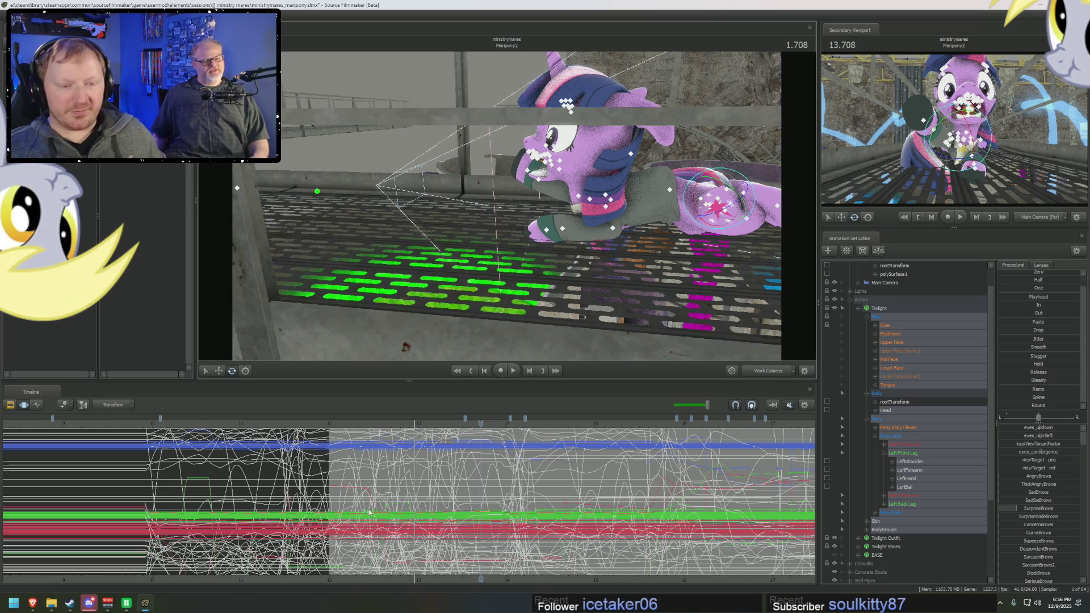
pyautogui.moveTo(374, 580); pyautogui.dragTo(224, 558, button='middle')
pyautogui.moveTo(235, 497); pyautogui.dragTo(320, 479)
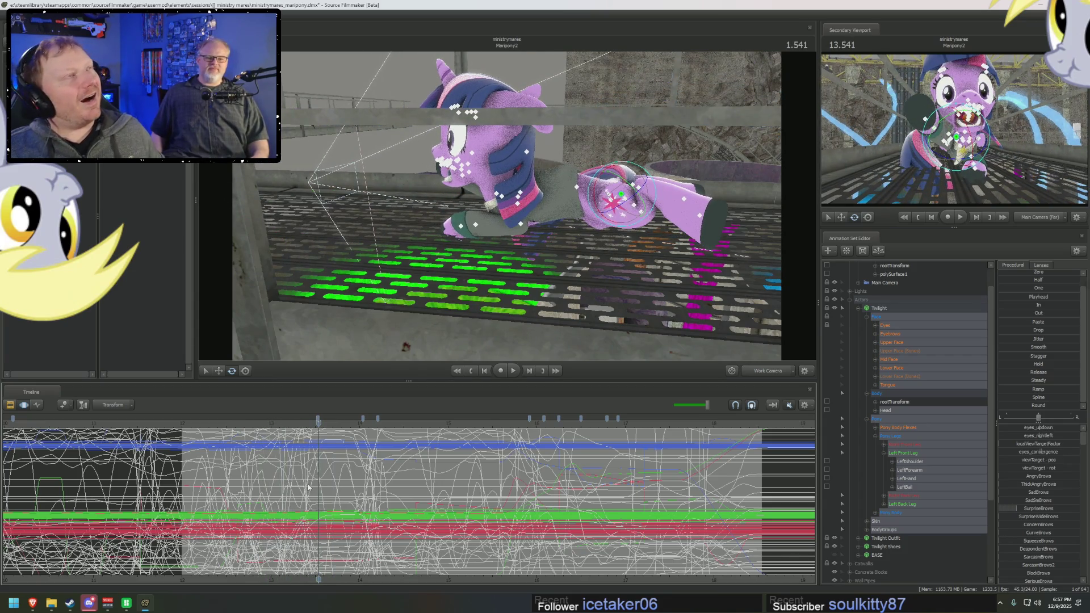
pyautogui.moveTo(275, 494); pyautogui.dragTo(305, 497)
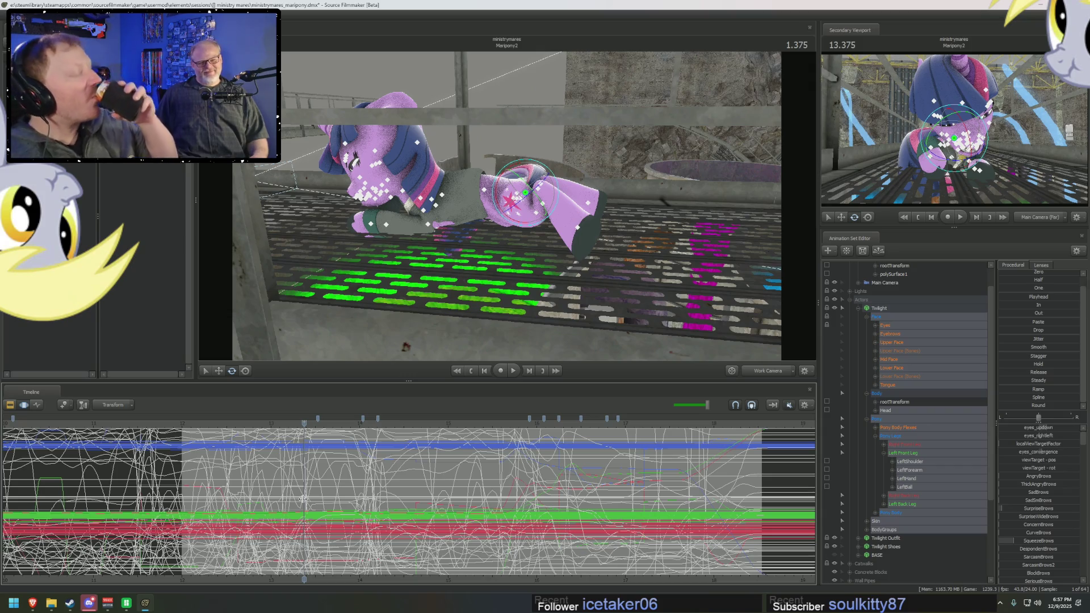
pyautogui.press('space')
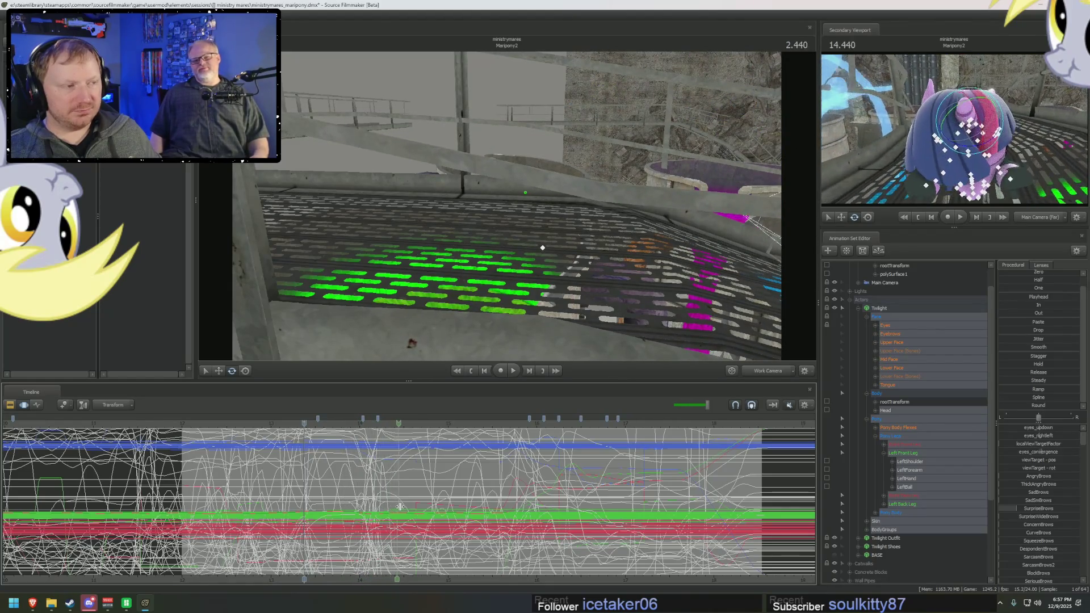
pyautogui.press('space')
pyautogui.press('F2')
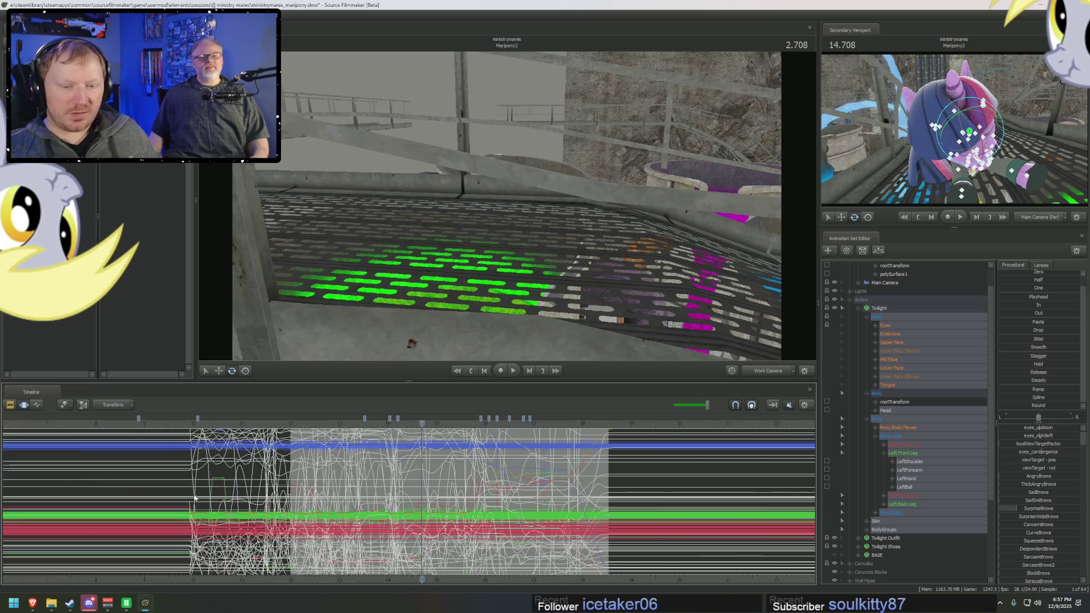
pyautogui.click(195, 424)
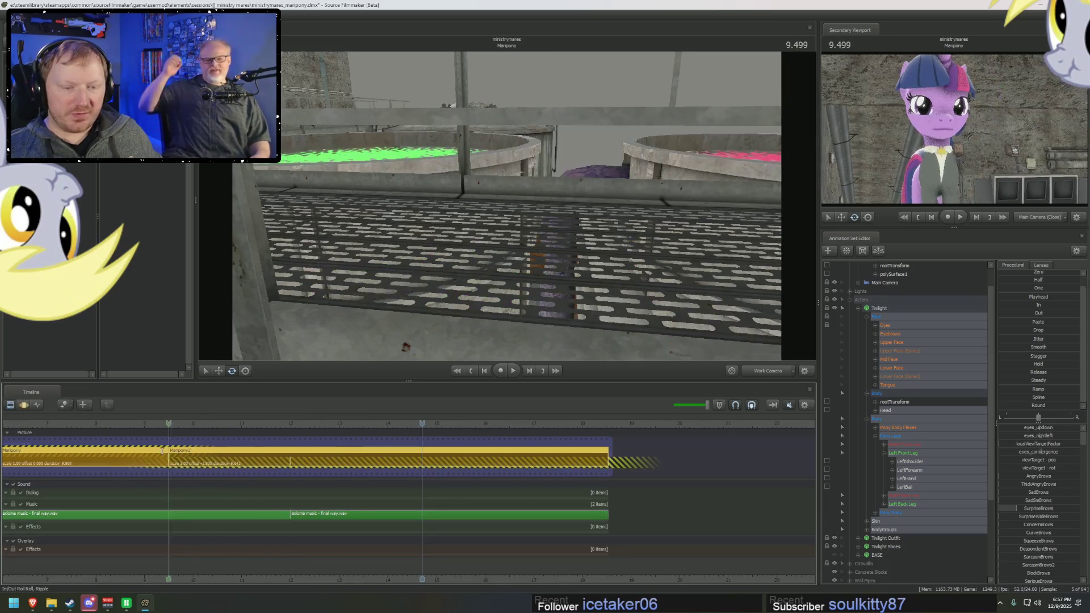
# Step: Mark a time range in the Graph Editor while toggling to the Clip Editor and back into the first shot
pyautogui.press('F4')
pyautogui.moveTo(196, 423); pyautogui.dragTo(260, 434)
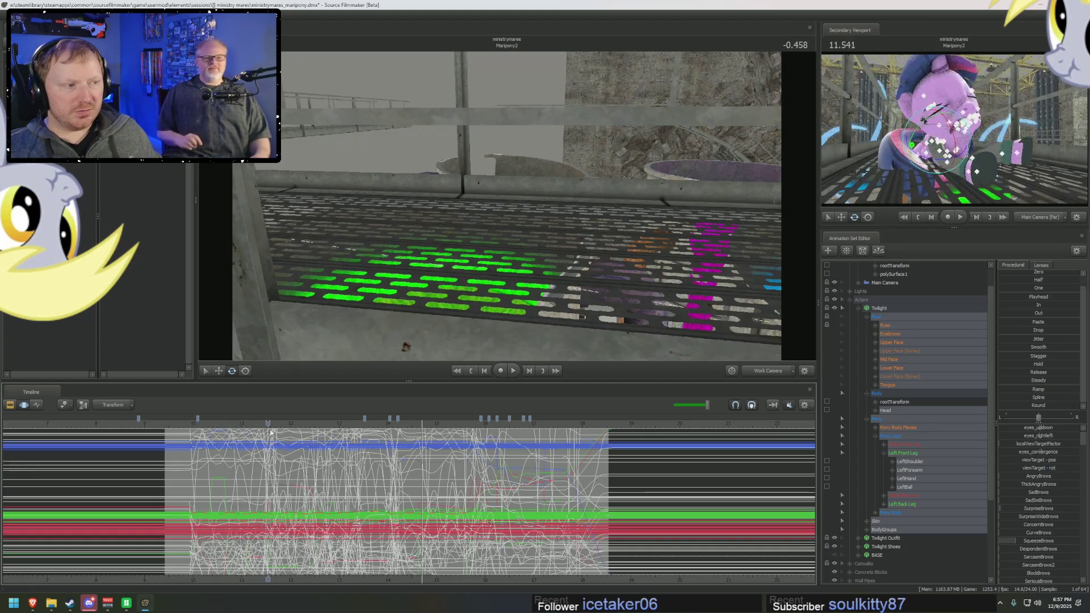
pyautogui.moveTo(192, 452); pyautogui.dragTo(246, 466)
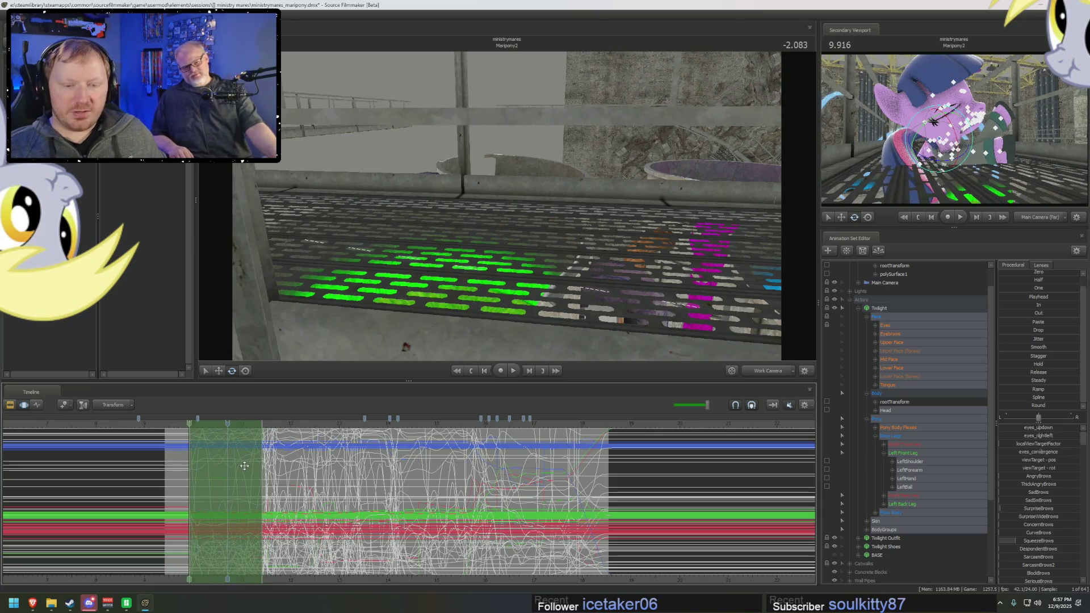
pyautogui.press('F2')
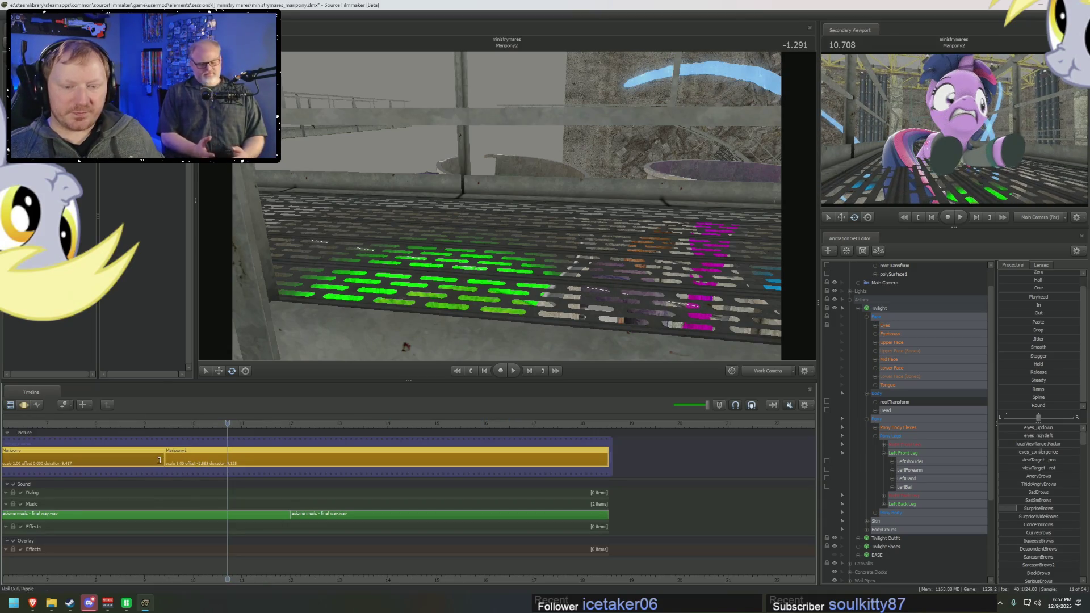
pyautogui.press('F4')
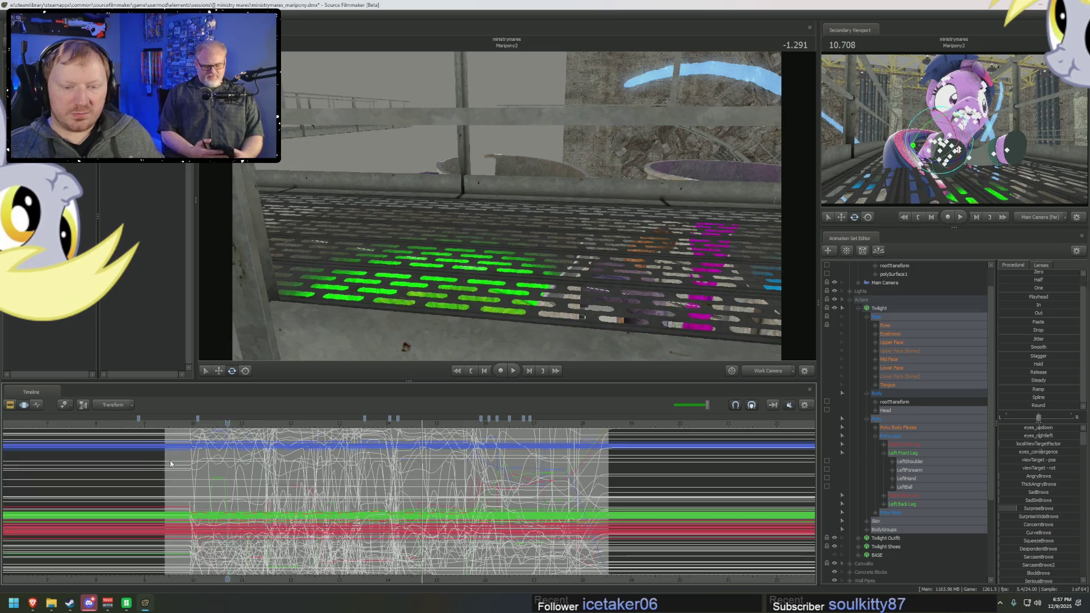
pyautogui.press('F2')
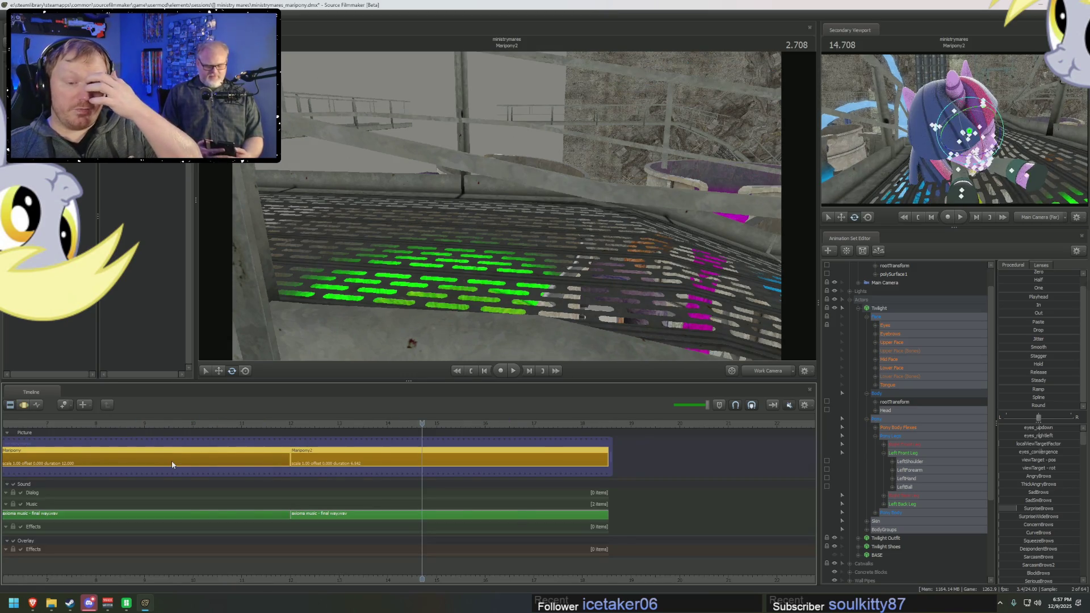
pyautogui.click(171, 461)
pyautogui.press('F4')
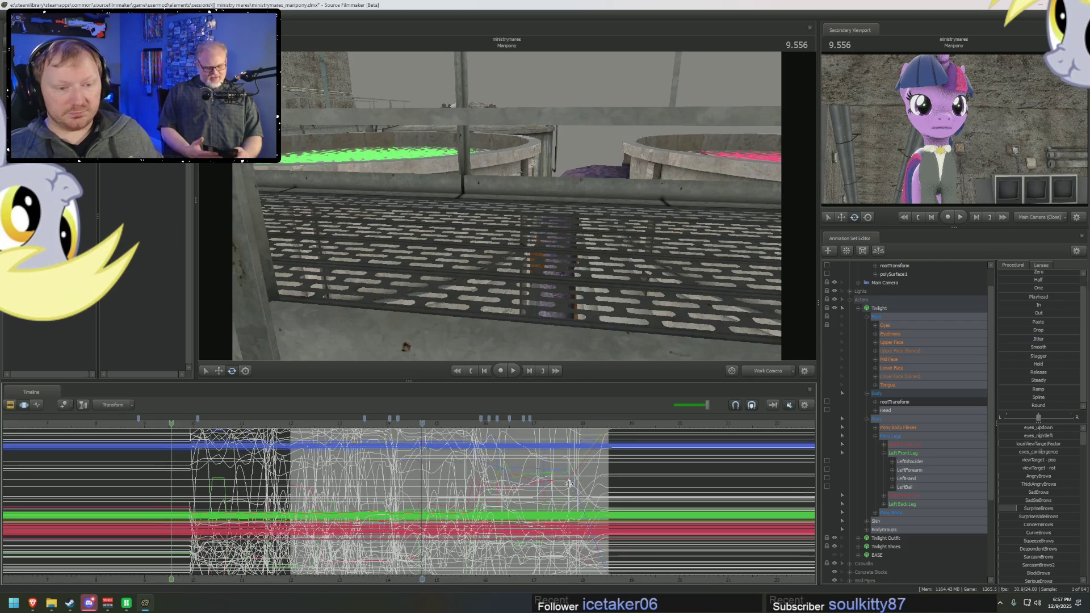
# Step: Move into the Maripony2 walkway shot, pick a pony control and set the range around 15.6 s
pyautogui.click(569, 484)
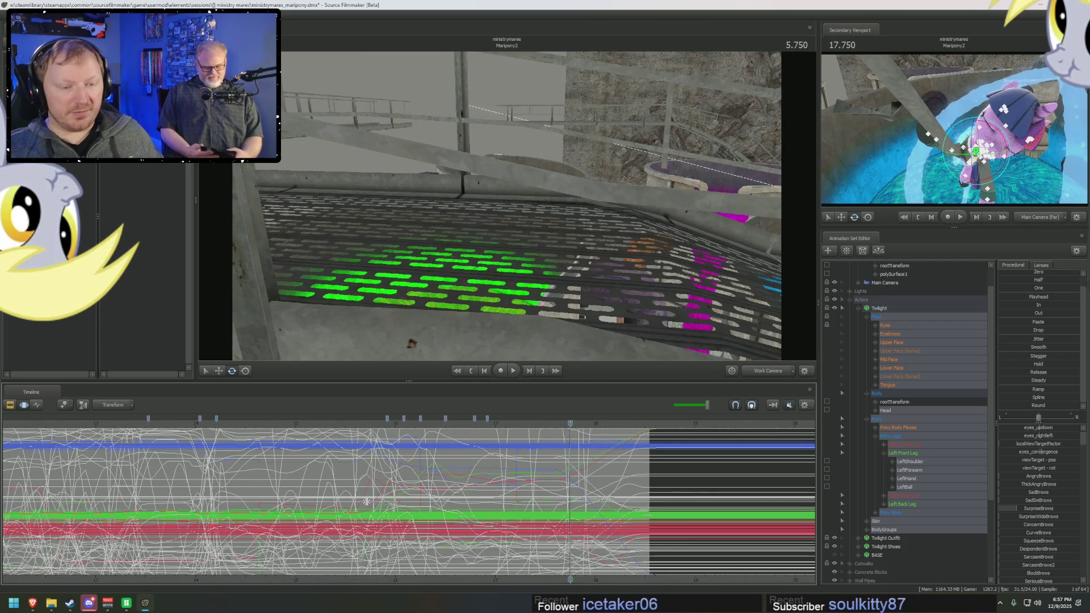
pyautogui.moveTo(366, 501); pyautogui.dragTo(424, 503)
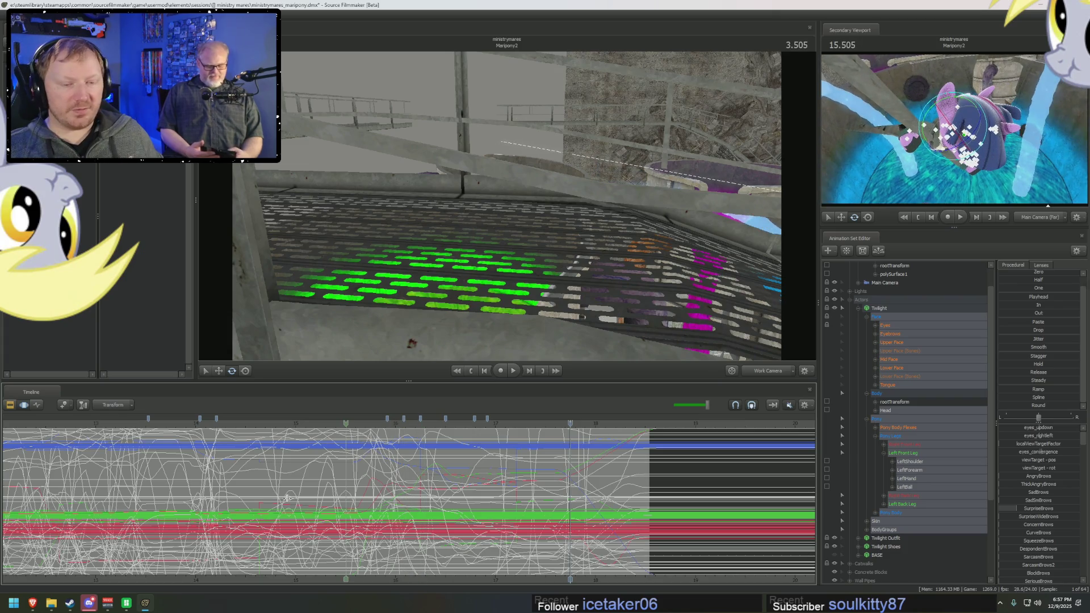
pyautogui.press('Down')
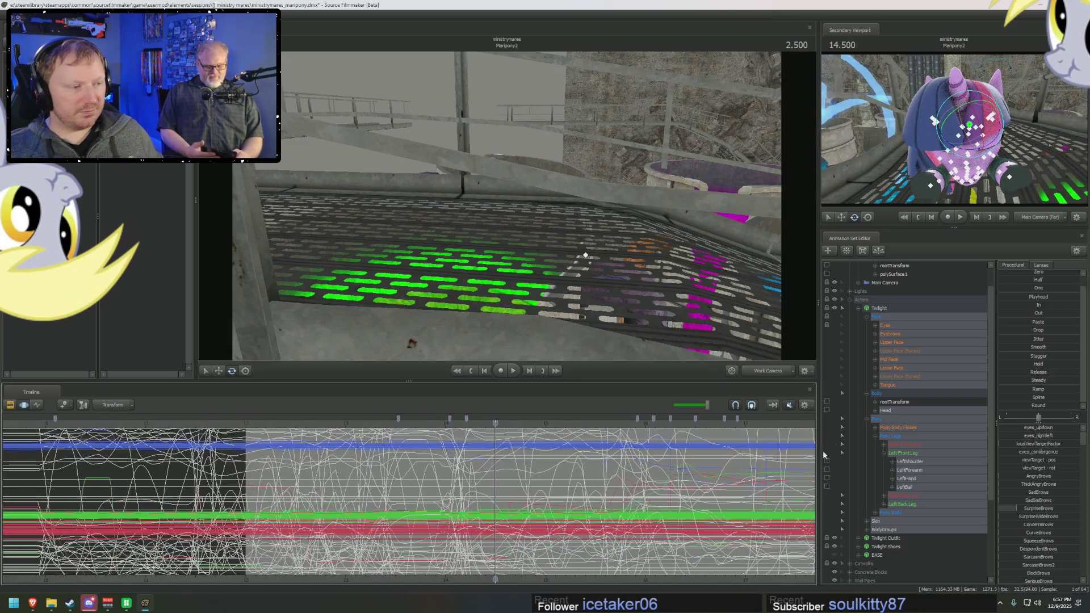
pyautogui.scroll(3, 792, 425)
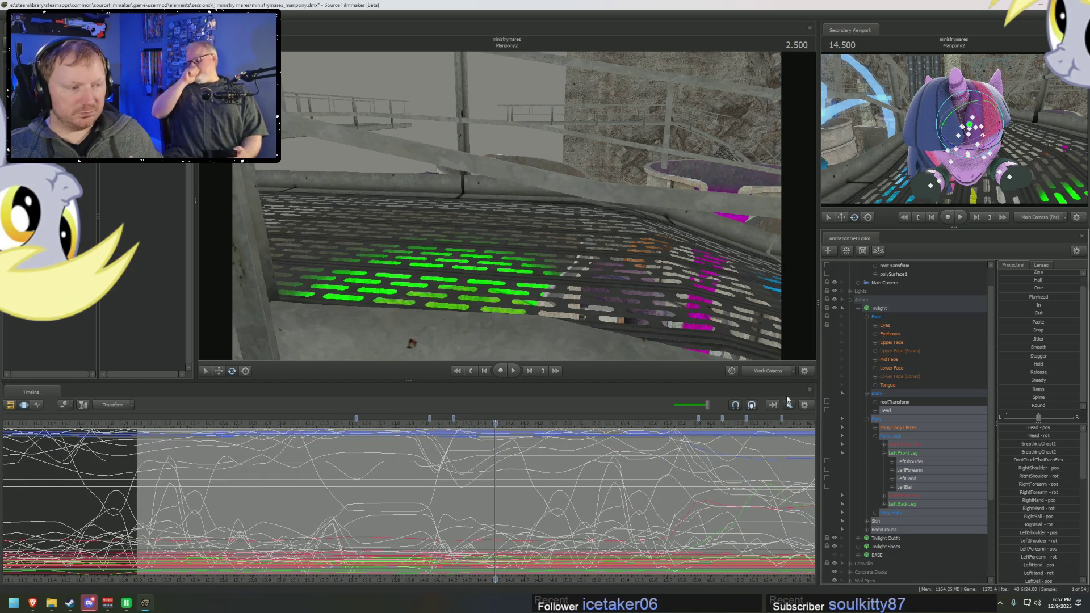
pyautogui.click(891, 324)
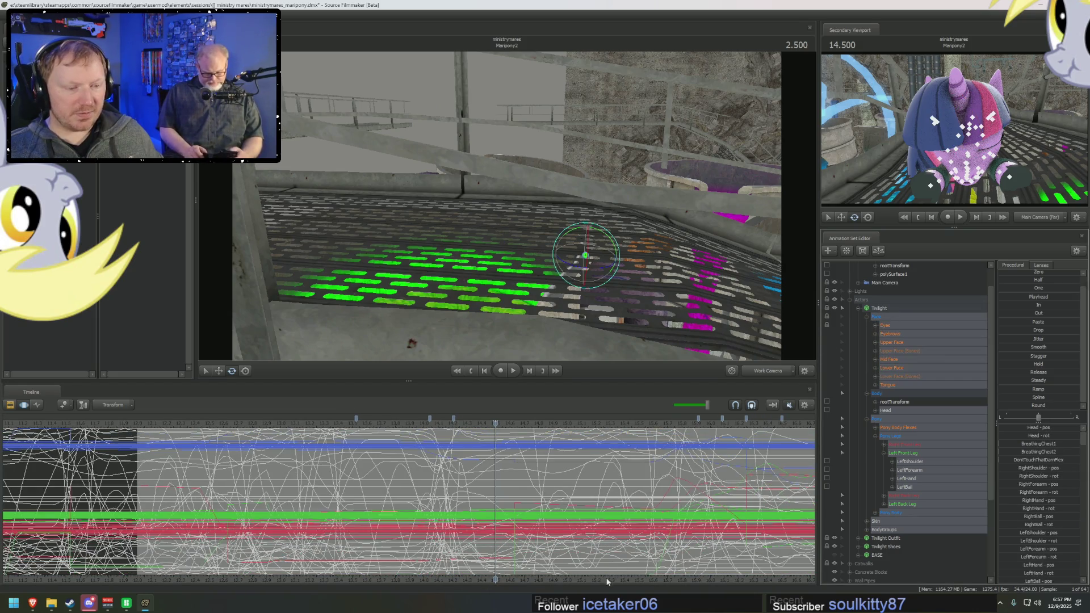
pyautogui.moveTo(607, 582); pyautogui.dragTo(526, 539, button='middle')
pyautogui.moveTo(264, 488)
pyautogui.mouseDown()
pyautogui.moveTo(500, 499)
pyautogui.moveTo(480, 501)
pyautogui.mouseUp()
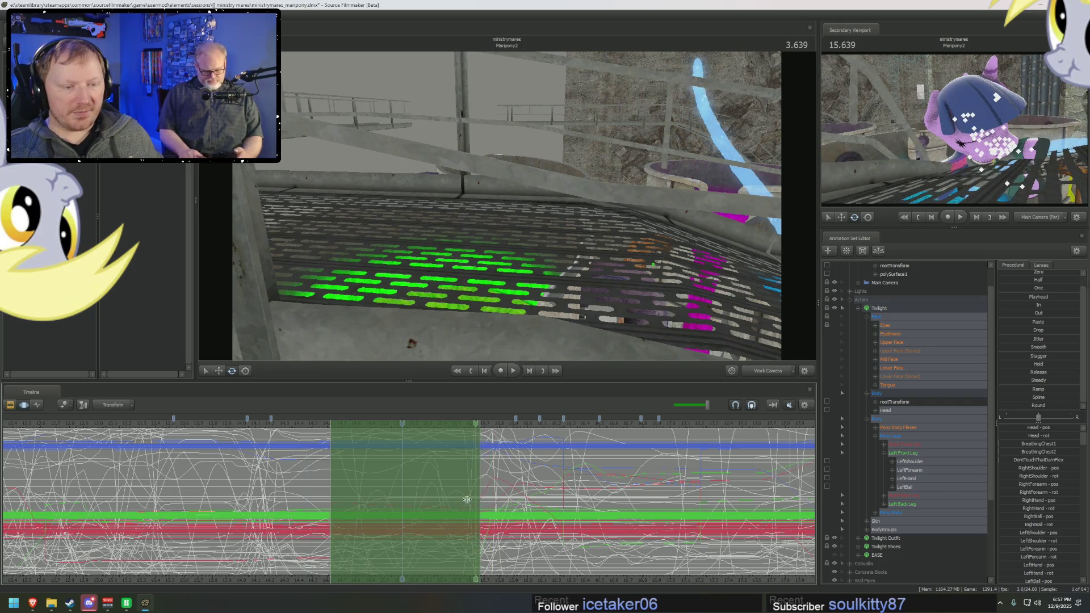
# Step: Scrub back and forth over the dive and play it through once to check the timing
pyautogui.click(409, 496)
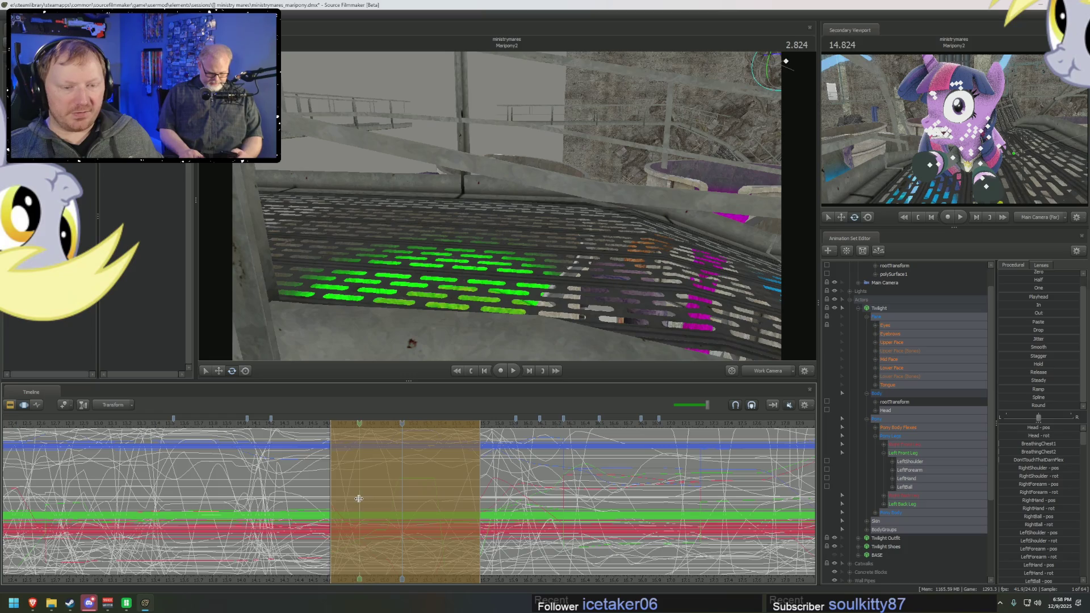
pyautogui.scroll(1, 359, 498)
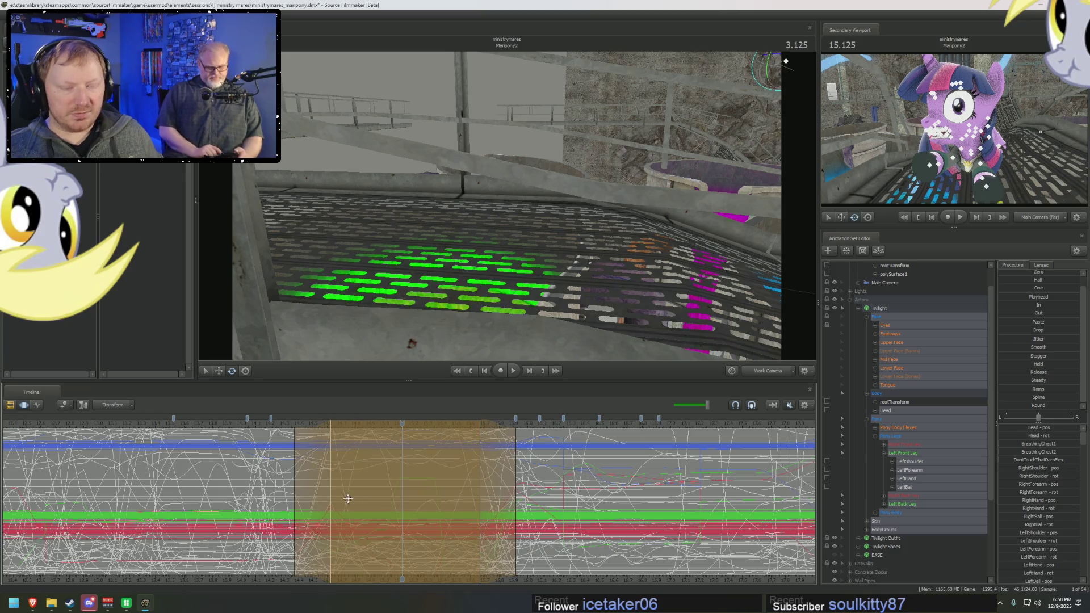
pyautogui.moveTo(276, 483); pyautogui.dragTo(290, 484)
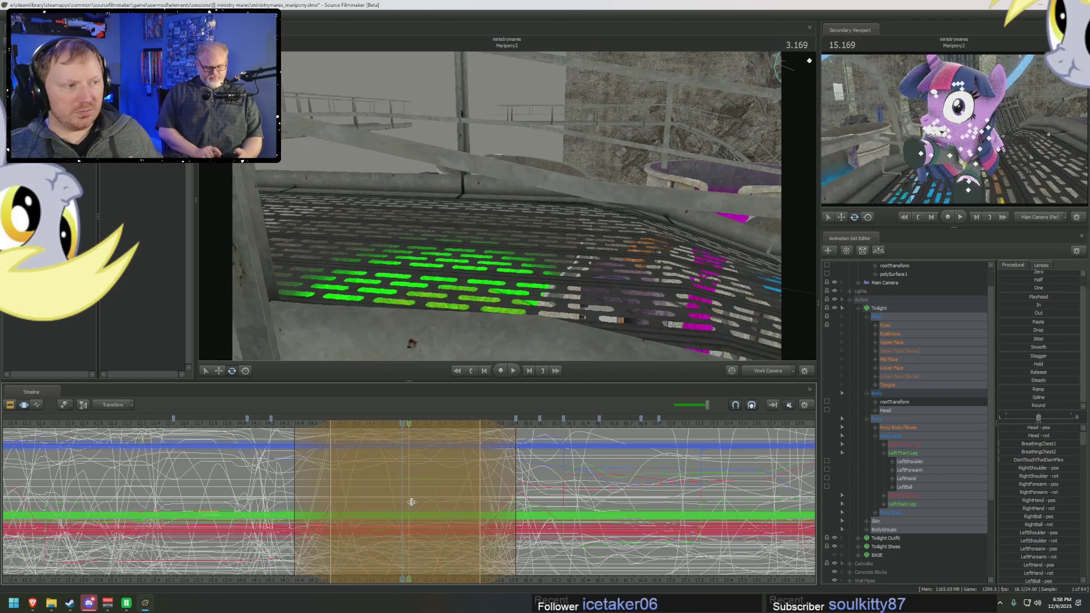
pyautogui.moveTo(470, 502); pyautogui.dragTo(517, 502)
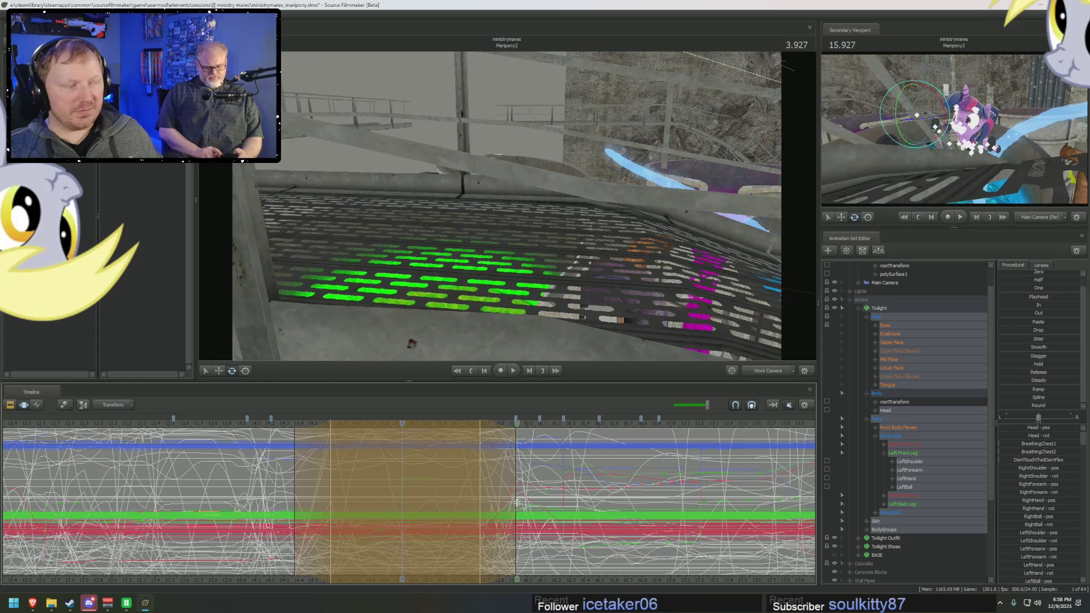
pyautogui.press('space')
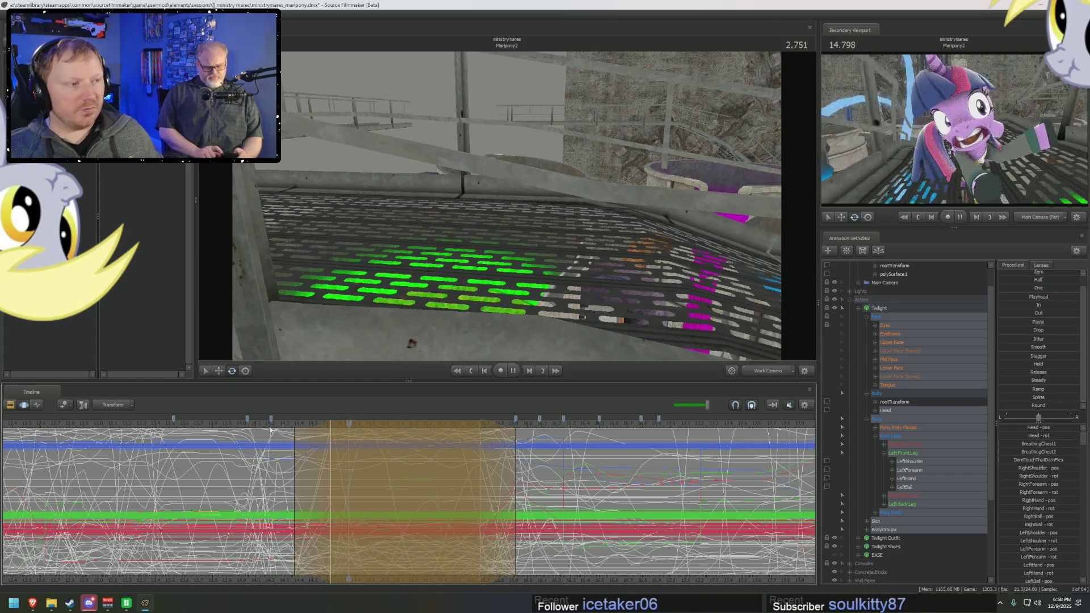
pyautogui.press('space')
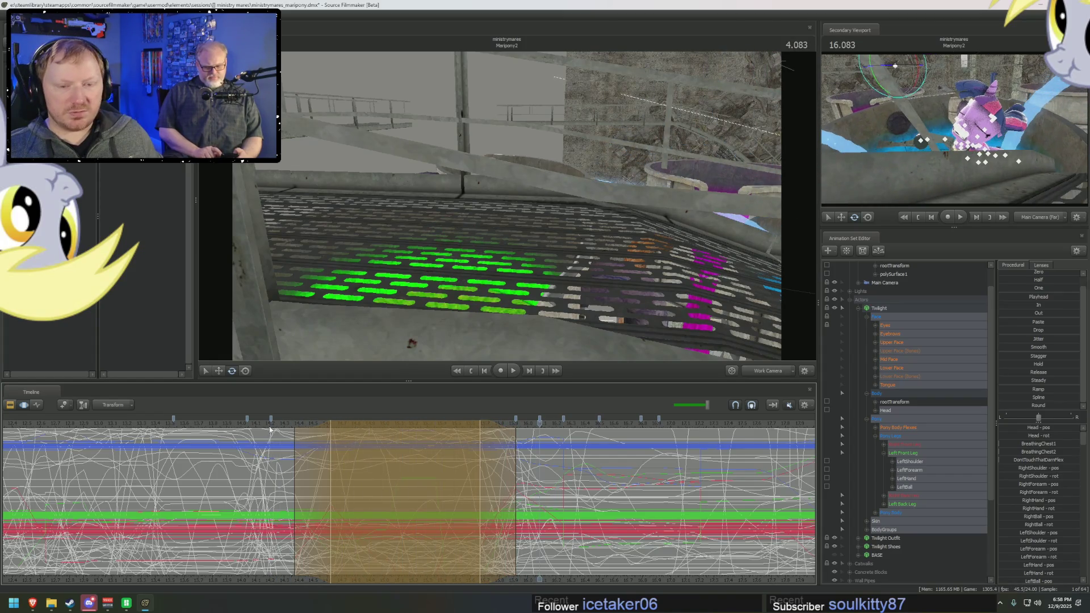
# Step: Blend the pose across the marked range and play it back to review the change
pyautogui.click(271, 429)
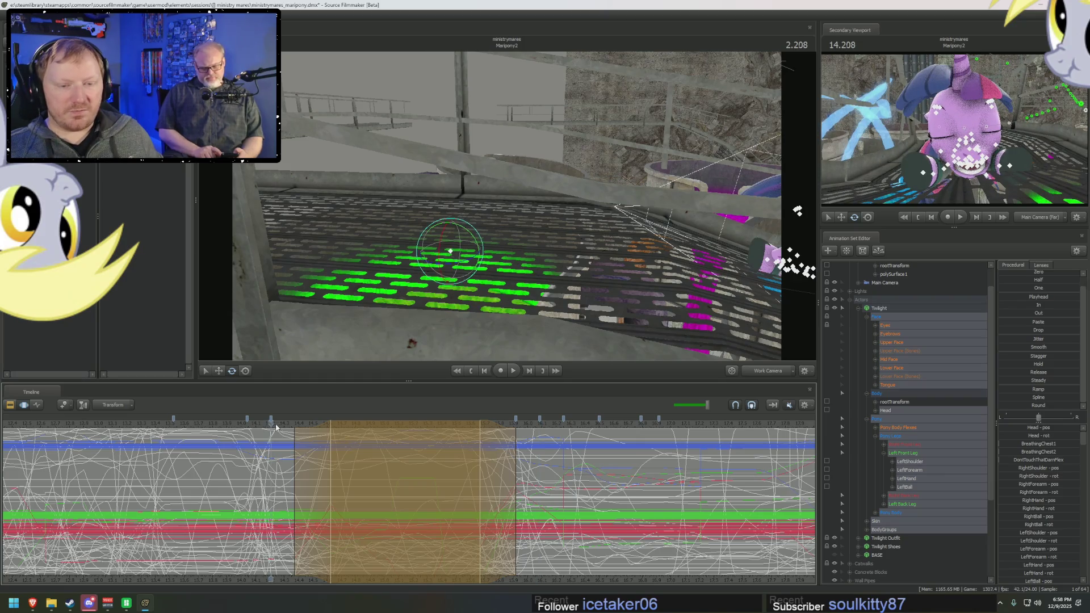
pyautogui.moveTo(275, 429); pyautogui.dragTo(283, 464)
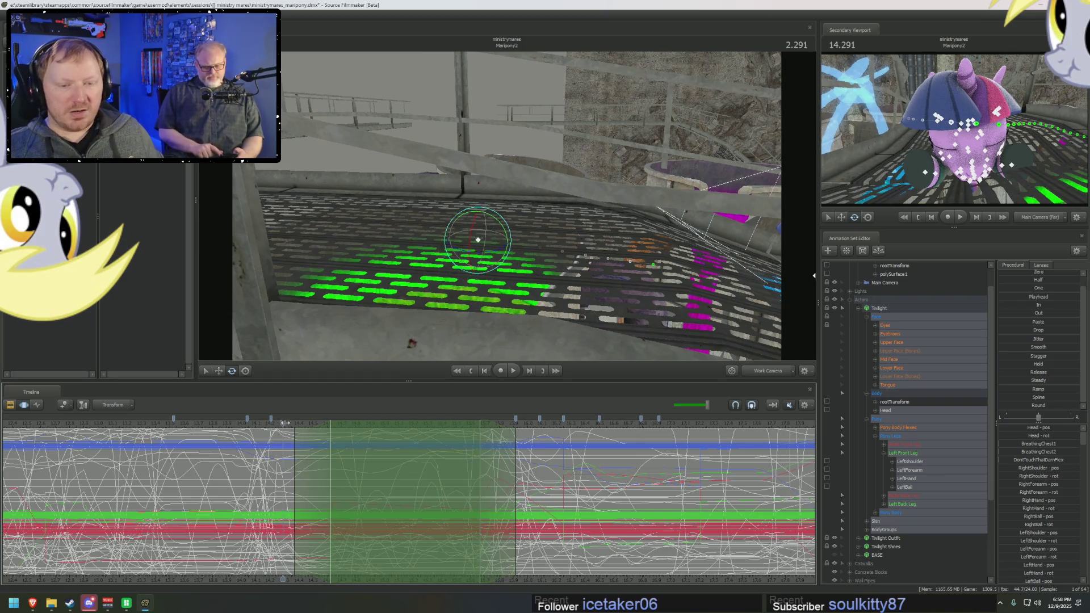
pyautogui.moveTo(338, 439); pyautogui.dragTo(387, 457)
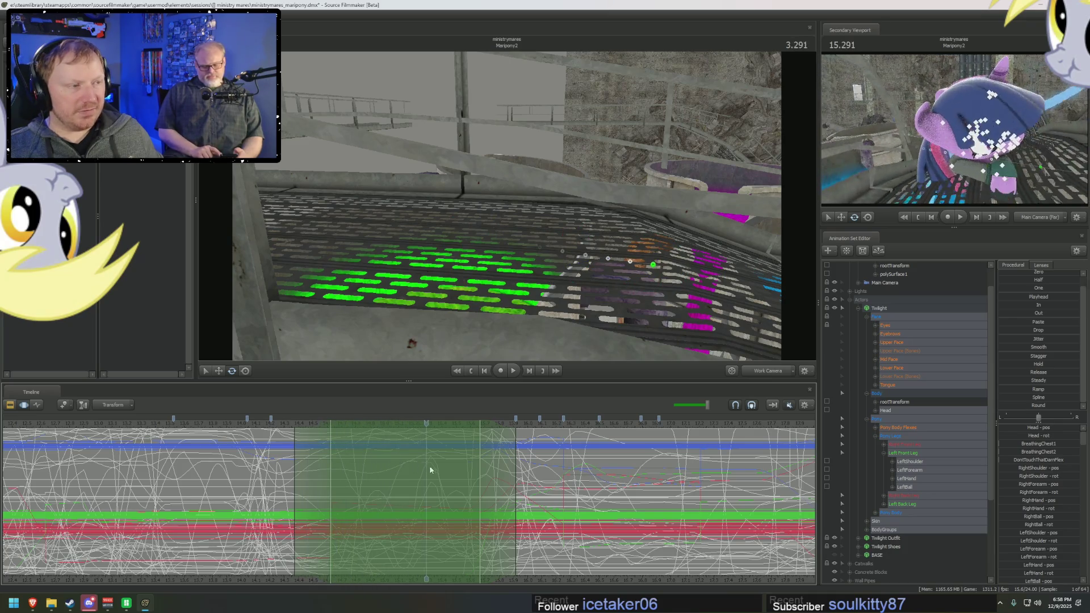
pyautogui.moveTo(450, 477); pyautogui.dragTo(331, 486)
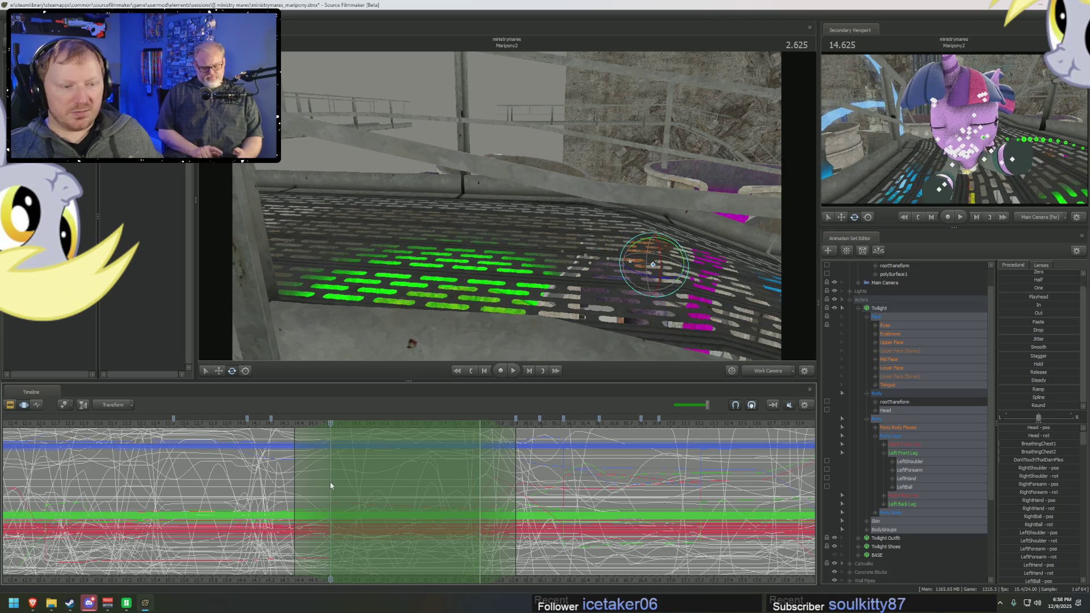
pyautogui.moveTo(1013, 412); pyautogui.dragTo(1026, 412)
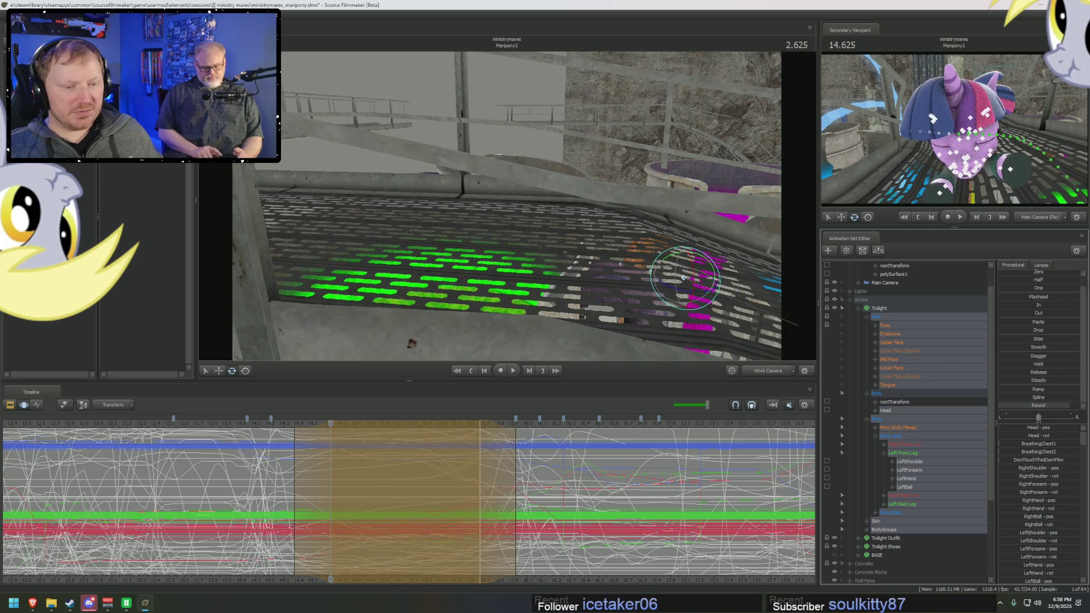
pyautogui.press('space')
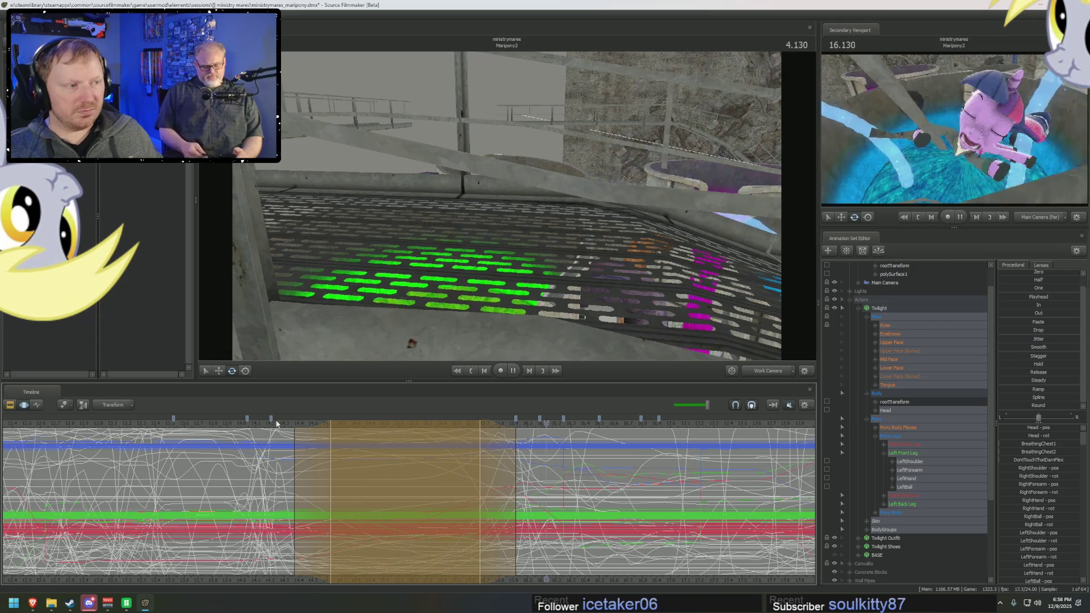
pyautogui.press('space')
# Step: Step through and replay the dive shot with focus back on the pony's controls
pyautogui.moveTo(284, 428); pyautogui.dragTo(340, 440)
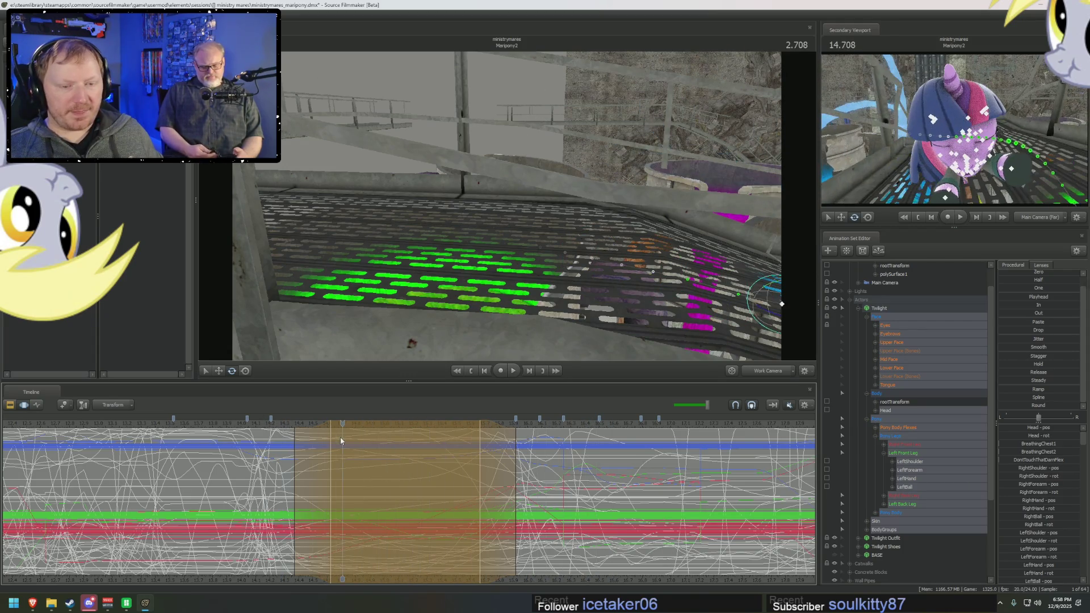
pyautogui.press('Left')
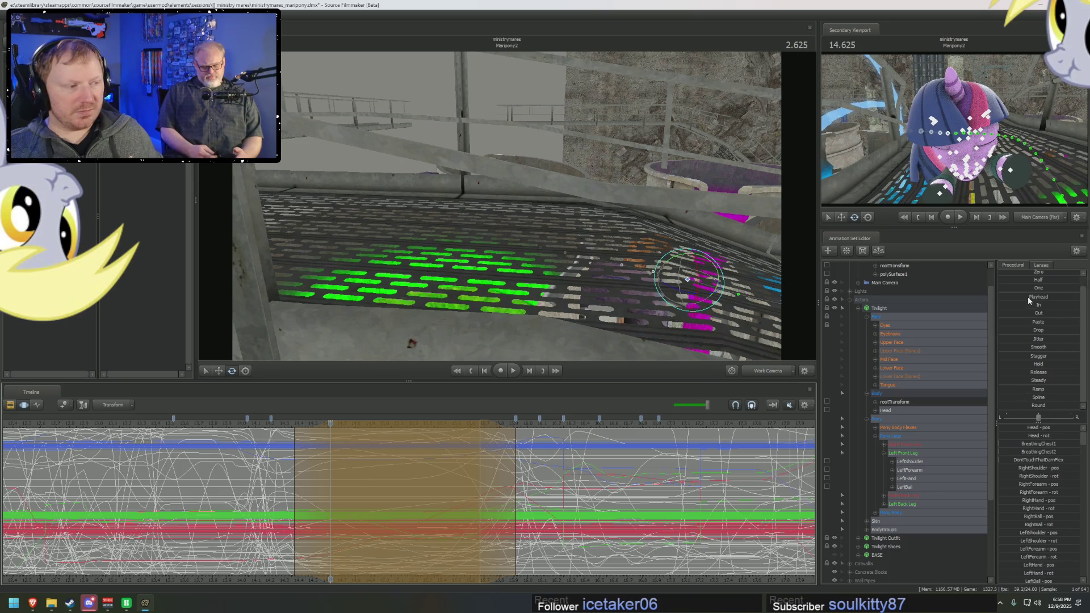
pyautogui.click(1029, 296)
pyautogui.press('space')
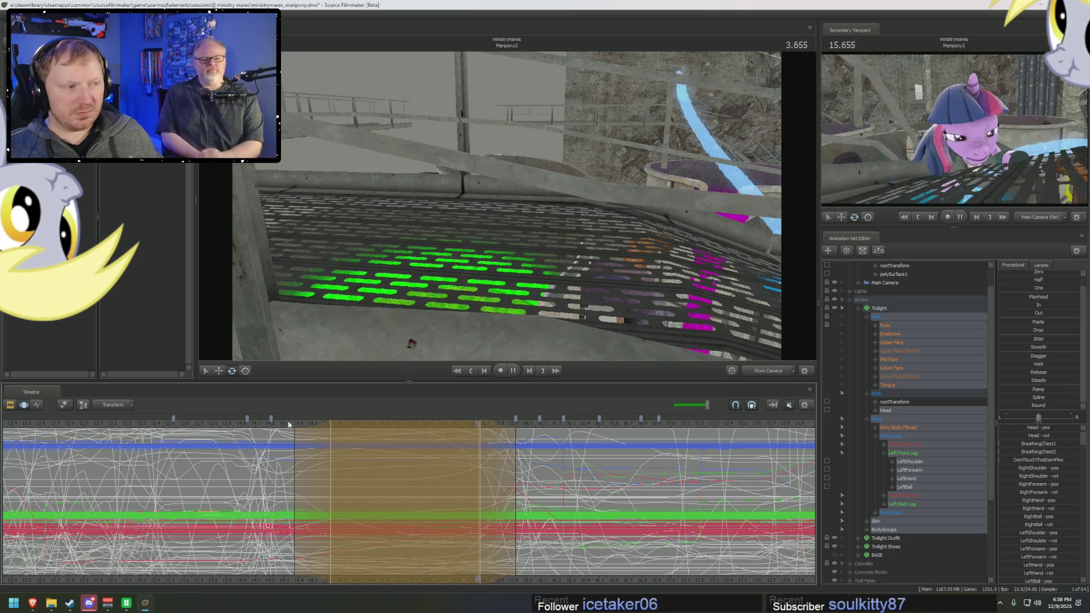
pyautogui.press('space')
pyautogui.moveTo(277, 422); pyautogui.dragTo(371, 444)
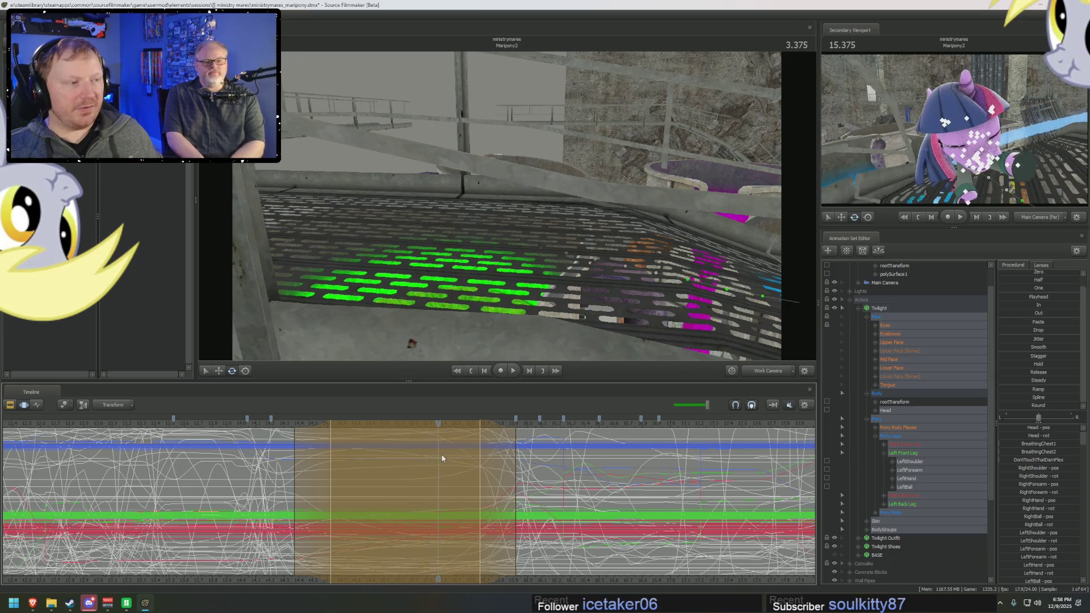
pyautogui.moveTo(371, 444); pyautogui.dragTo(516, 467)
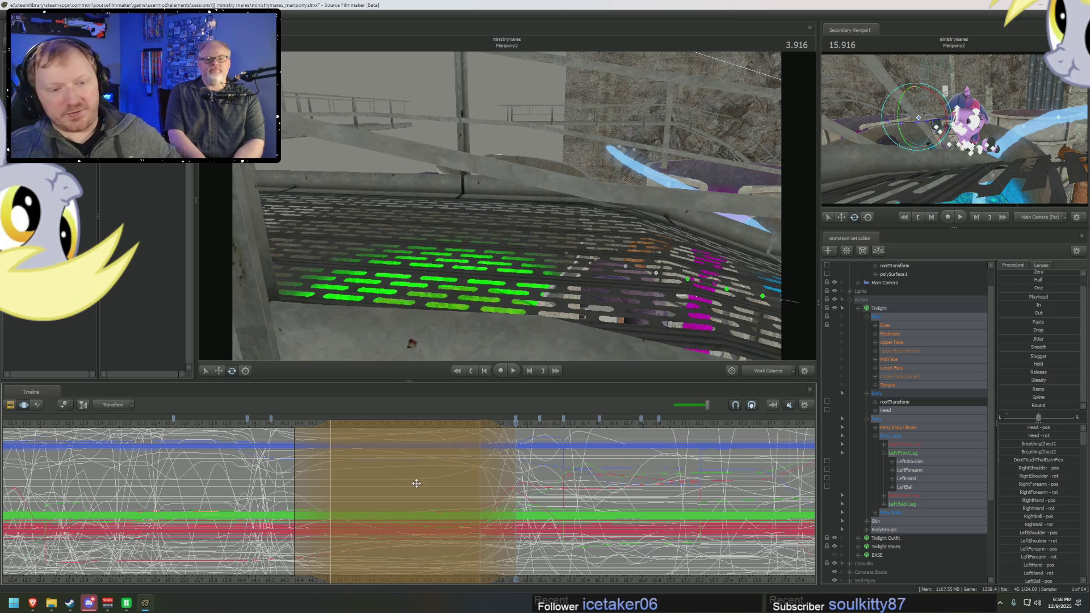
# Step: Clear the time selection and place the playhead at 2.666
pyautogui.press('F2')
pyautogui.press('F4')
pyautogui.click(313, 502)
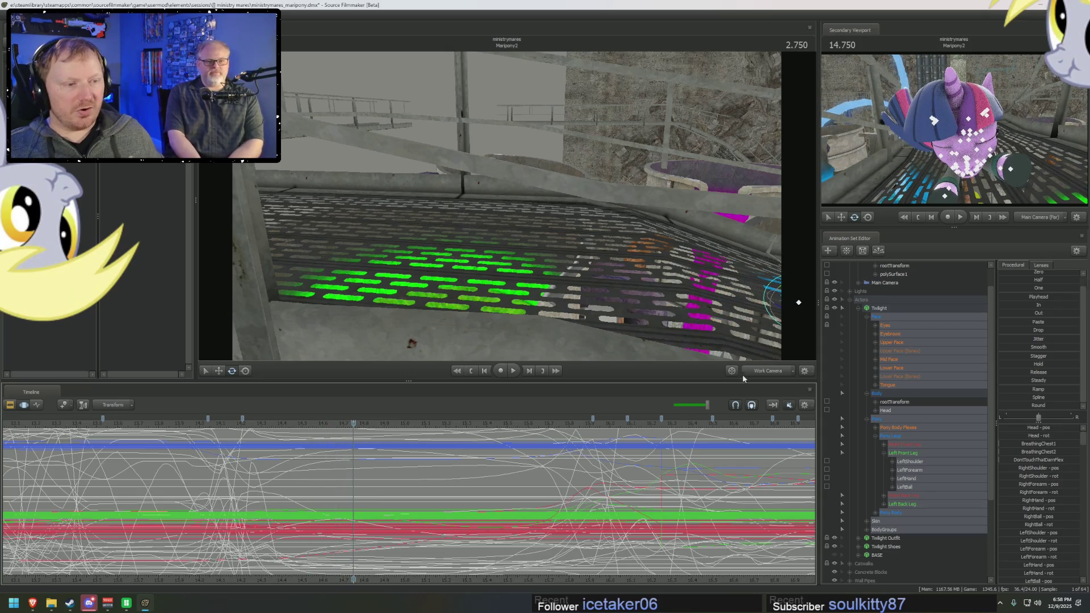
# Step: Move in close on Twilight's face, widen the selection's left falloff and select LeftShoulder for editing
pyautogui.moveTo(750, 341)
pyautogui.mouseDown()
pyautogui.moveTo(597, 256)
pyautogui.moveTo(363, 374)
pyautogui.mouseUp()
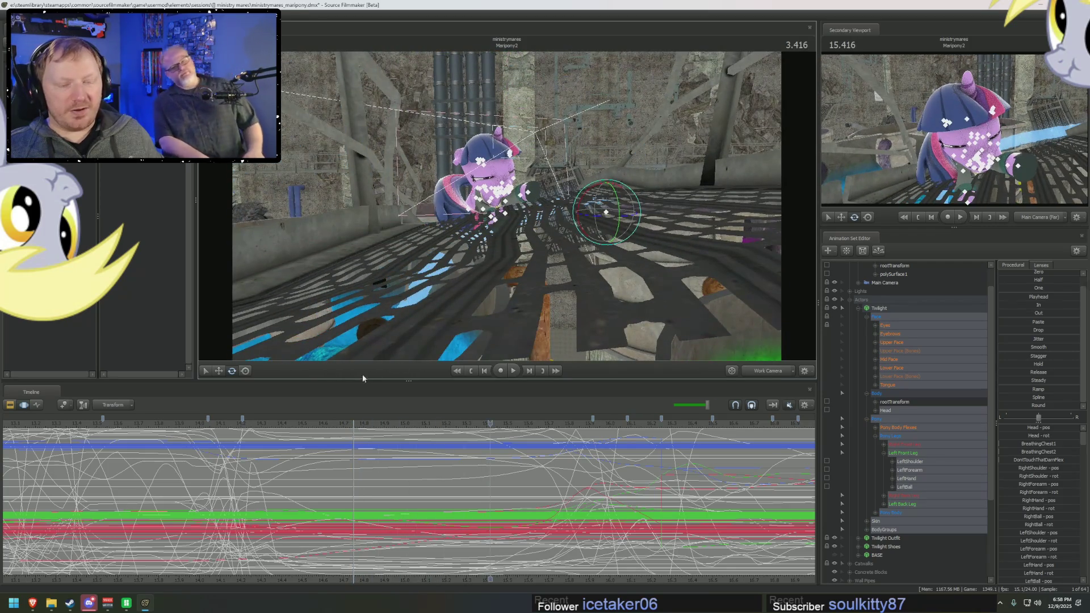
pyautogui.moveTo(273, 496)
pyautogui.mouseDown()
pyautogui.moveTo(263, 477)
pyautogui.moveTo(536, 494)
pyautogui.moveTo(584, 484)
pyautogui.mouseUp()
pyautogui.moveTo(327, 471); pyautogui.dragTo(268, 470)
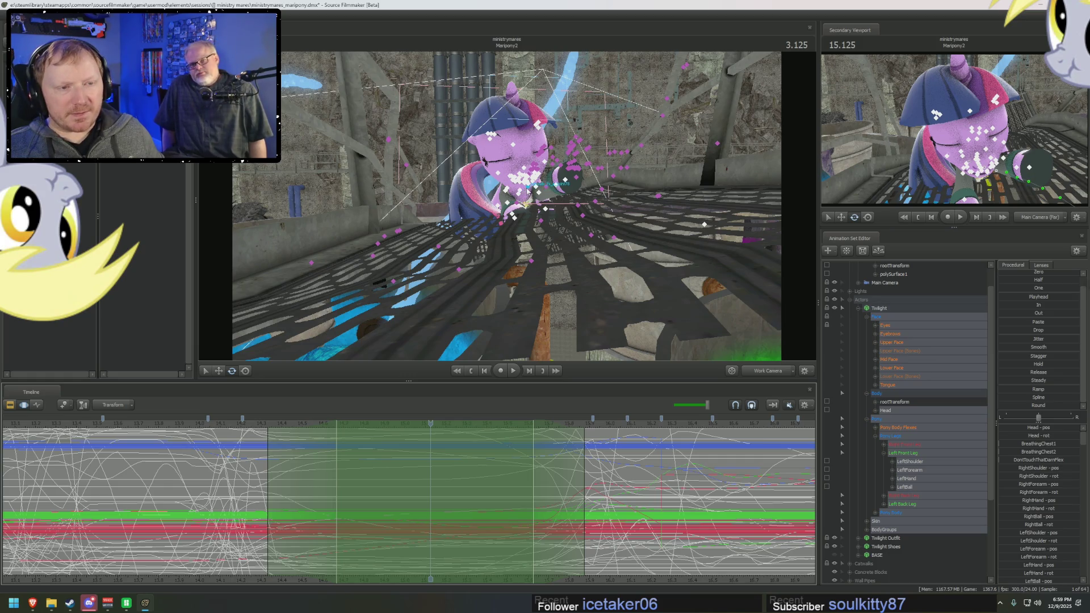
pyautogui.click(899, 347)
pyautogui.click(909, 461)
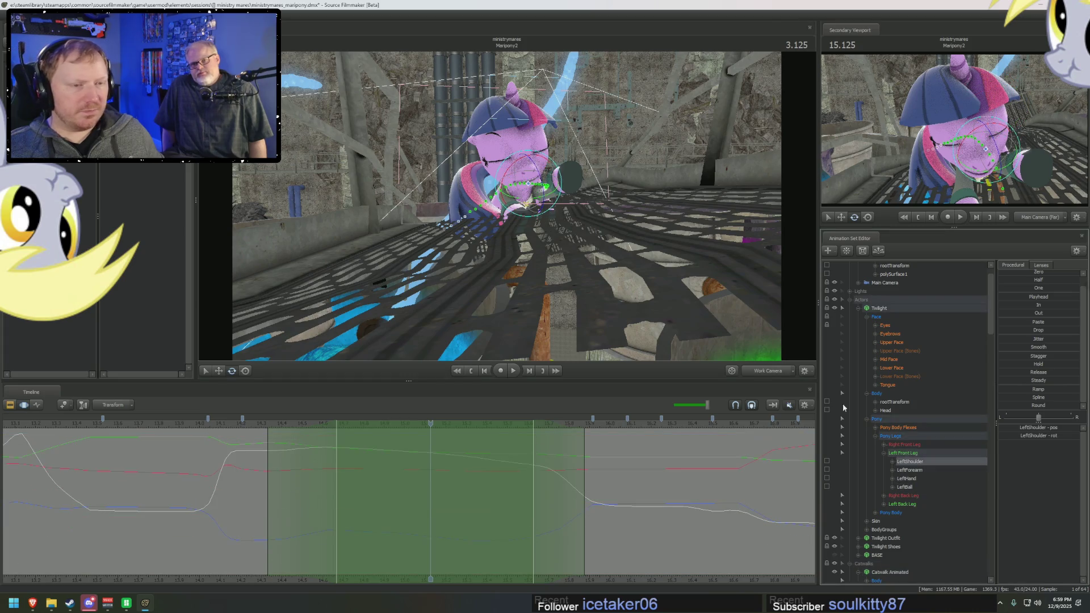
# Step: Rotate LeftShoulder, RightShoulder and RightForearm so the forelegs rest on the walkway, then play it back
pyautogui.moveTo(478, 183); pyautogui.dragTo(483, 190)
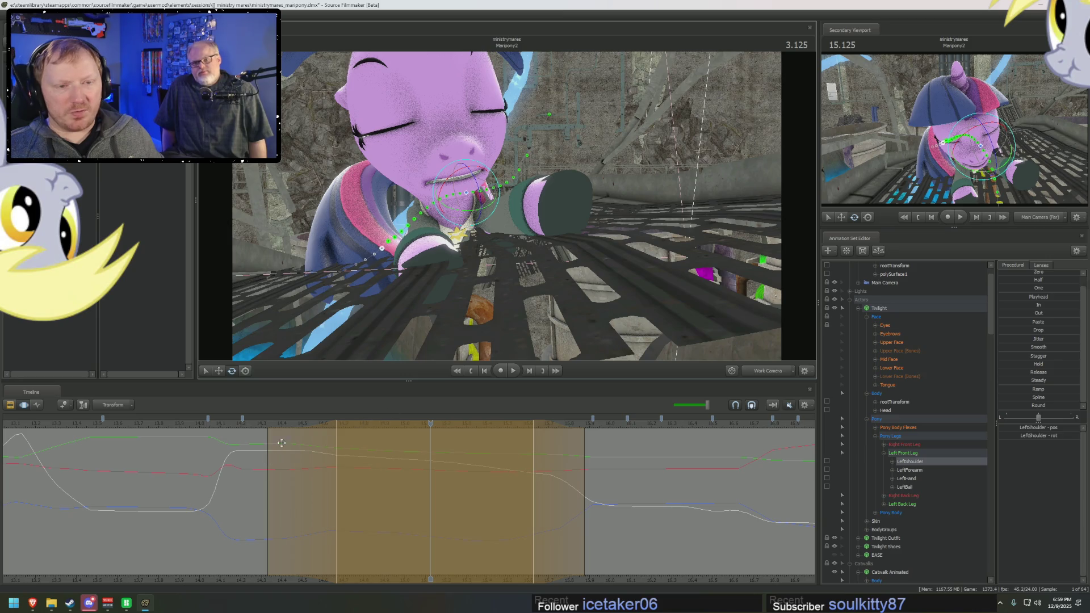
pyautogui.moveTo(397, 255); pyautogui.dragTo(508, 208)
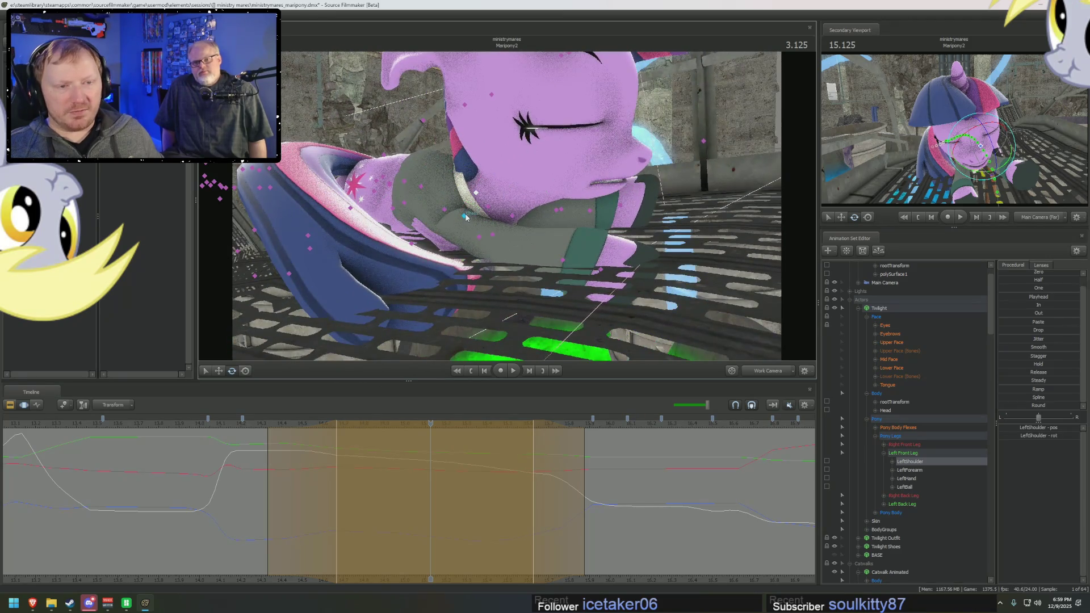
pyautogui.click(465, 218)
pyautogui.moveTo(469, 207); pyautogui.dragTo(465, 213)
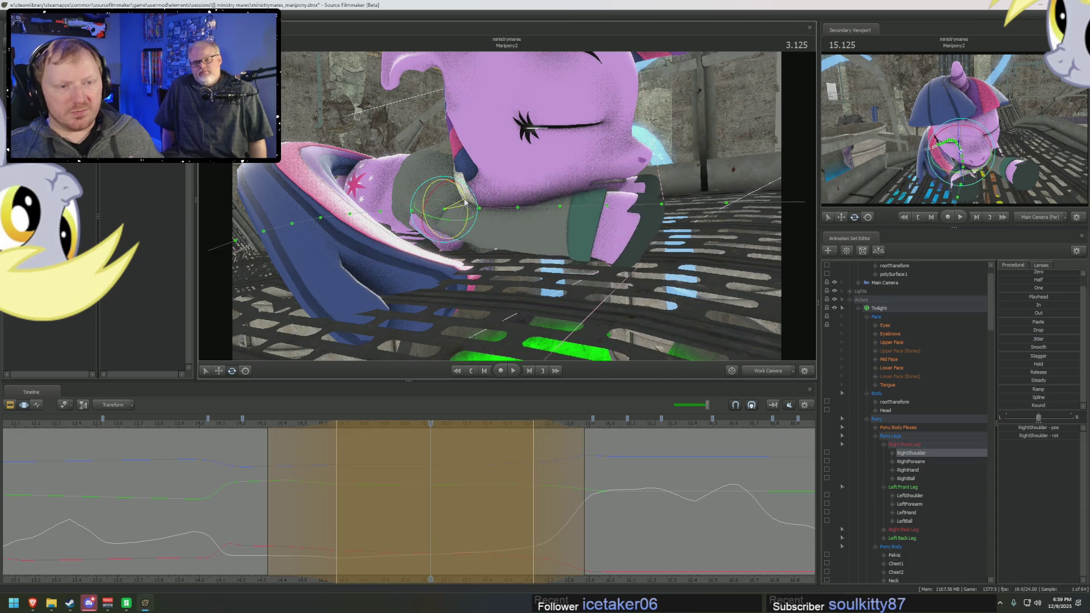
pyautogui.click(497, 242)
pyautogui.moveTo(503, 237); pyautogui.dragTo(495, 227)
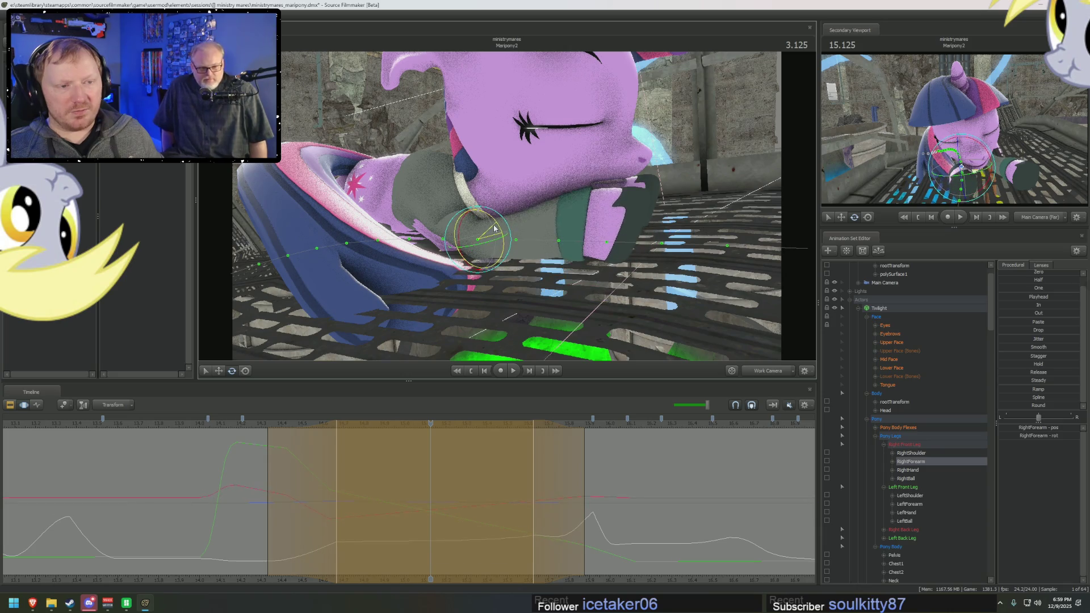
pyautogui.press('space')
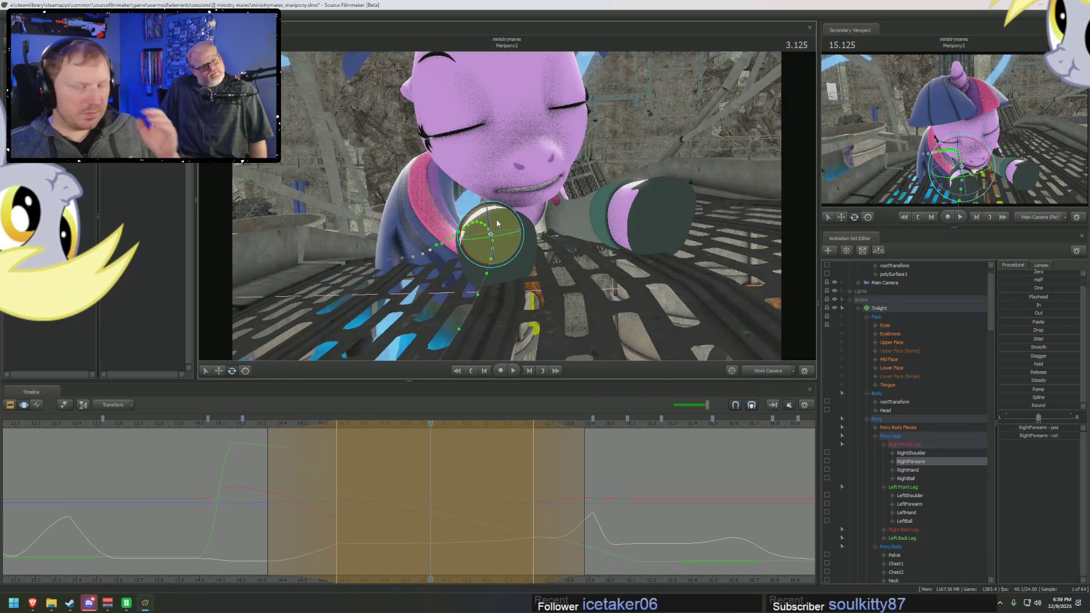
pyautogui.press('space')
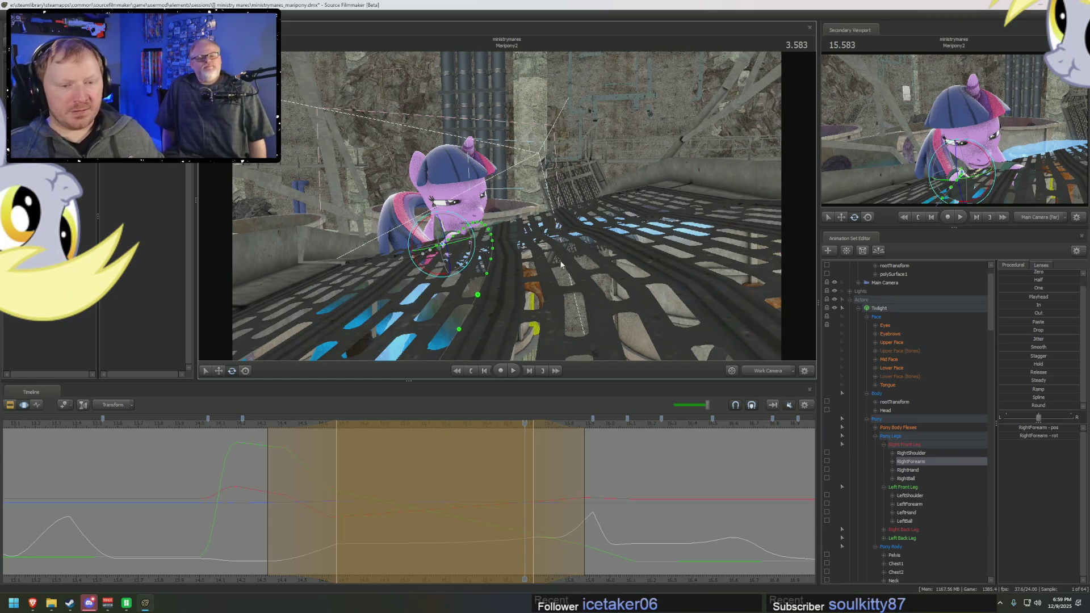
# Step: Scrub back through the motion and inspect the head and hoof from close up
pyautogui.moveTo(273, 467); pyautogui.dragTo(366, 468)
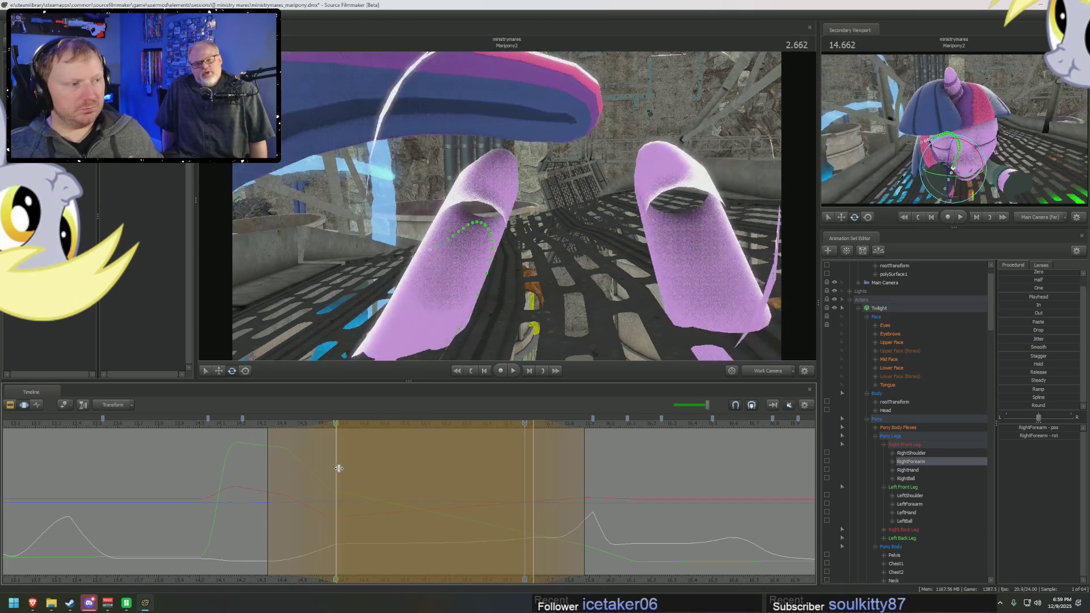
pyautogui.moveTo(366, 468)
pyautogui.mouseDown()
pyautogui.moveTo(276, 458)
pyautogui.moveTo(328, 454)
pyautogui.mouseUp()
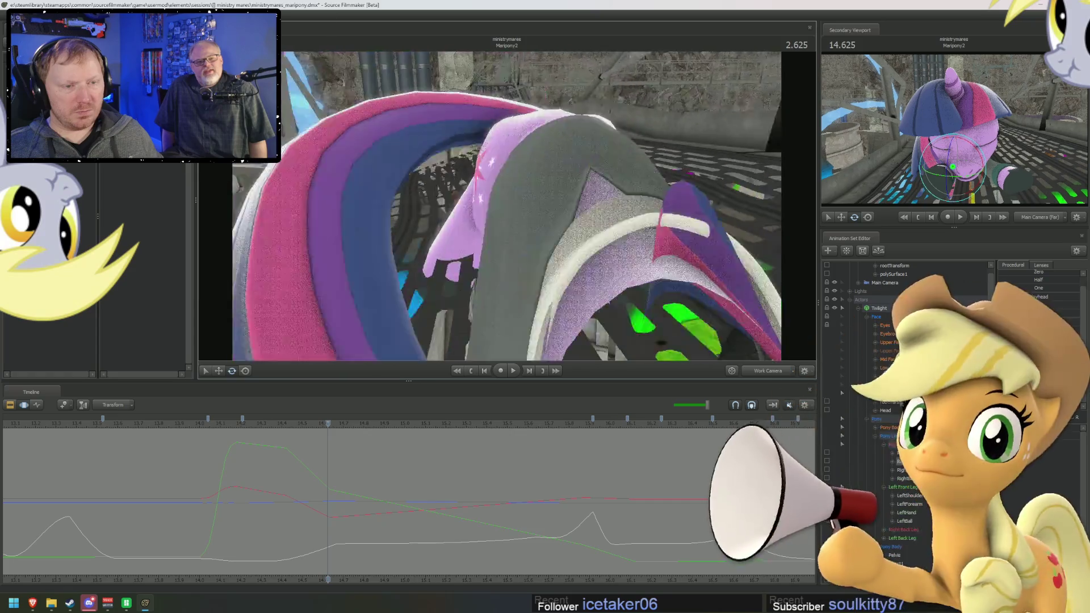
pyautogui.moveTo(507, 204); pyautogui.dragTo(477, 255)
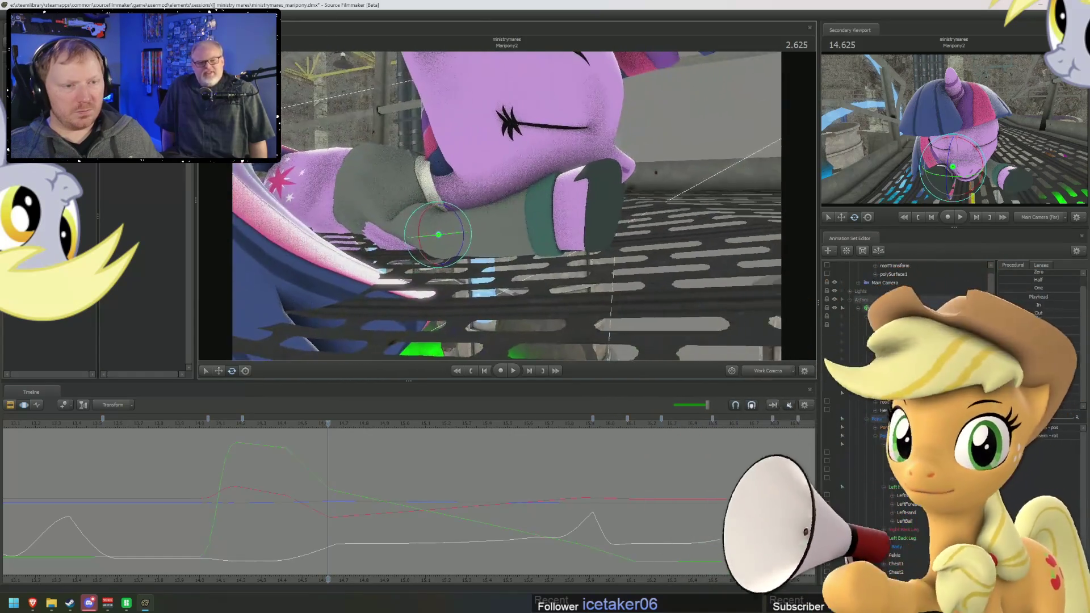
pyautogui.moveTo(271, 463); pyautogui.dragTo(311, 469)
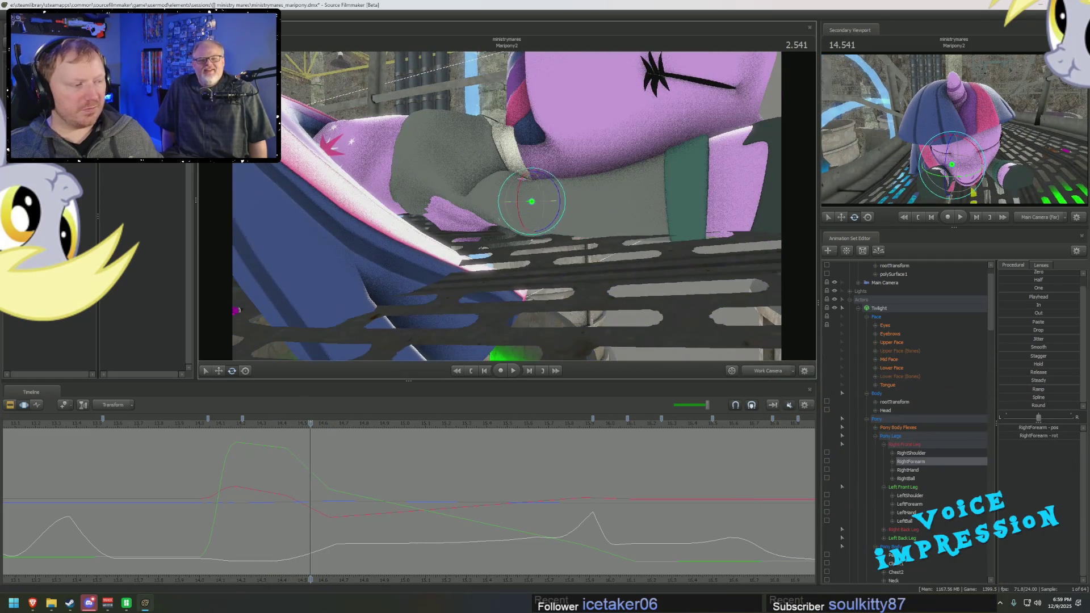
pyautogui.moveTo(507, 205); pyautogui.dragTo(477, 239)
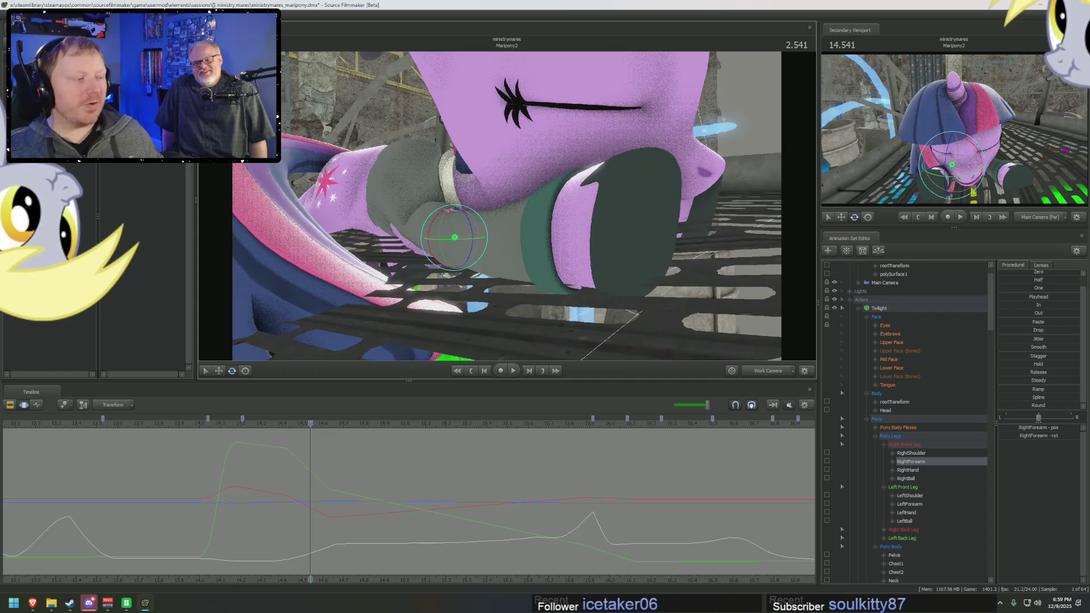
pyautogui.moveTo(310, 470)
pyautogui.mouseDown()
pyautogui.moveTo(412, 478)
pyautogui.moveTo(306, 474)
pyautogui.mouseUp()
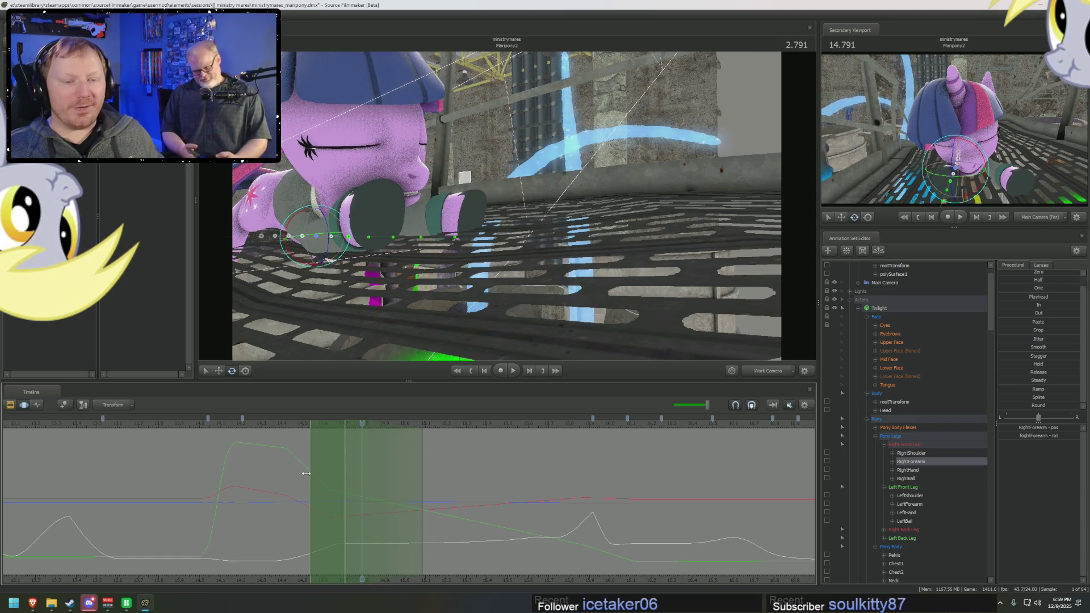
pyautogui.moveTo(512, 213)
pyautogui.mouseDown()
pyautogui.moveTo(545, 222)
pyautogui.moveTo(500, 210)
pyautogui.mouseUp()
# Step: Rotate the right forearm and hoof further downward one frame earlier and replay the shot through the main camera
pyautogui.press('Left')
pyautogui.press('Left')
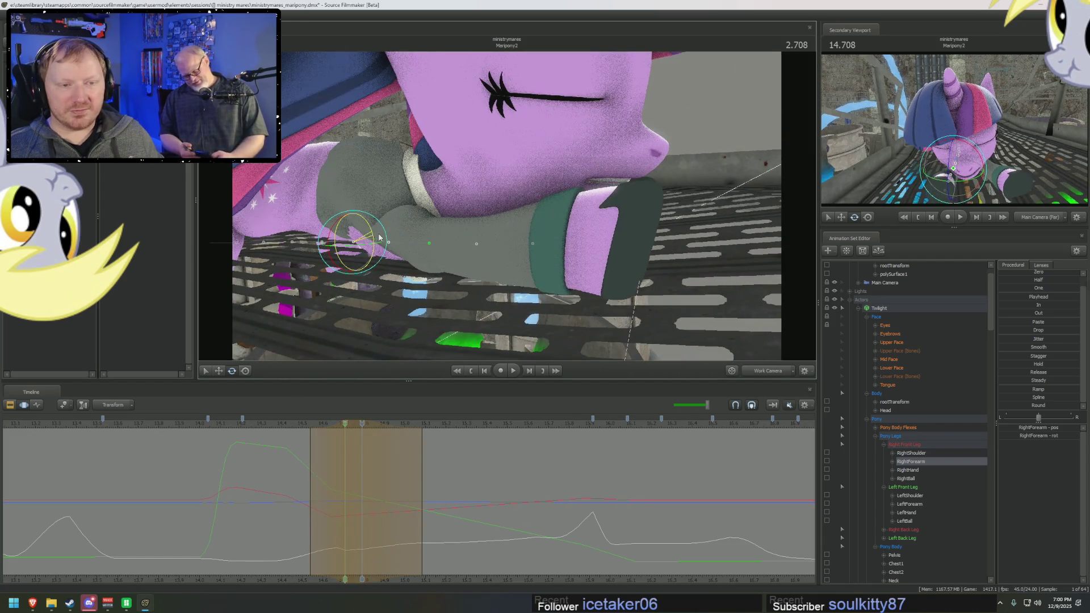
pyautogui.moveTo(385, 240); pyautogui.dragTo(388, 241)
pyautogui.press('Right')
pyautogui.press('Right')
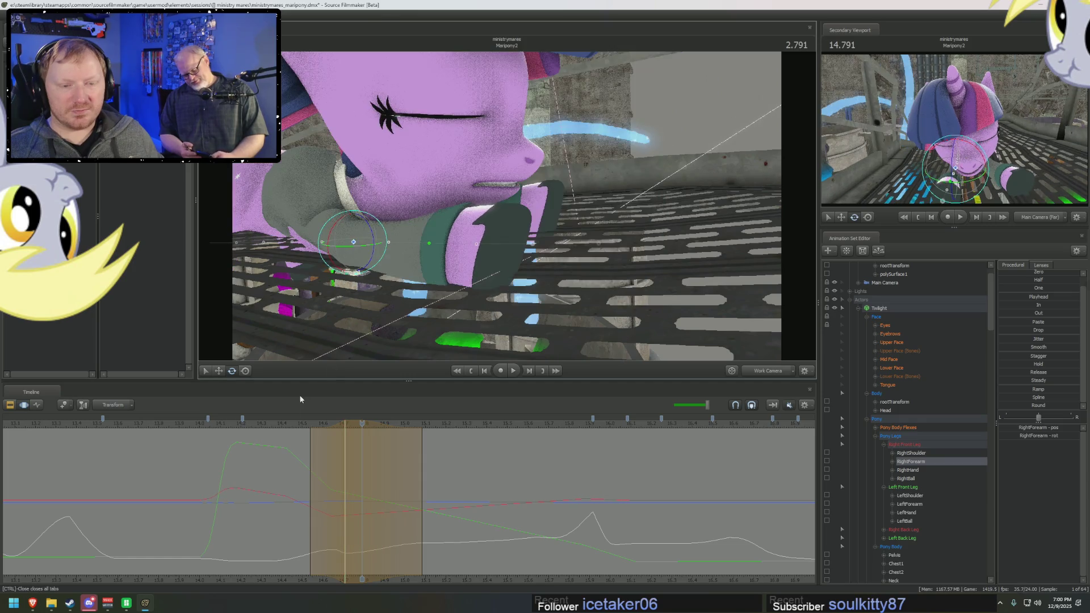
pyautogui.press('space')
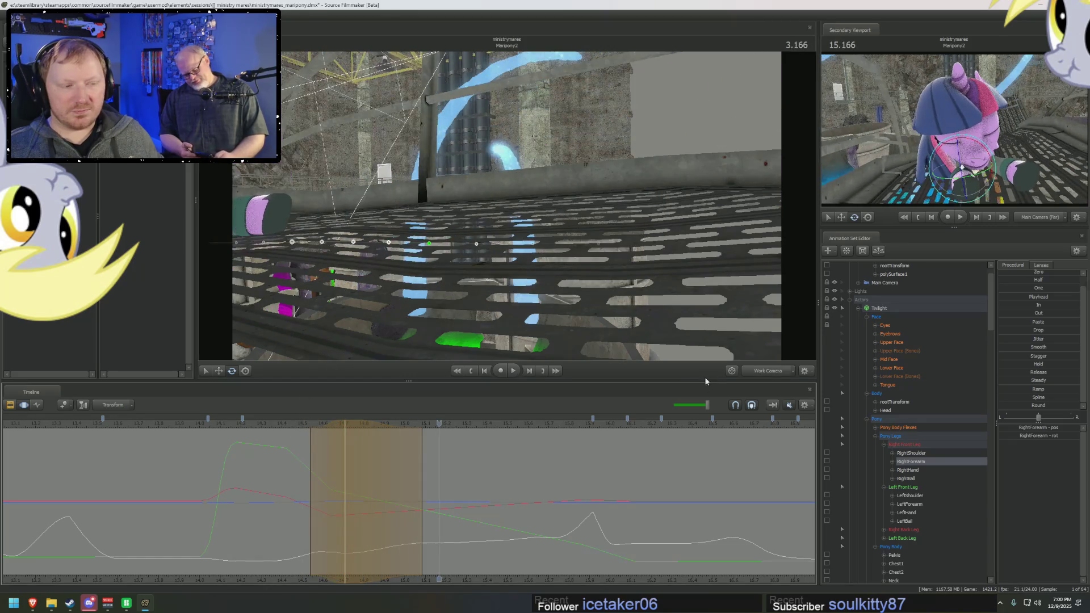
pyautogui.press('space')
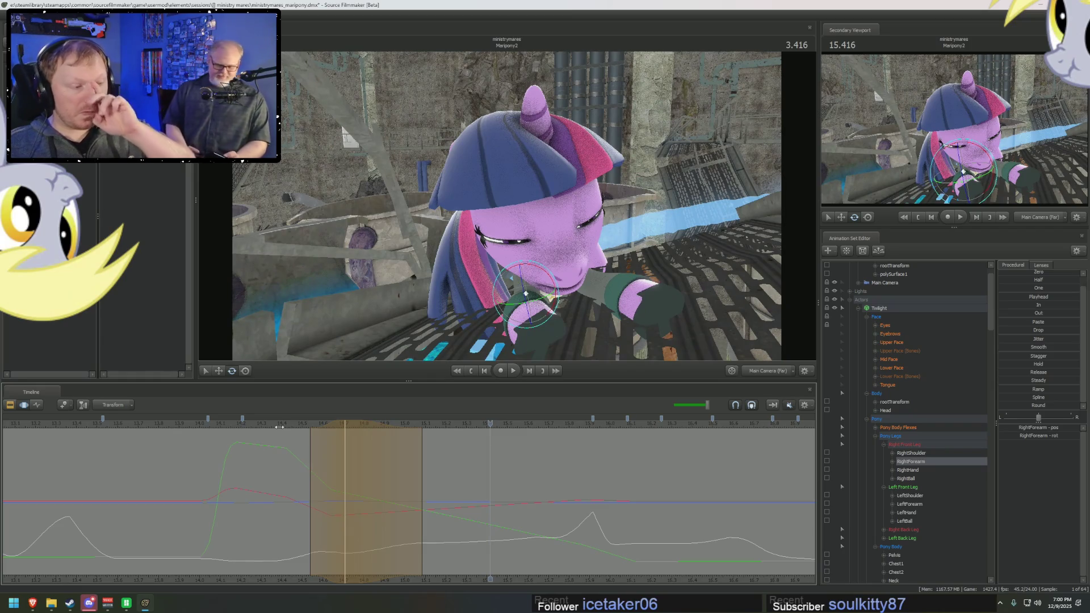
# Step: Scrub the edited range in Main Camera view and select LeftForearm for editing
pyautogui.moveTo(309, 474); pyautogui.dragTo(441, 475)
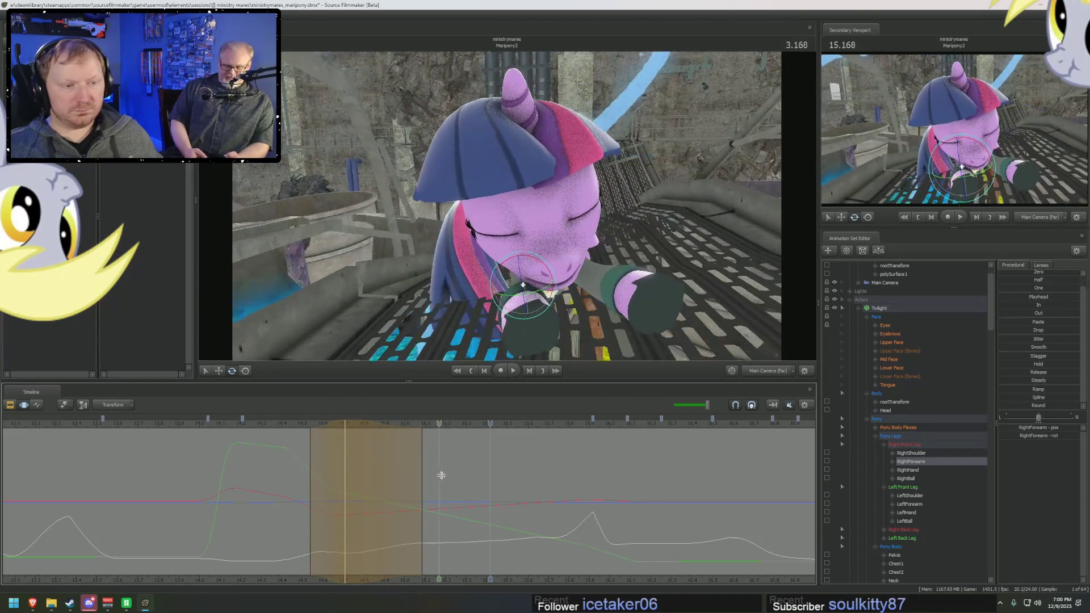
pyautogui.moveTo(368, 472); pyautogui.dragTo(297, 479)
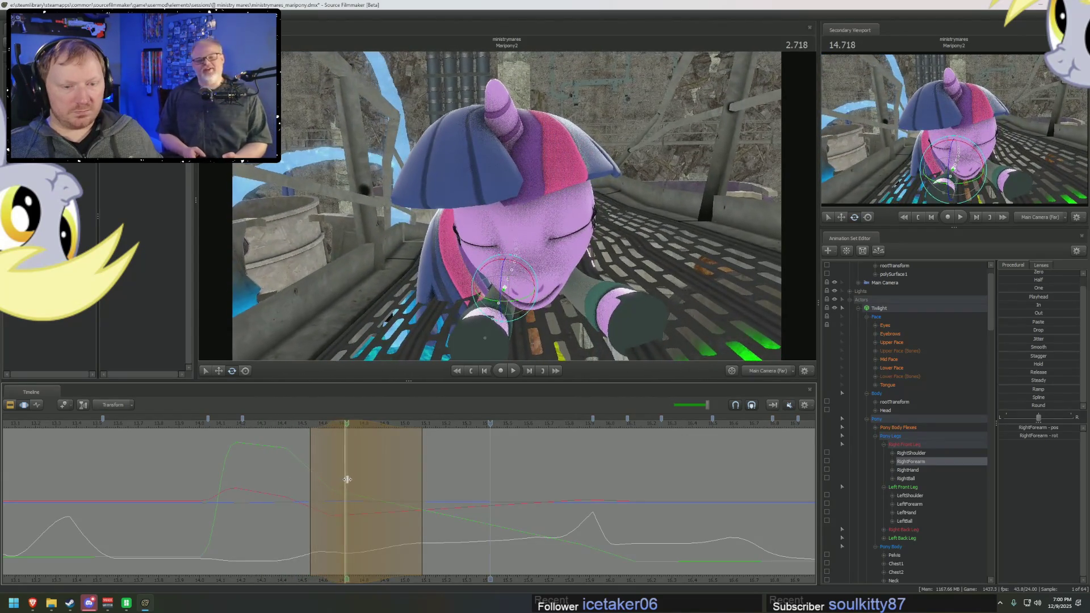
pyautogui.moveTo(332, 475)
pyautogui.mouseDown()
pyautogui.moveTo(454, 486)
pyautogui.moveTo(601, 315)
pyautogui.mouseUp()
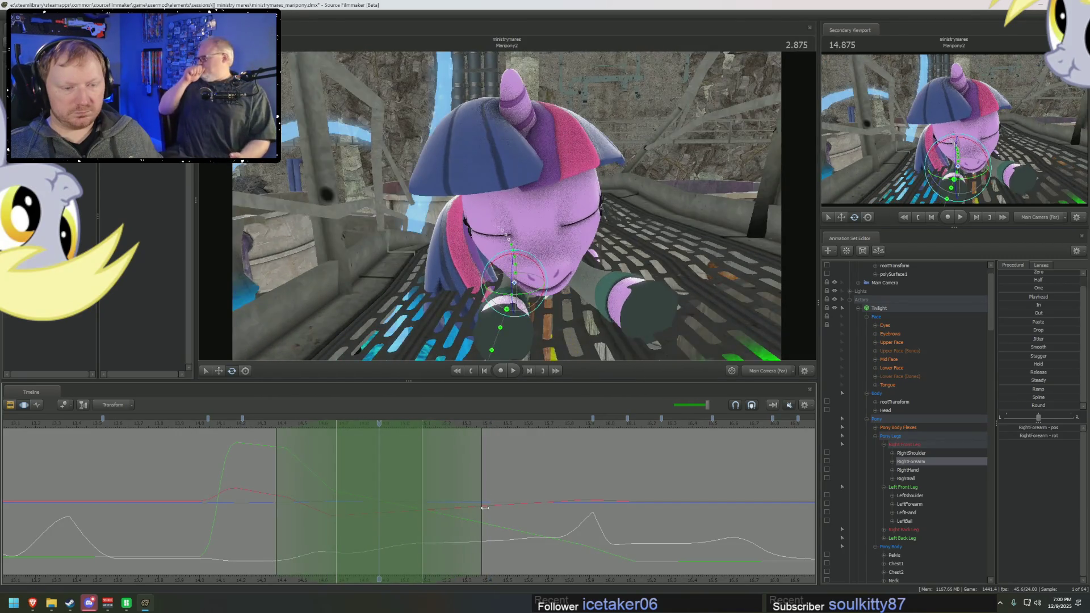
pyautogui.click(602, 315)
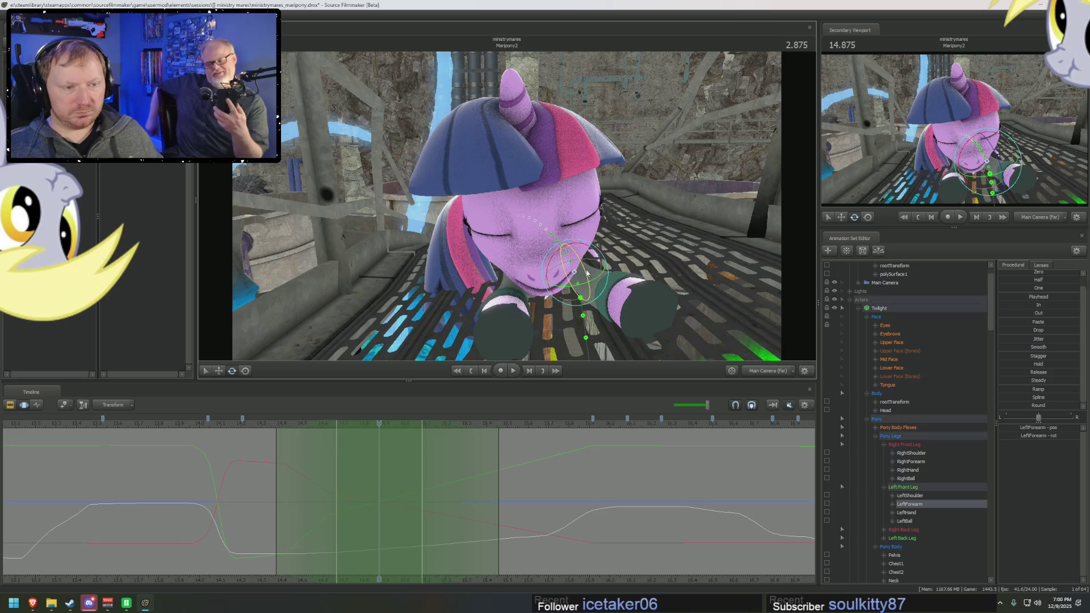
# Step: Step through the left forearm's motion, then switch to the Work Camera and orbit to Twilight's side
pyautogui.press('Right')
pyautogui.press('Right')
pyautogui.press('Right')
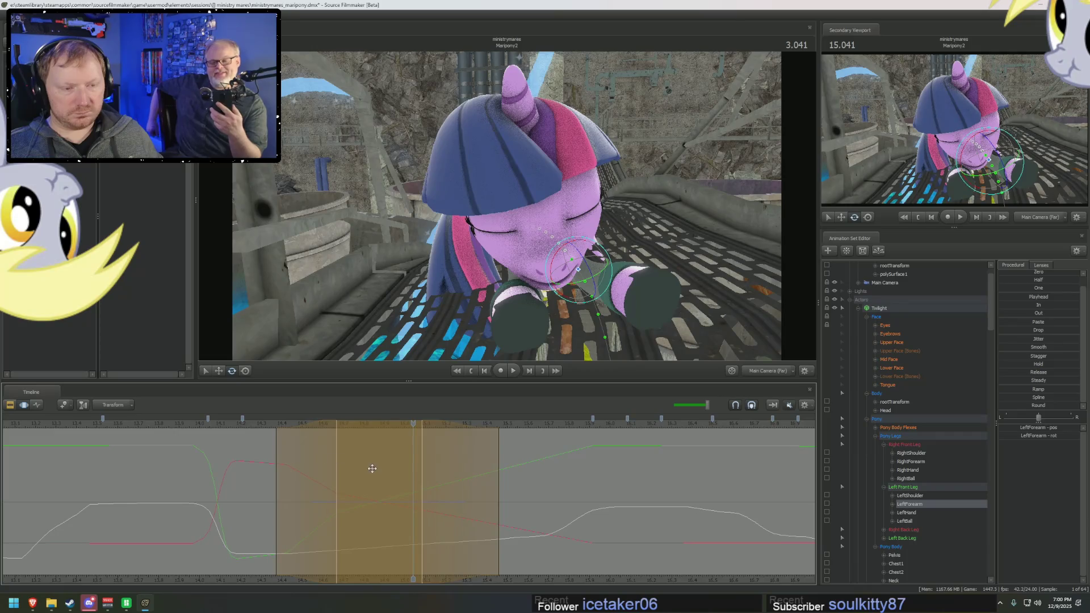
pyautogui.moveTo(427, 486); pyautogui.dragTo(470, 482, button='middle')
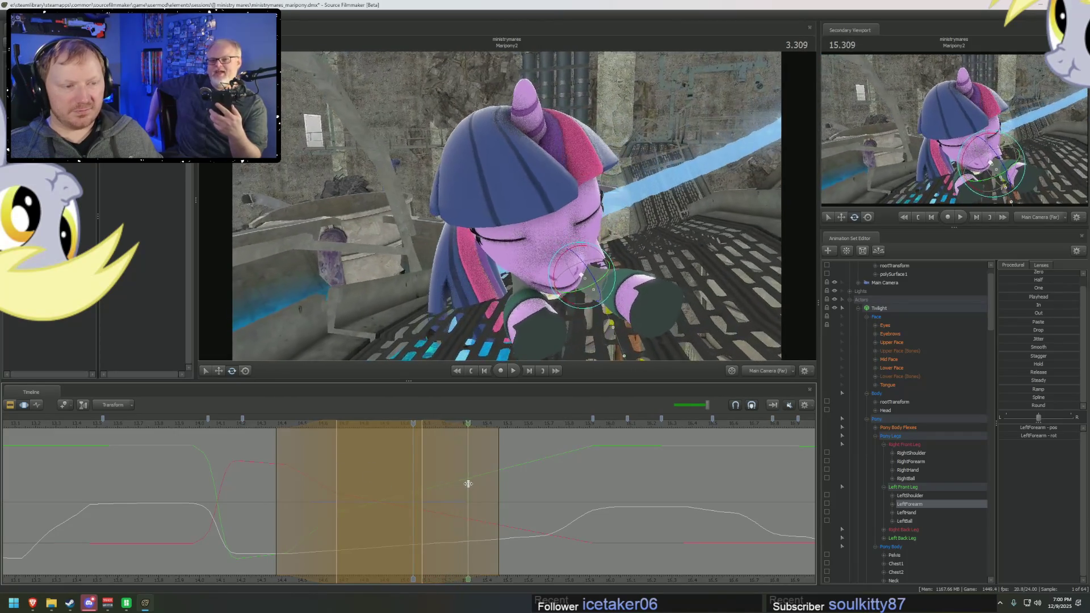
pyautogui.moveTo(471, 483); pyautogui.dragTo(463, 483, button='middle')
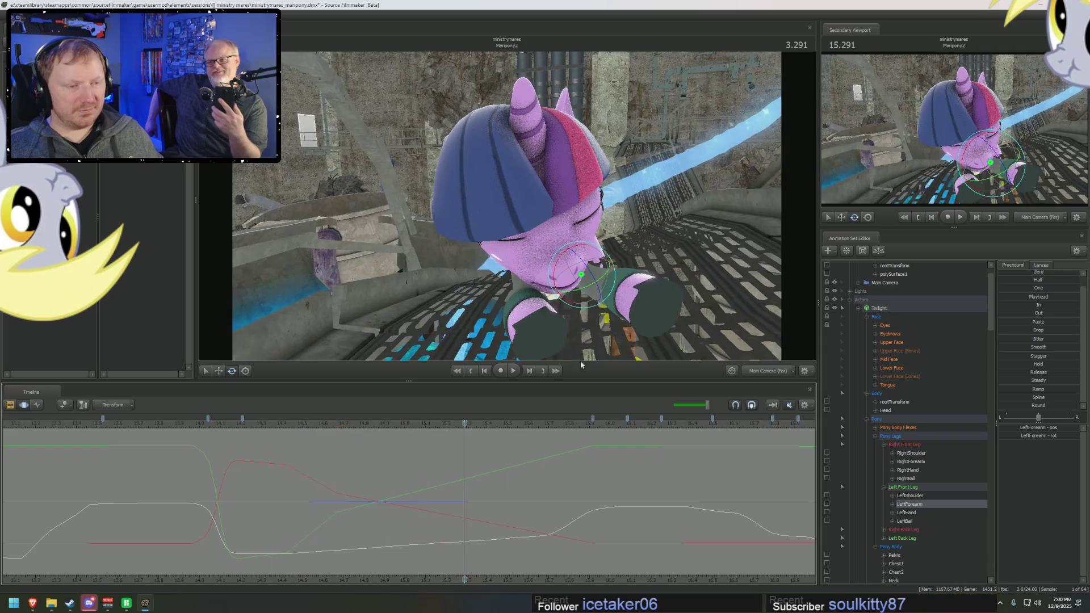
pyautogui.moveTo(680, 289)
pyautogui.mouseDown()
pyautogui.moveTo(647, 281)
pyautogui.moveTo(577, 213)
pyautogui.mouseUp()
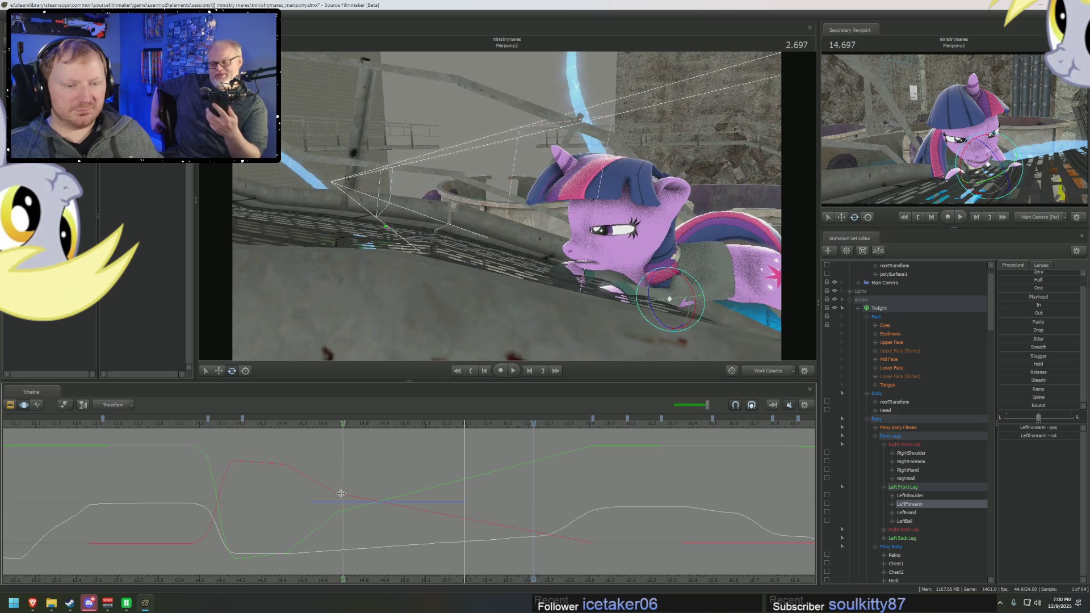
pyautogui.moveTo(410, 479)
pyautogui.mouseDown()
pyautogui.moveTo(395, 487)
pyautogui.moveTo(439, 488)
pyautogui.mouseUp()
pyautogui.moveTo(507, 205); pyautogui.dragTo(477, 221)
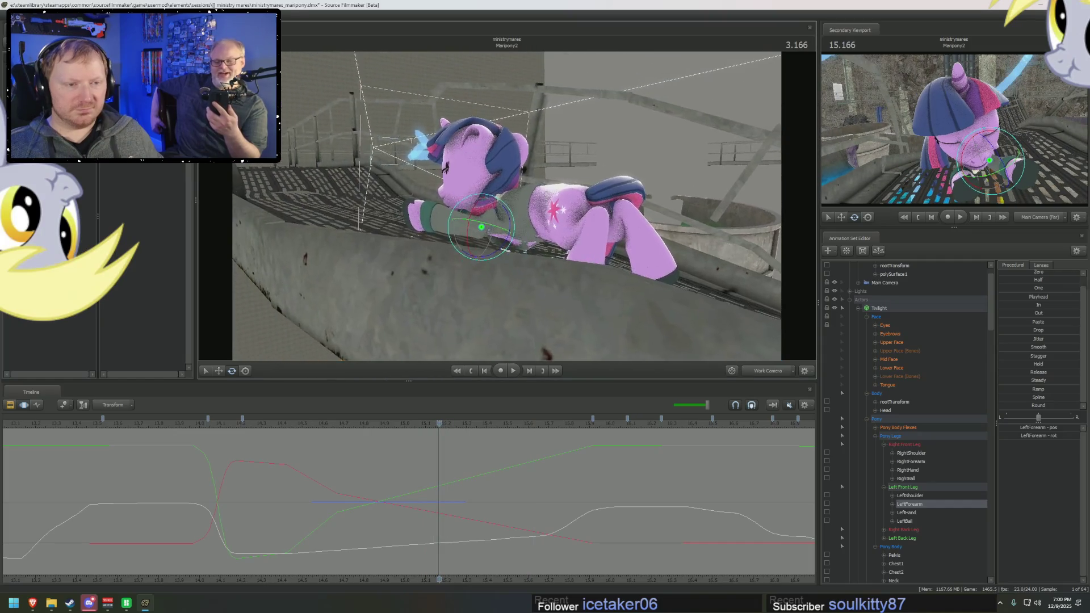
pyautogui.moveTo(442, 501); pyautogui.dragTo(353, 487)
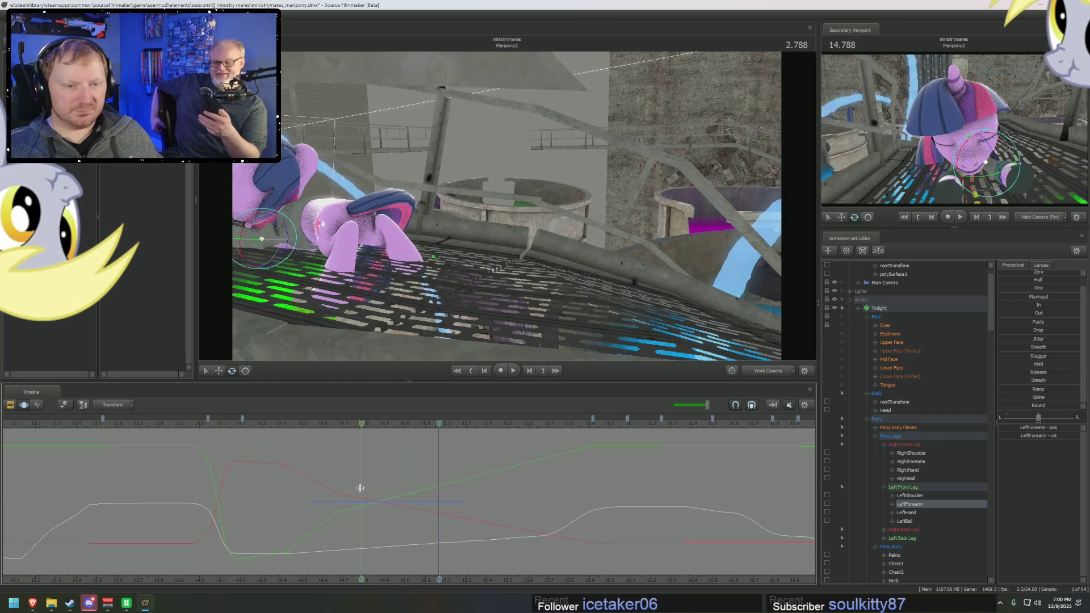
pyautogui.moveTo(507, 204); pyautogui.dragTo(507, 204)
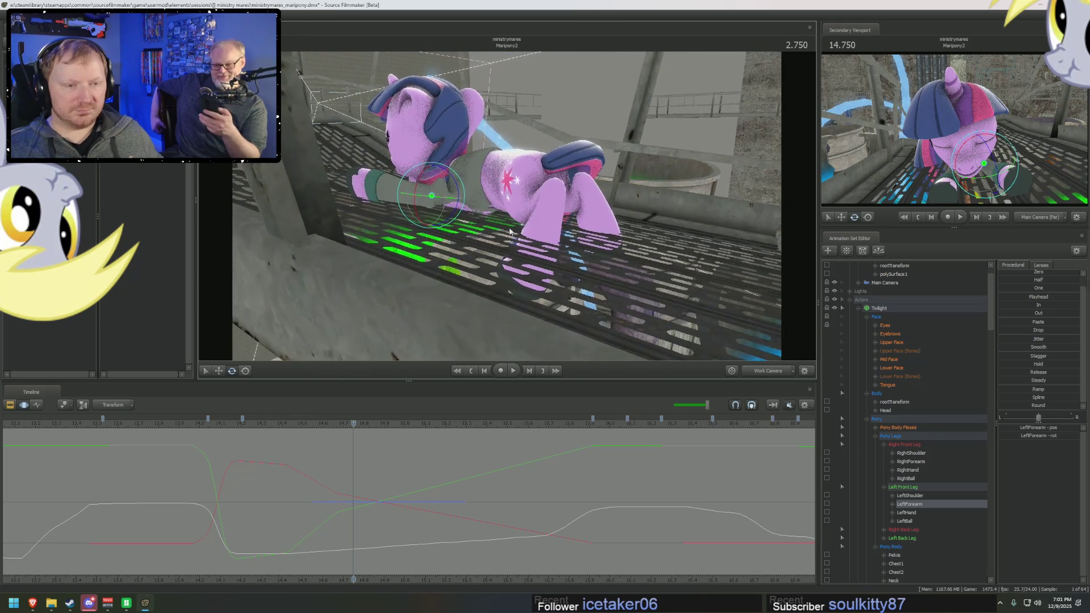
pyautogui.moveTo(365, 504); pyautogui.dragTo(148, 485)
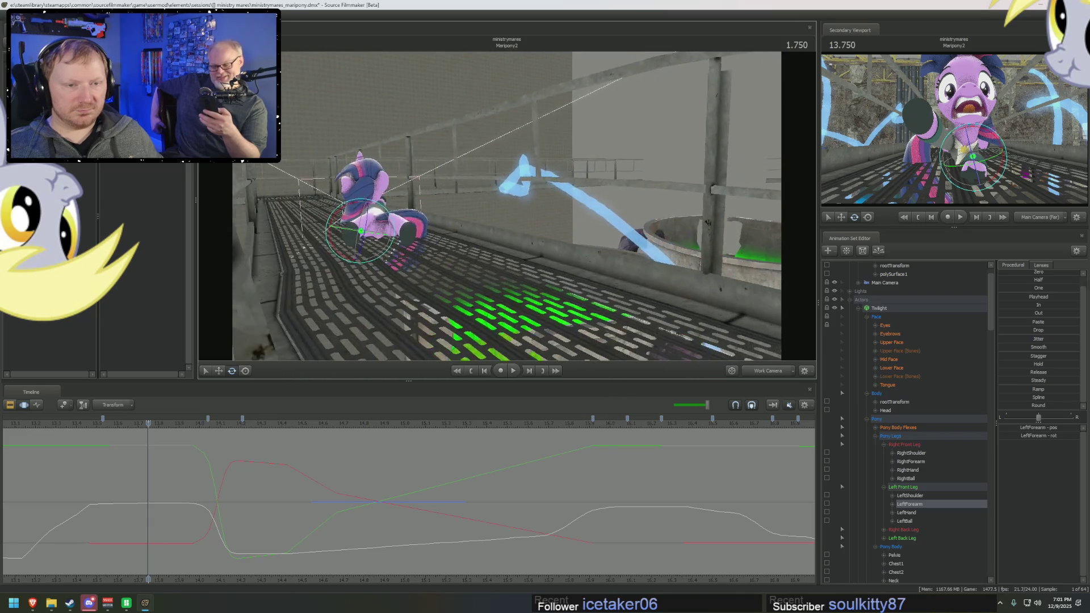
pyautogui.moveTo(507, 204); pyautogui.dragTo(506, 205)
pyautogui.moveTo(53, 415); pyautogui.dragTo(18, 424)
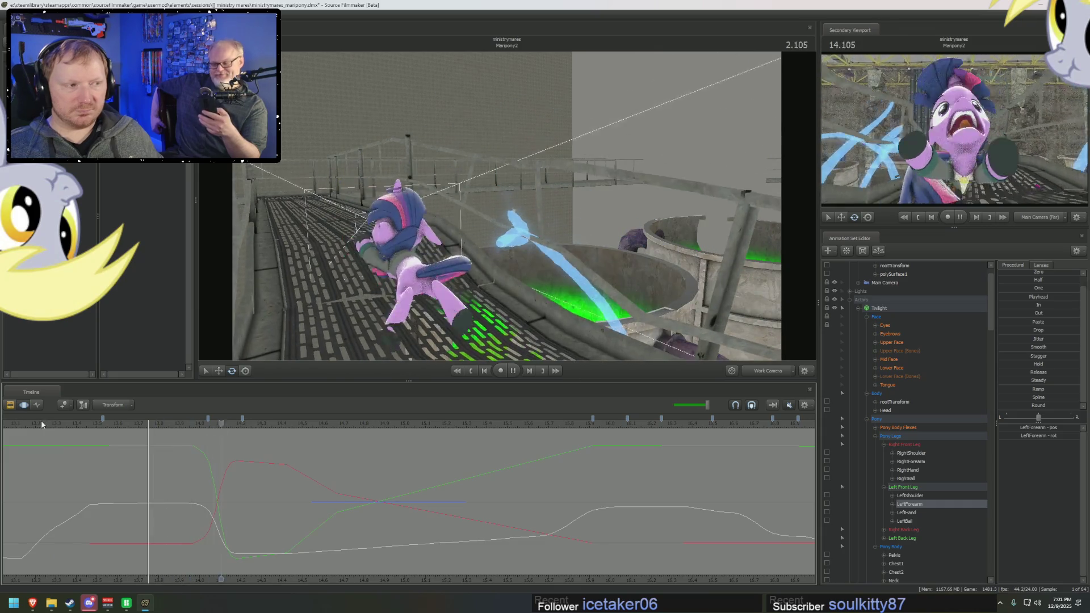
pyautogui.press('space')
pyautogui.press('space')
pyautogui.moveTo(525, 223); pyautogui.dragTo(525, 222)
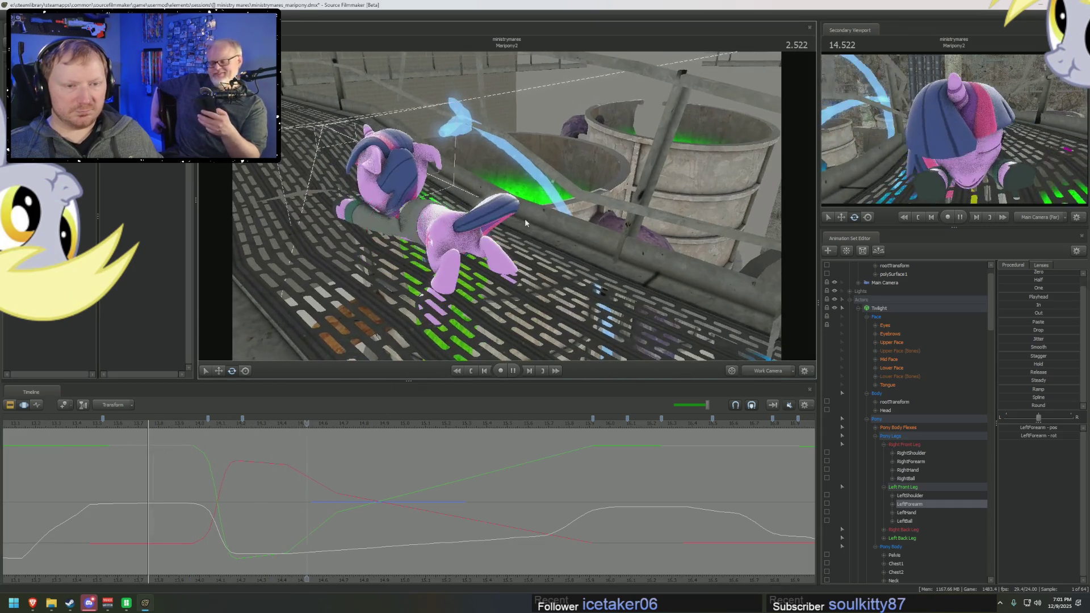
pyautogui.moveTo(242, 497); pyautogui.dragTo(257, 499)
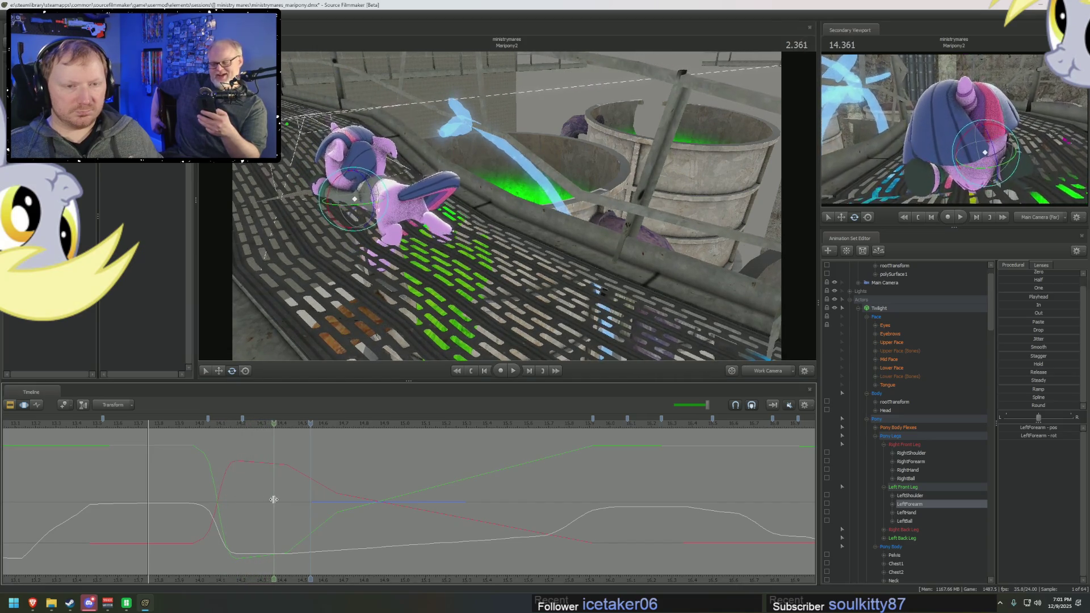
pyautogui.moveTo(290, 505); pyautogui.dragTo(242, 497)
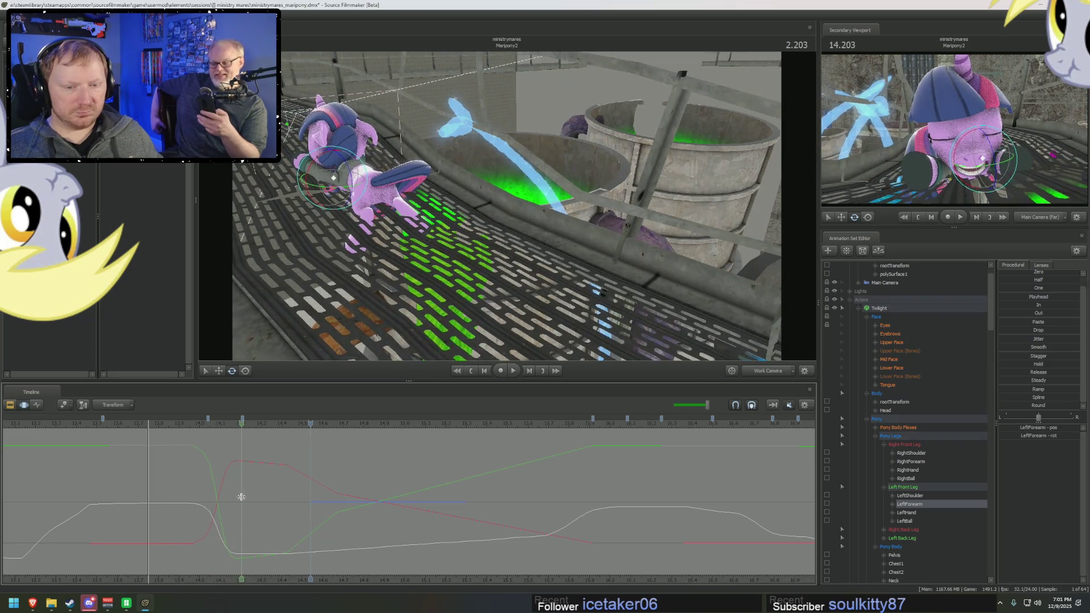
pyautogui.moveTo(240, 497); pyautogui.dragTo(342, 509)
pyautogui.moveTo(489, 268)
pyautogui.mouseDown()
pyautogui.moveTo(443, 255)
pyautogui.moveTo(435, 273)
pyautogui.mouseUp()
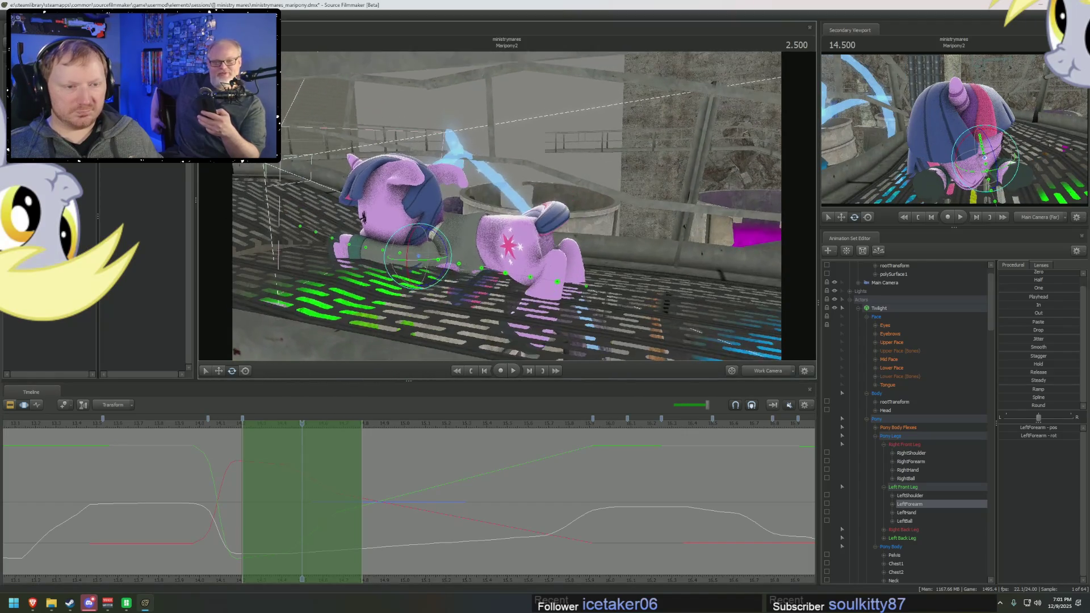
pyautogui.moveTo(245, 494); pyautogui.dragTo(389, 499)
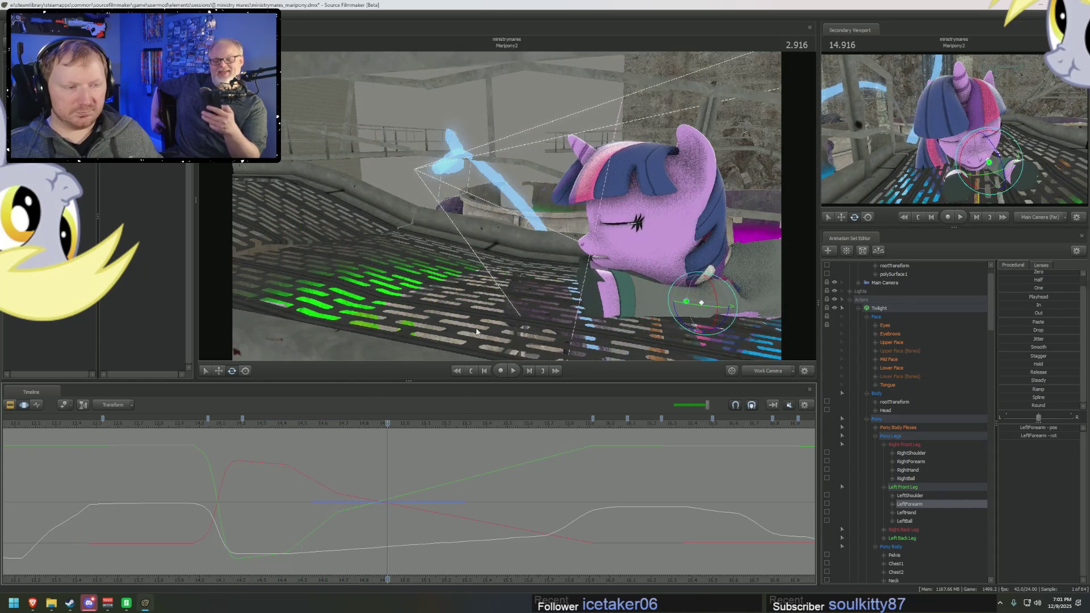
pyautogui.moveTo(460, 273); pyautogui.dragTo(442, 342)
pyautogui.moveTo(343, 455)
pyautogui.mouseDown()
pyautogui.moveTo(377, 457)
pyautogui.moveTo(432, 496)
pyautogui.moveTo(507, 497)
pyautogui.mouseUp()
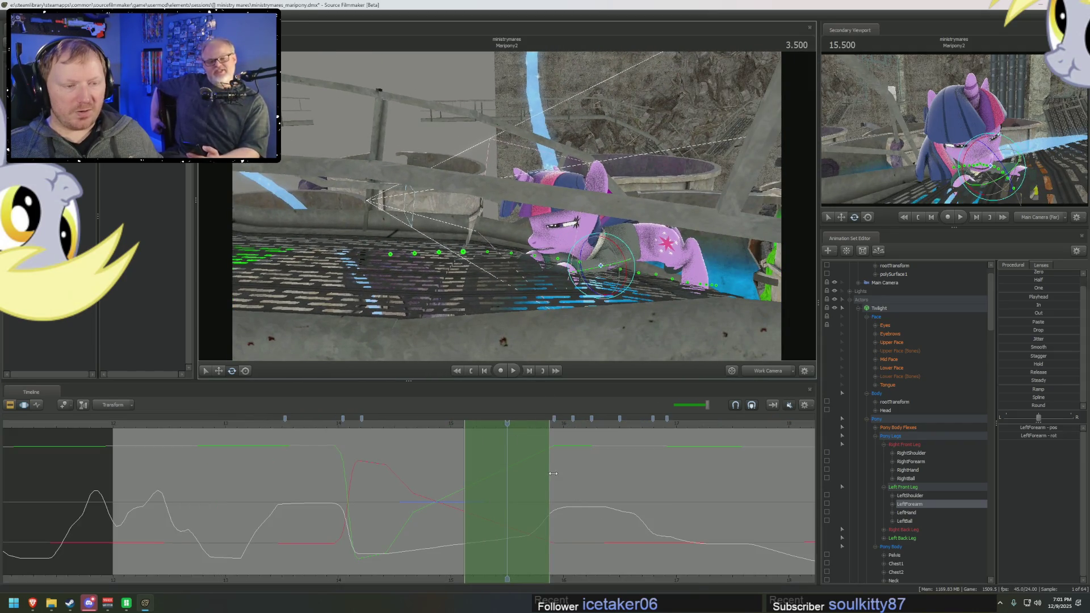
# Step: Pull the time selection's end earlier and jump to the 3.5-second mark
pyautogui.moveTo(551, 472)
pyautogui.mouseDown()
pyautogui.moveTo(527, 479)
pyautogui.moveTo(554, 477)
pyautogui.mouseUp()
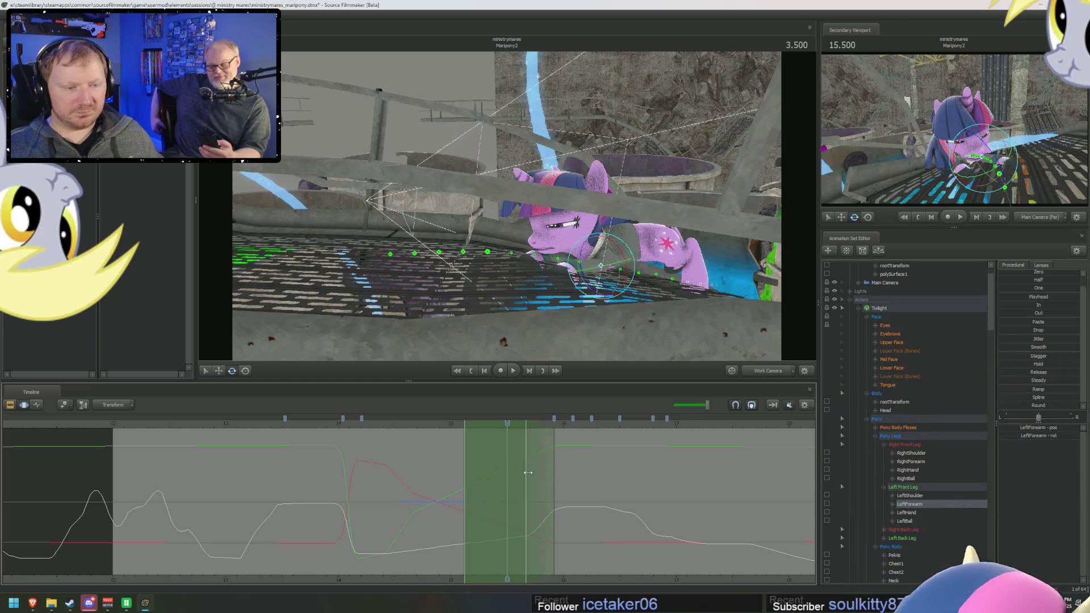
pyautogui.moveTo(555, 477)
pyautogui.mouseDown()
pyautogui.moveTo(528, 469)
pyautogui.moveTo(557, 475)
pyautogui.mouseUp()
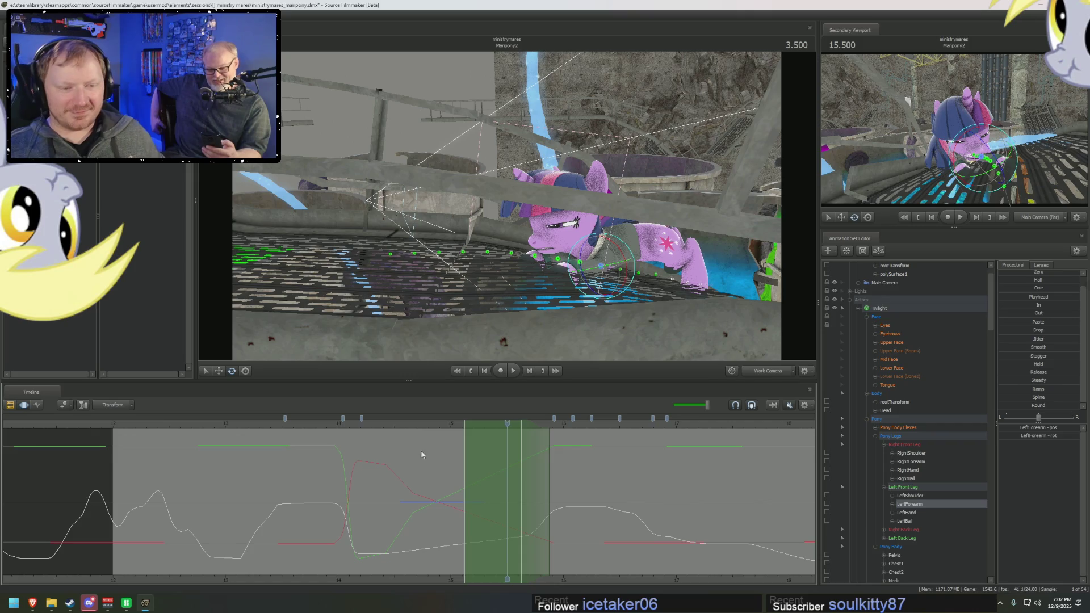
pyautogui.moveTo(453, 454)
pyautogui.mouseDown()
pyautogui.moveTo(396, 457)
pyautogui.moveTo(406, 467)
pyautogui.mouseUp()
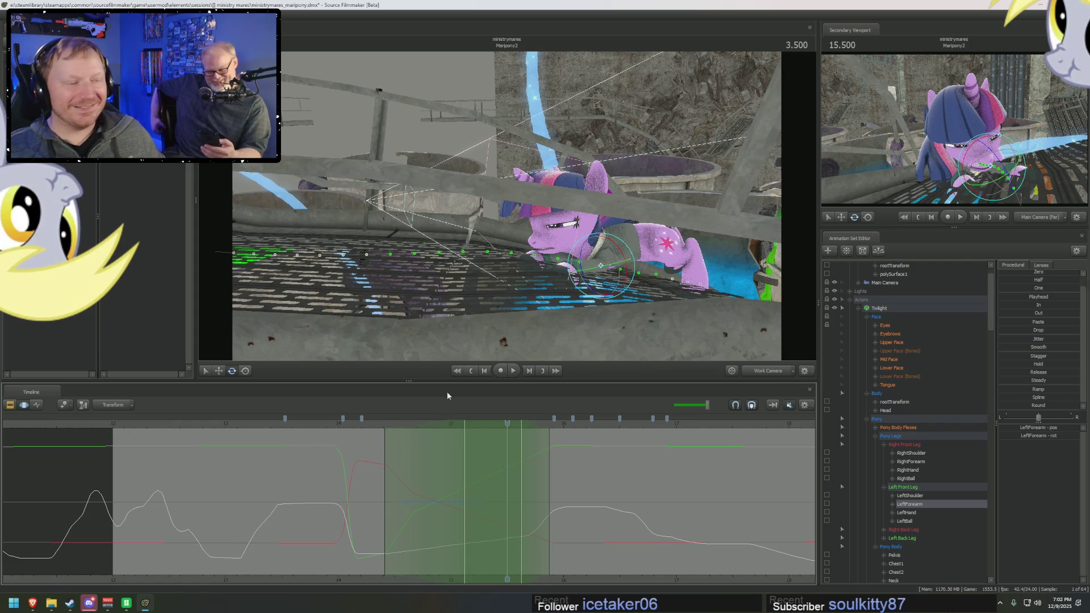
# Step: Jump to 3.125 seconds and orbit the Work Camera in close on Twilight lying on the walkway
pyautogui.moveTo(454, 348); pyautogui.dragTo(547, 324)
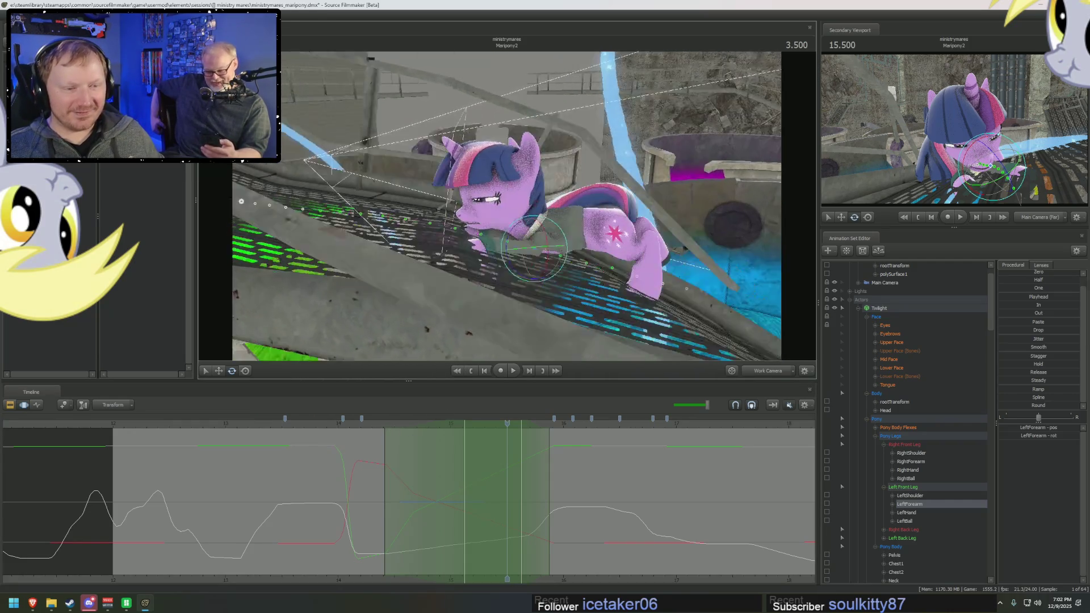
pyautogui.click(465, 477)
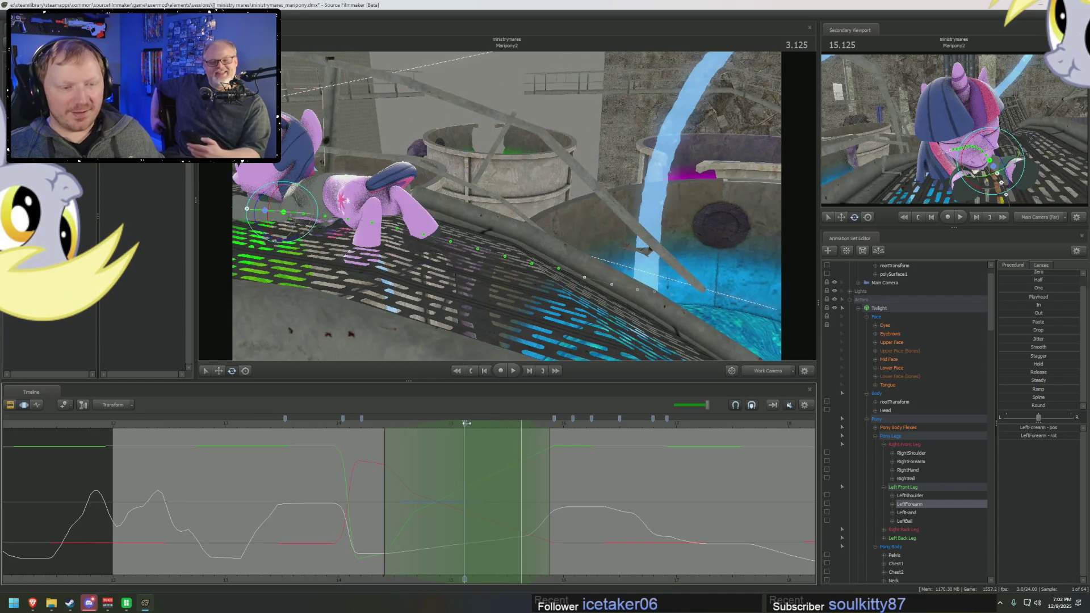
pyautogui.moveTo(473, 328)
pyautogui.mouseDown()
pyautogui.moveTo(522, 304)
pyautogui.moveTo(452, 272)
pyautogui.mouseUp()
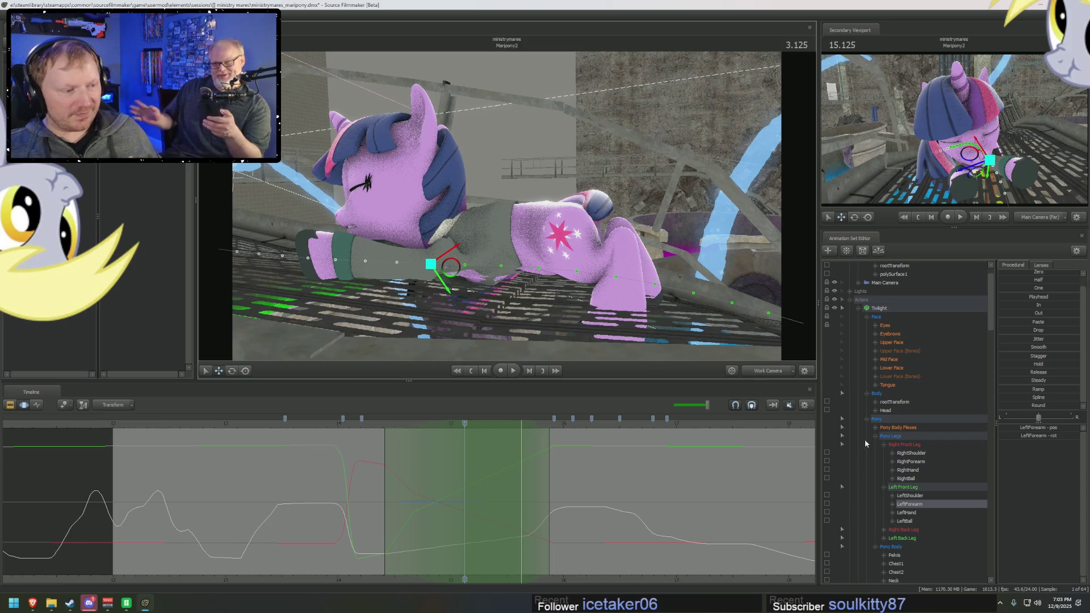
pyautogui.scroll(-1, 895, 436)
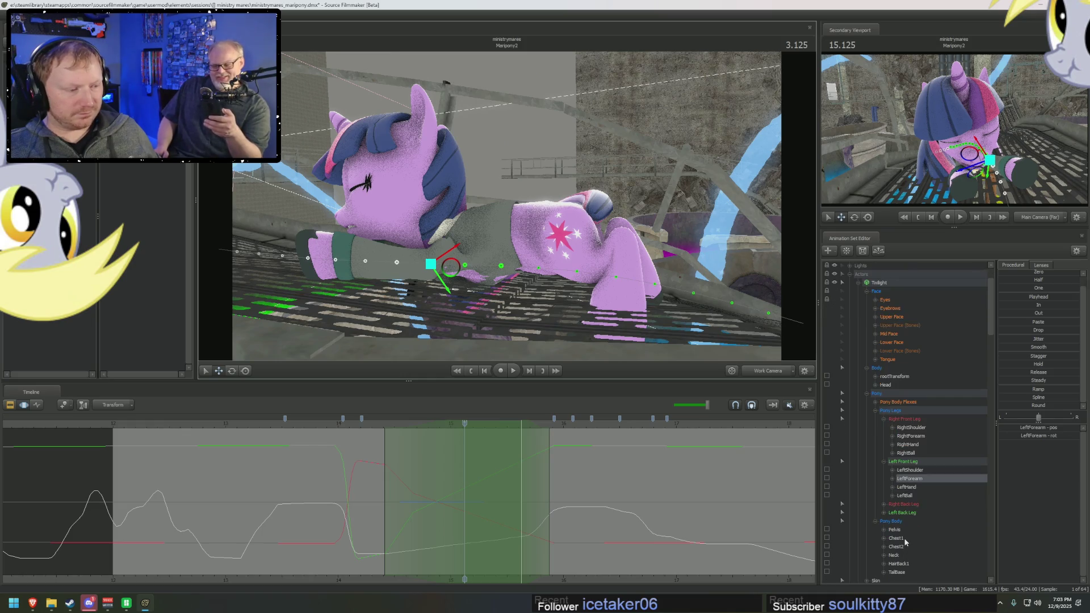
# Step: Tilt and lower the Pelvis so Twilight's body leans up over the walkway, then play it back
pyautogui.click(894, 530)
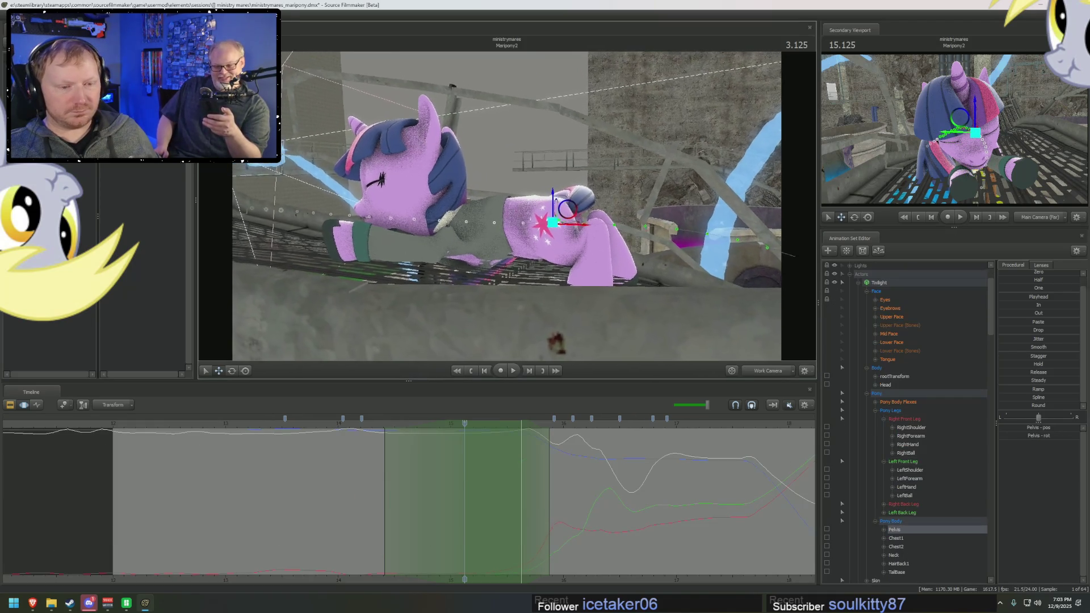
pyautogui.press('e')
pyautogui.moveTo(558, 201); pyautogui.dragTo(566, 199)
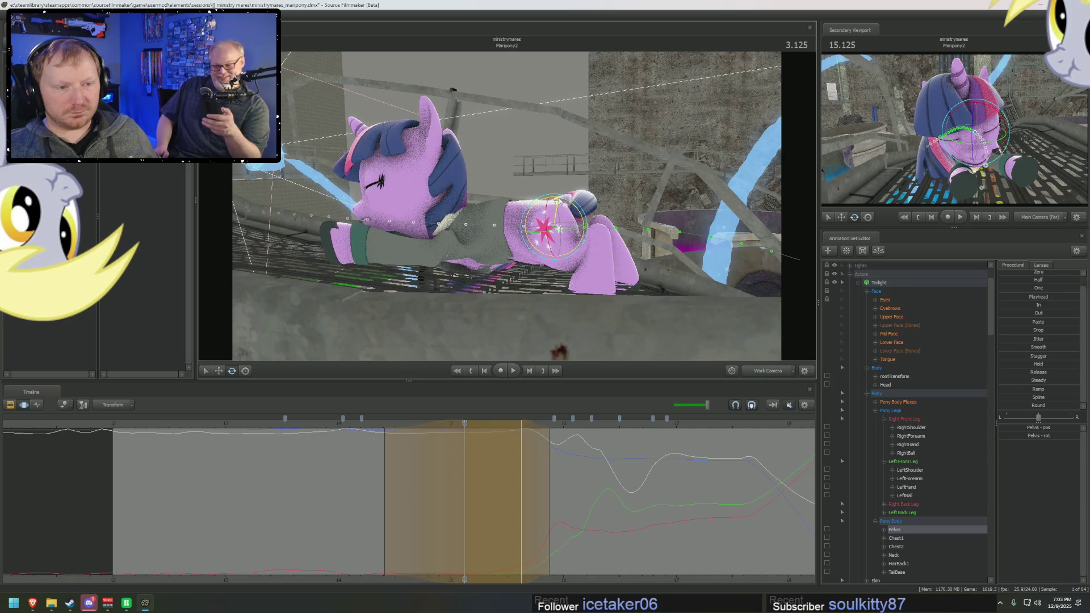
pyautogui.press('w')
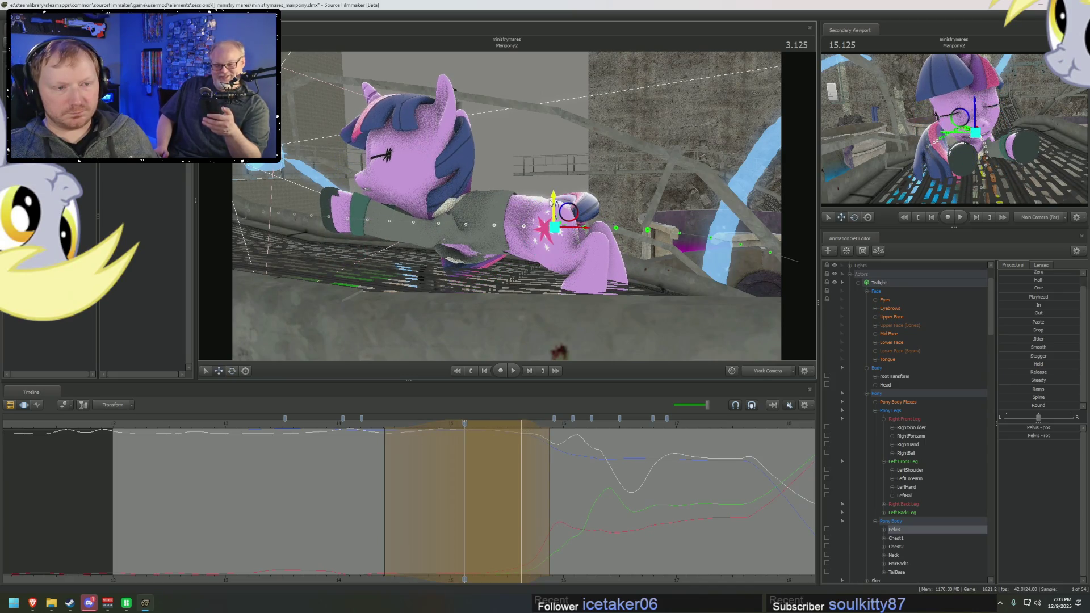
pyautogui.moveTo(554, 205); pyautogui.dragTo(554, 231)
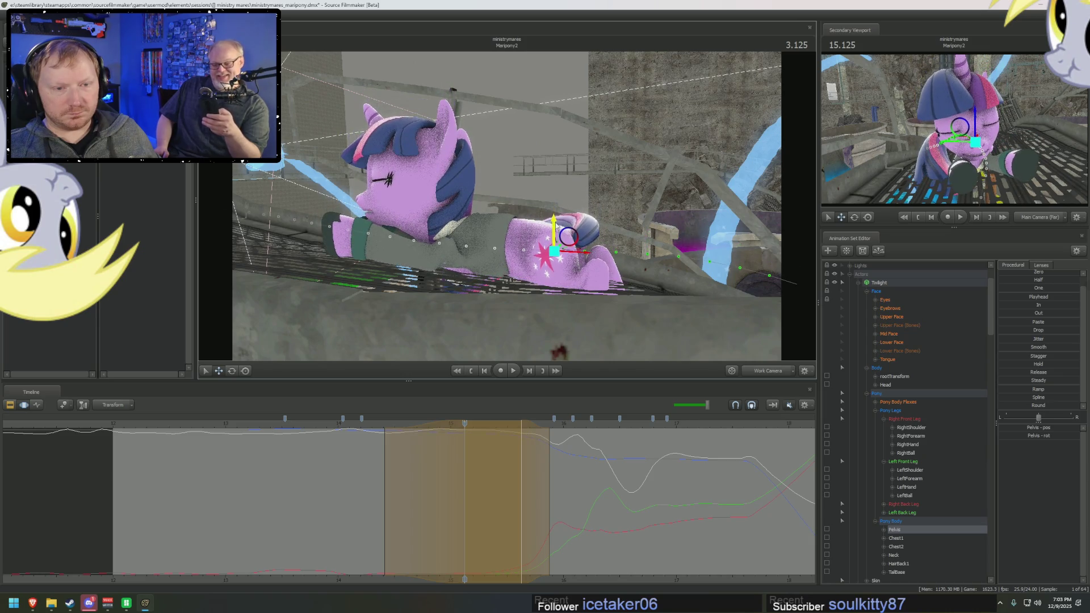
pyautogui.press('e')
pyautogui.moveTo(554, 230); pyautogui.dragTo(554, 243)
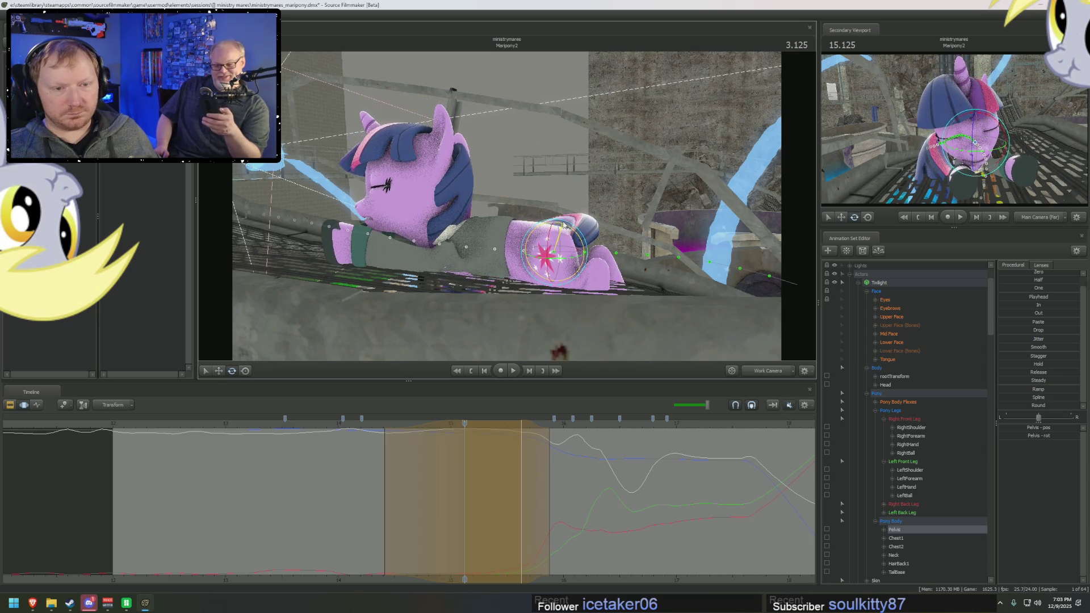
pyautogui.press('space')
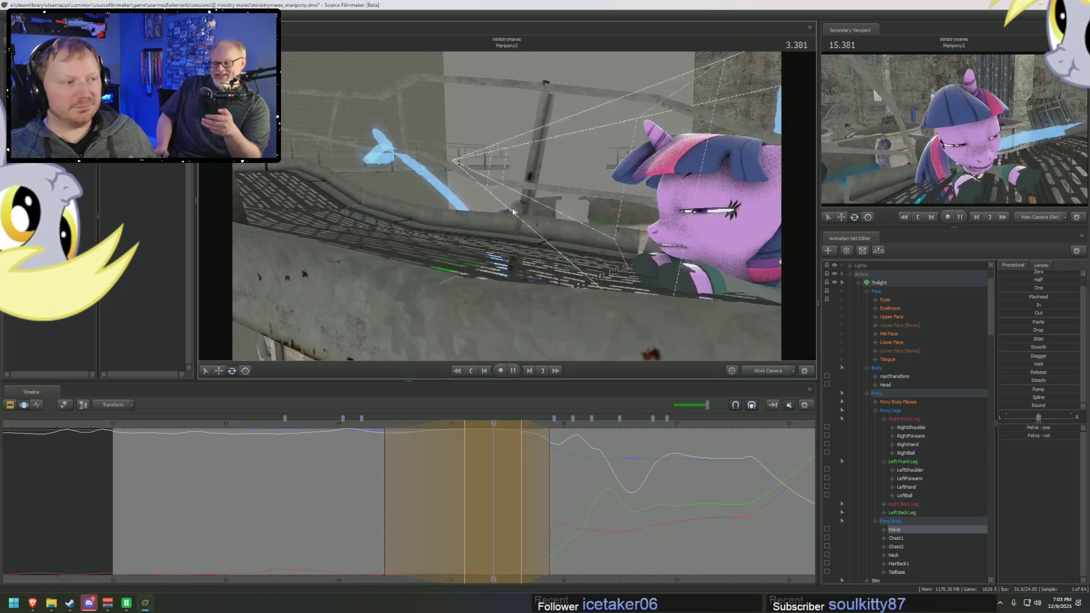
pyautogui.click(513, 369)
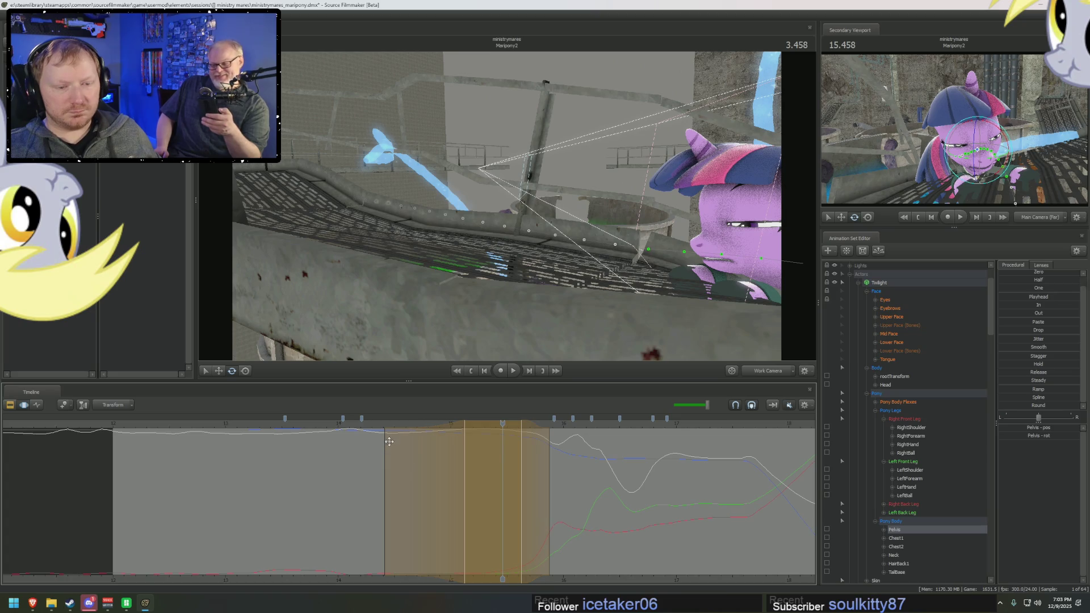
# Step: Scrub around the 3-second mark and rotate the pelvis again to refine the lean
pyautogui.moveTo(375, 425)
pyautogui.mouseDown()
pyautogui.moveTo(468, 482)
pyautogui.moveTo(532, 491)
pyautogui.moveTo(483, 480)
pyautogui.mouseUp()
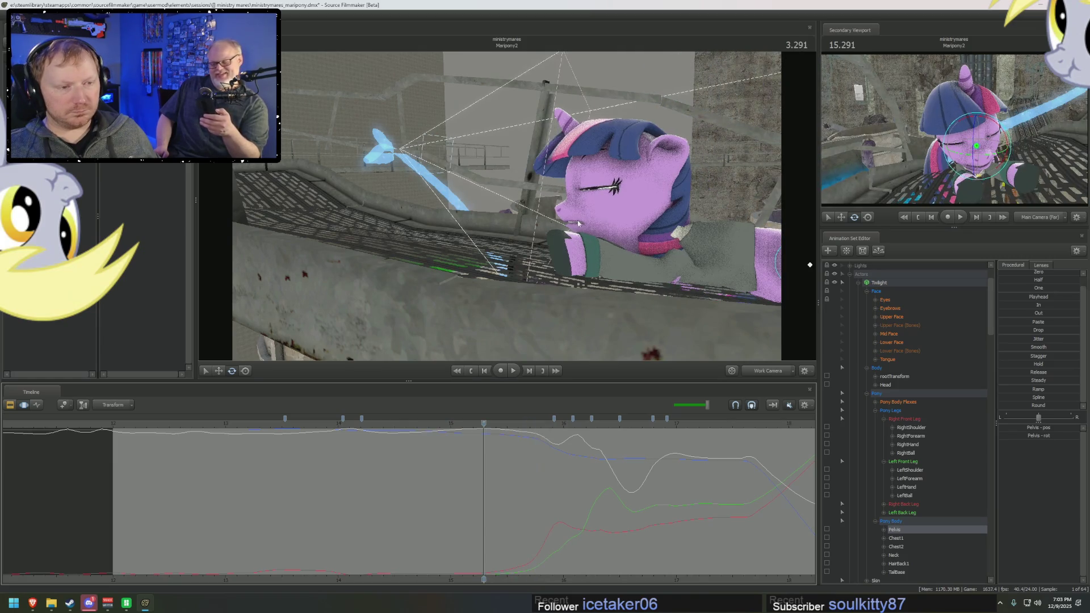
pyautogui.moveTo(507, 204); pyautogui.dragTo(476, 255)
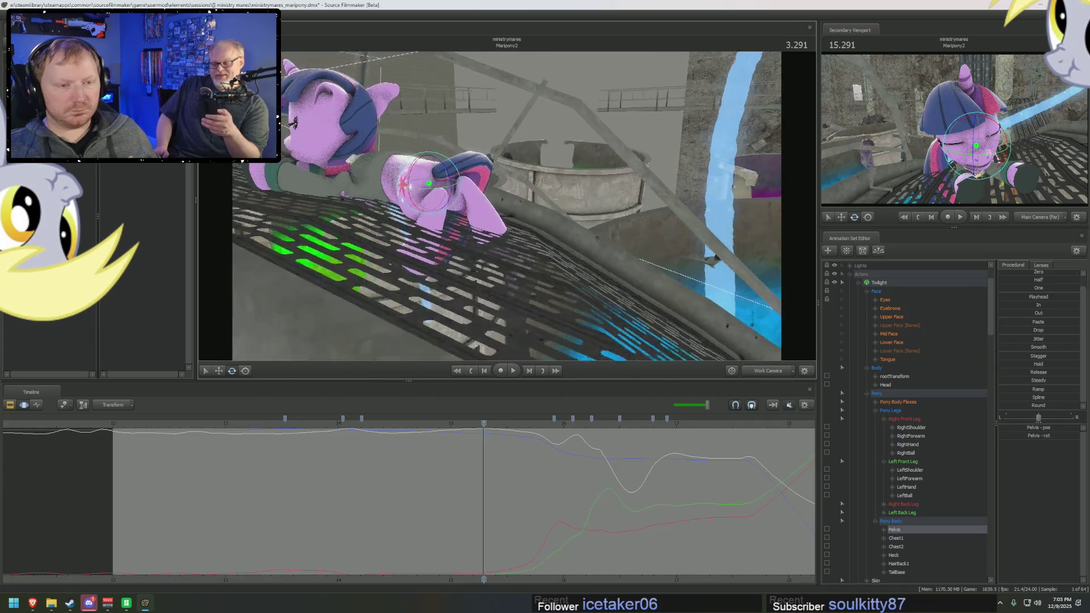
pyautogui.moveTo(475, 465); pyautogui.dragTo(515, 469)
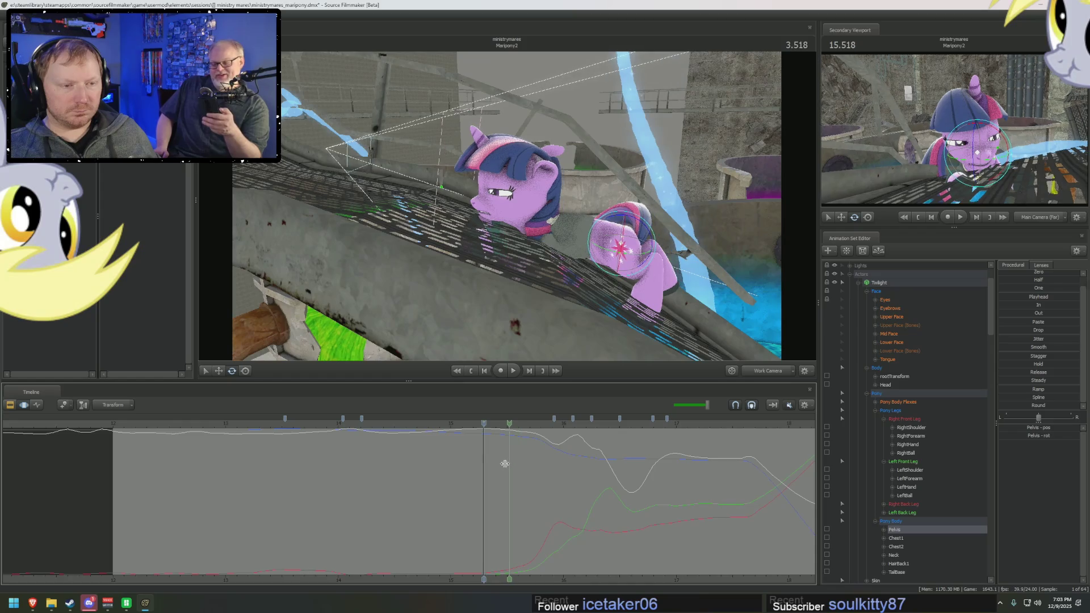
pyautogui.moveTo(514, 469)
pyautogui.mouseDown()
pyautogui.moveTo(463, 451)
pyautogui.moveTo(502, 472)
pyautogui.moveTo(552, 474)
pyautogui.mouseUp()
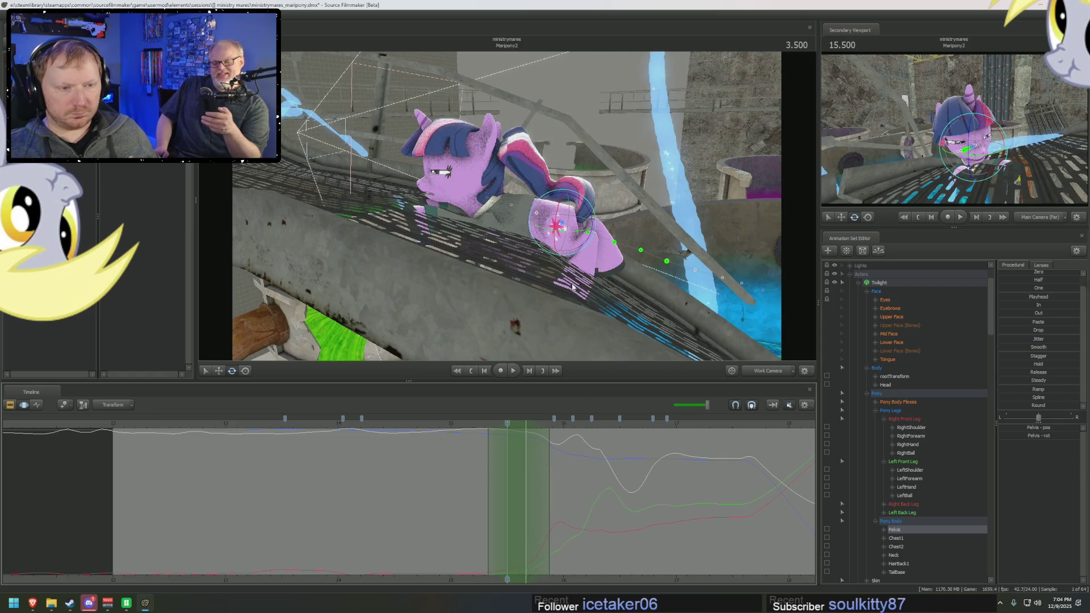
pyautogui.moveTo(567, 216)
pyautogui.mouseDown()
pyautogui.moveTo(567, 234)
pyautogui.moveTo(579, 209)
pyautogui.mouseUp()
pyautogui.press('w')
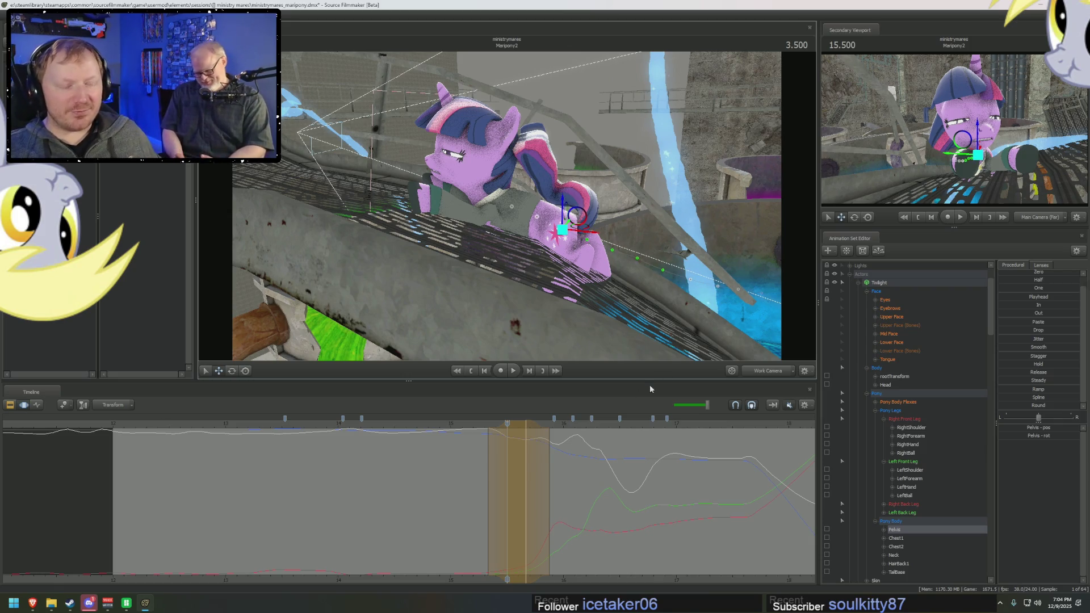
# Step: Widen the time falloff at the current frame, rotate the body further forward and select RightForearm
pyautogui.moveTo(475, 453)
pyautogui.mouseDown(button='middle')
pyautogui.moveTo(515, 450)
pyautogui.moveTo(495, 438)
pyautogui.moveTo(527, 446)
pyautogui.moveTo(501, 439)
pyautogui.mouseUp(button='middle')
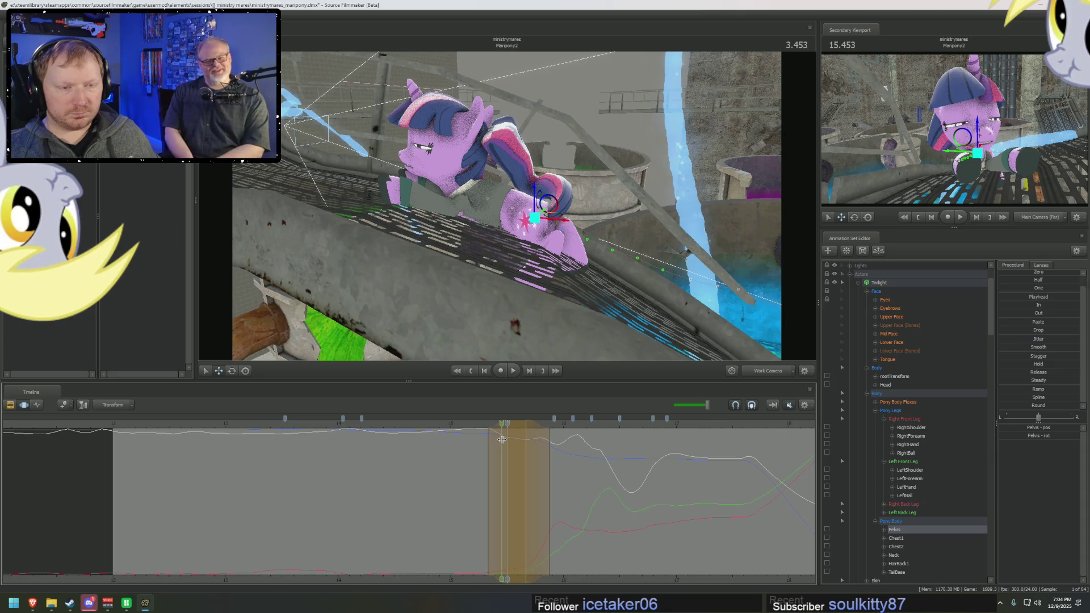
pyautogui.moveTo(488, 436); pyautogui.dragTo(491, 439, button='middle')
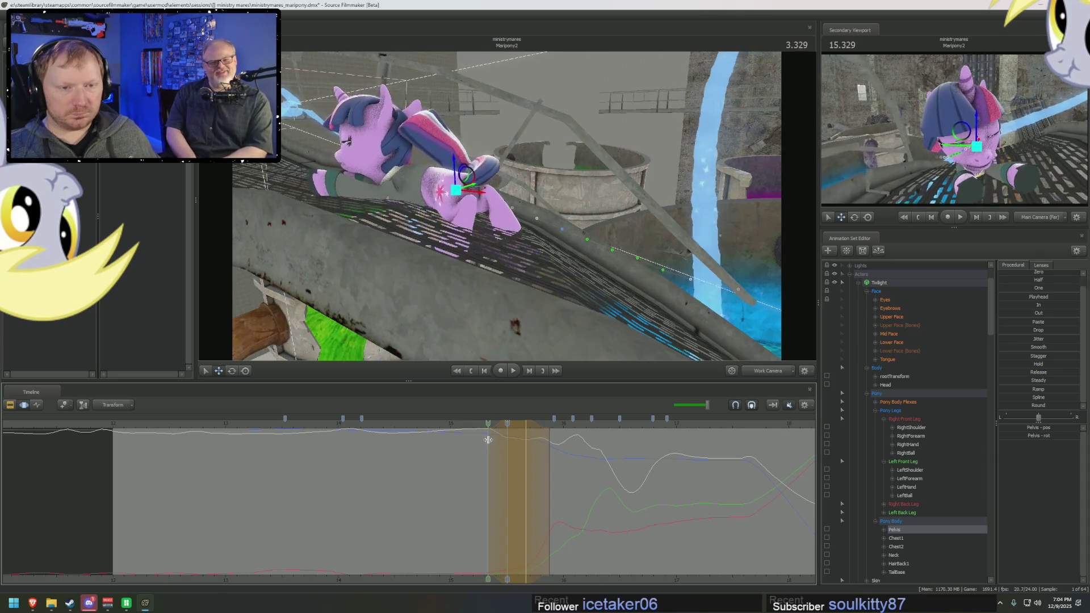
pyautogui.click(491, 440)
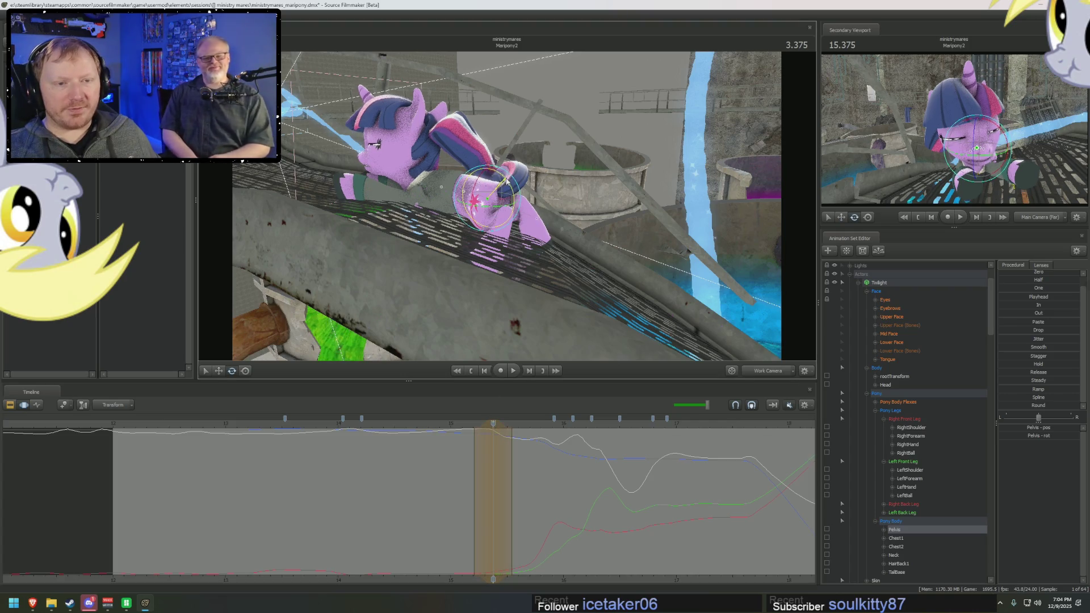
pyautogui.press('e')
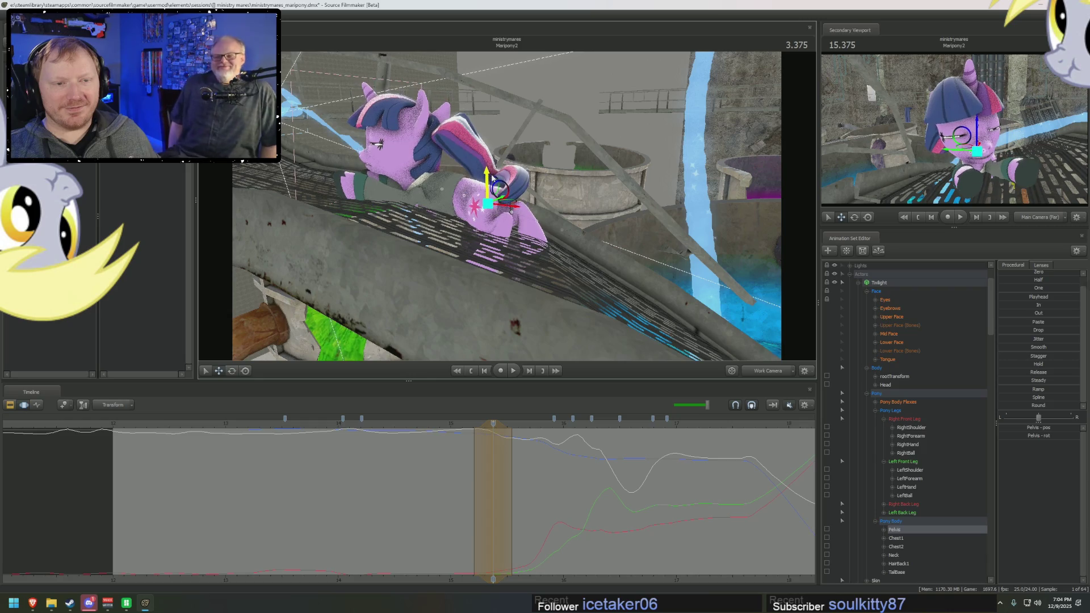
pyautogui.moveTo(503, 182); pyautogui.dragTo(504, 186)
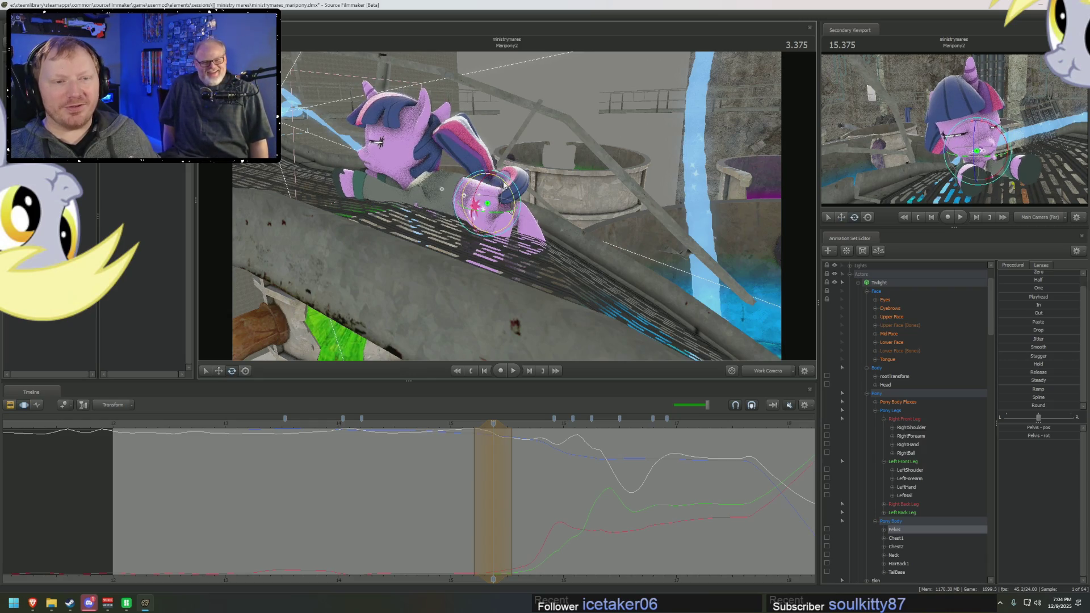
pyautogui.click(420, 198)
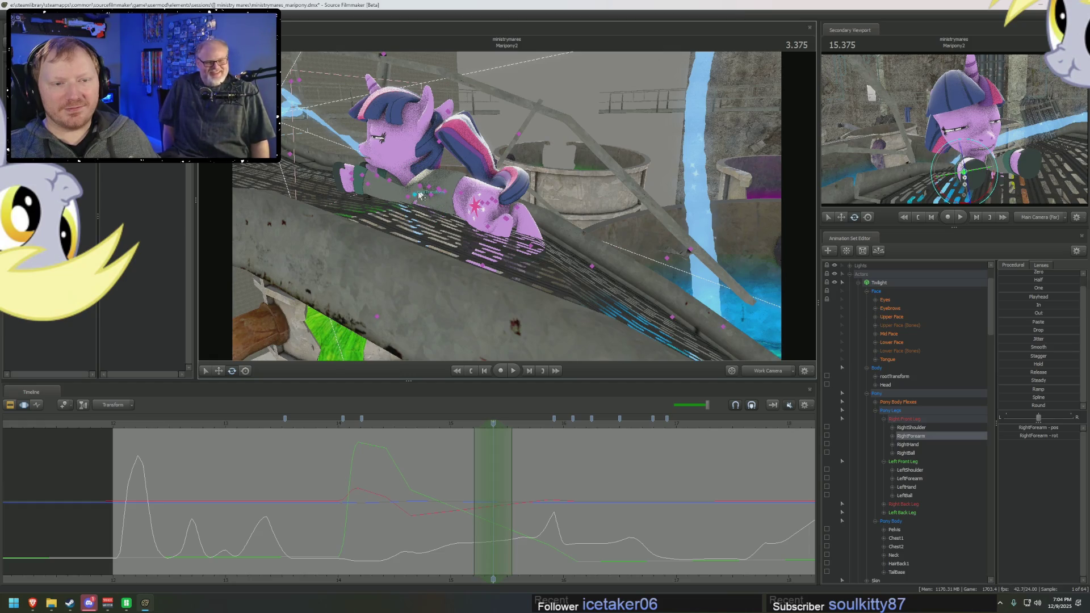
# Step: Settle the selection on RightForearm and rotate it to a new angle
pyautogui.keyDown('ctrl'); pyautogui.click(429, 191); pyautogui.keyUp('ctrl')
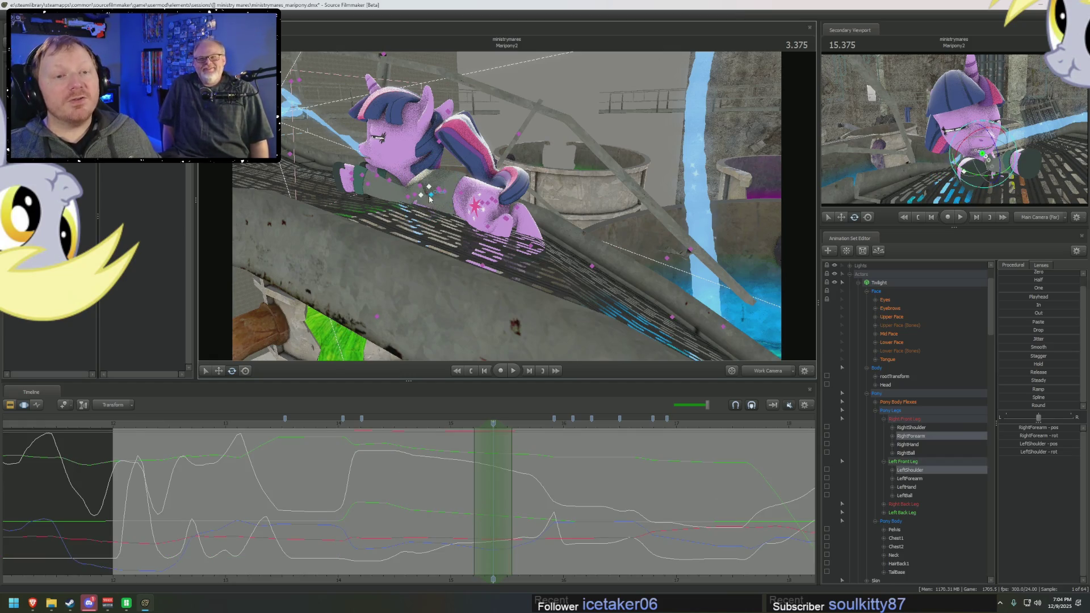
pyautogui.click(433, 193)
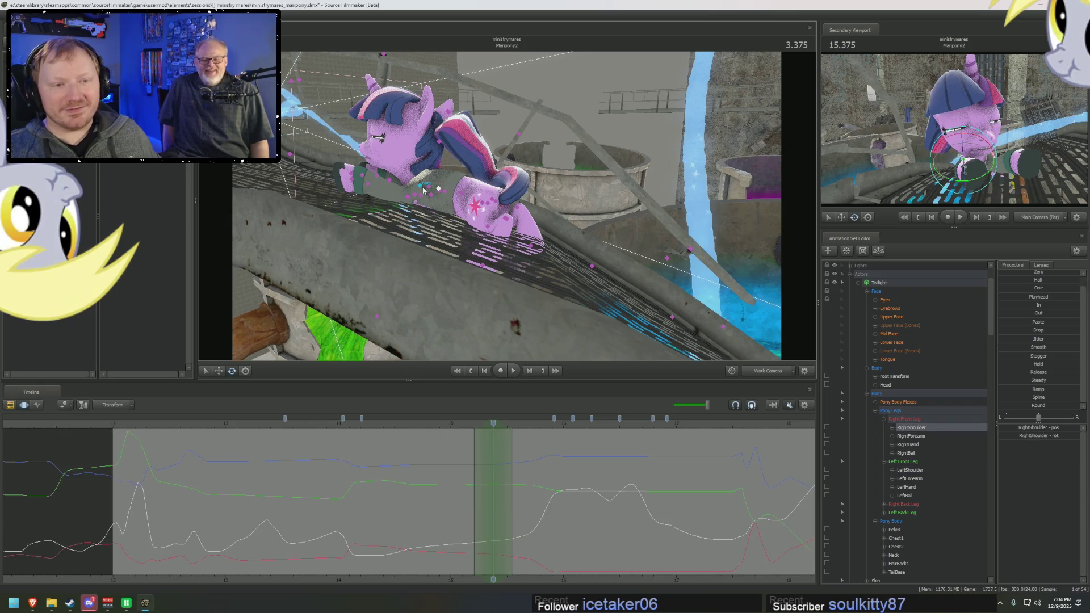
pyautogui.click(388, 180)
pyautogui.scroll(5, 511, 205)
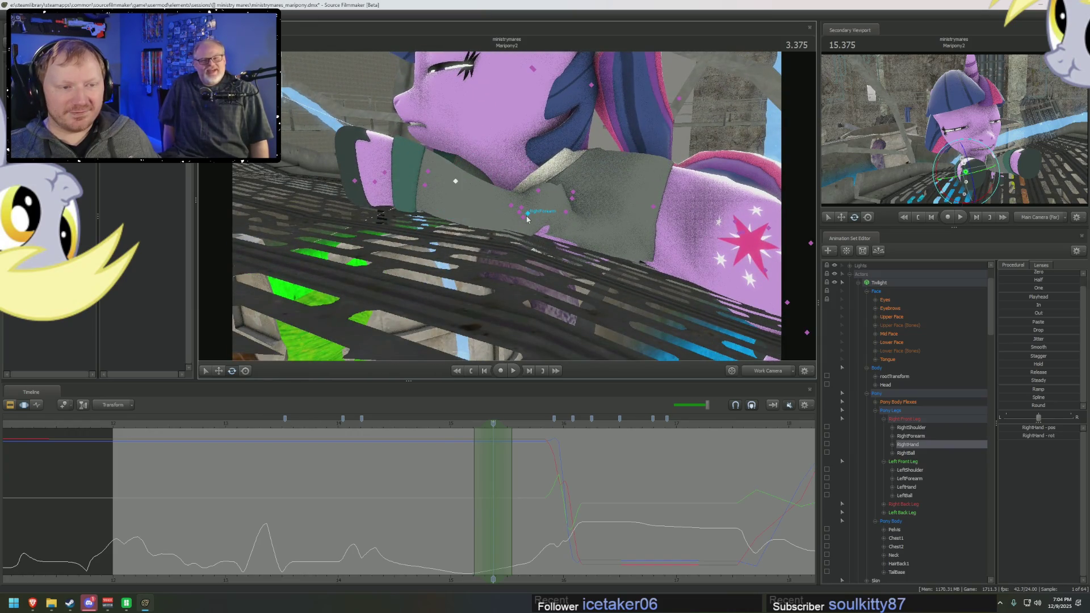
pyautogui.click(526, 218)
pyautogui.moveTo(550, 206)
pyautogui.mouseDown()
pyautogui.moveTo(552, 197)
pyautogui.moveTo(506, 211)
pyautogui.mouseUp()
pyautogui.scroll(-5, 552, 200)
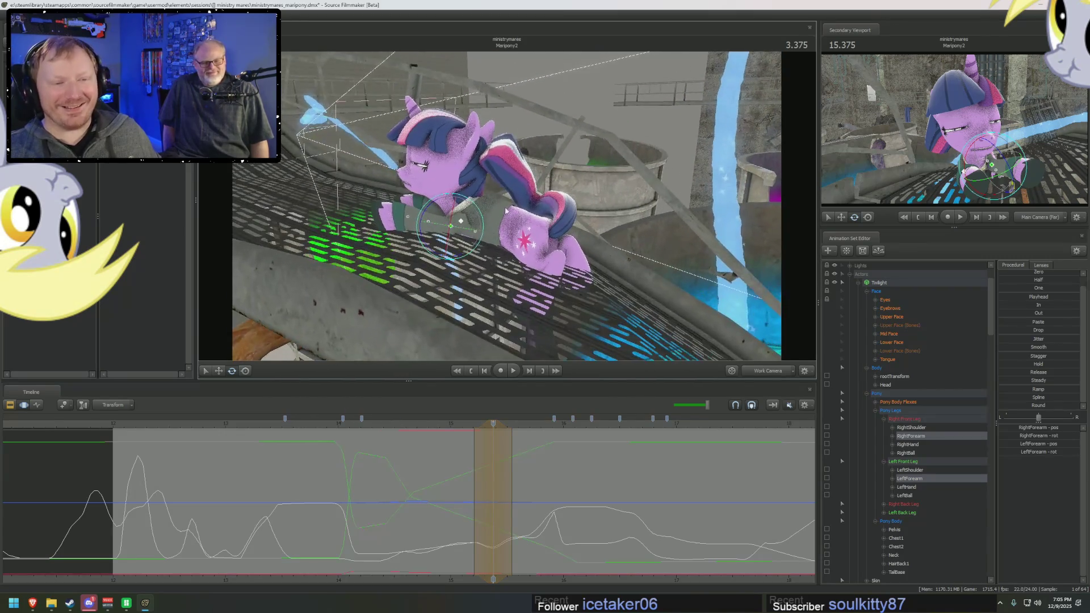
# Step: Scrub between 3.461 and 3.625 and view Twilight from the side to check the front legs
pyautogui.moveTo(478, 474); pyautogui.dragTo(522, 494)
pyautogui.moveTo(511, 212); pyautogui.dragTo(460, 204)
pyautogui.click(503, 452)
pyautogui.moveTo(503, 451); pyautogui.dragTo(517, 458)
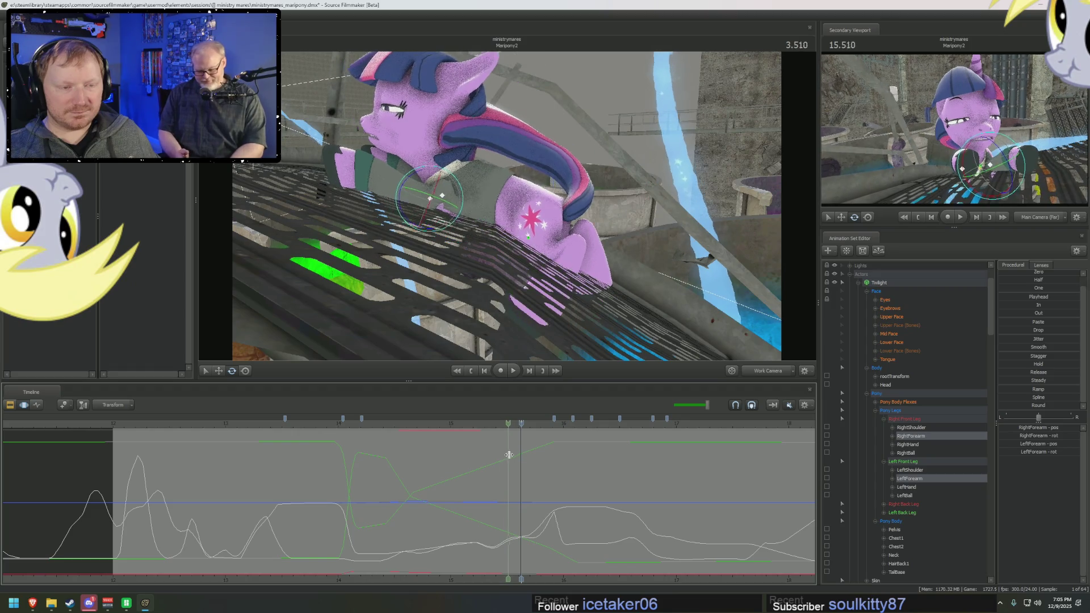
pyautogui.moveTo(518, 457); pyautogui.dragTo(529, 473)
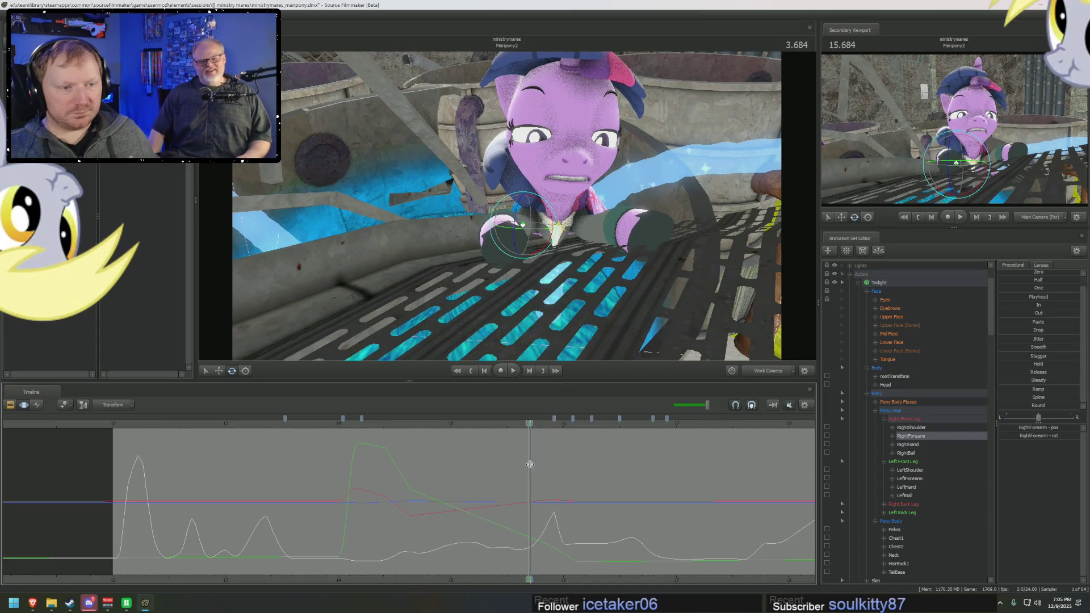
pyautogui.moveTo(507, 204); pyautogui.dragTo(530, 393, button='right')
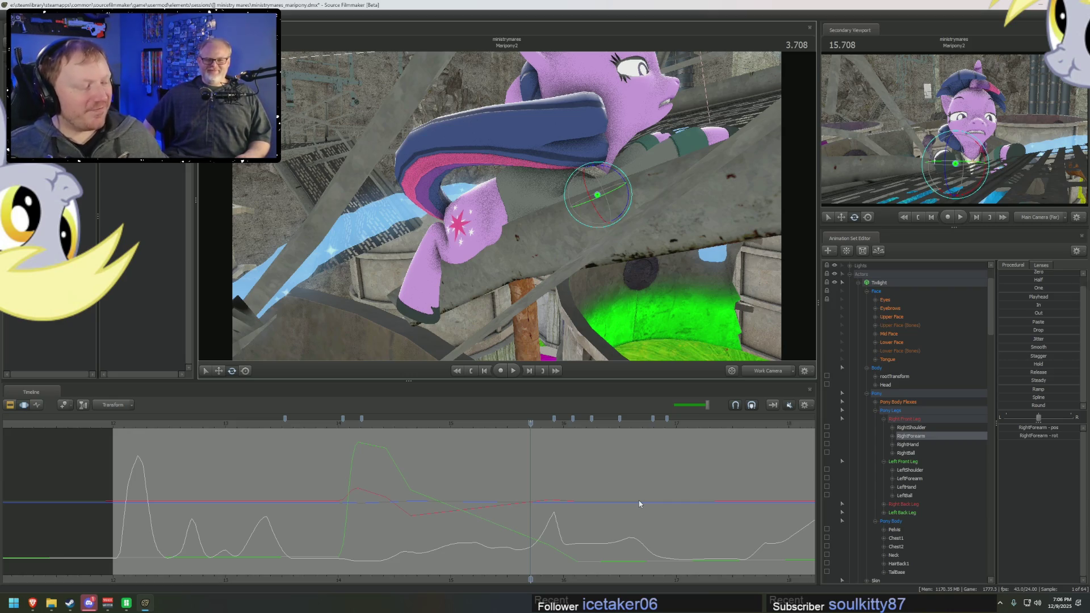
pyautogui.moveTo(525, 482)
pyautogui.mouseDown(button='middle')
pyautogui.moveTo(538, 483)
pyautogui.moveTo(522, 485)
pyautogui.moveTo(527, 493)
pyautogui.mouseUp(button='middle')
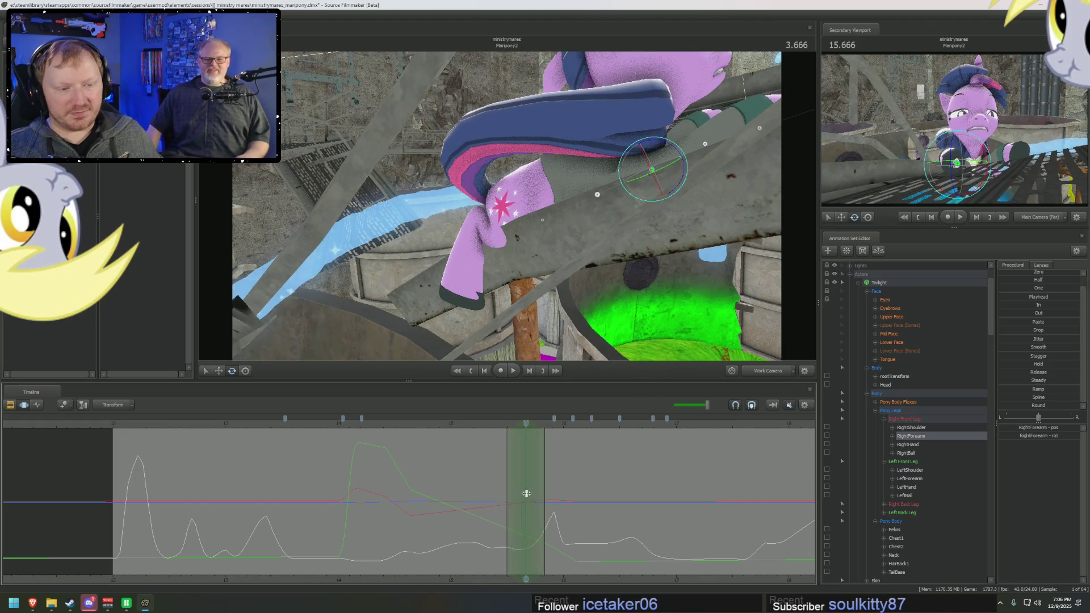
# Step: Move the Pelvis up and to the left at 3.666 to shift Twilight's body over the railing
pyautogui.click(510, 203)
pyautogui.click(527, 218)
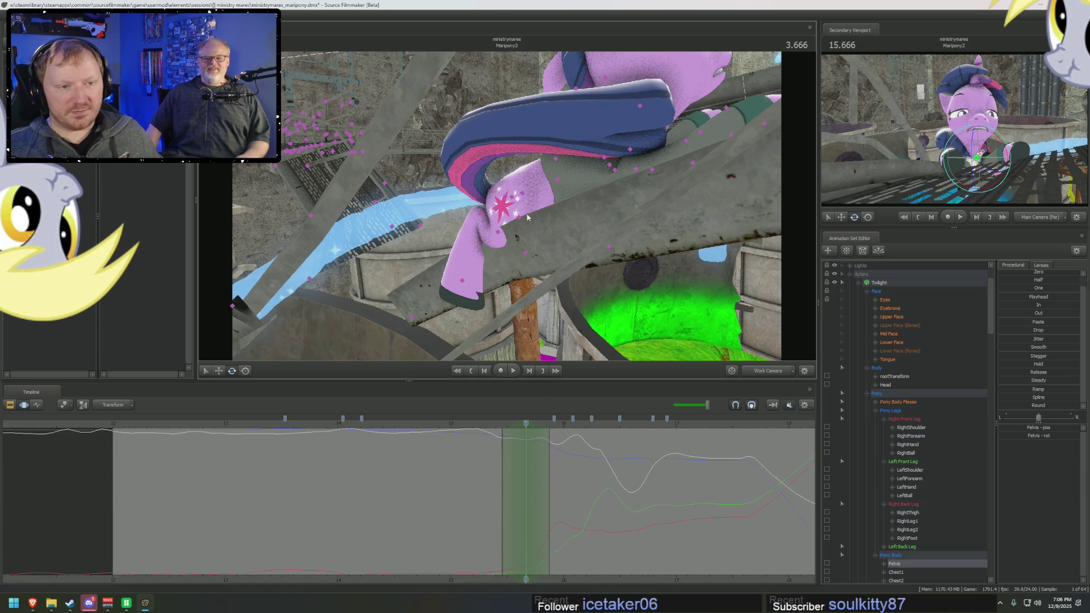
pyautogui.press('w')
pyautogui.moveTo(538, 178); pyautogui.dragTo(521, 161)
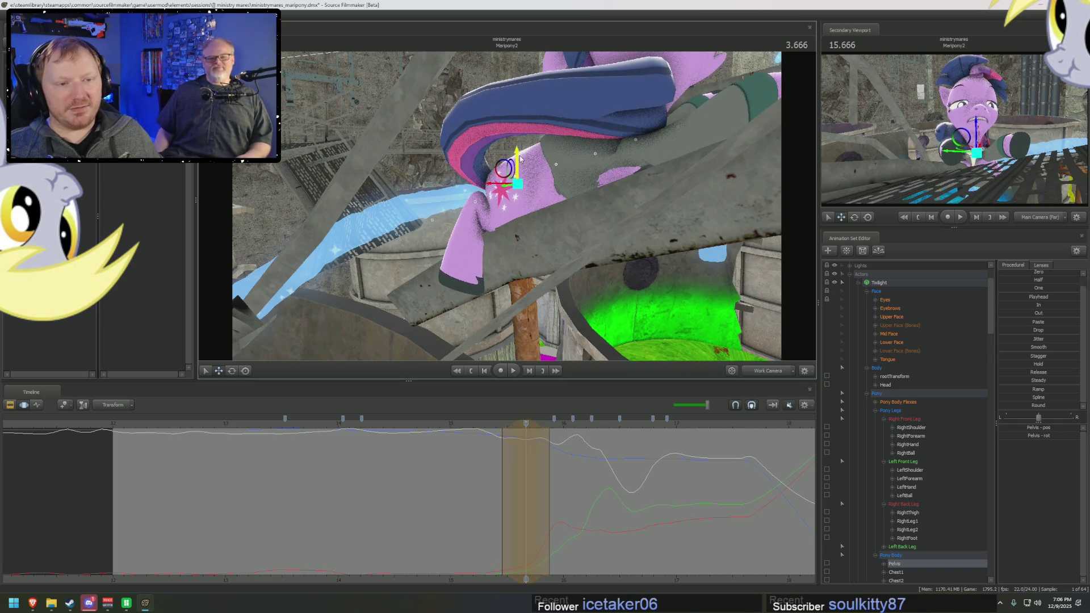
pyautogui.moveTo(522, 160); pyautogui.dragTo(543, 204)
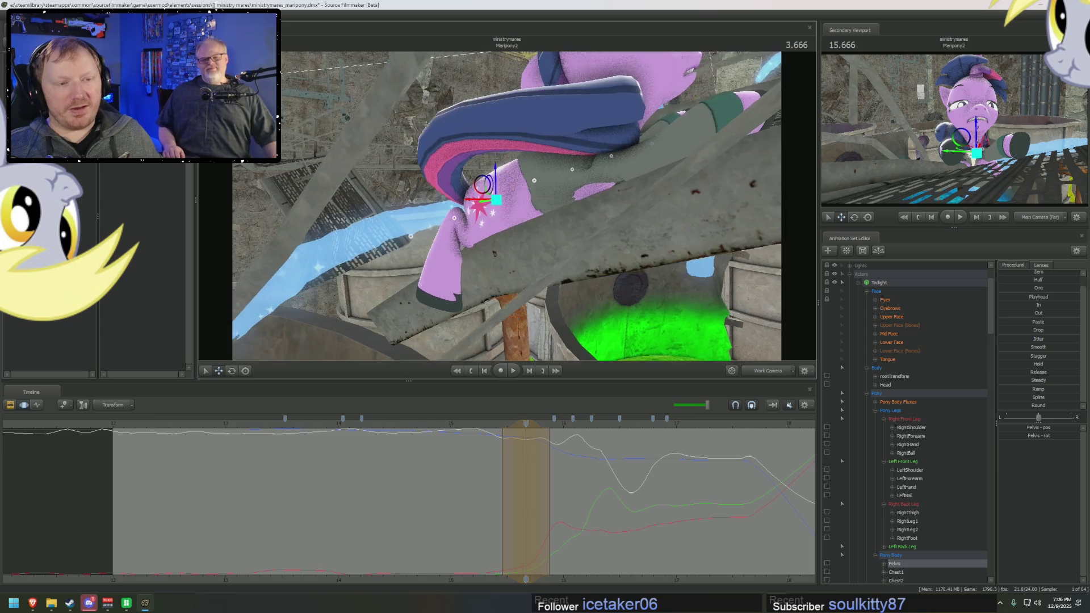
# Step: Rotate Chest1 to bend the torso, again at 3.750 to lift her upper body, then select the shoulders
pyautogui.click(528, 179)
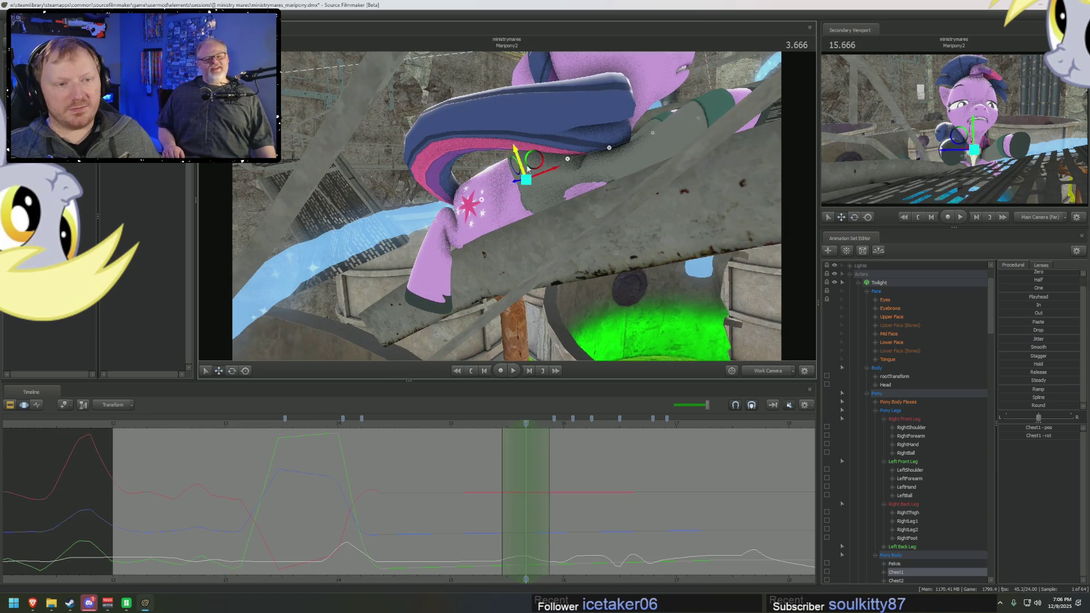
pyautogui.moveTo(528, 169); pyautogui.dragTo(544, 183)
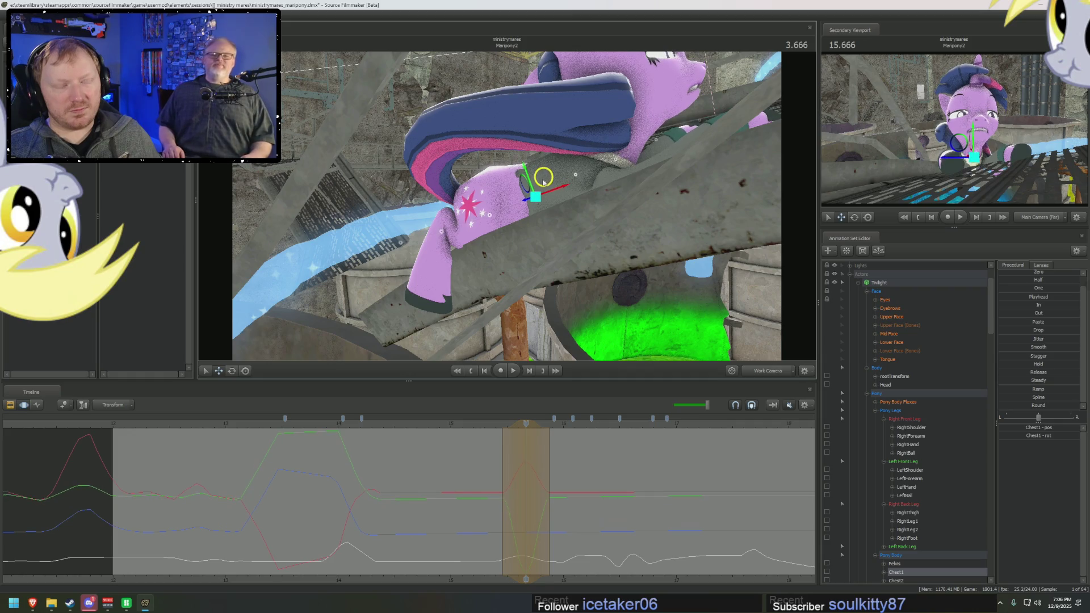
pyautogui.moveTo(508, 484); pyautogui.dragTo(534, 497)
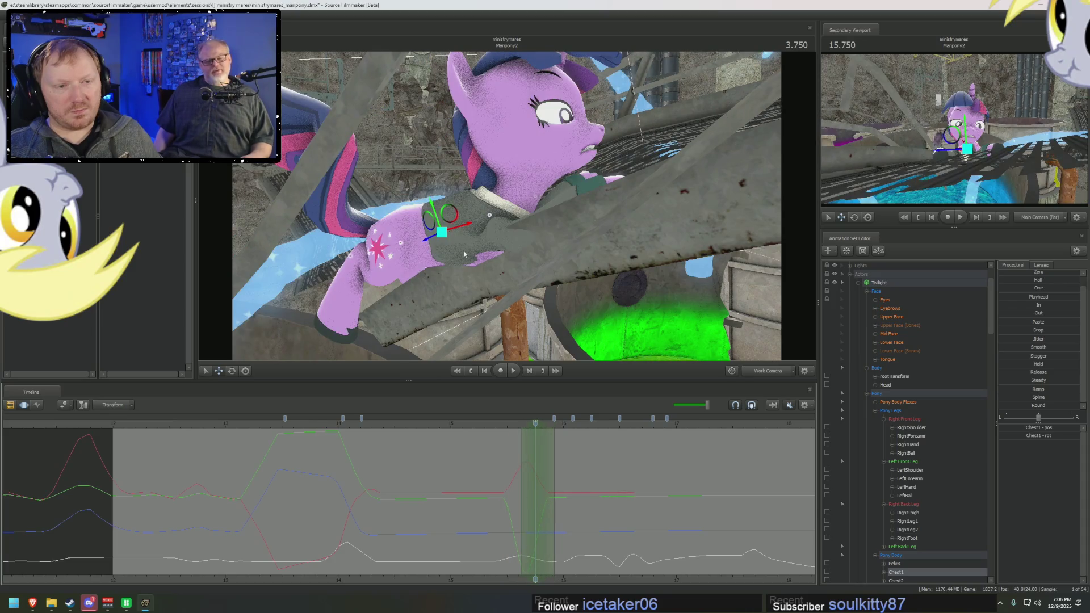
pyautogui.press('e')
pyautogui.moveTo(448, 228); pyautogui.dragTo(466, 216)
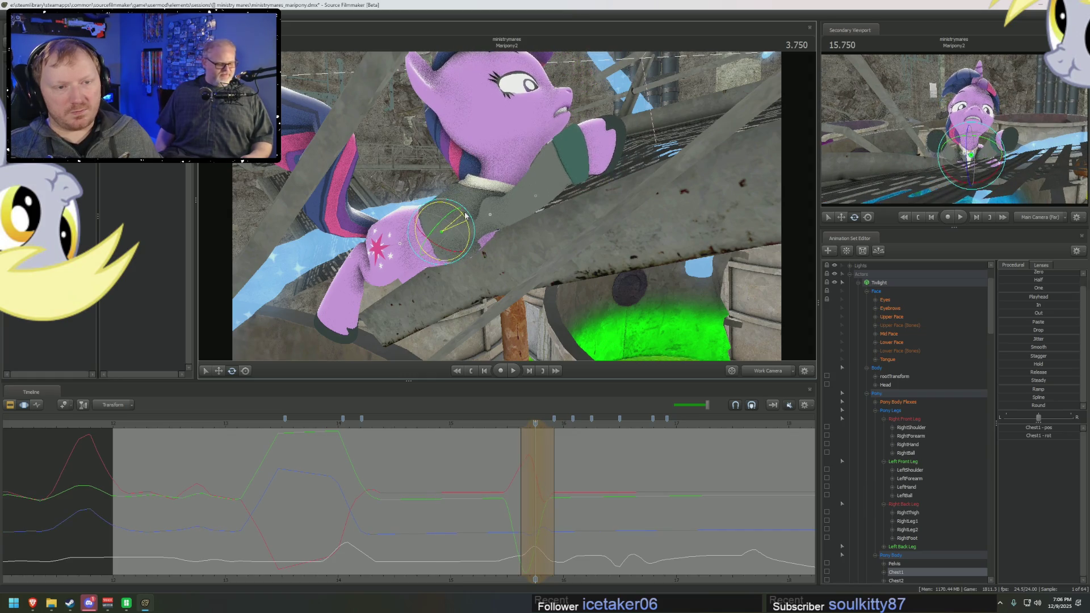
pyautogui.click(490, 216)
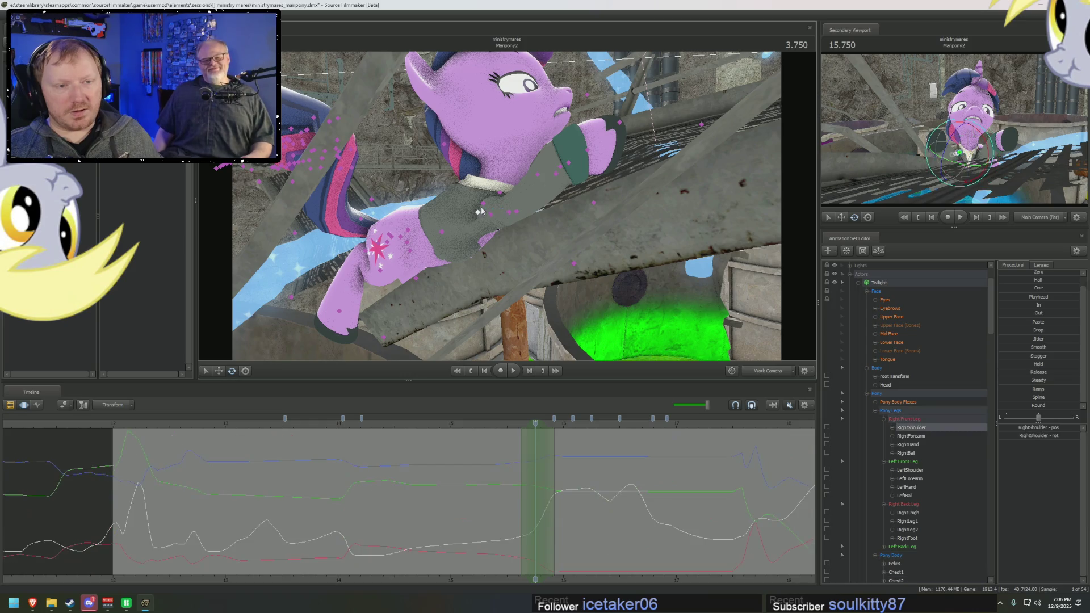
# Step: Rotate the right foreleg down at the shoulder and lower the left forearm, checking nearby frames
pyautogui.moveTo(505, 186); pyautogui.dragTo(511, 188)
pyautogui.keyDown('ctrl'); pyautogui.click(910, 470); pyautogui.keyUp('ctrl')
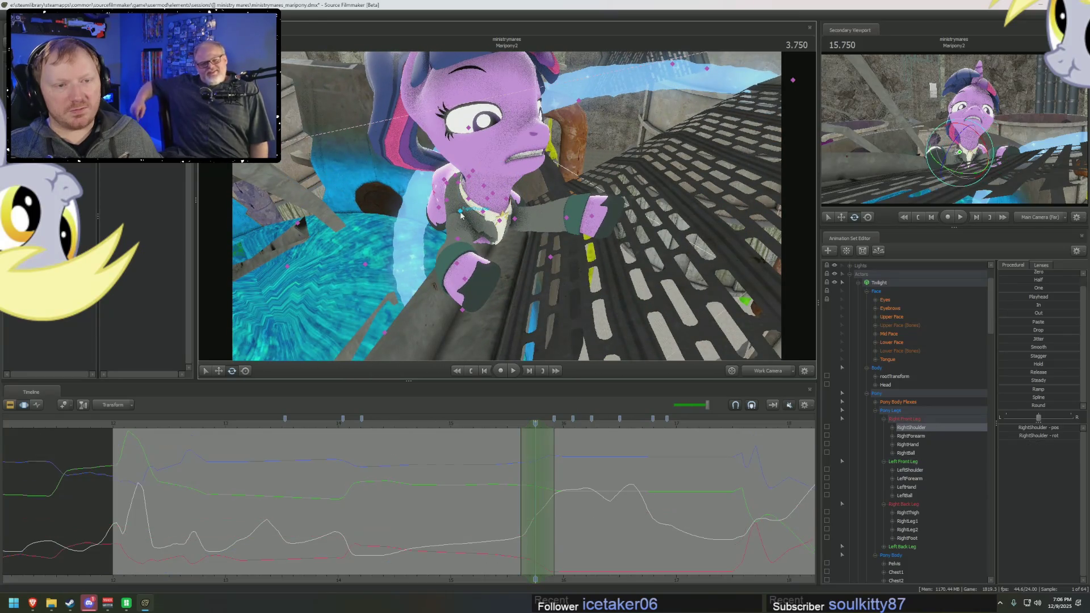
pyautogui.moveTo(480, 233); pyautogui.dragTo(503, 219)
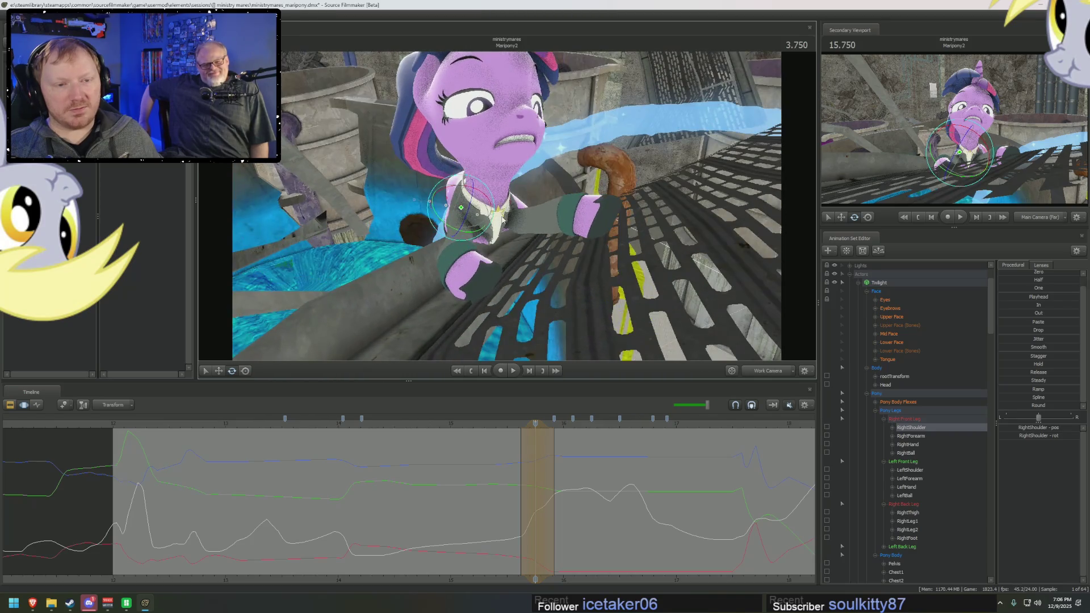
pyautogui.press('ctrl')
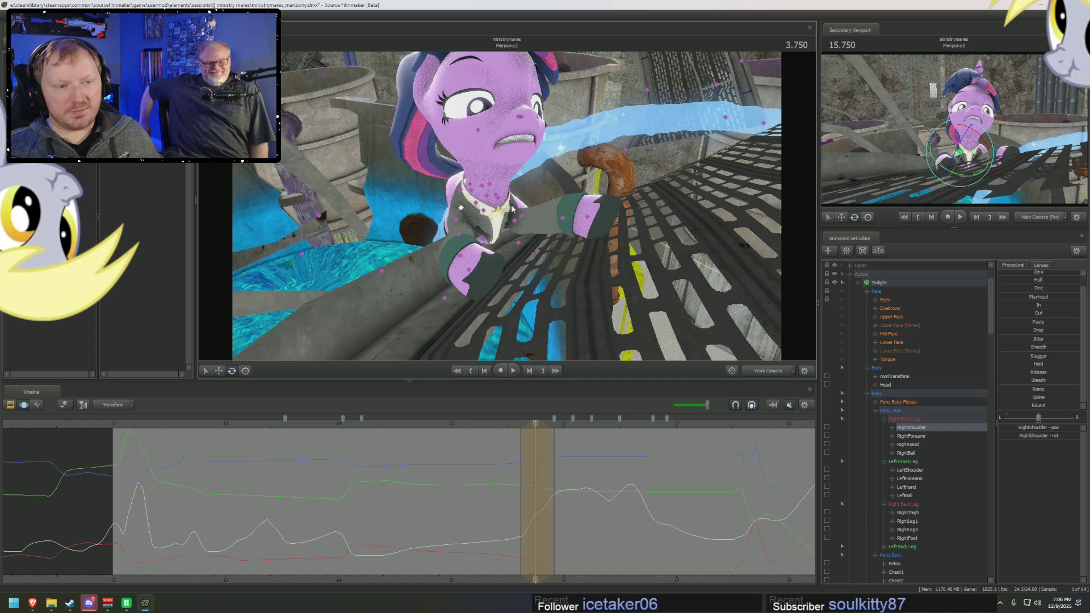
pyautogui.keyDown('ctrl'); pyautogui.click(514, 220); pyautogui.keyUp('ctrl')
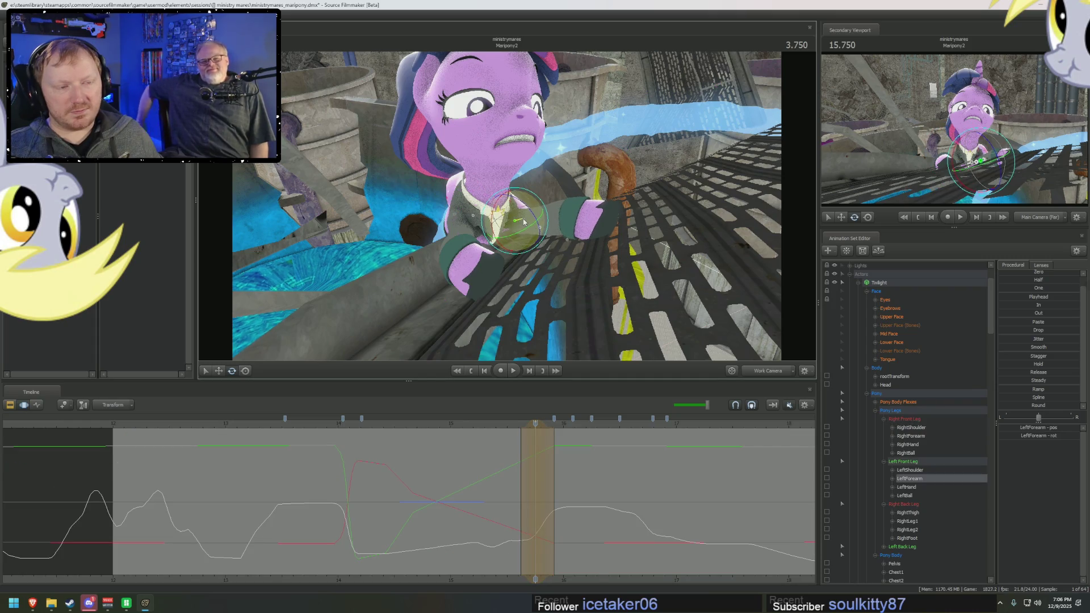
pyautogui.moveTo(524, 223); pyautogui.dragTo(521, 223)
pyautogui.moveTo(468, 457); pyautogui.dragTo(540, 474)
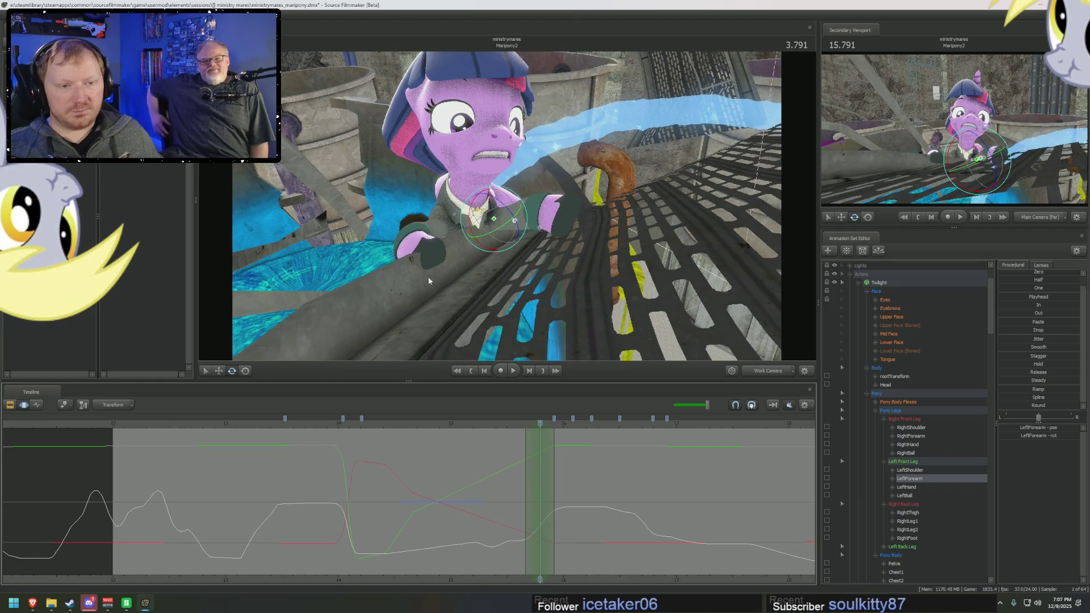
# Step: Review the right forearm's motion by scrubbing around frame 3.741–3.791
pyautogui.click(434, 231)
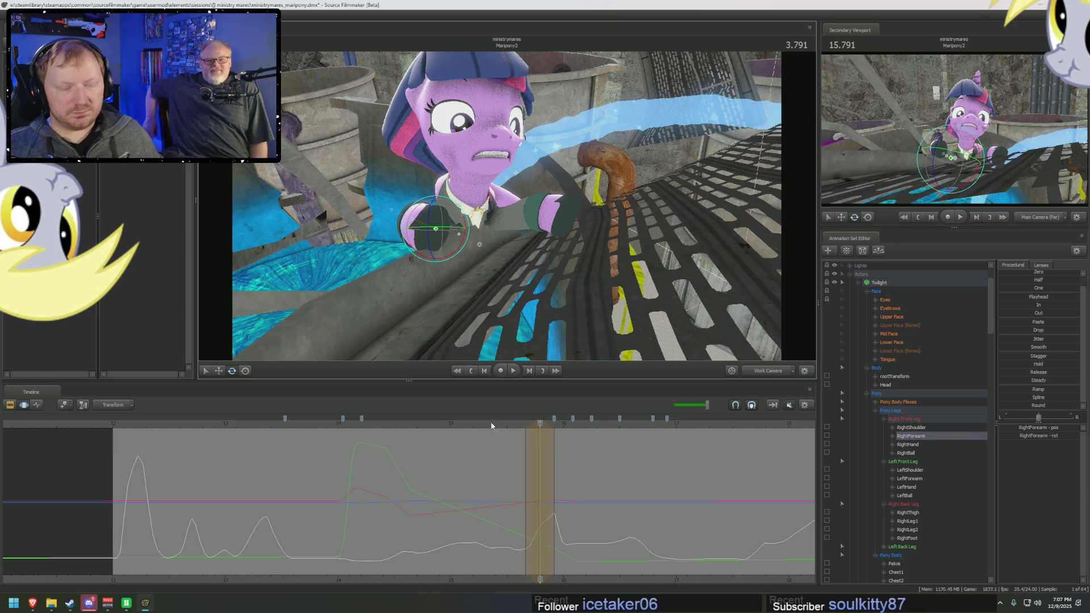
pyautogui.click(521, 460)
pyautogui.moveTo(533, 473); pyautogui.dragTo(540, 476)
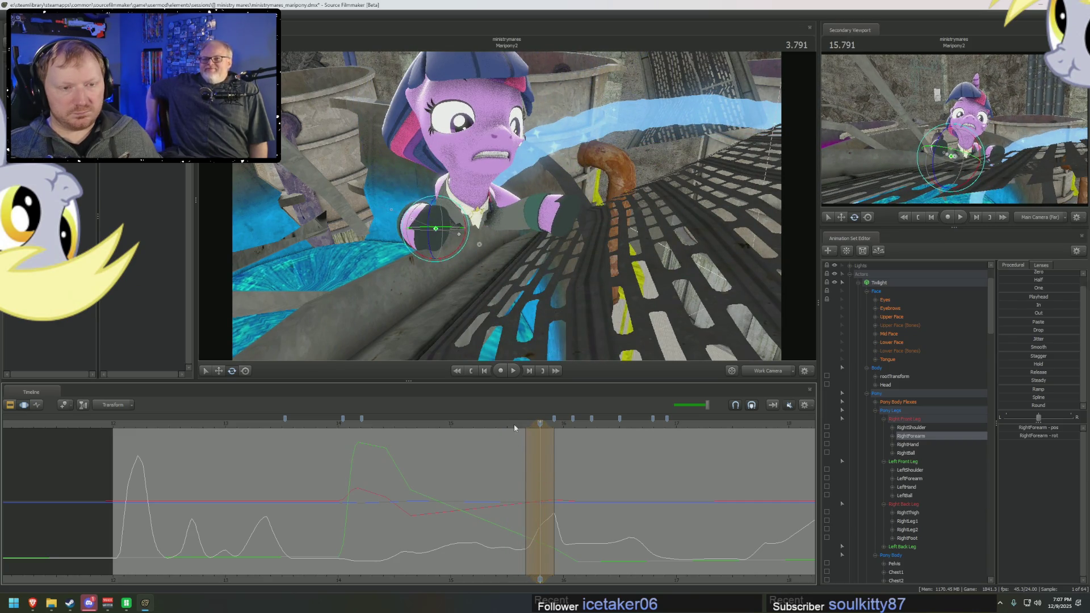
pyautogui.moveTo(511, 341); pyautogui.dragTo(469, 339)
pyautogui.moveTo(509, 511); pyautogui.dragTo(532, 518)
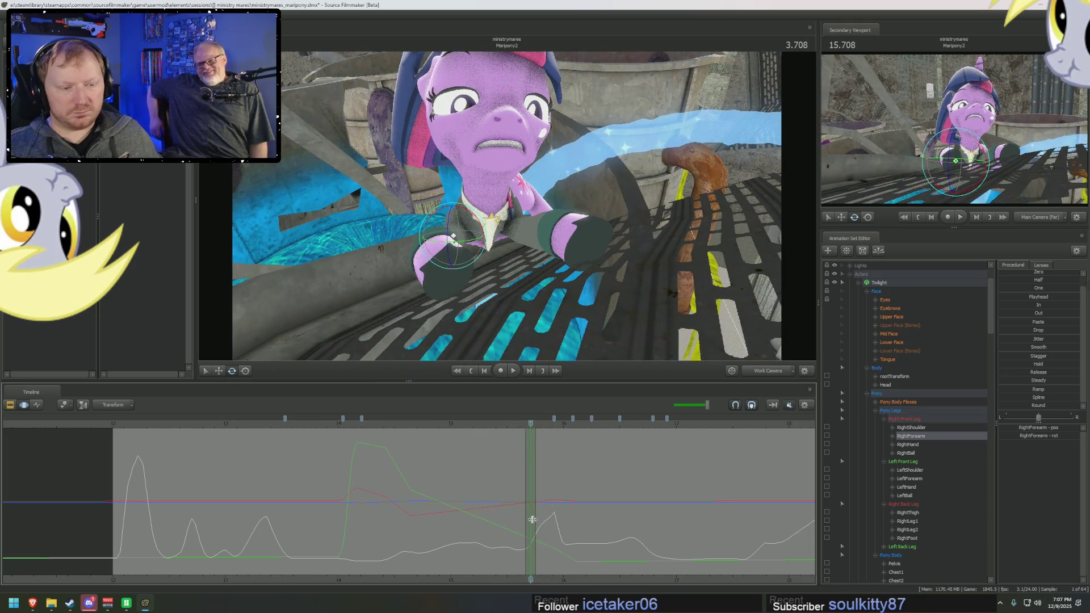
# Step: Select the right front hoof and compare its pose across earlier and later frames
pyautogui.click(440, 278)
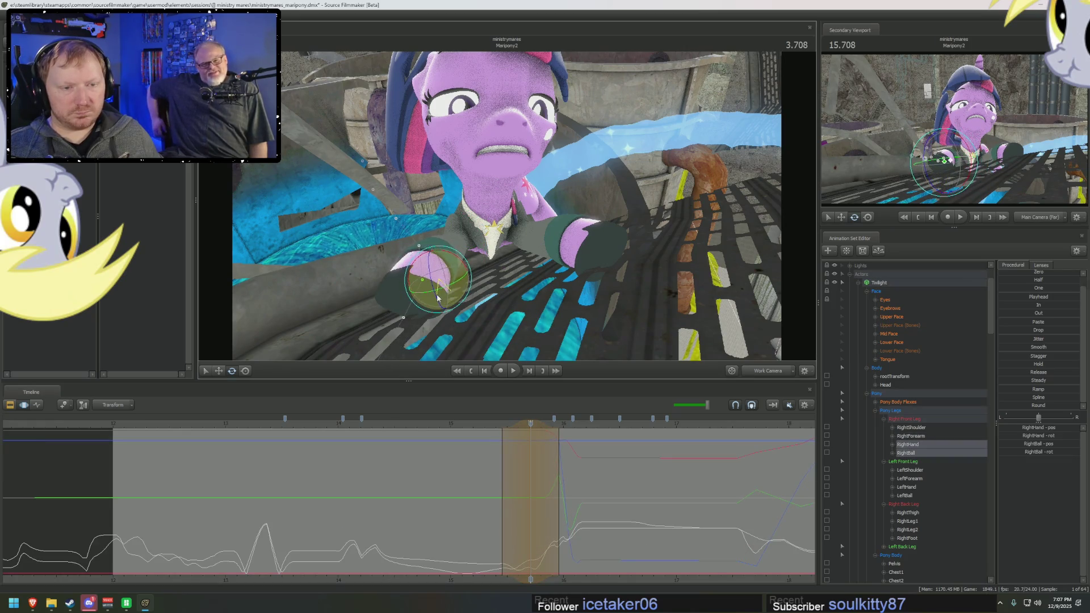
pyautogui.moveTo(530, 502)
pyautogui.mouseDown()
pyautogui.moveTo(519, 503)
pyautogui.moveTo(543, 504)
pyautogui.mouseUp()
pyautogui.moveTo(565, 451); pyautogui.dragTo(542, 456)
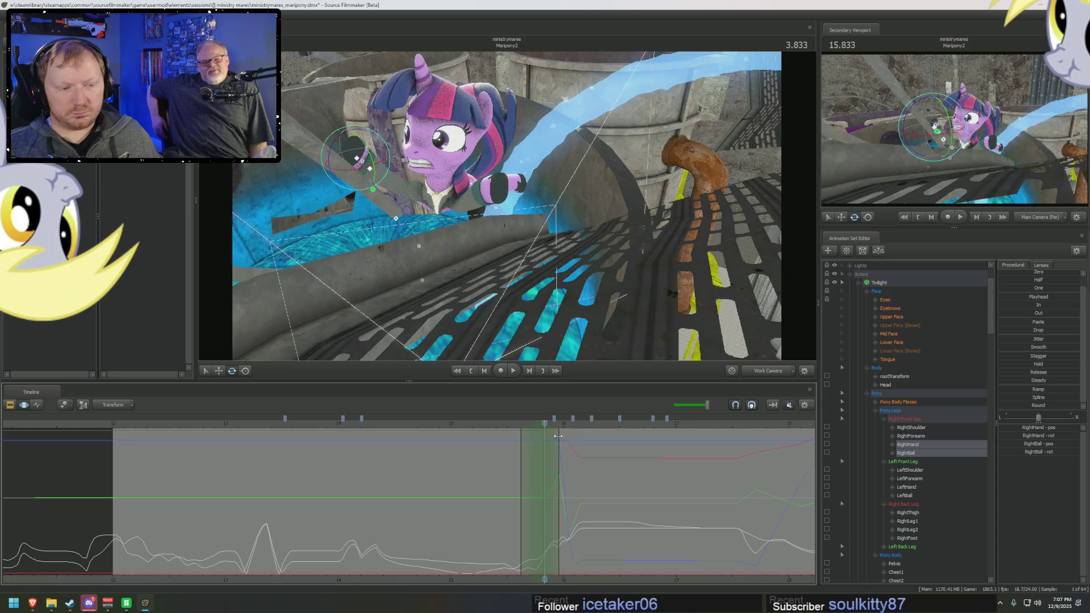
# Step: Rotate the right shoulder so the foreleg drops low on the walkway, then play back the shot
pyautogui.click(449, 195)
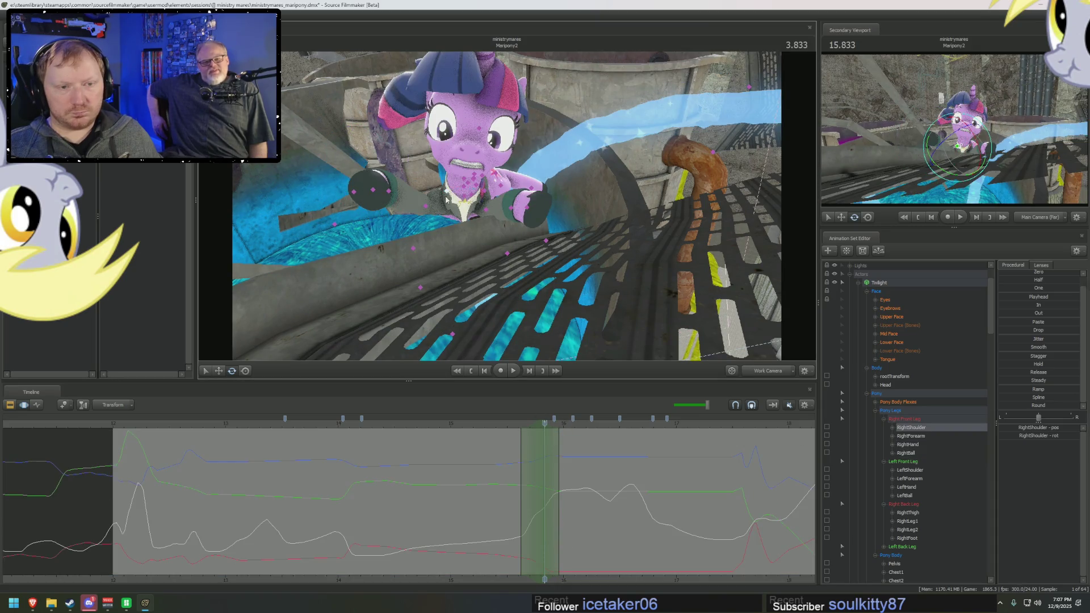
pyautogui.moveTo(444, 208)
pyautogui.mouseDown()
pyautogui.moveTo(610, 335)
pyautogui.moveTo(455, 381)
pyautogui.mouseUp()
pyautogui.press('space')
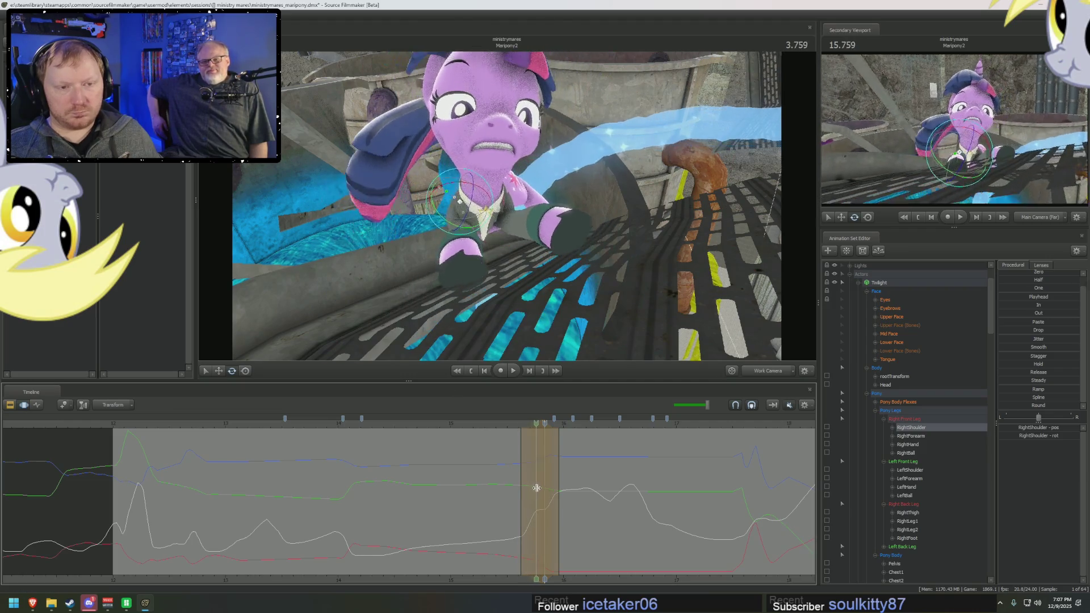
pyautogui.press('space')
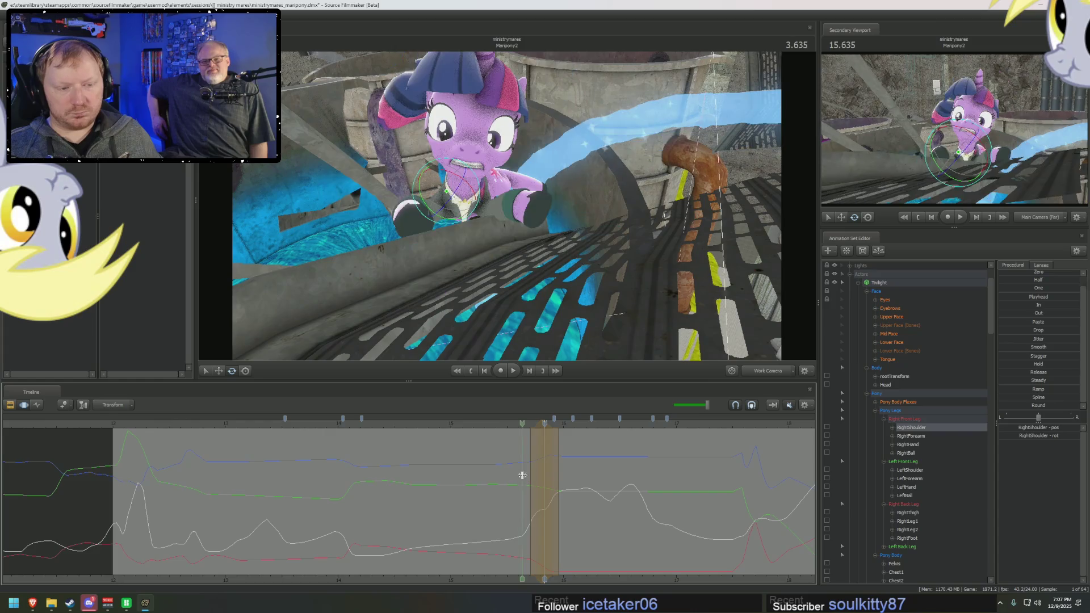
pyautogui.moveTo(524, 479); pyautogui.dragTo(550, 480)
# Step: Review the right forearm's motion across nearby frames from a lower frontal view angle
pyautogui.click(418, 195)
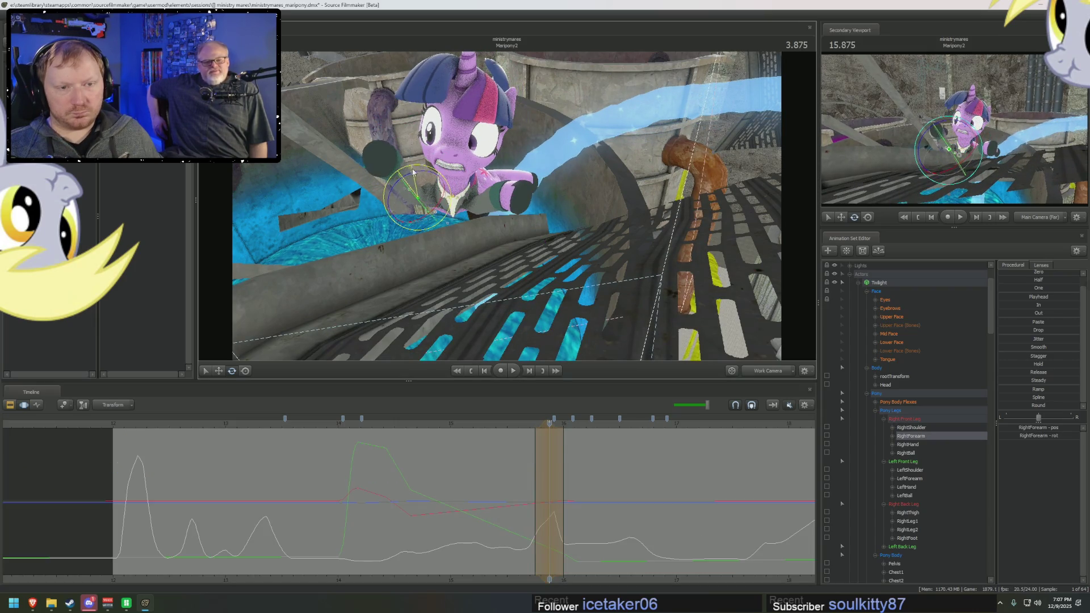
pyautogui.moveTo(518, 448)
pyautogui.mouseDown()
pyautogui.moveTo(570, 466)
pyautogui.moveTo(521, 480)
pyautogui.moveTo(544, 497)
pyautogui.mouseUp()
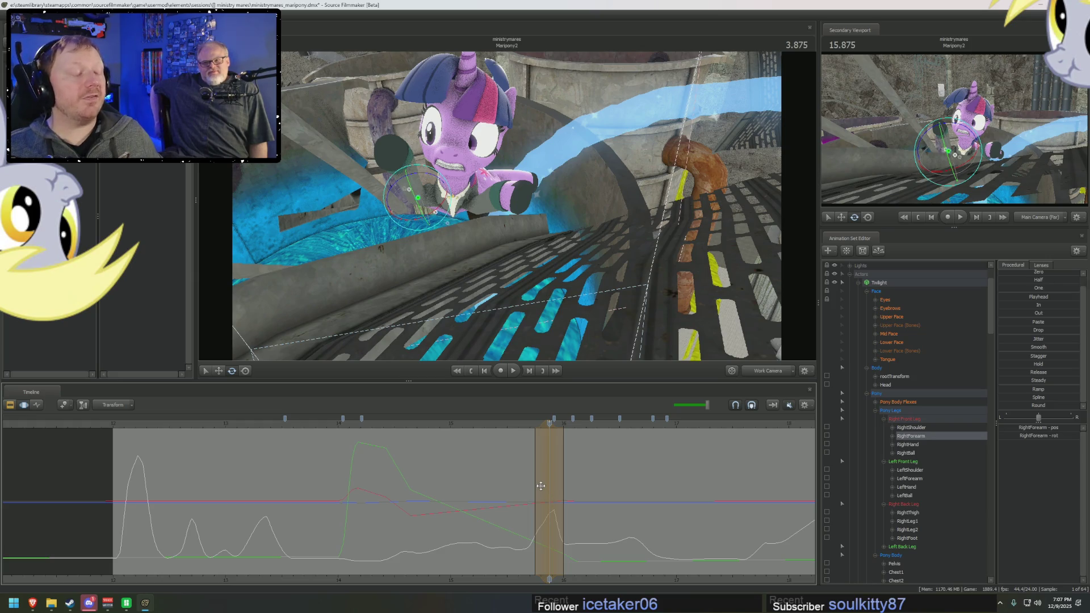
pyautogui.moveTo(549, 485)
pyautogui.mouseDown()
pyautogui.moveTo(571, 493)
pyautogui.moveTo(545, 495)
pyautogui.mouseUp()
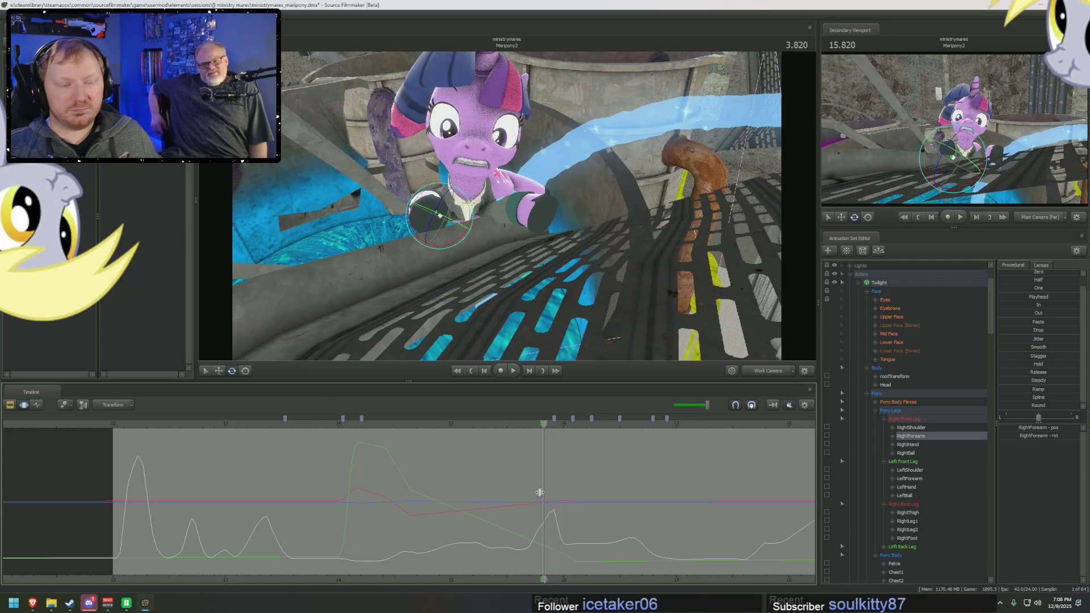
pyautogui.moveTo(502, 272); pyautogui.dragTo(523, 253)
pyautogui.moveTo(499, 503); pyautogui.dragTo(535, 499)
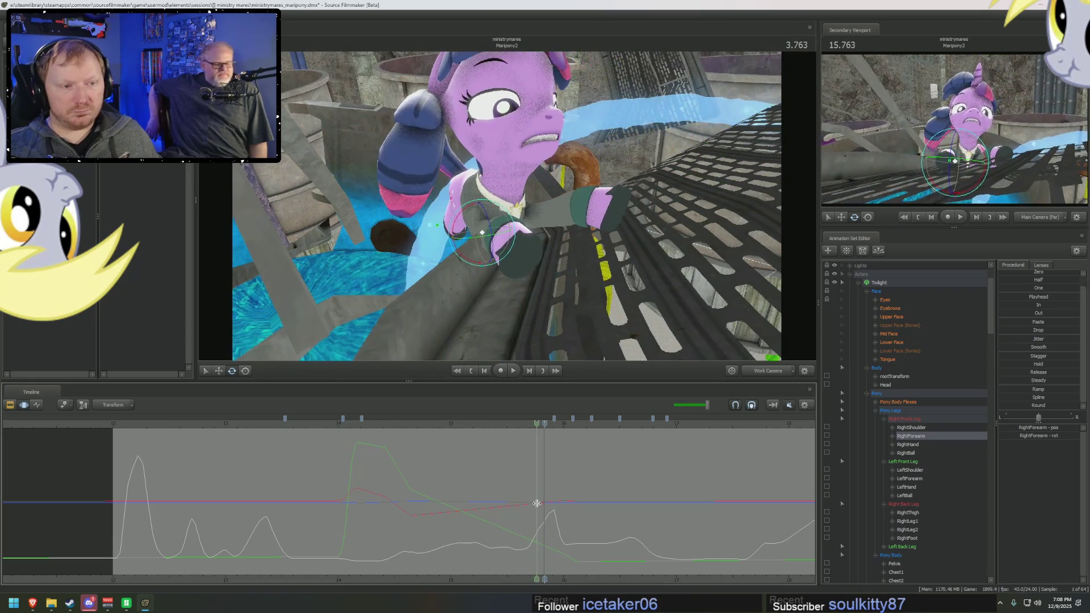
pyautogui.moveTo(511, 256); pyautogui.dragTo(591, 329)
pyautogui.moveTo(509, 278); pyautogui.dragTo(510, 277)
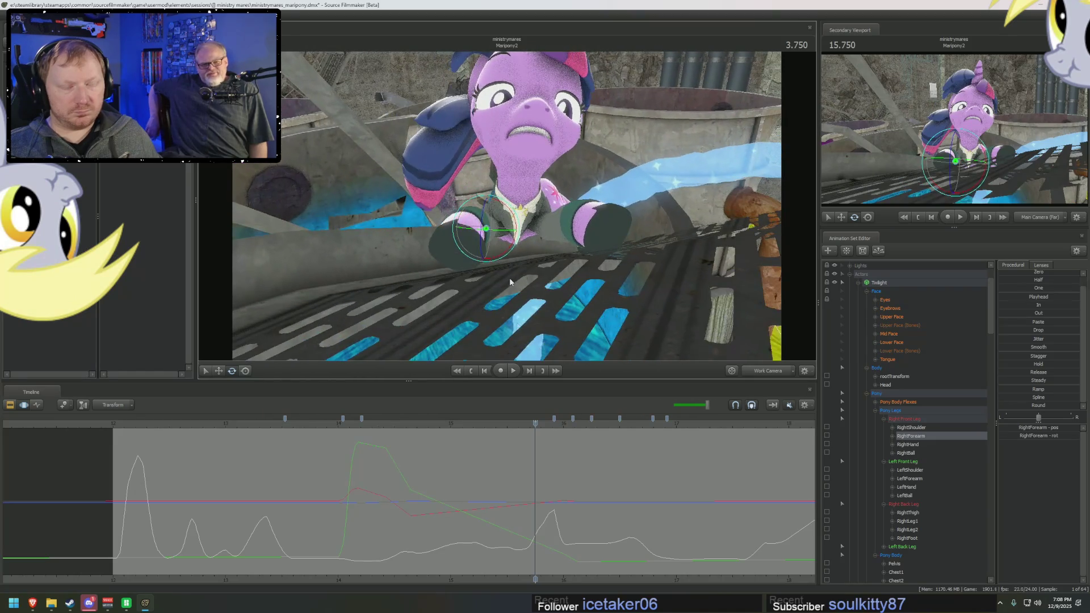
pyautogui.moveTo(468, 514)
pyautogui.mouseDown()
pyautogui.moveTo(539, 520)
pyautogui.moveTo(524, 514)
pyautogui.mouseUp()
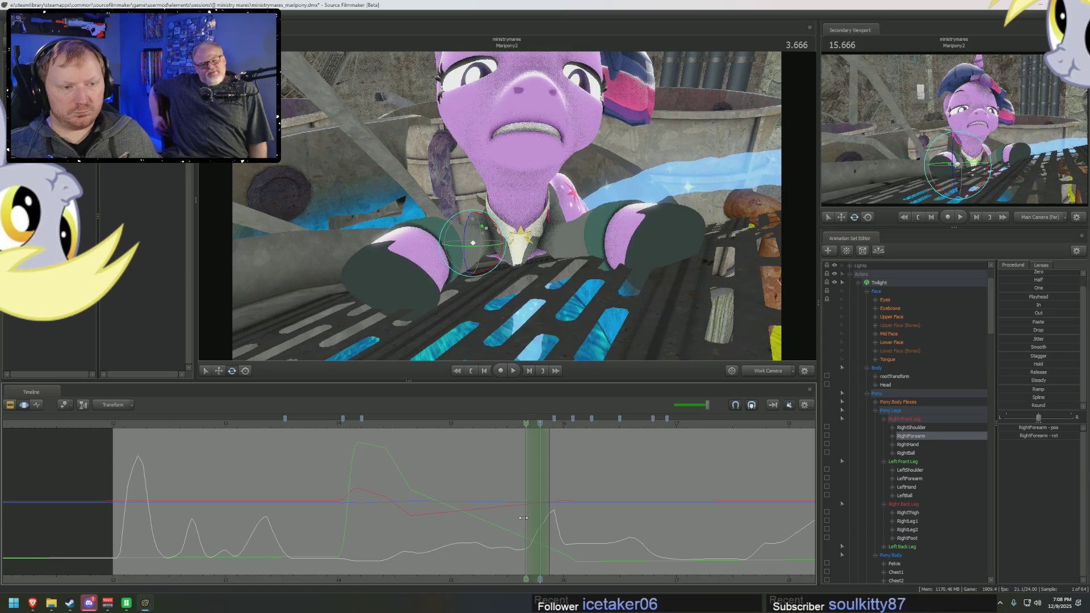
# Step: Select the back foot, root transform and both shoulders in turn, then orbit to the pony's side
pyautogui.click(525, 219)
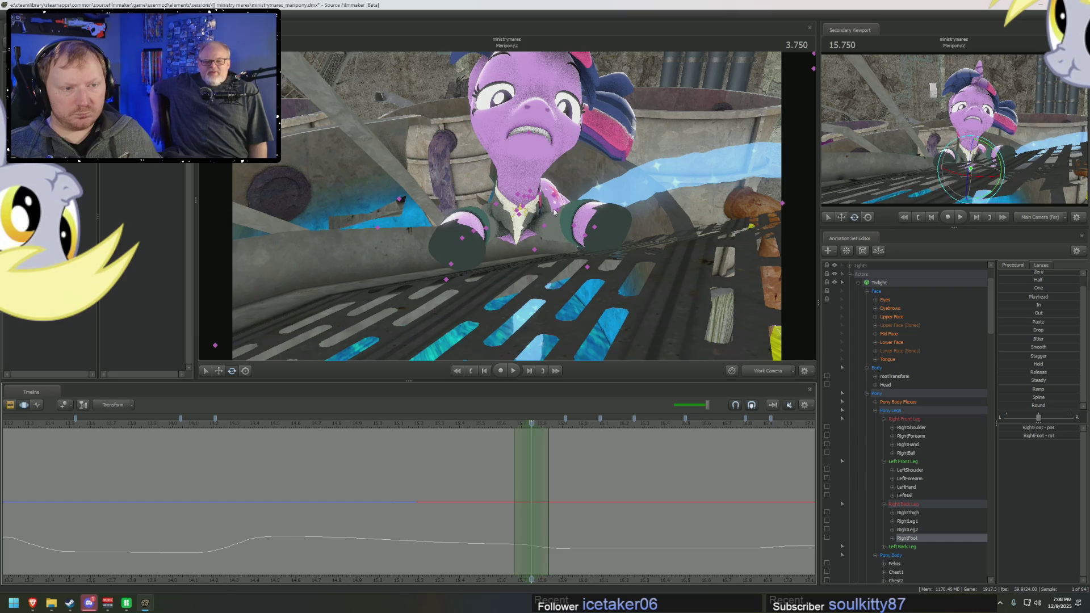
pyautogui.click(535, 250)
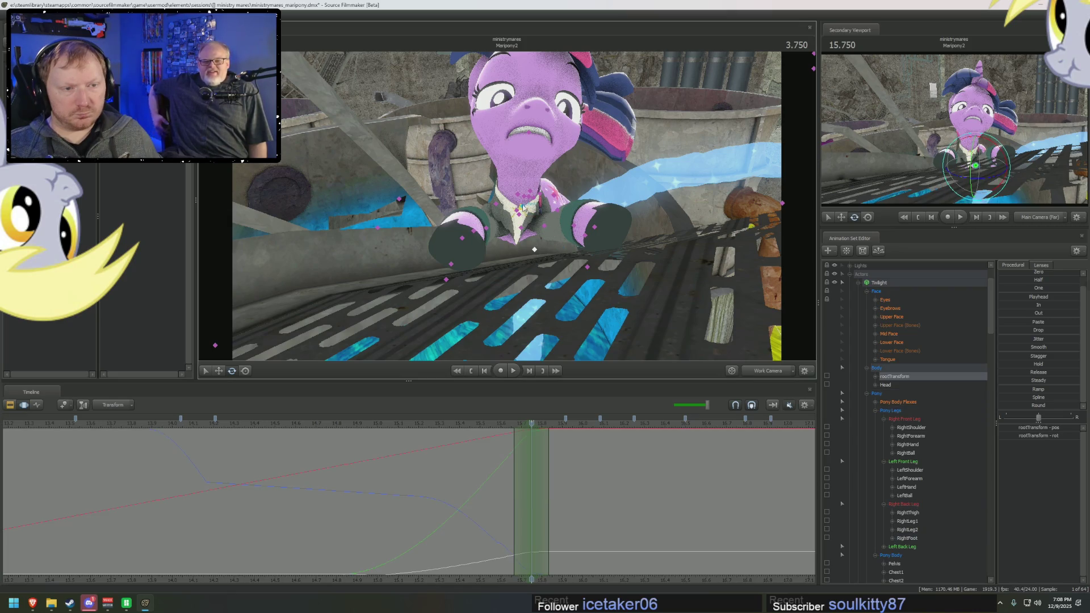
pyautogui.click(907, 427)
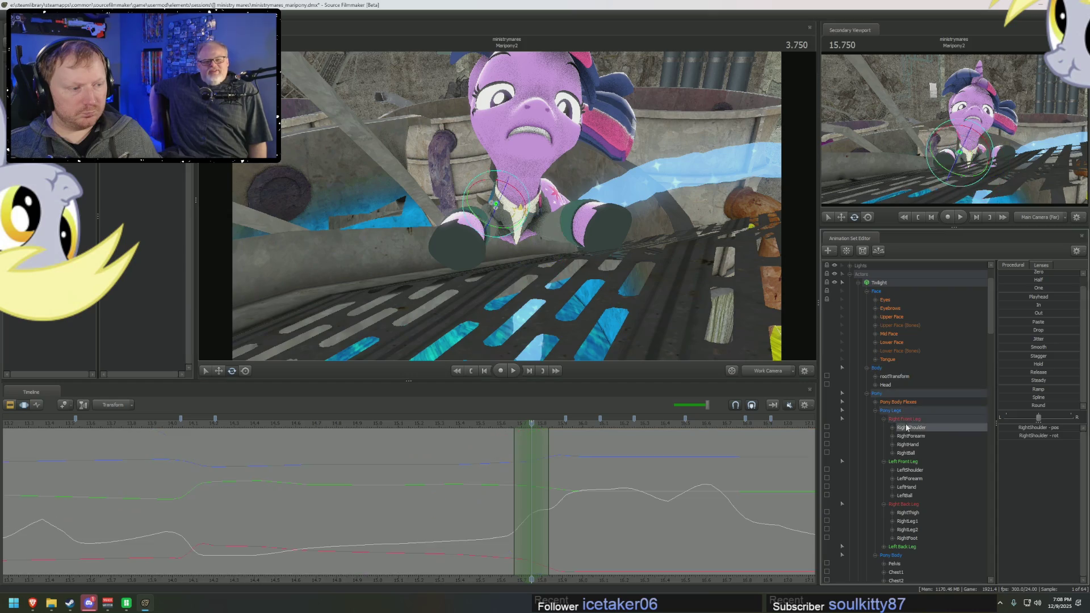
pyautogui.click(910, 469)
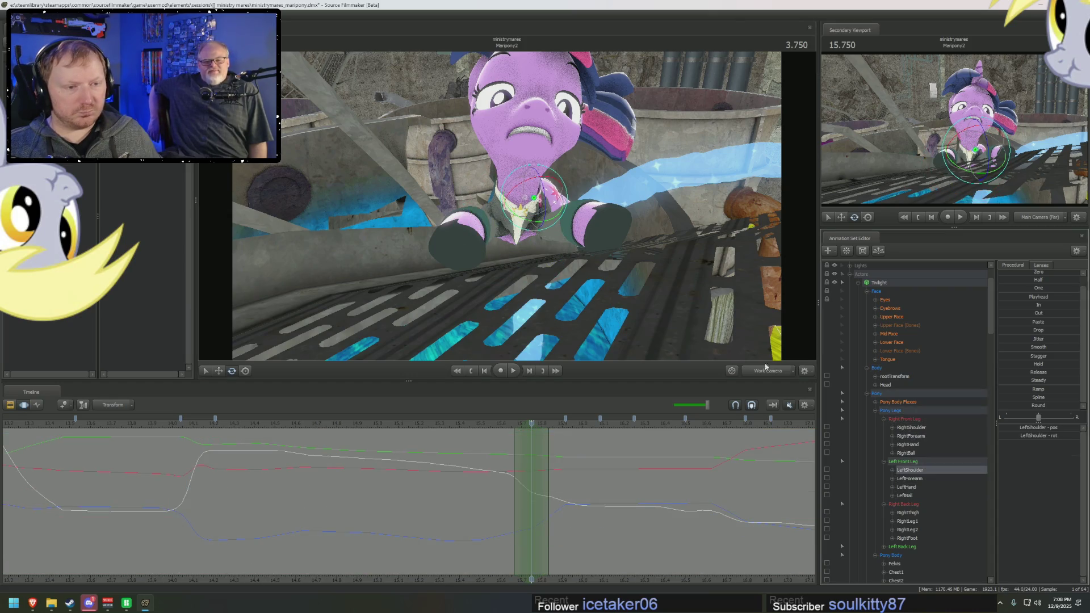
pyautogui.moveTo(553, 203)
pyautogui.mouseDown()
pyautogui.moveTo(508, 210)
pyautogui.moveTo(505, 230)
pyautogui.mouseUp()
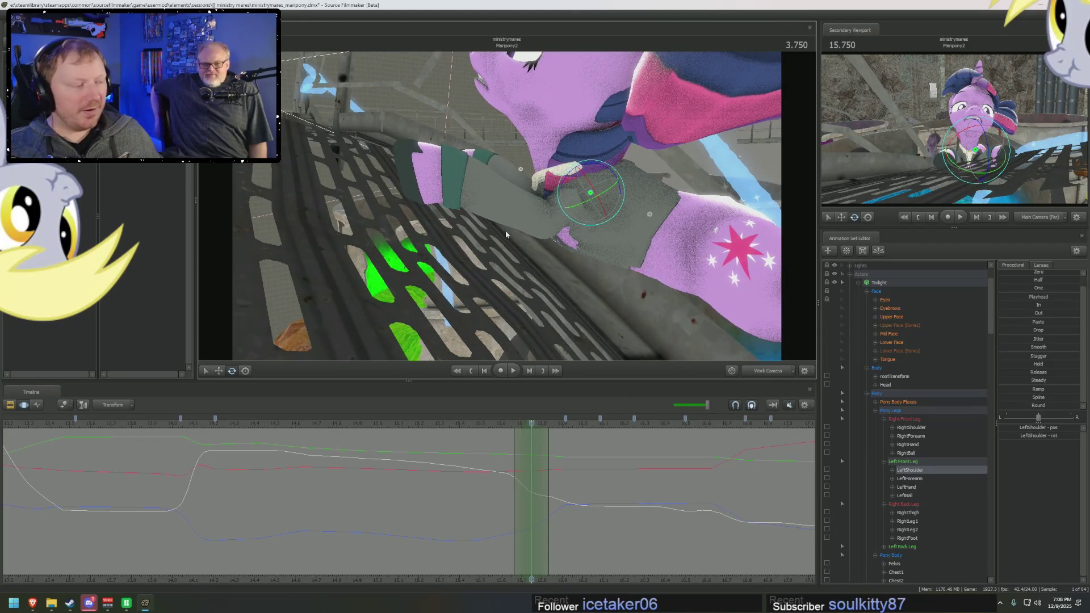
# Step: Rotate the left shoulder, forearm and hoof with its ball in turn, then review neighbouring frames
pyautogui.moveTo(596, 208); pyautogui.dragTo(577, 164)
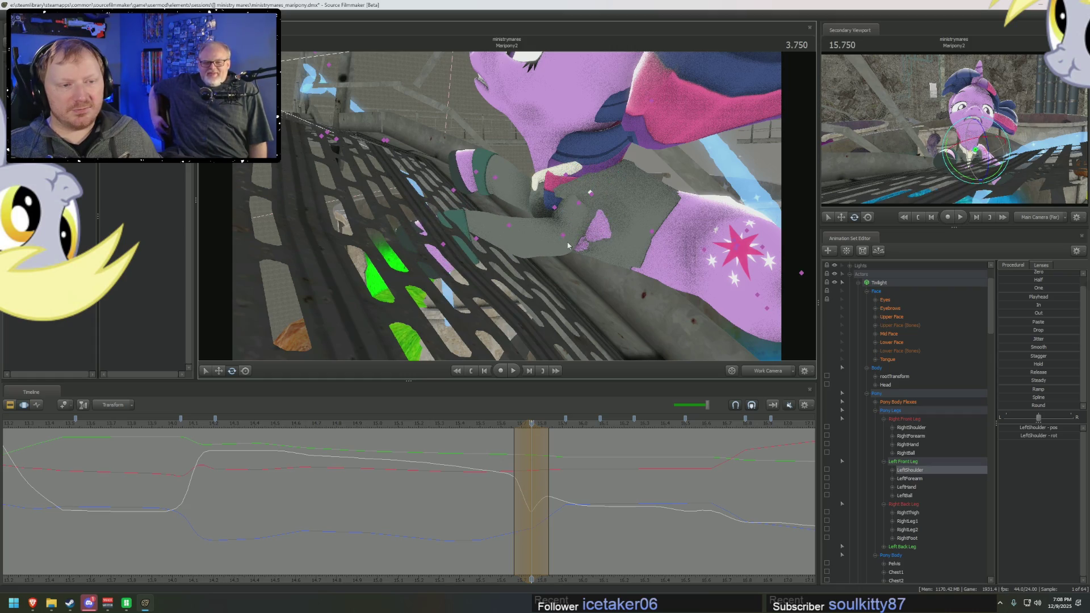
pyautogui.press('Down')
pyautogui.moveTo(559, 267); pyautogui.dragTo(556, 262)
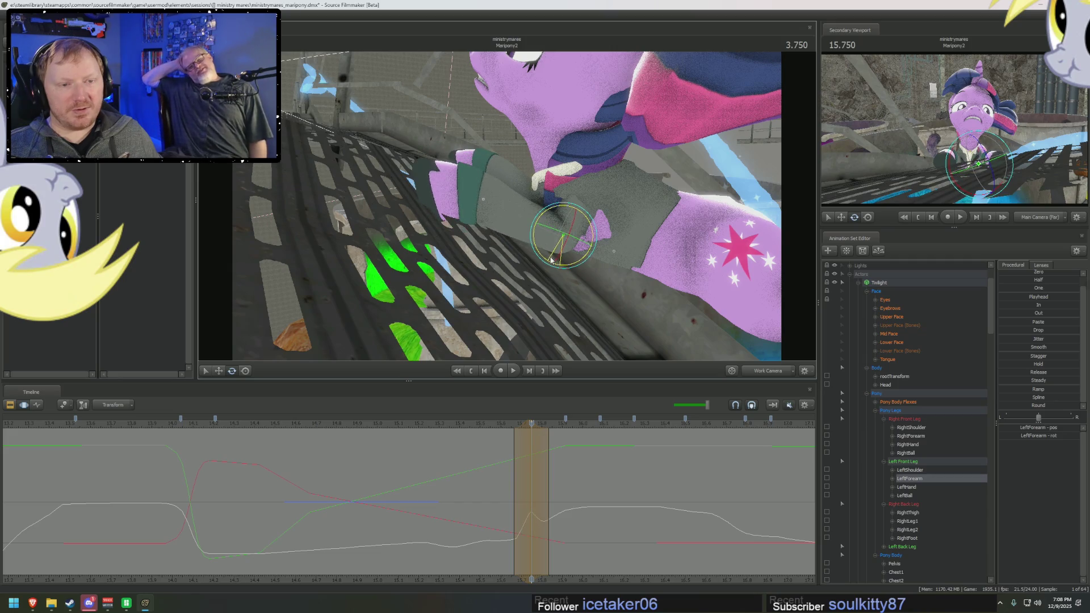
pyautogui.press('Down')
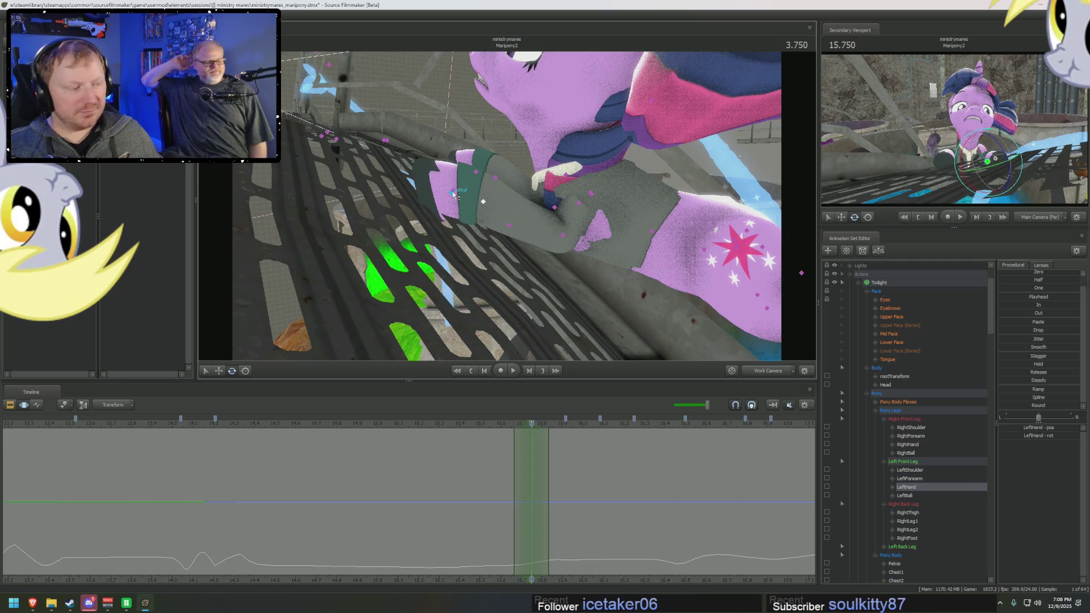
pyautogui.hotkey('shift', 'Down')
pyautogui.moveTo(503, 208)
pyautogui.mouseDown()
pyautogui.moveTo(456, 180)
pyautogui.moveTo(471, 249)
pyautogui.mouseUp()
pyautogui.moveTo(503, 462)
pyautogui.mouseDown()
pyautogui.moveTo(556, 475)
pyautogui.moveTo(540, 473)
pyautogui.mouseUp()
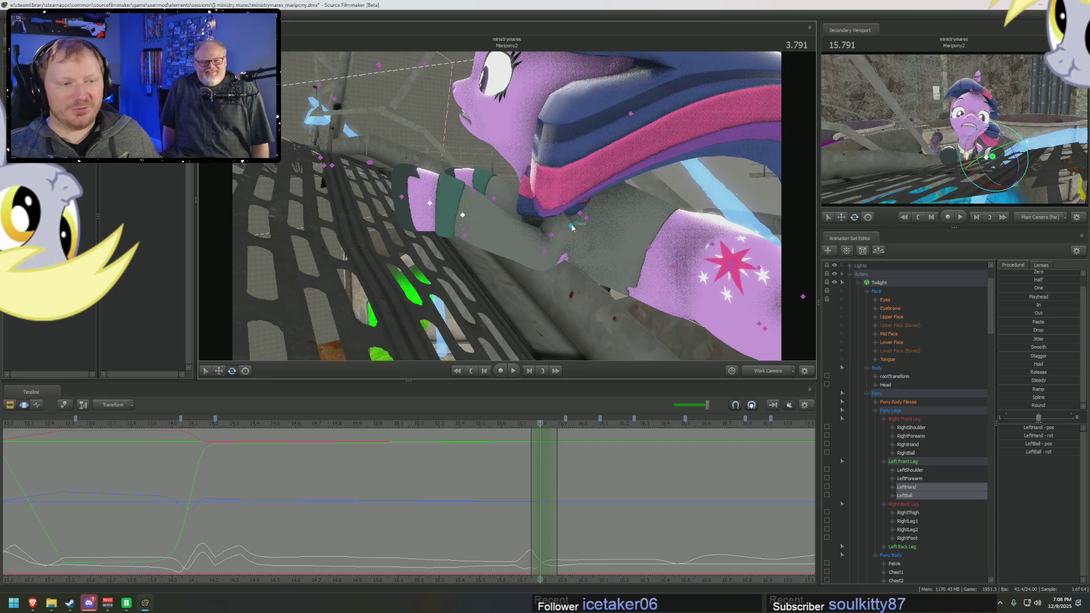
# Step: Re-rotate the left shoulder and bring the left forearm down to horizontal over the rail
pyautogui.click(552, 239)
pyautogui.click(544, 253)
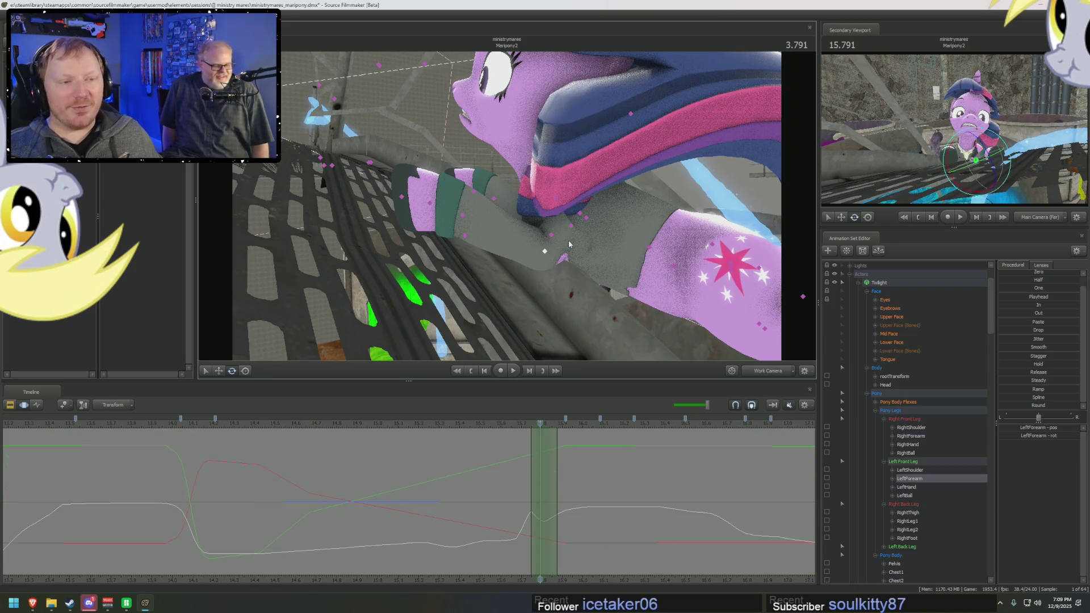
pyautogui.click(585, 218)
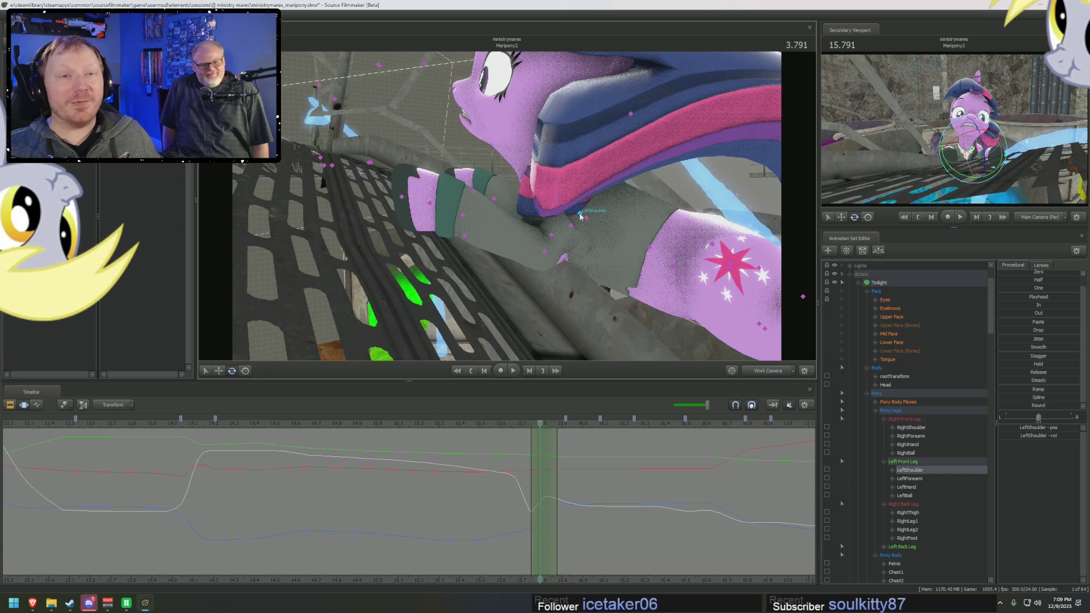
pyautogui.moveTo(602, 203); pyautogui.dragTo(528, 232)
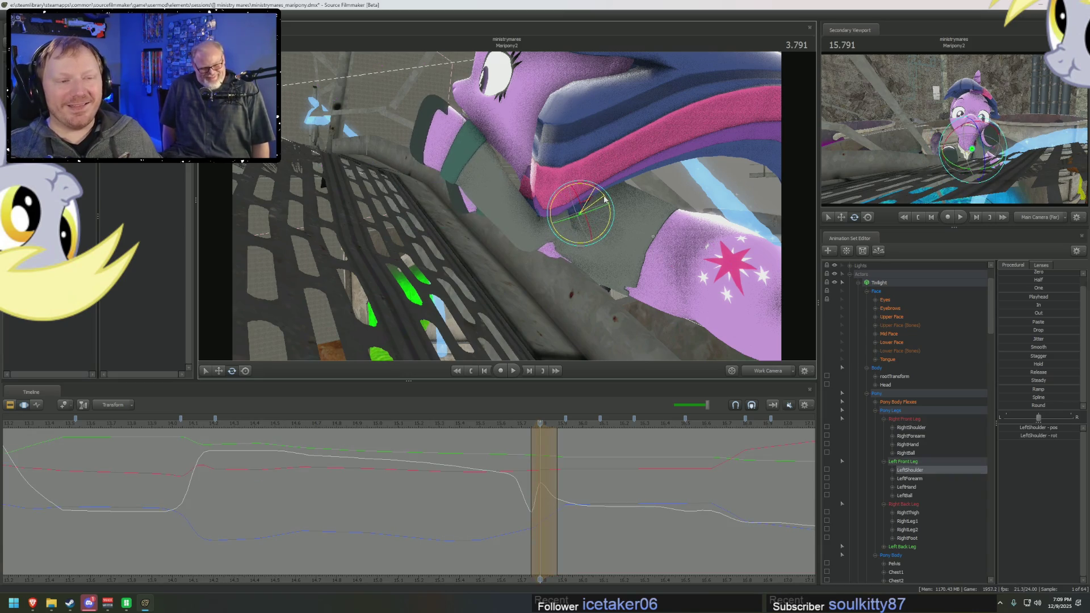
pyautogui.click(529, 230)
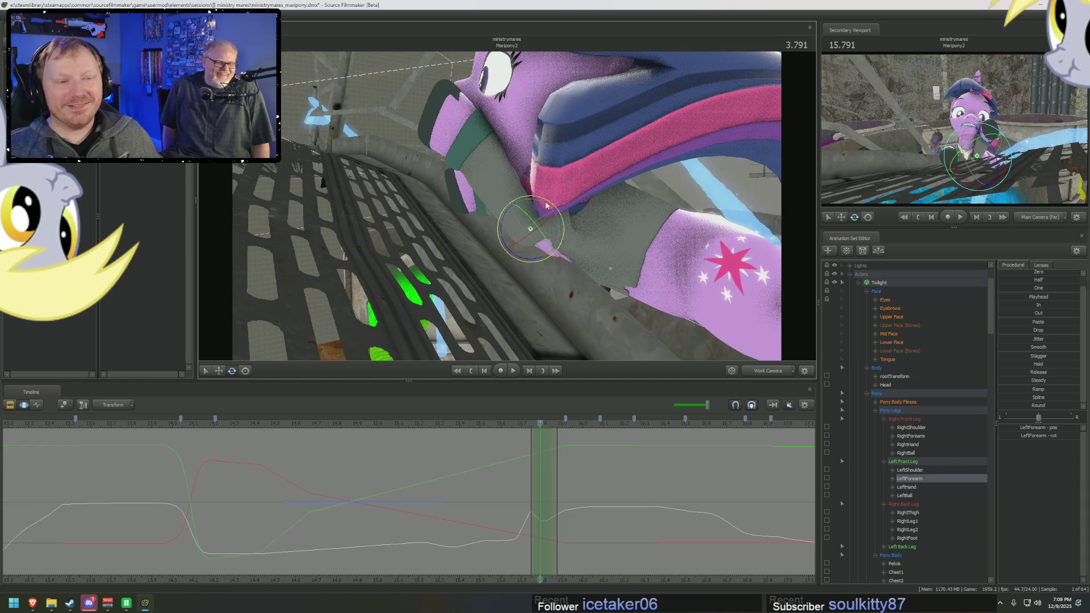
pyautogui.moveTo(505, 219); pyautogui.dragTo(461, 318)
pyautogui.moveTo(539, 459); pyautogui.dragTo(540, 463)
pyautogui.moveTo(523, 426); pyautogui.dragTo(539, 424)
# Step: Fine-tune the left forearm rotation and lower the left hoof ball, then step to a later frame
pyautogui.click(535, 230)
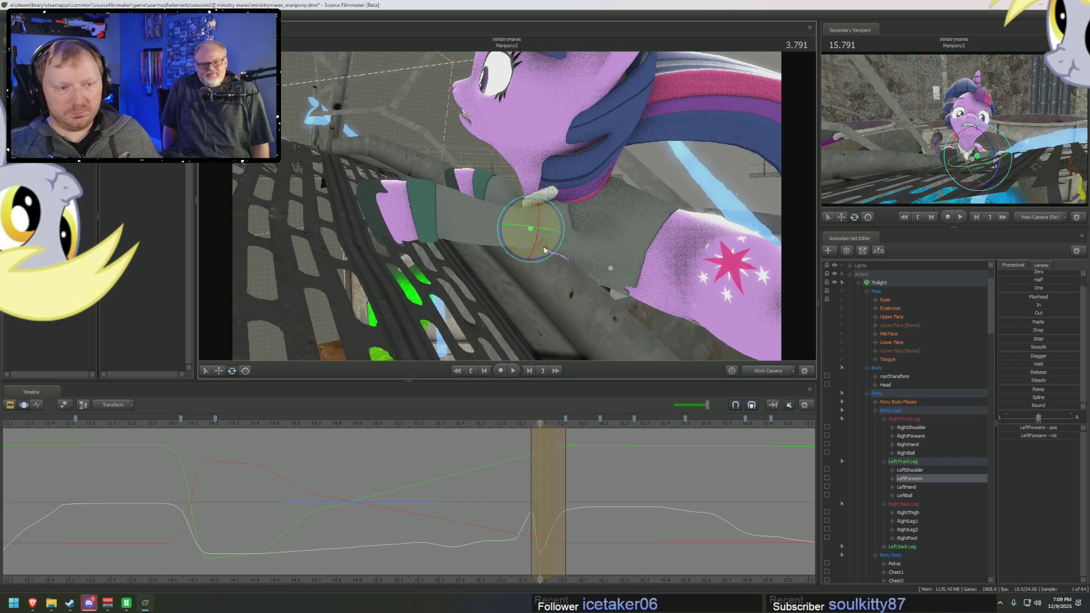
pyautogui.moveTo(545, 248); pyautogui.dragTo(542, 249)
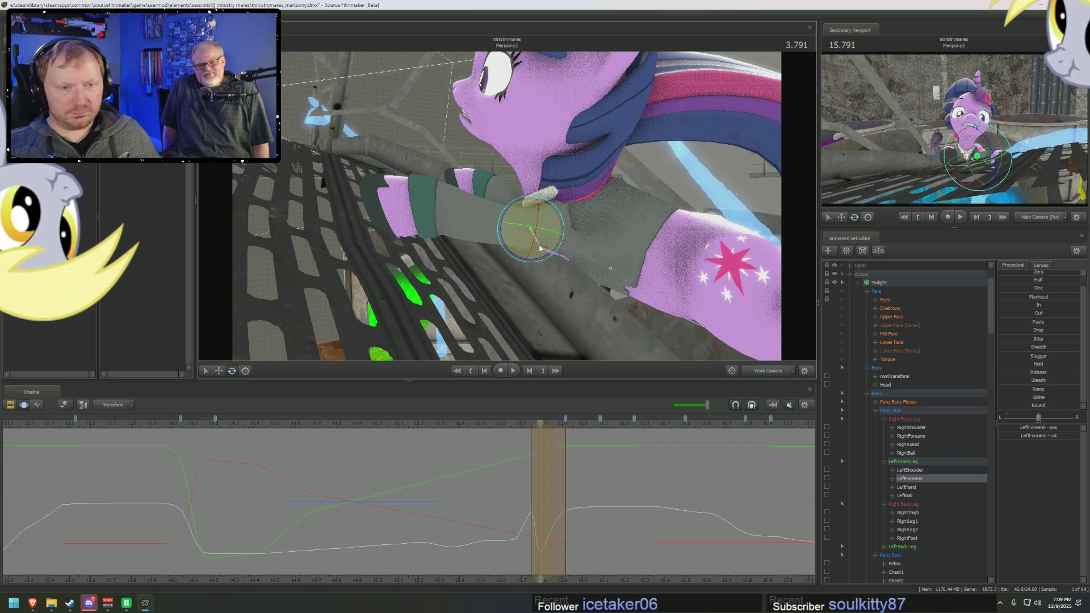
pyautogui.moveTo(542, 249); pyautogui.dragTo(534, 248)
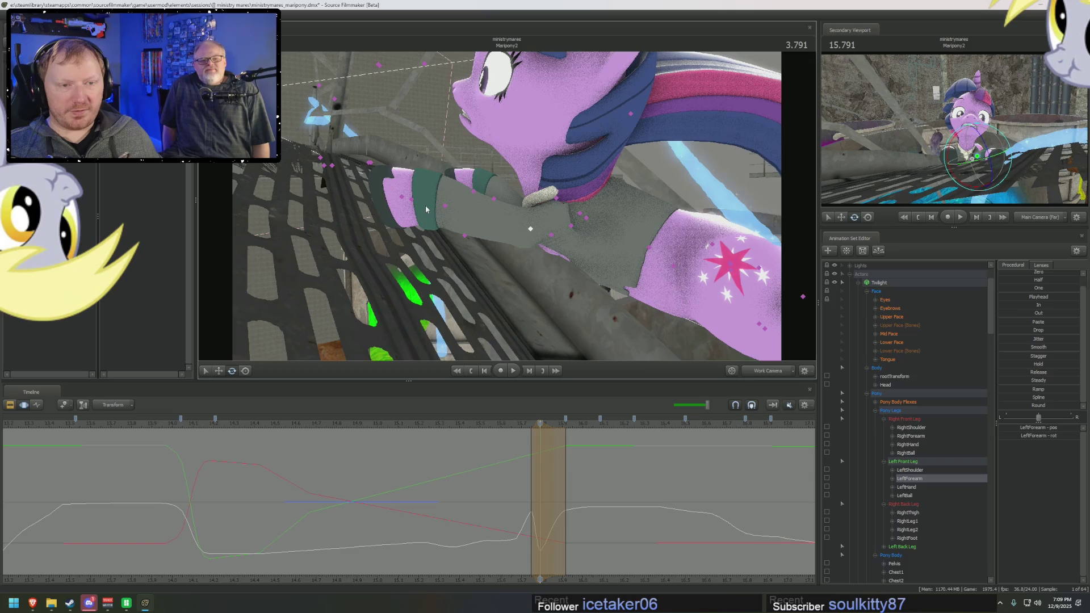
pyautogui.click(411, 200)
pyautogui.moveTo(442, 199); pyautogui.dragTo(444, 214)
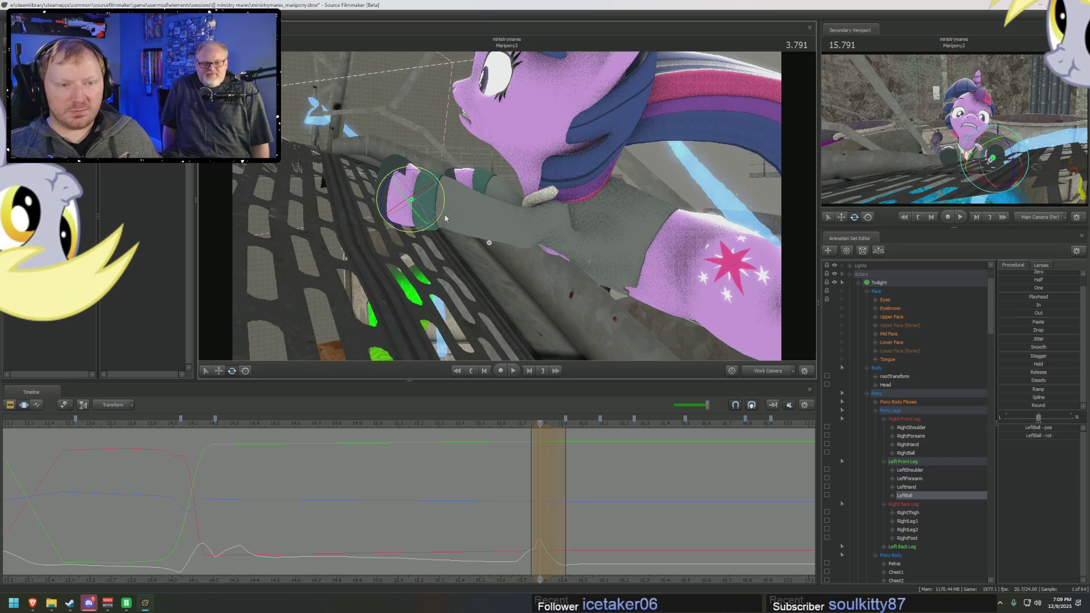
pyautogui.moveTo(534, 502); pyautogui.dragTo(555, 506)
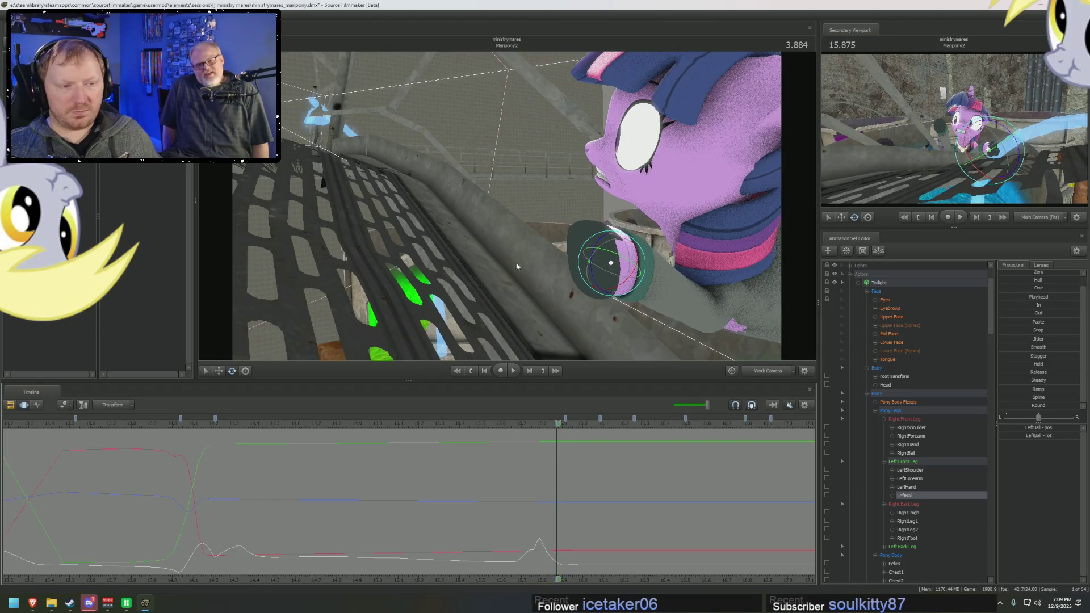
# Step: Face the pony and mark a blend time selection around the 3.875-second frame
pyautogui.moveTo(554, 505); pyautogui.dragTo(556, 504)
pyautogui.moveTo(477, 226); pyautogui.dragTo(507, 226)
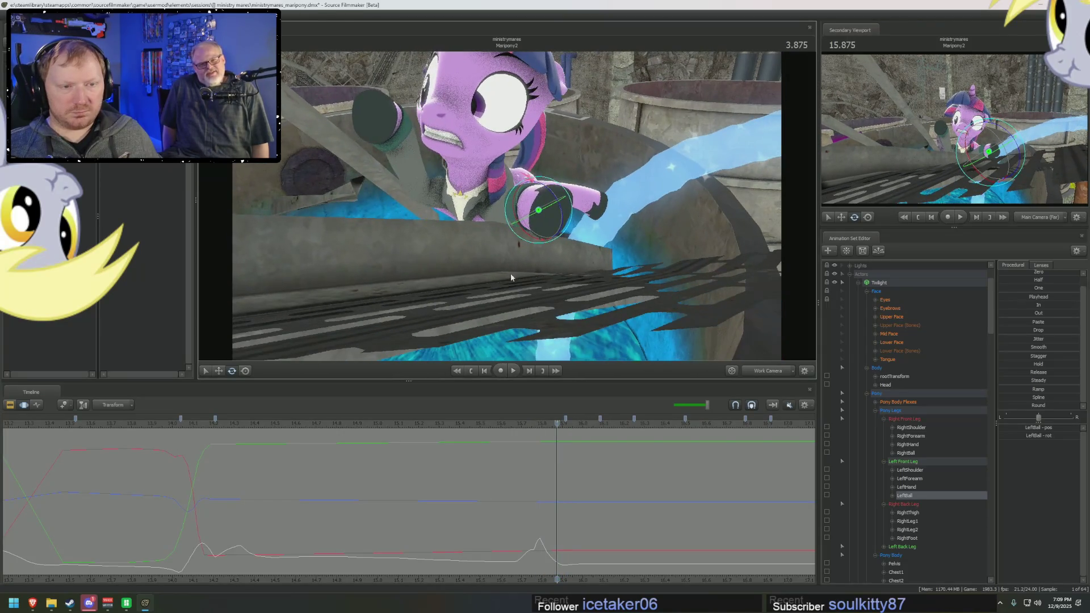
pyautogui.moveTo(539, 513); pyautogui.dragTo(560, 510)
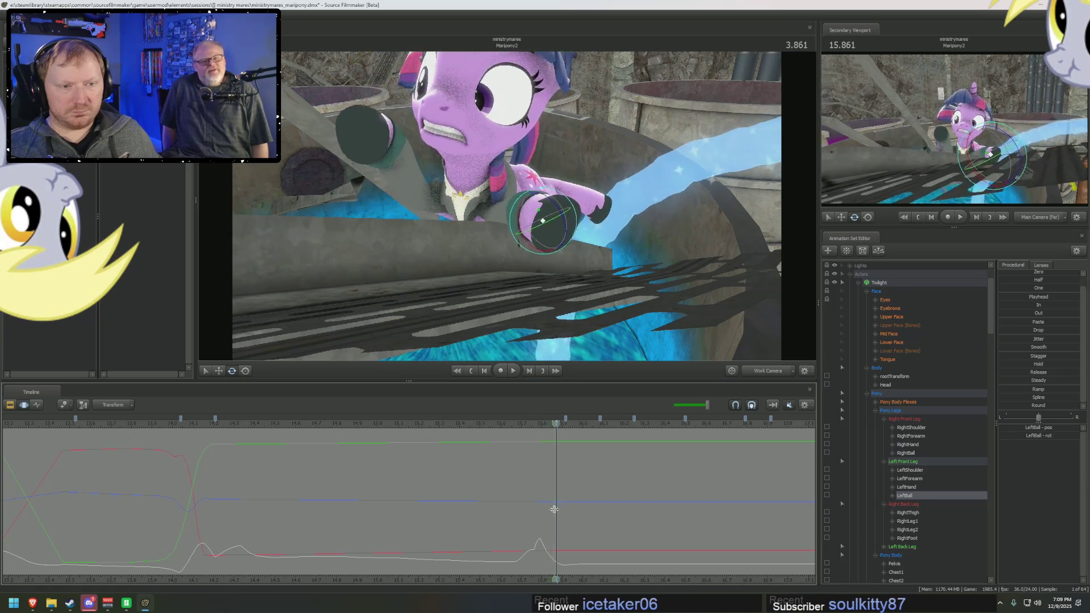
pyautogui.moveTo(560, 510); pyautogui.dragTo(555, 511)
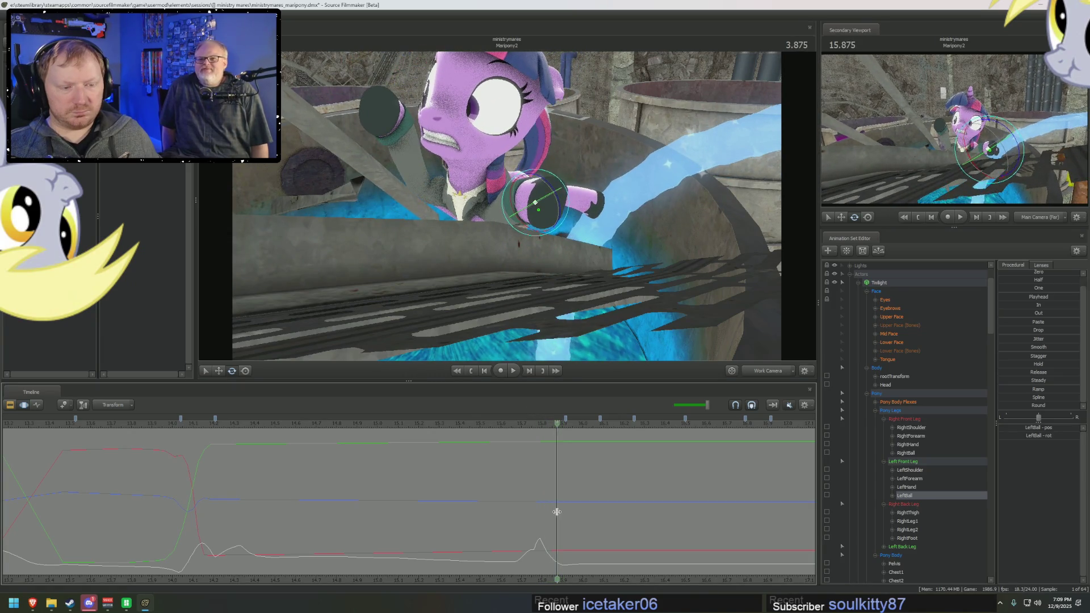
pyautogui.scroll(1, 556, 511)
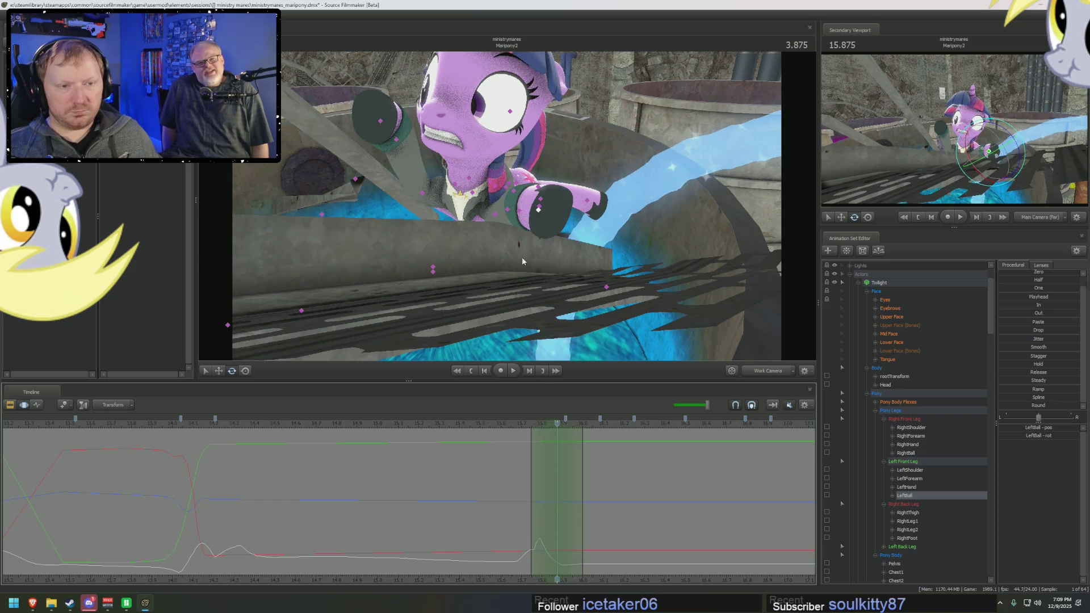
# Step: Rotate the left front forearm to reshape the leg and scrub back to check the blend
pyautogui.click(499, 236)
pyautogui.moveTo(500, 236); pyautogui.dragTo(486, 232)
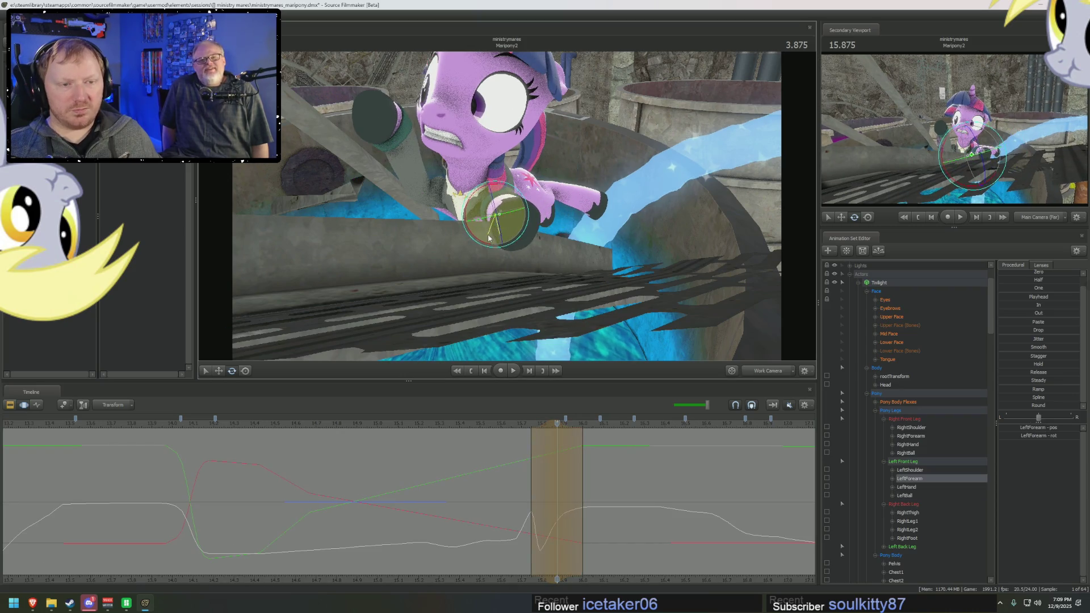
pyautogui.click(498, 228)
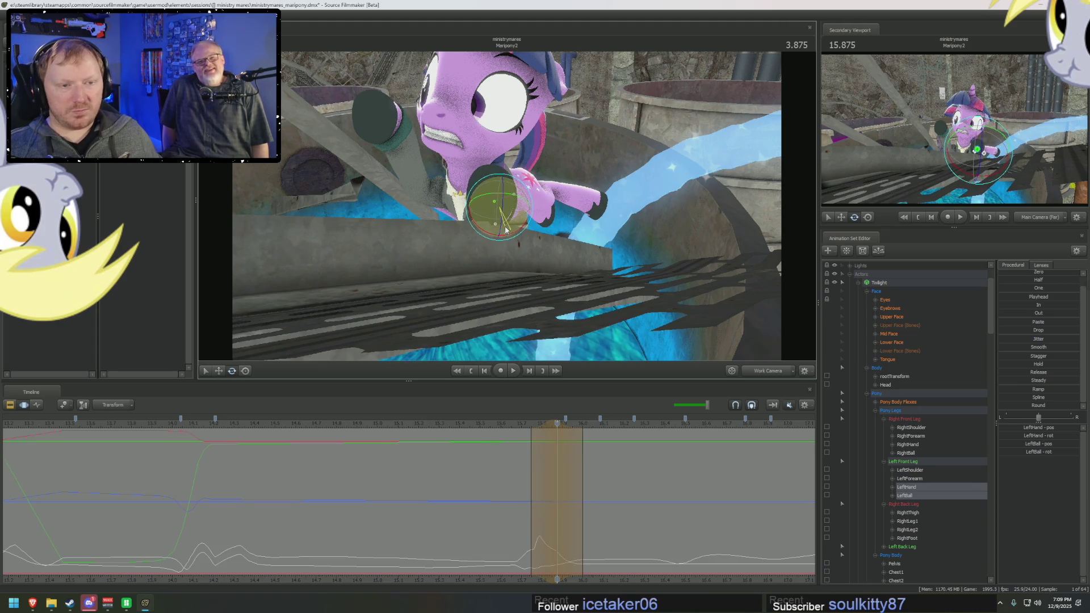
pyautogui.moveTo(556, 461)
pyautogui.mouseDown()
pyautogui.moveTo(543, 459)
pyautogui.moveTo(556, 460)
pyautogui.mouseUp()
pyautogui.moveTo(544, 517); pyautogui.dragTo(527, 518)
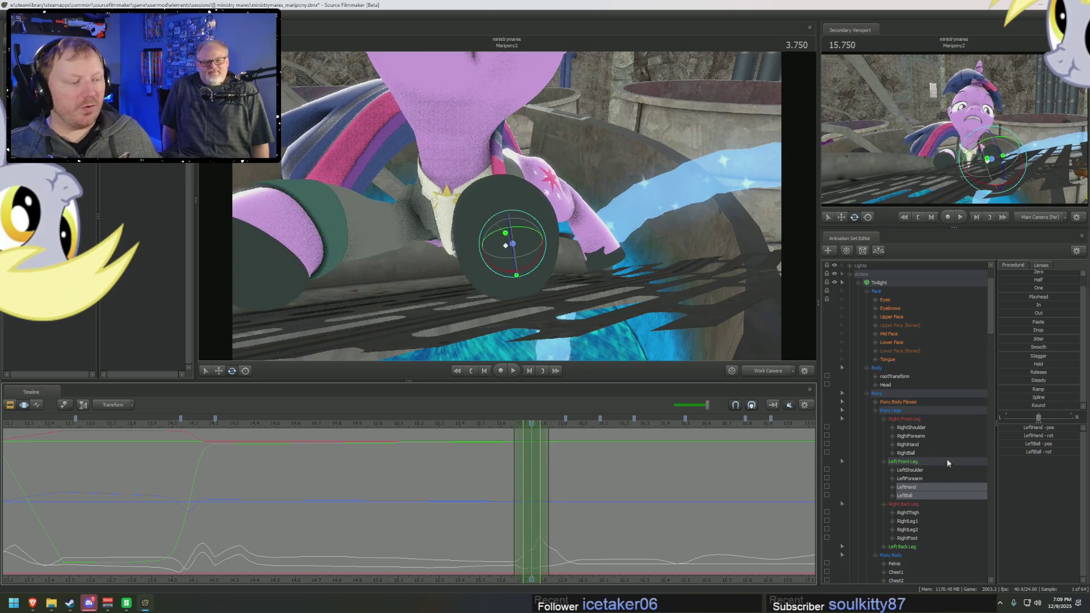
# Step: Apply the Smooth preset to the left forearm, hand and hoof over the range and play it back
pyautogui.keyDown('ctrl'); pyautogui.click(911, 478); pyautogui.keyUp('ctrl')
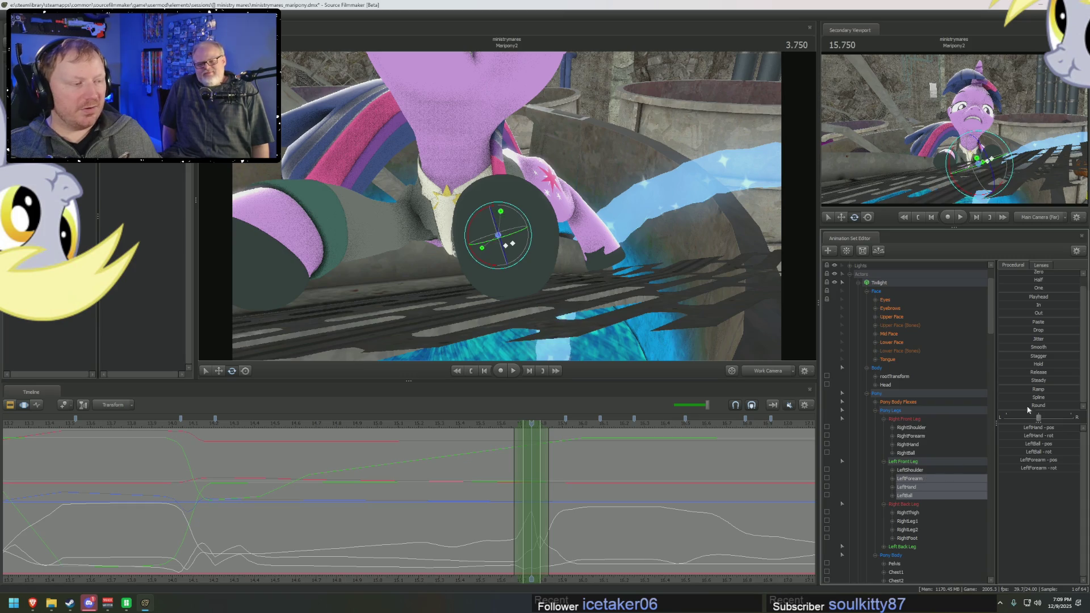
pyautogui.click(1027, 347)
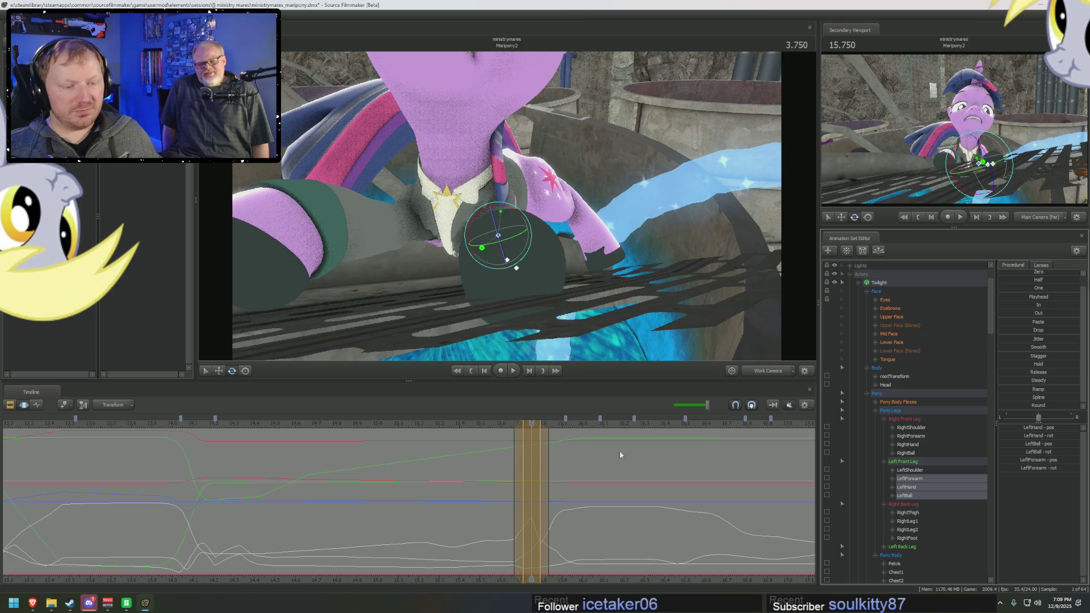
pyautogui.press('space')
pyautogui.press('space')
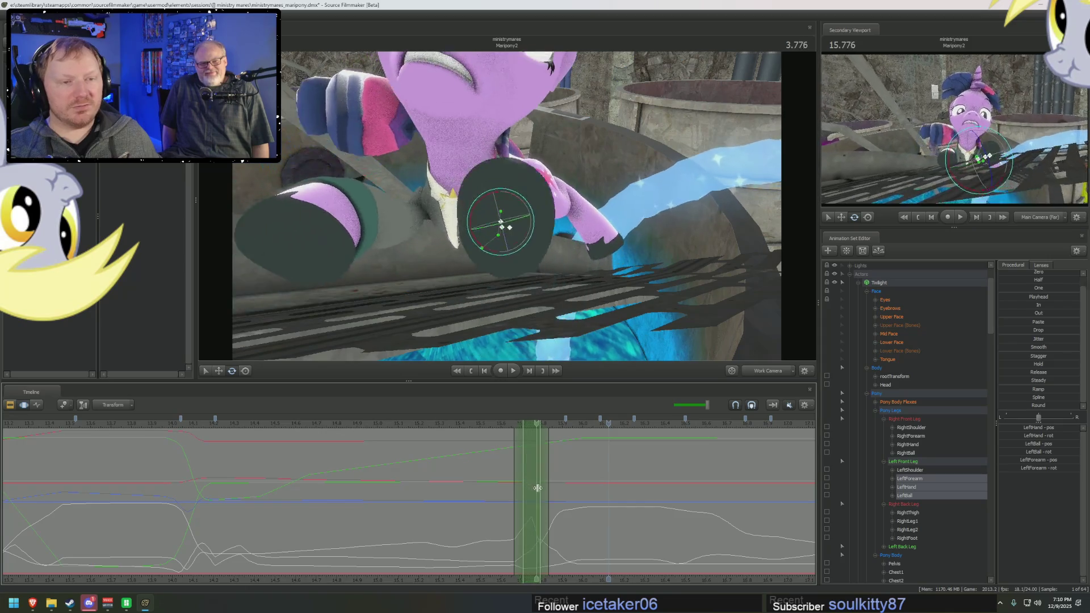
pyautogui.press('Right')
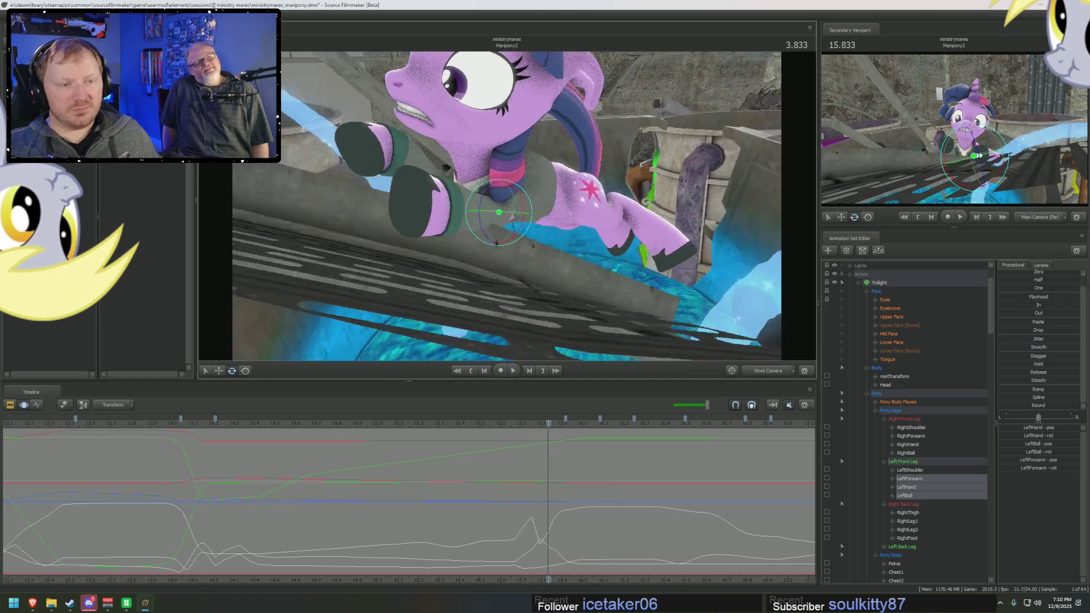
# Step: Scrub near 3.83 and compare the left front hand's pose against the previous frame
pyautogui.moveTo(523, 469); pyautogui.dragTo(549, 477)
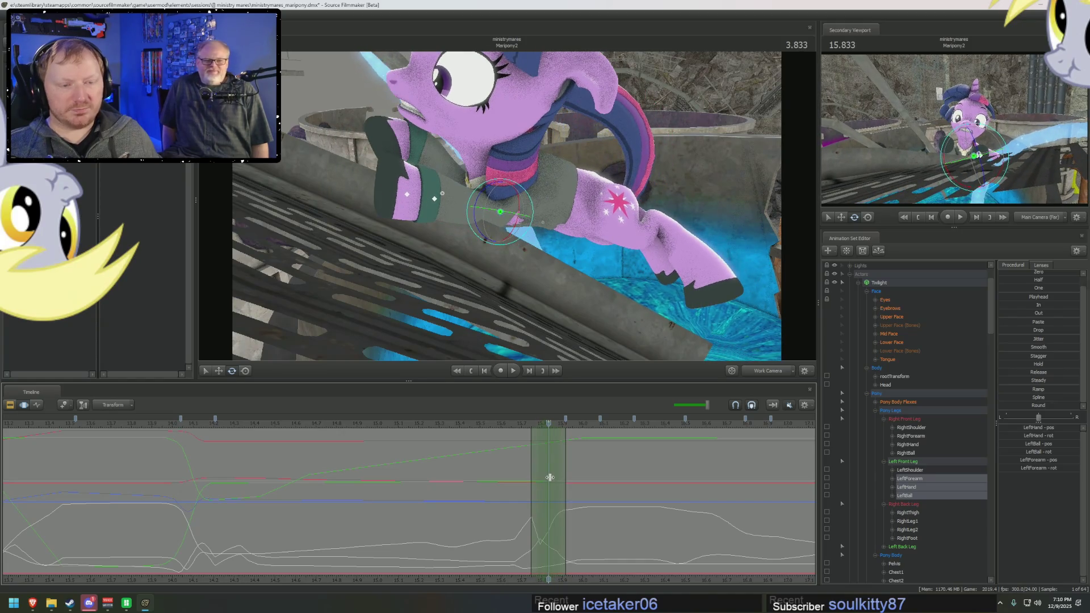
pyautogui.click(409, 196)
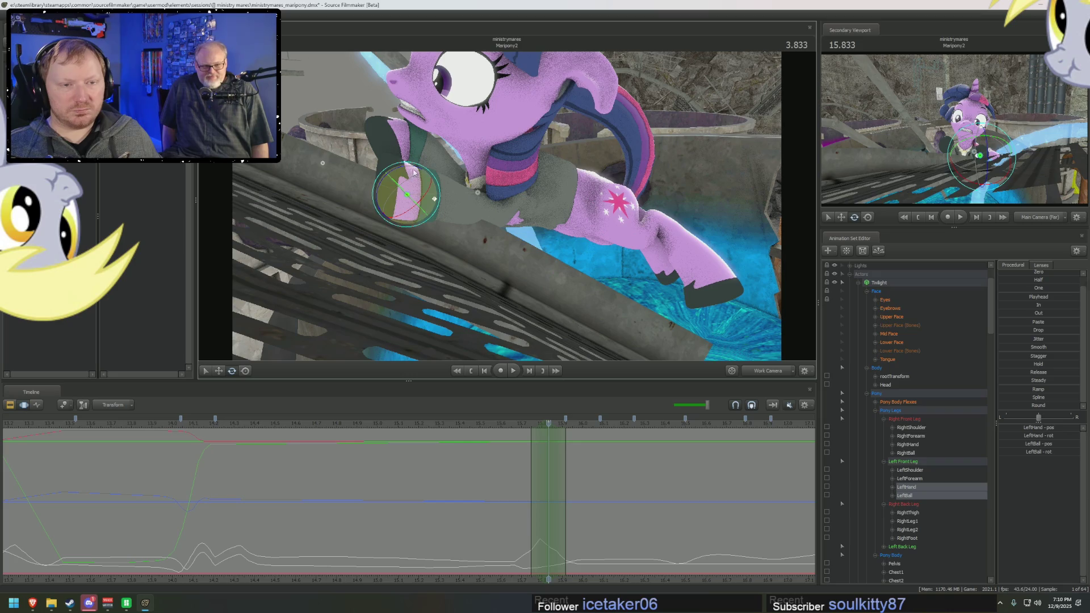
pyautogui.moveTo(549, 457); pyautogui.dragTo(566, 462)
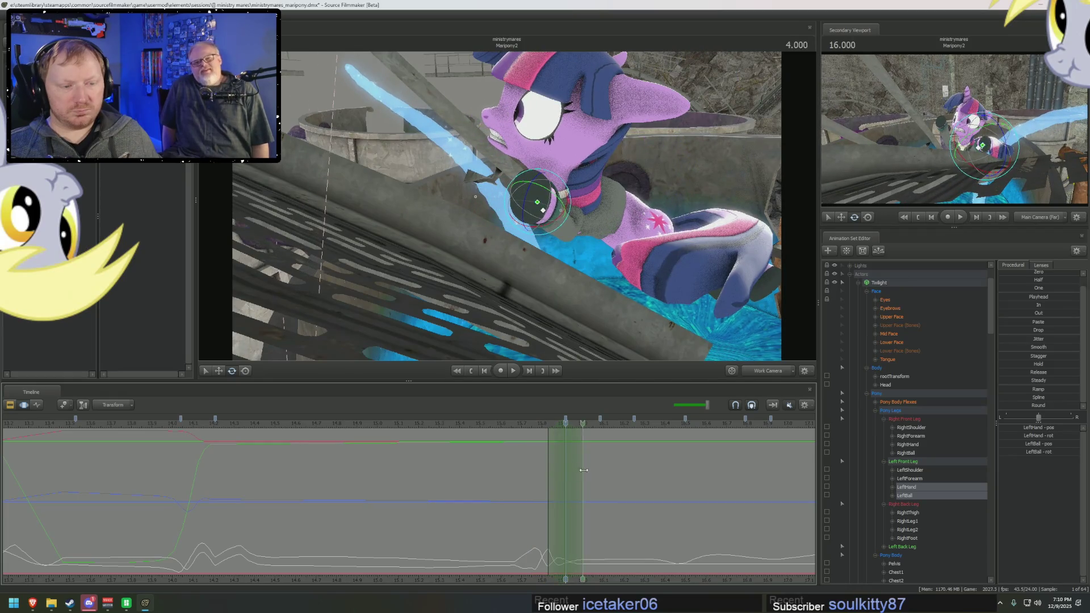
# Step: Orbit in close and scrub the left front forearm through the dive between about 4.08 and 4.18 seconds
pyautogui.moveTo(612, 346)
pyautogui.mouseDown()
pyautogui.moveTo(505, 195)
pyautogui.moveTo(542, 178)
pyautogui.mouseUp()
pyautogui.moveTo(535, 433); pyautogui.dragTo(566, 449)
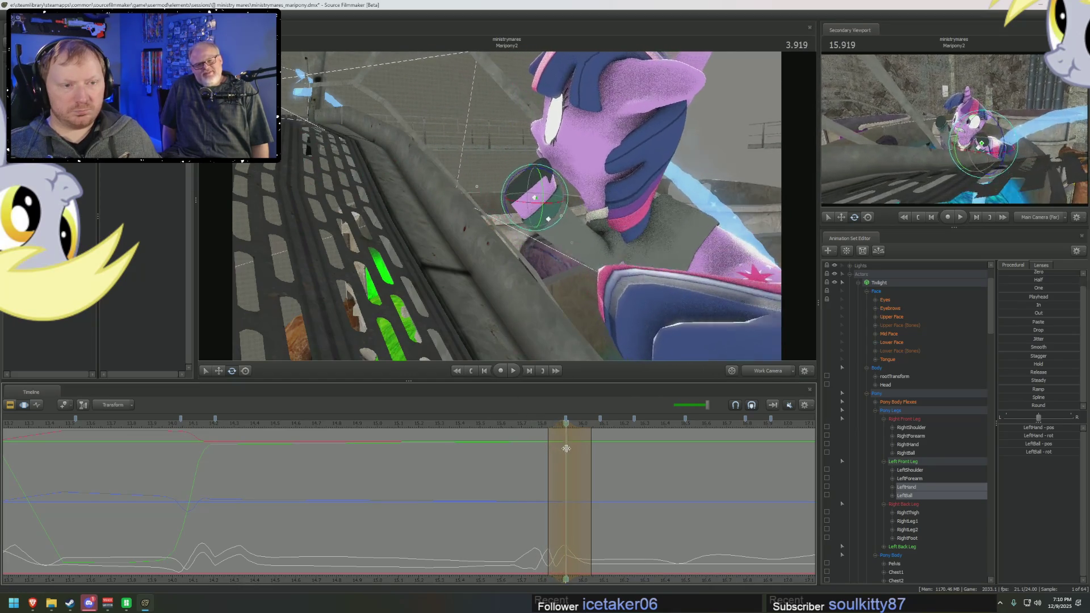
pyautogui.moveTo(566, 448); pyautogui.dragTo(597, 470)
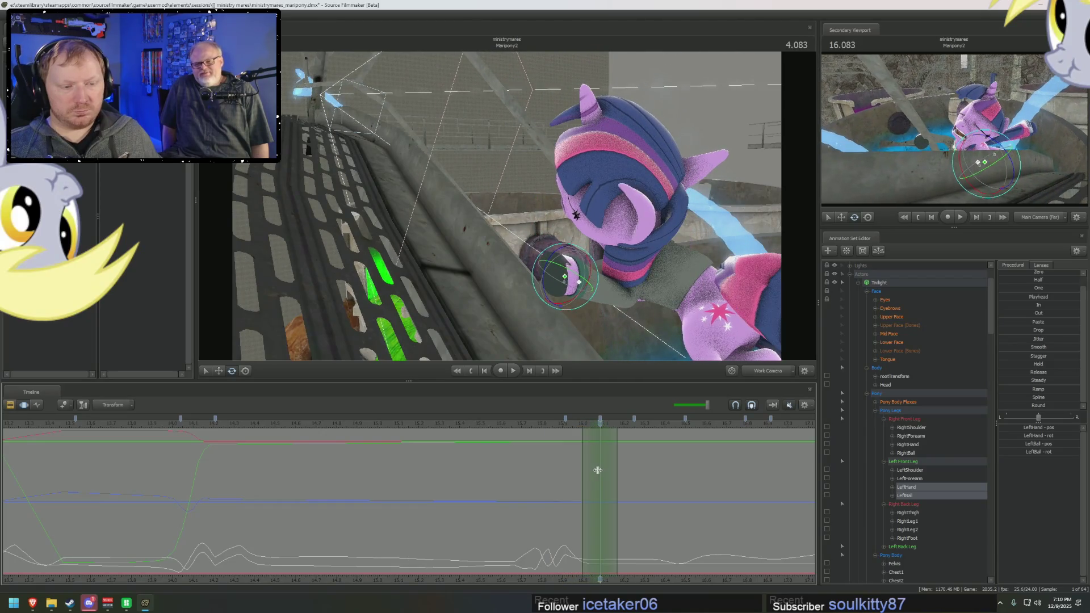
pyautogui.click(614, 293)
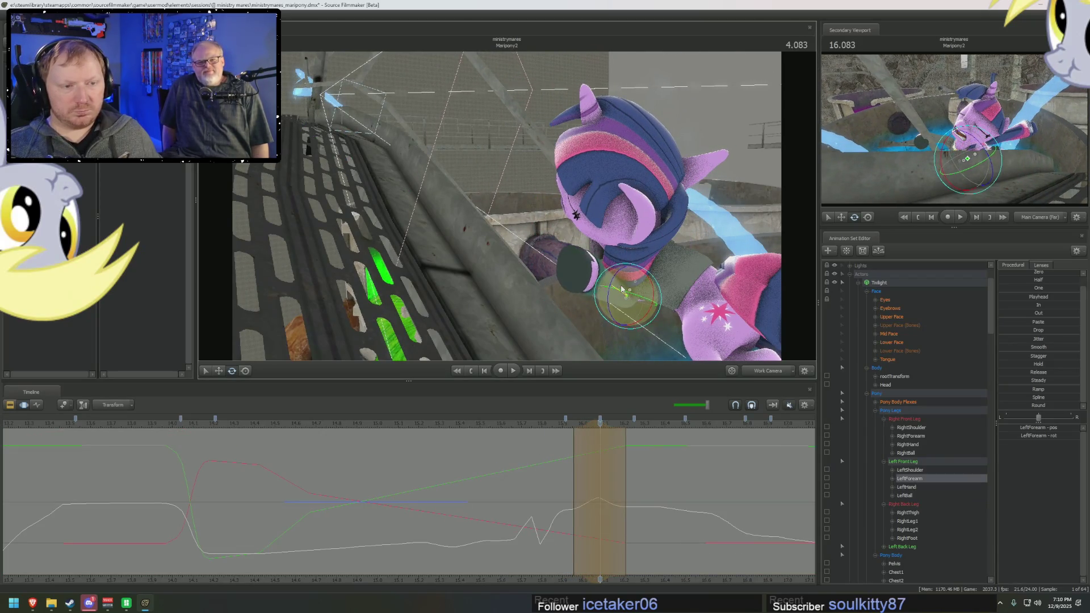
pyautogui.moveTo(559, 488); pyautogui.dragTo(661, 465)
pyautogui.moveTo(537, 457)
pyautogui.mouseDown()
pyautogui.moveTo(621, 474)
pyautogui.moveTo(723, 470)
pyautogui.moveTo(588, 469)
pyautogui.mouseUp()
# Step: Play the dive, then view the pony from above the pool at about 4.43 seconds
pyautogui.press('space')
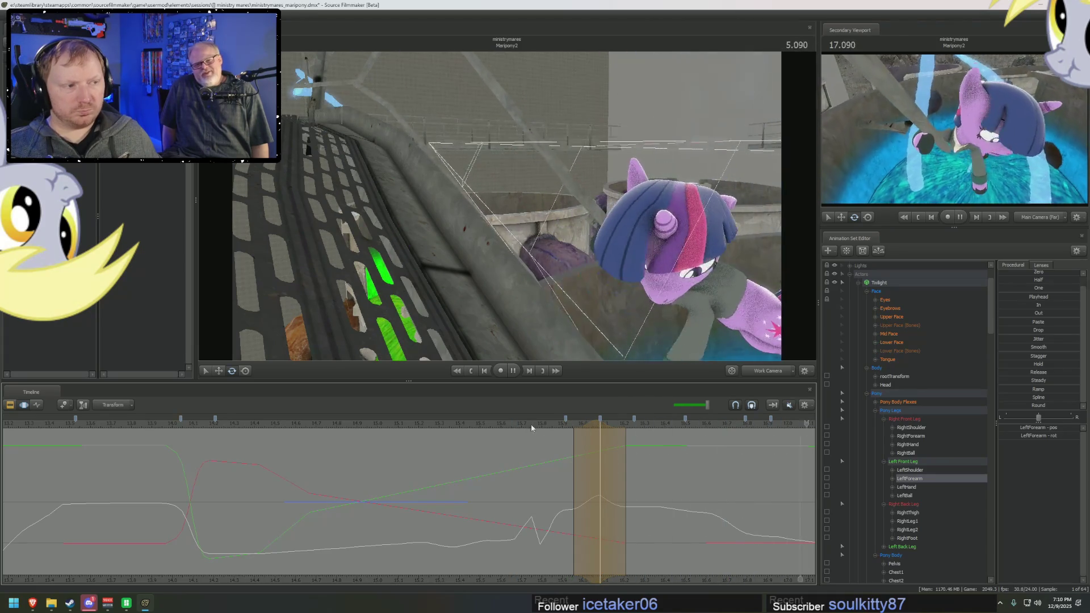
pyautogui.press('space')
pyautogui.moveTo(547, 453); pyautogui.dragTo(654, 473)
pyautogui.moveTo(596, 256)
pyautogui.mouseDown()
pyautogui.moveTo(511, 213)
pyautogui.moveTo(471, 236)
pyautogui.mouseUp()
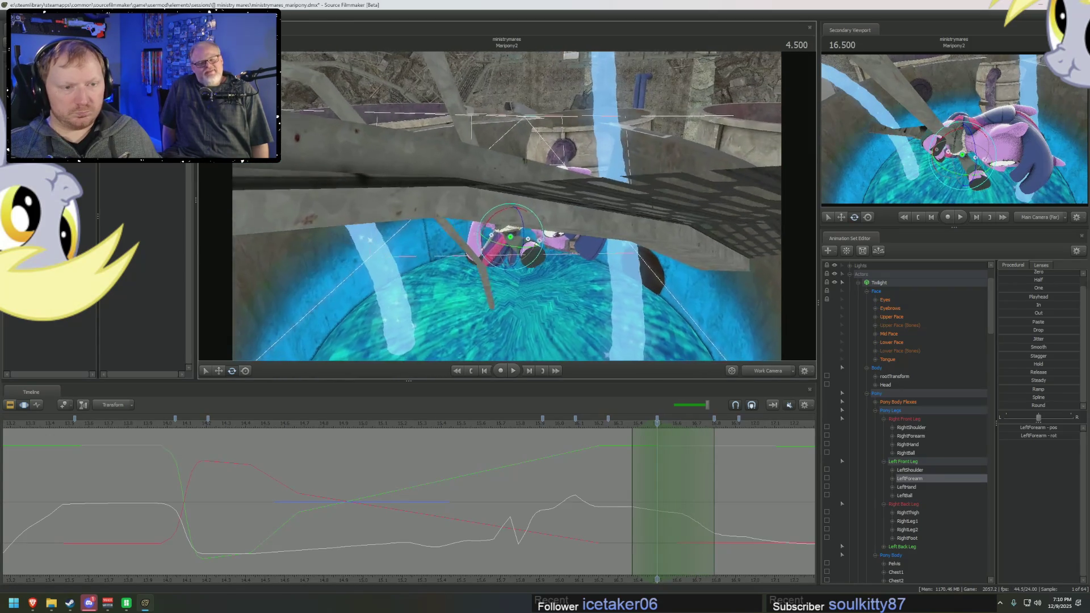
# Step: Check LeftLeg1 and LeftLeg2 of the back leg, then reselect the left front forearm
pyautogui.click(492, 189)
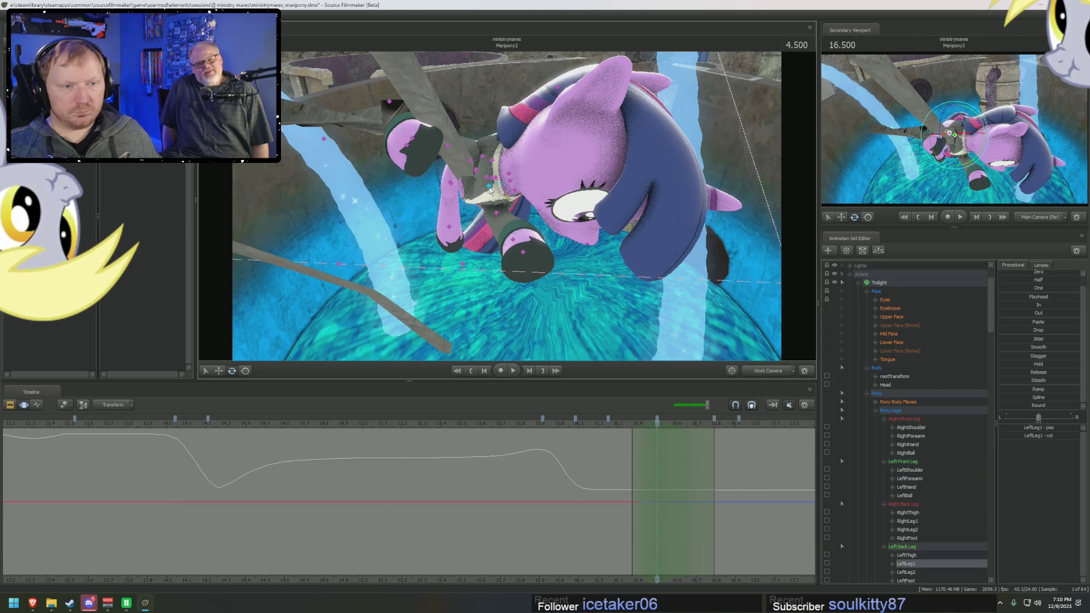
pyautogui.press('Down')
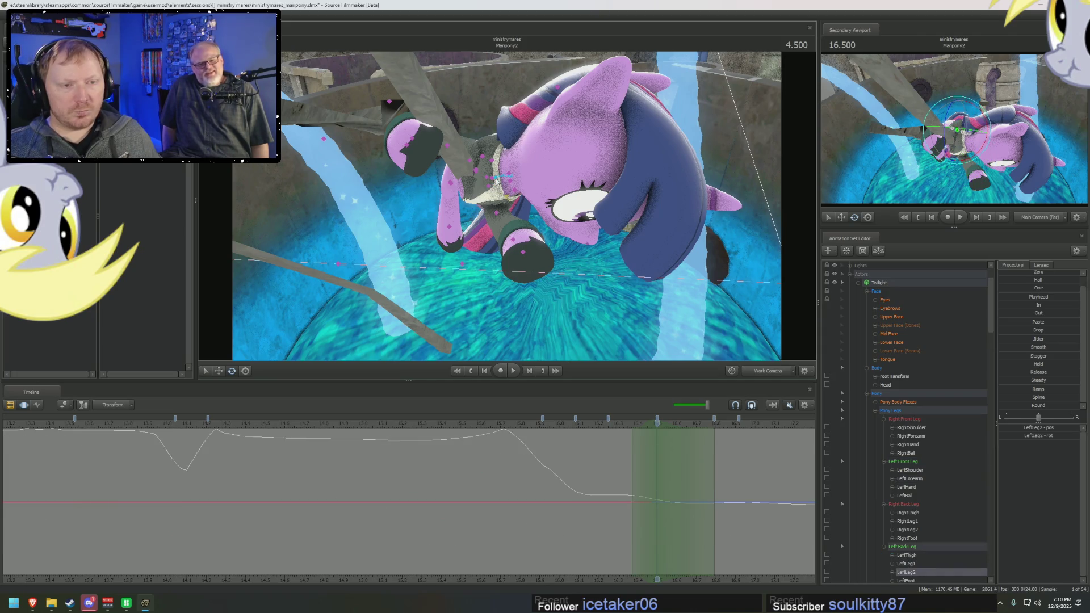
pyautogui.click(499, 216)
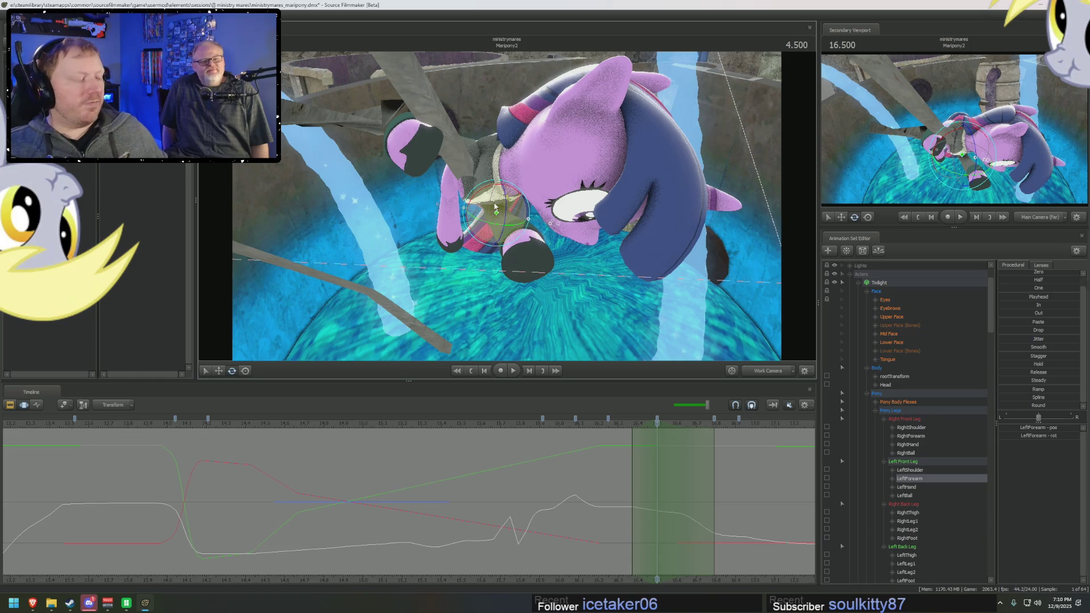
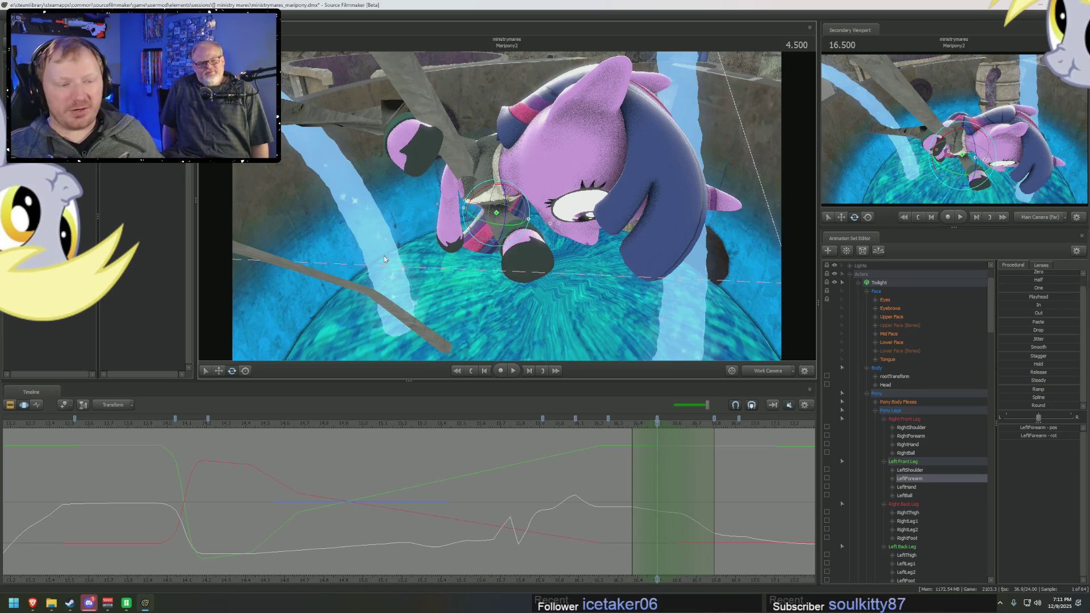
# Step: Rotate Twilight's left shoulder and forearm into a new pose at frame 4.5 and review it in playback
pyautogui.moveTo(528, 492); pyautogui.dragTo(658, 506)
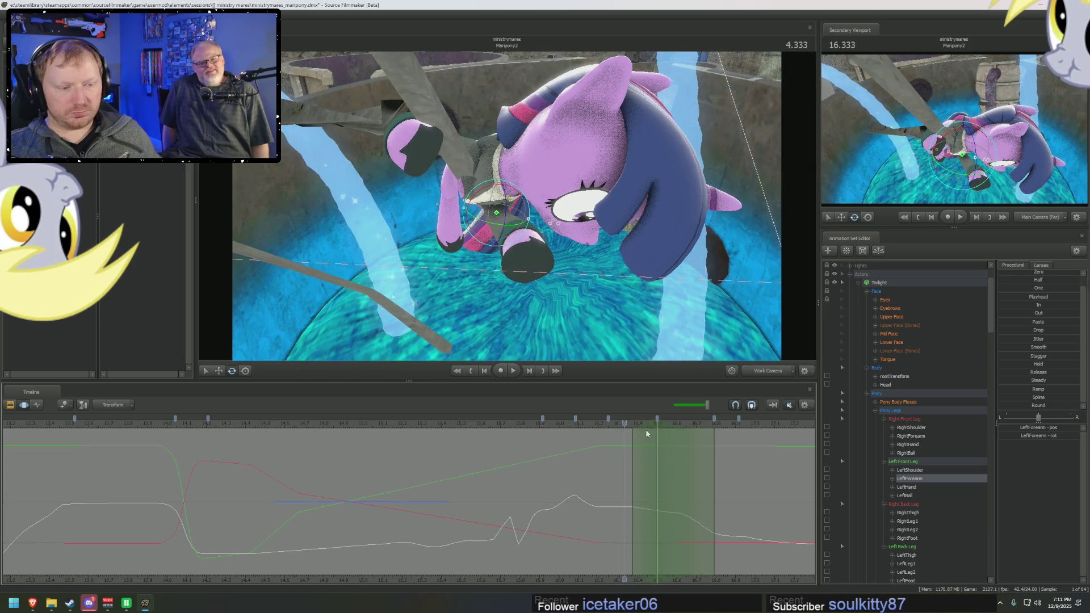
pyautogui.moveTo(645, 433); pyautogui.dragTo(657, 436)
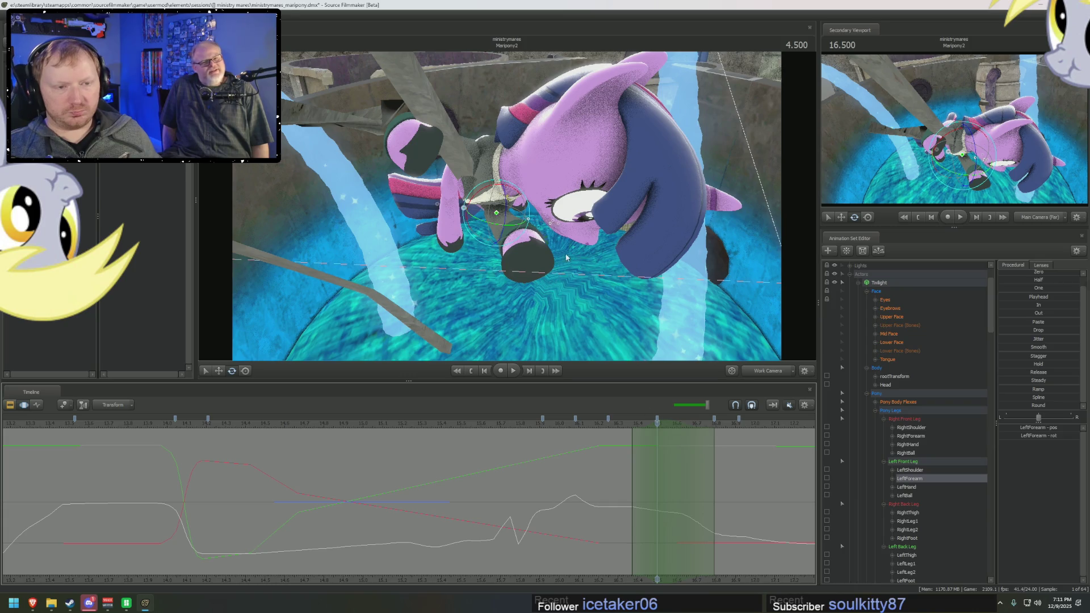
pyautogui.moveTo(566, 257); pyautogui.dragTo(546, 247)
pyautogui.click(509, 181)
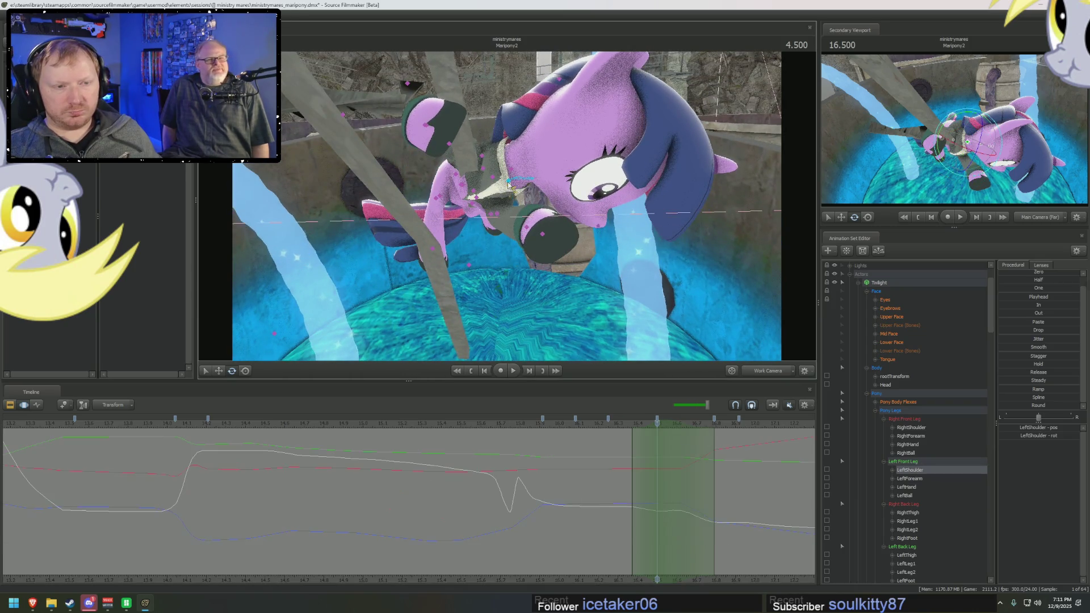
pyautogui.keyDown('ctrl'); pyautogui.click(497, 217); pyautogui.keyUp('ctrl')
pyautogui.moveTo(496, 218)
pyautogui.mouseDown()
pyautogui.moveTo(522, 219)
pyautogui.moveTo(488, 207)
pyautogui.mouseUp()
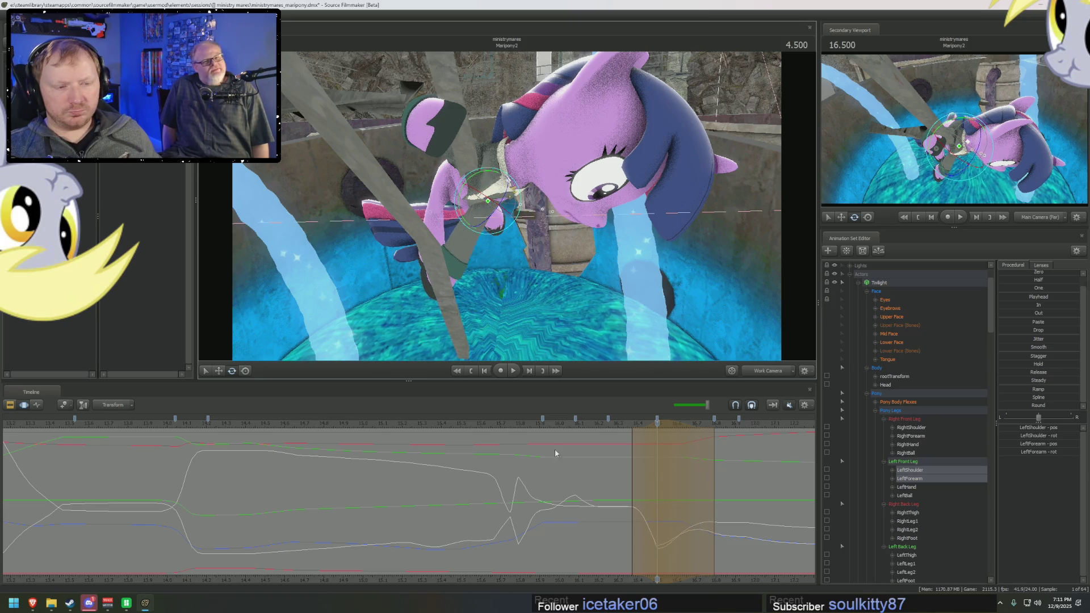
pyautogui.press('space')
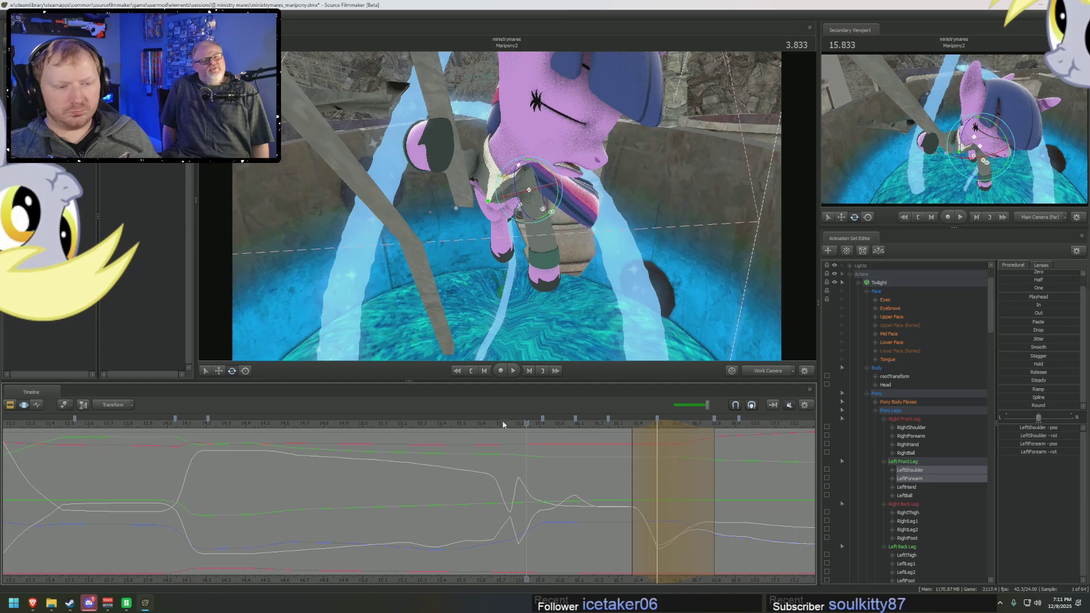
pyautogui.press('space')
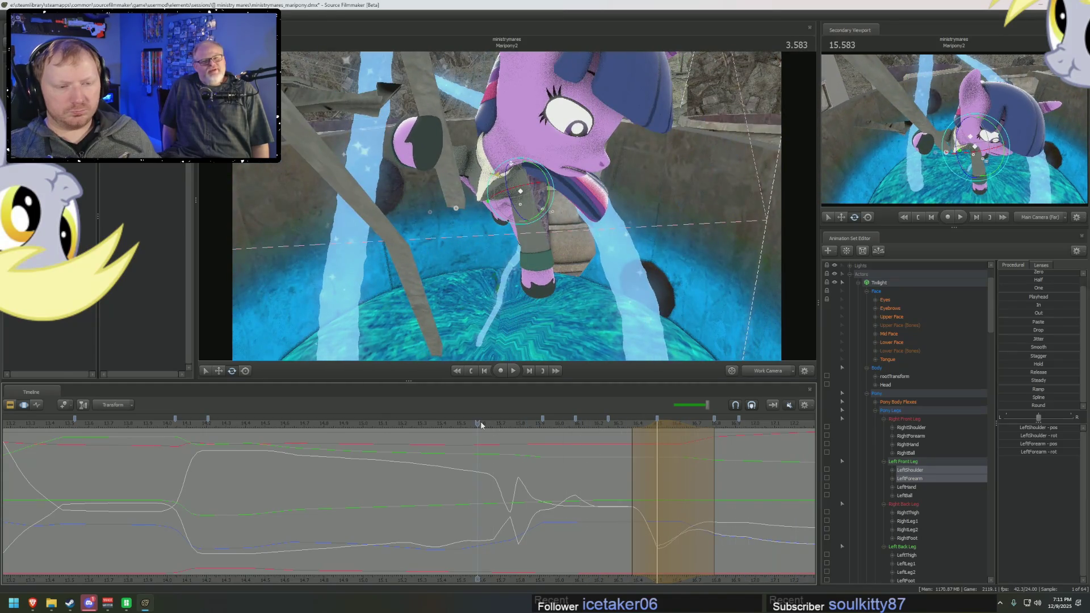
pyautogui.press('space')
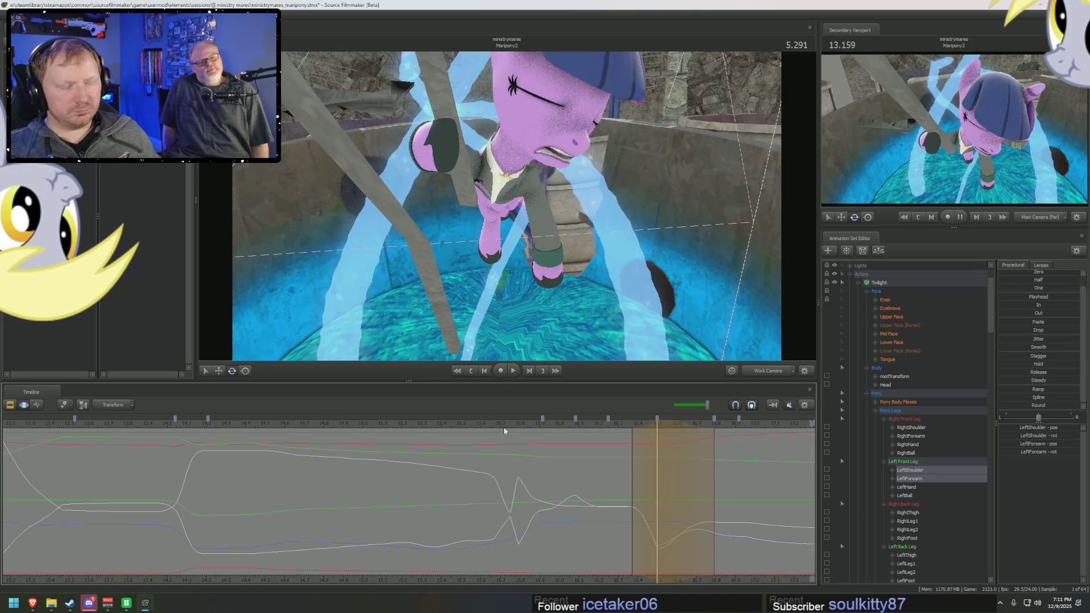
pyautogui.press('space')
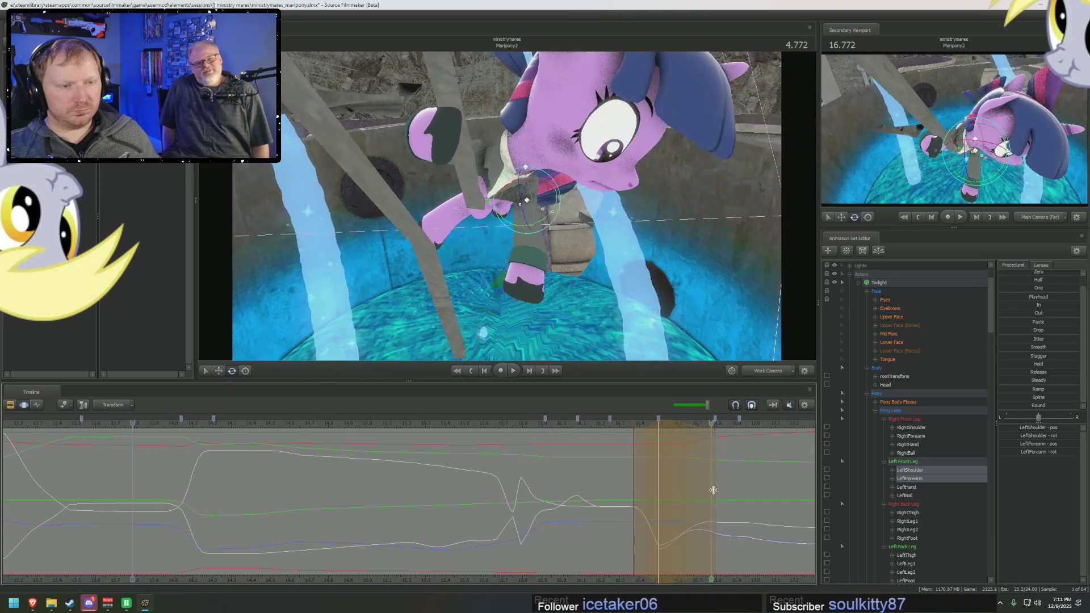
# Step: Set a time range over the edited frames and rotate the left forearm further, checking the motion
pyautogui.moveTo(712, 490); pyautogui.dragTo(767, 517)
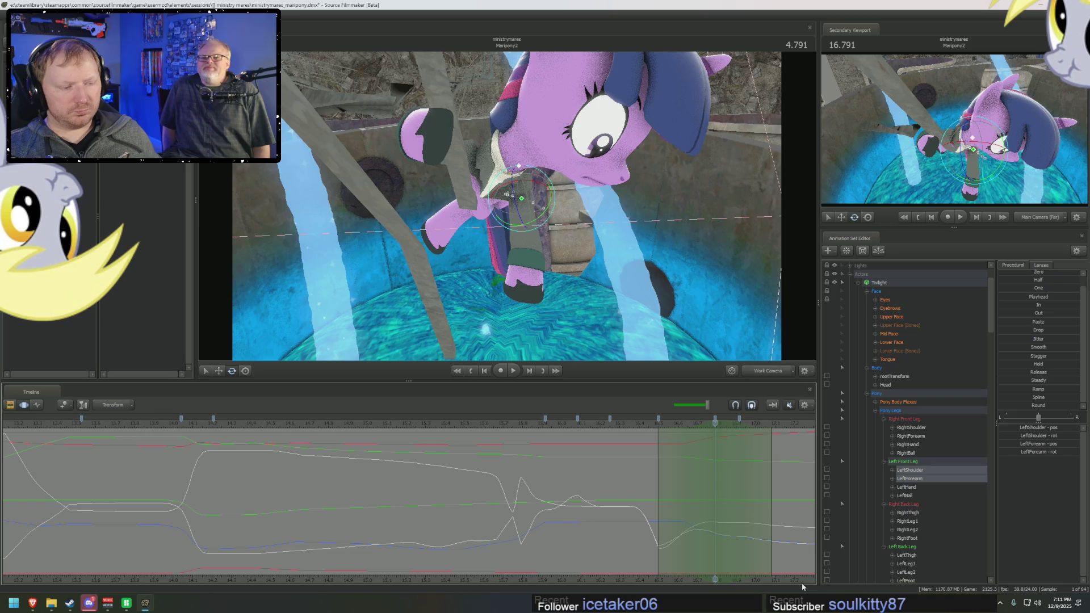
pyautogui.moveTo(785, 577); pyautogui.dragTo(683, 577, button='middle')
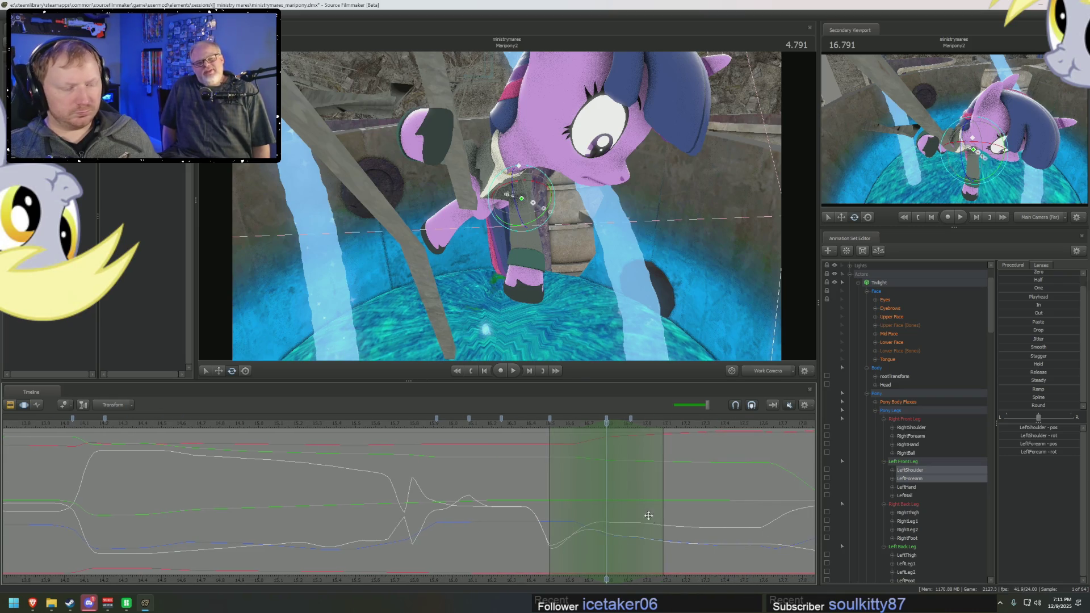
pyautogui.moveTo(662, 494); pyautogui.dragTo(678, 494)
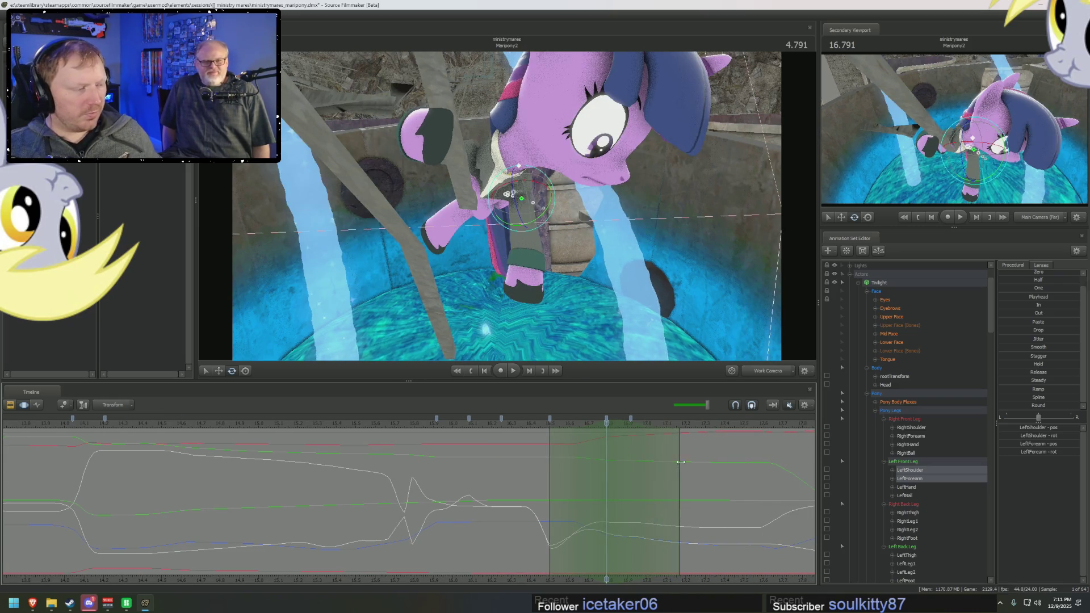
pyautogui.click(529, 205)
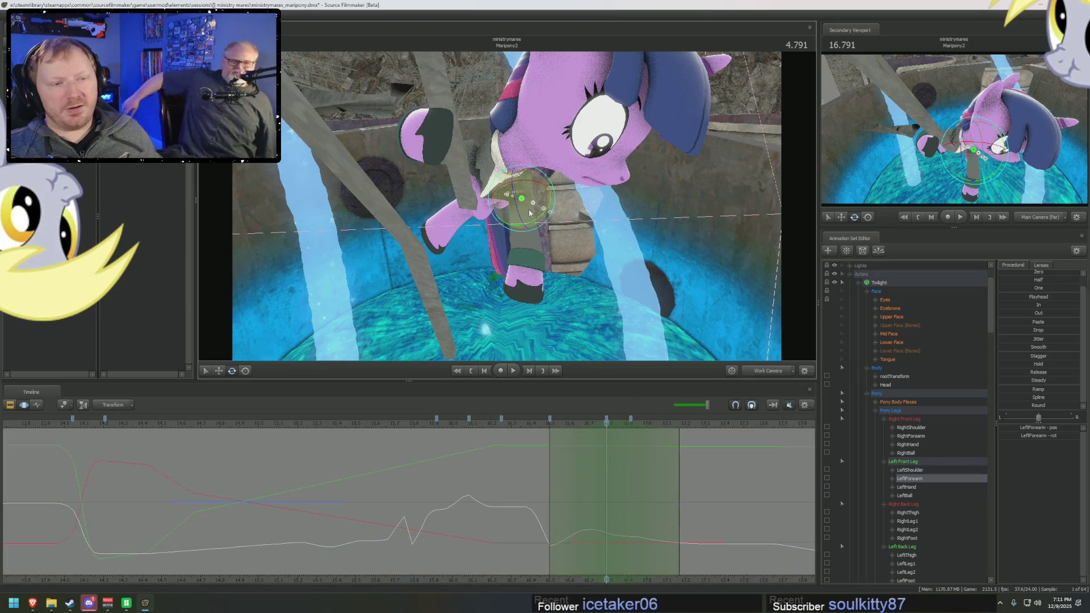
pyautogui.moveTo(537, 213)
pyautogui.mouseDown()
pyautogui.moveTo(556, 229)
pyautogui.moveTo(576, 352)
pyautogui.mouseUp()
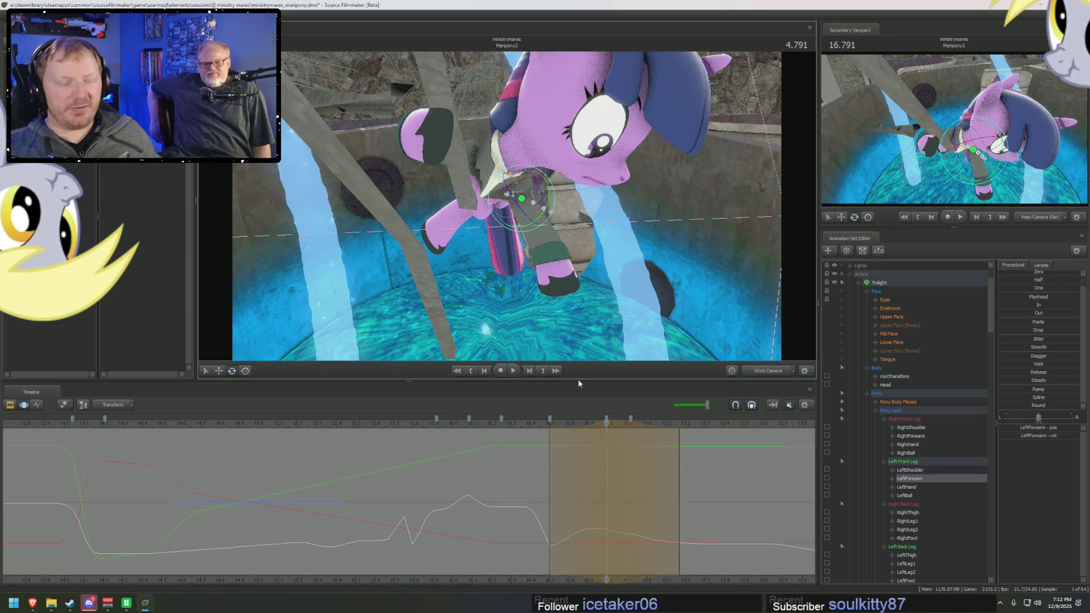
pyautogui.press('space')
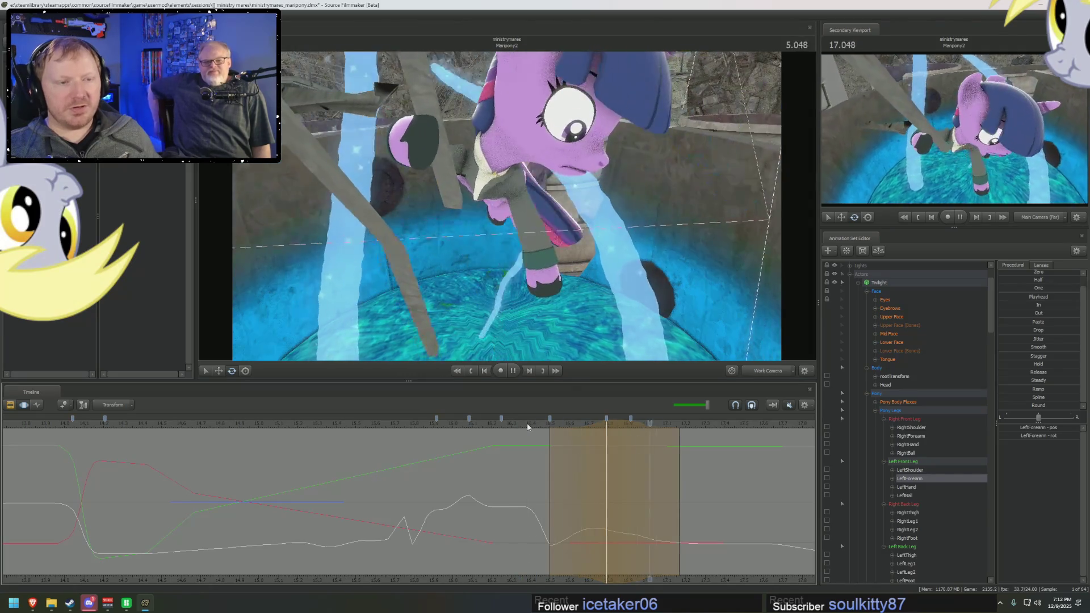
pyautogui.press('space')
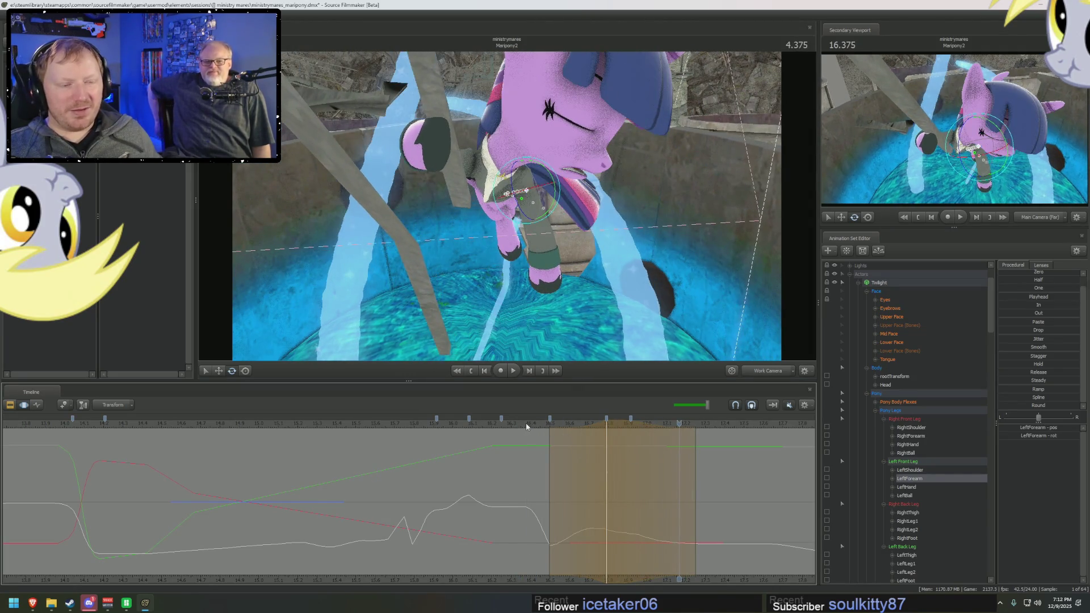
pyautogui.press('space')
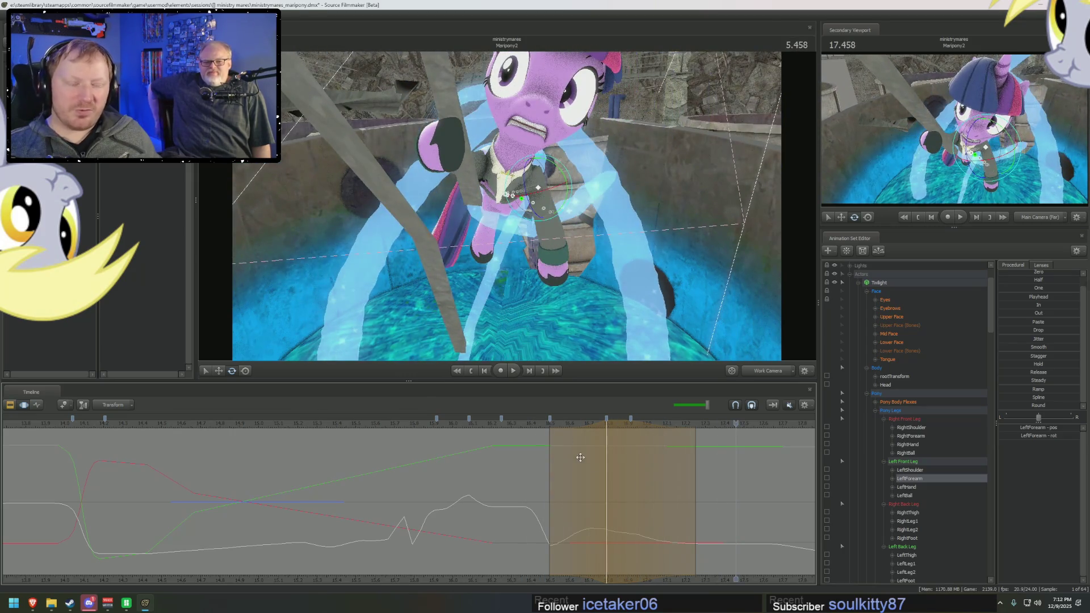
# Step: Re-rotate the left foreleg at frame 5.25 with shoulder and forearm selected, then review around 5.79
pyautogui.click(694, 494)
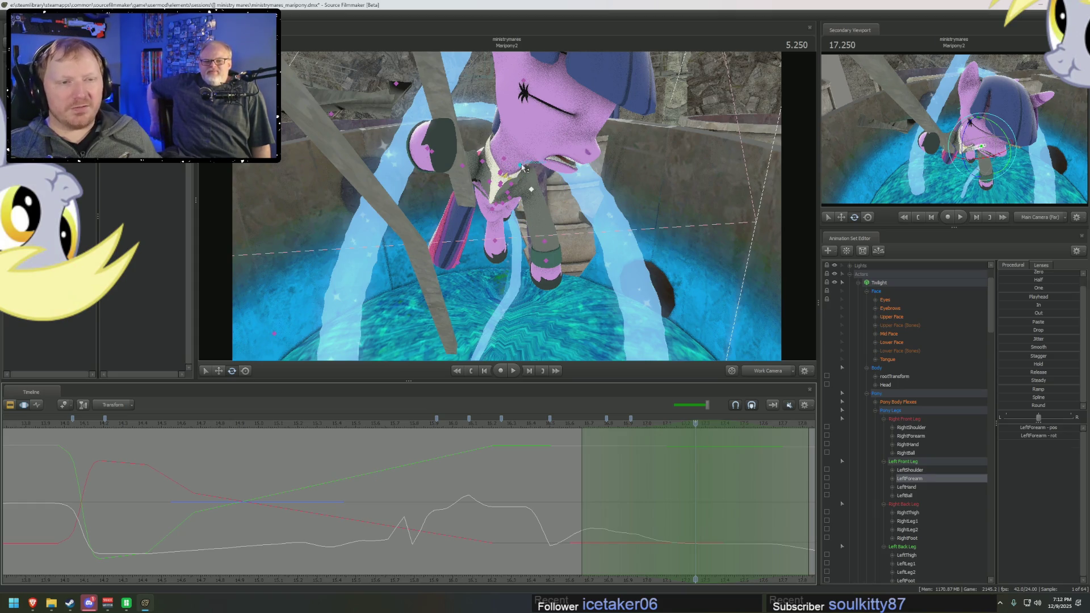
pyautogui.keyDown('ctrl'); pyautogui.click(910, 469); pyautogui.keyUp('ctrl')
pyautogui.moveTo(545, 171); pyautogui.dragTo(555, 177)
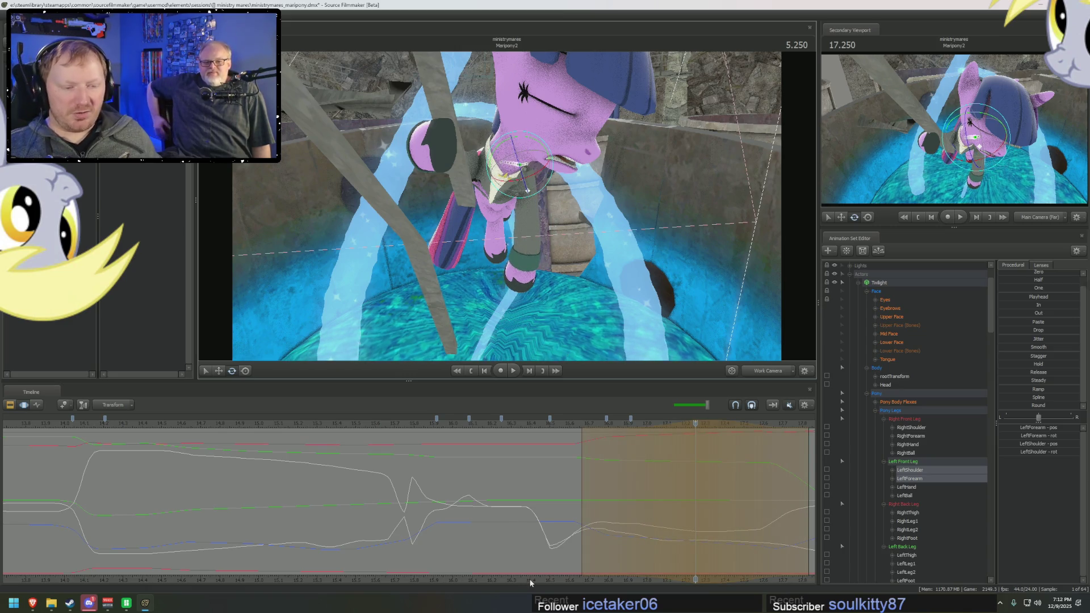
pyautogui.moveTo(530, 583); pyautogui.dragTo(370, 460, button='middle')
pyautogui.press('space')
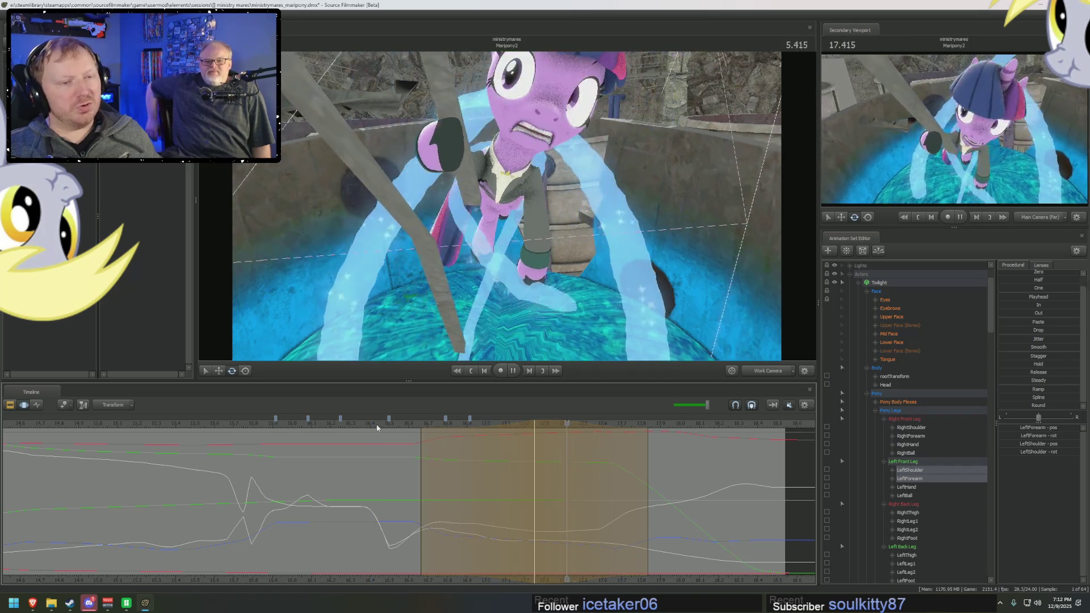
pyautogui.press('space')
pyautogui.moveTo(597, 511)
pyautogui.mouseDown()
pyautogui.moveTo(640, 520)
pyautogui.moveTo(548, 504)
pyautogui.moveTo(652, 509)
pyautogui.mouseUp()
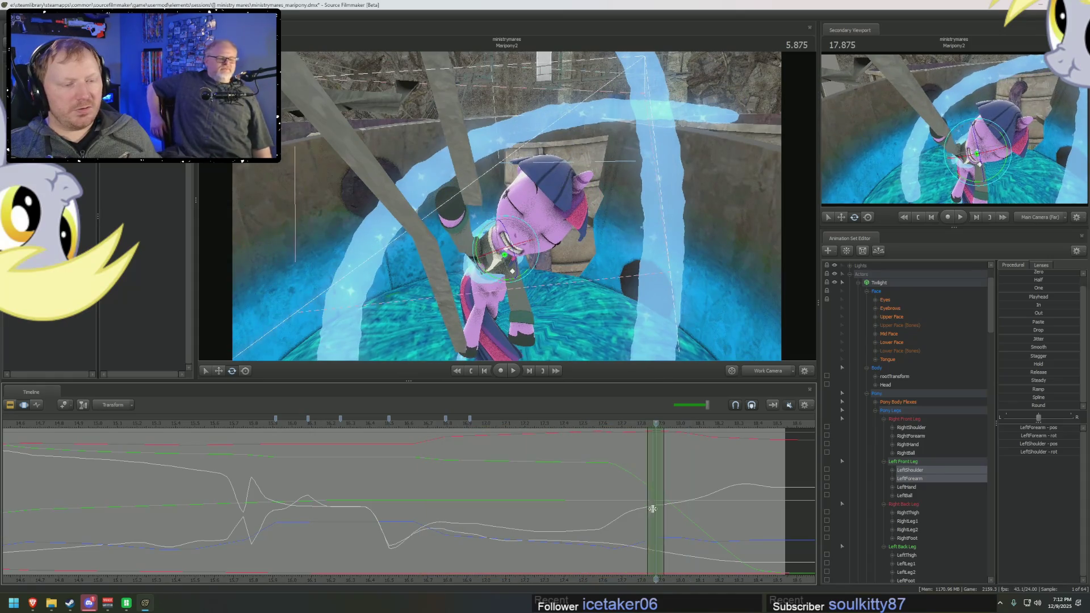
pyautogui.click(511, 270)
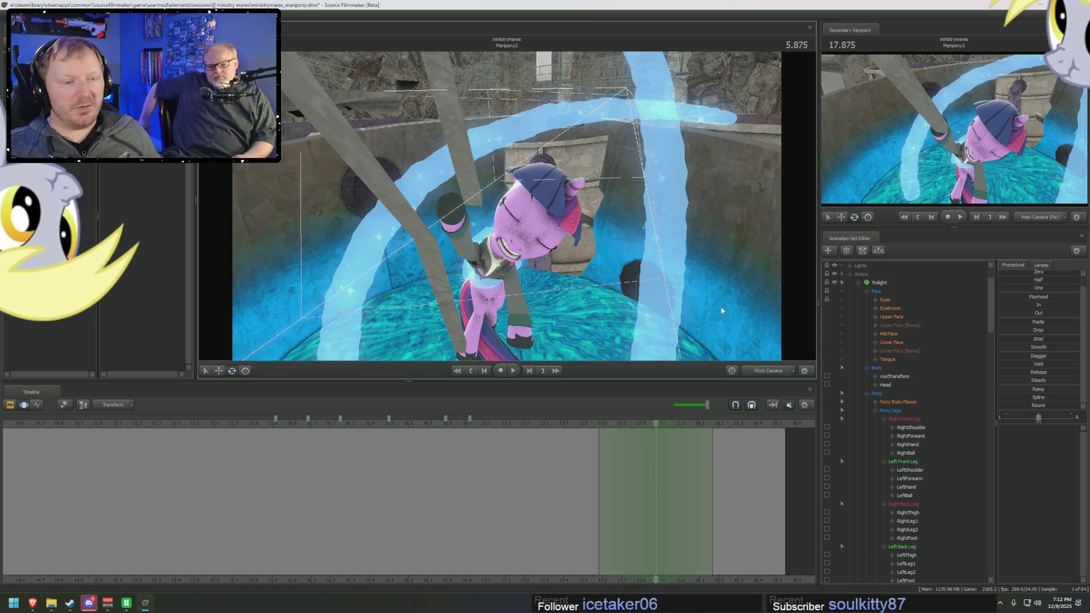
# Step: Move the view beside the pony and inspect the shoulder and chest controls at the working frame
pyautogui.moveTo(722, 310); pyautogui.dragTo(518, 179)
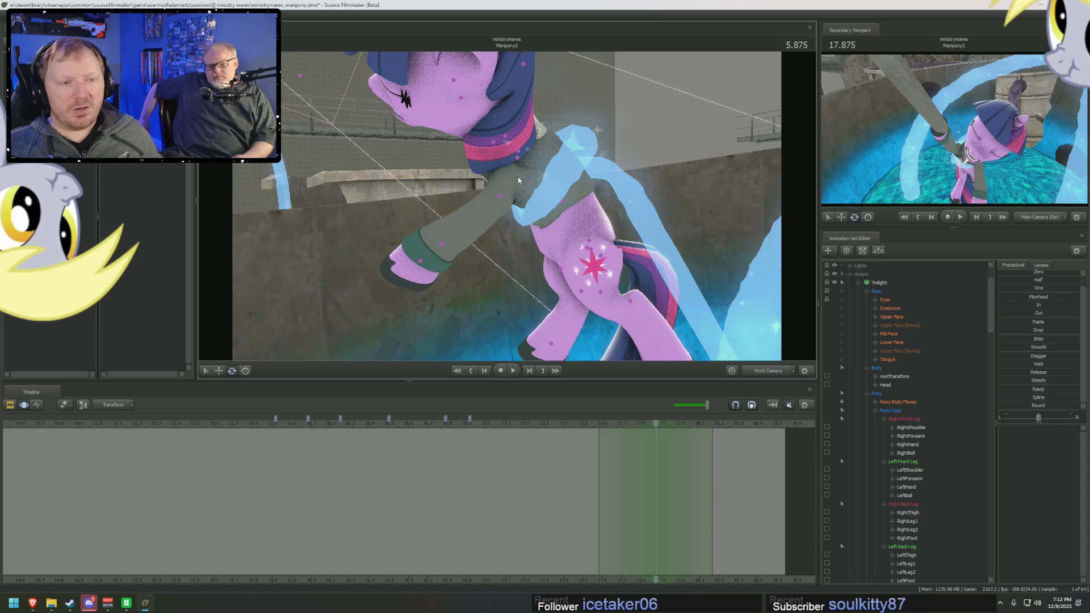
pyautogui.click(518, 158)
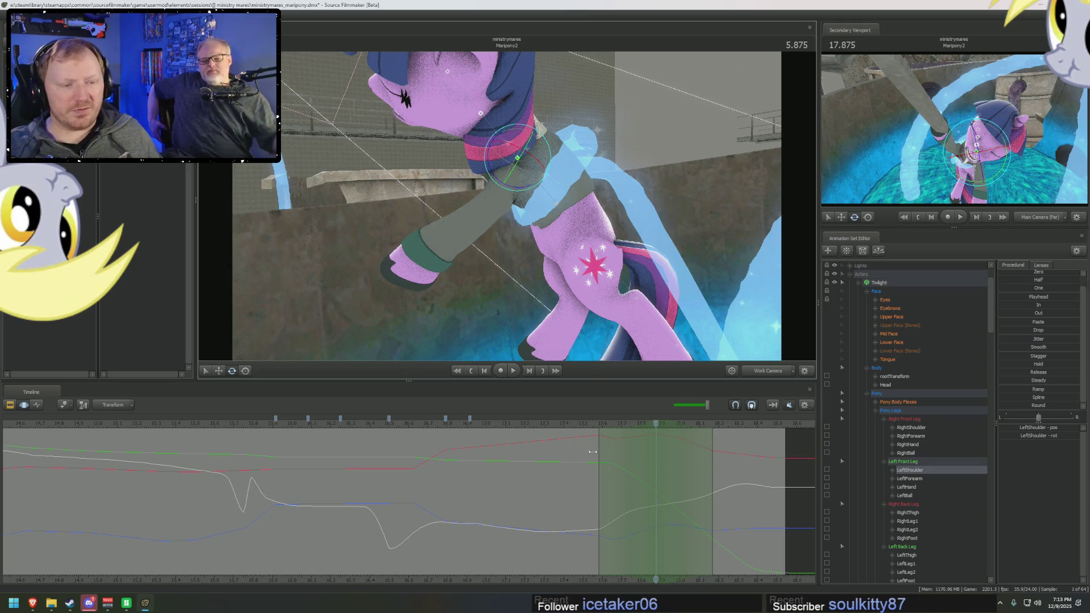
pyautogui.click(594, 422)
pyautogui.click(653, 429)
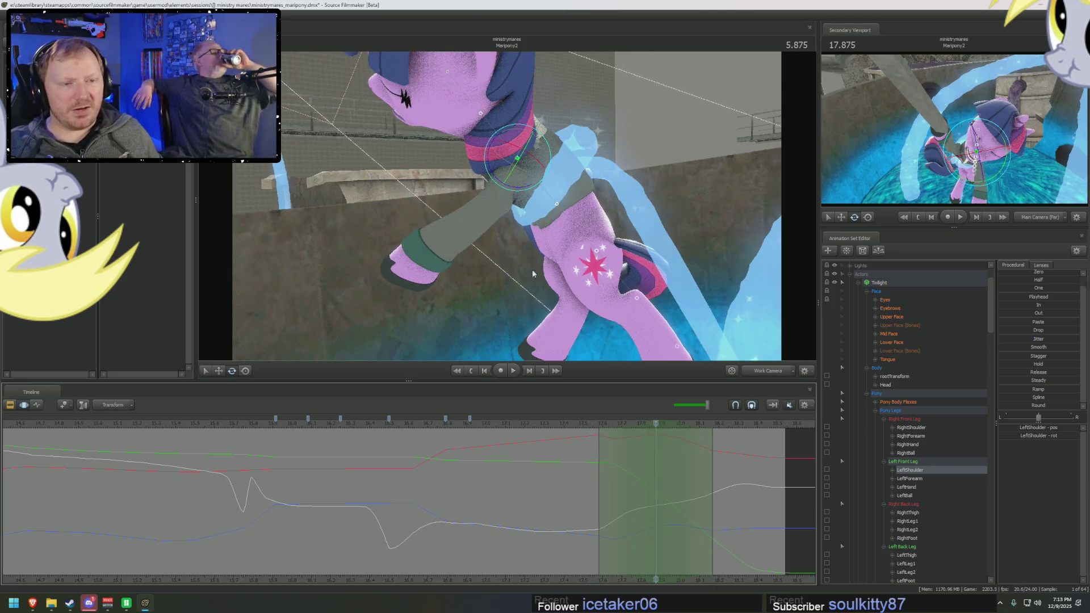
pyautogui.click(506, 137)
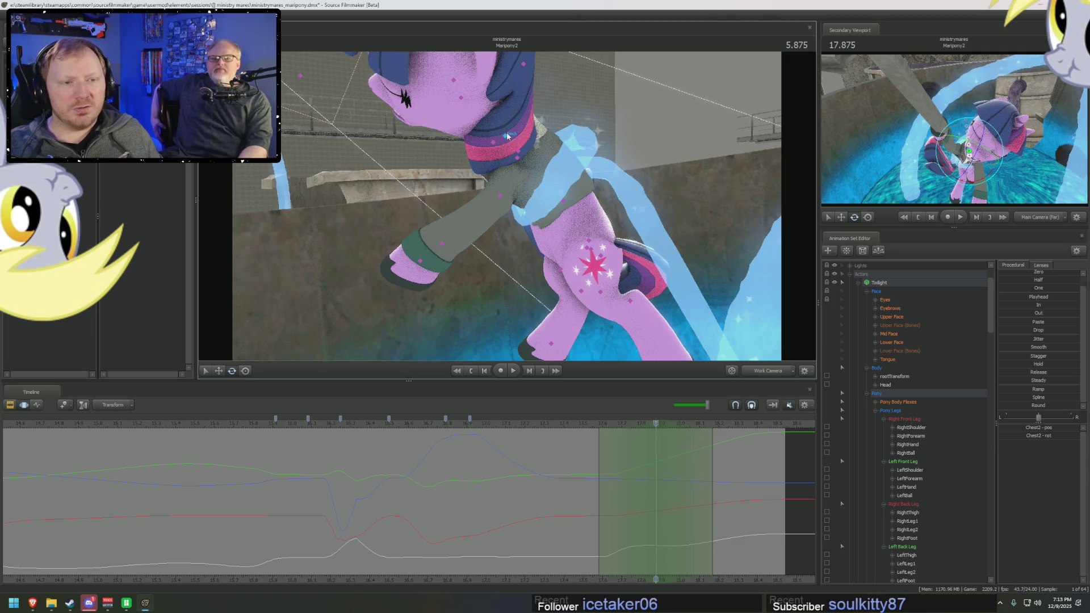
# Step: Swing Twilight's left shoulder so the front leg stands more upright and play the result
pyautogui.click(517, 154)
pyautogui.click(519, 160)
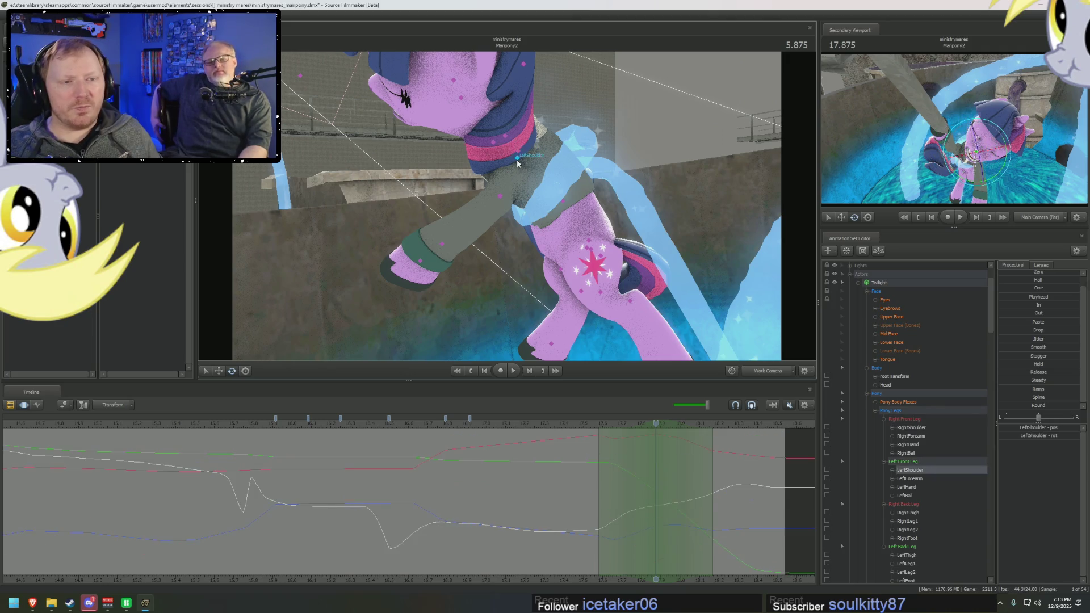
pyautogui.moveTo(500, 171)
pyautogui.mouseDown()
pyautogui.moveTo(520, 212)
pyautogui.moveTo(503, 204)
pyautogui.mouseUp()
pyautogui.click(520, 205)
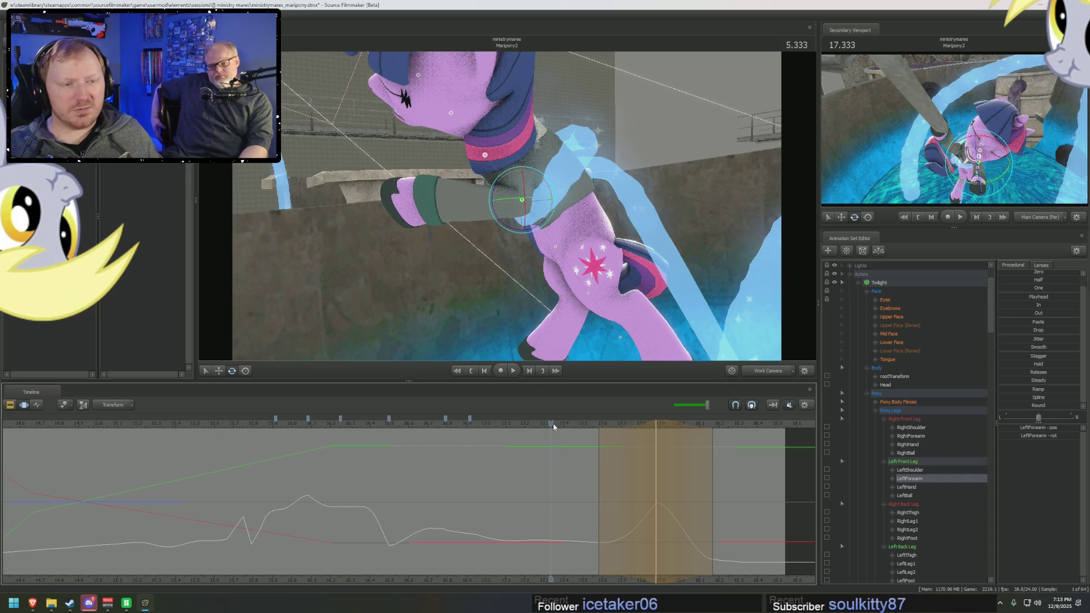
pyautogui.press('space')
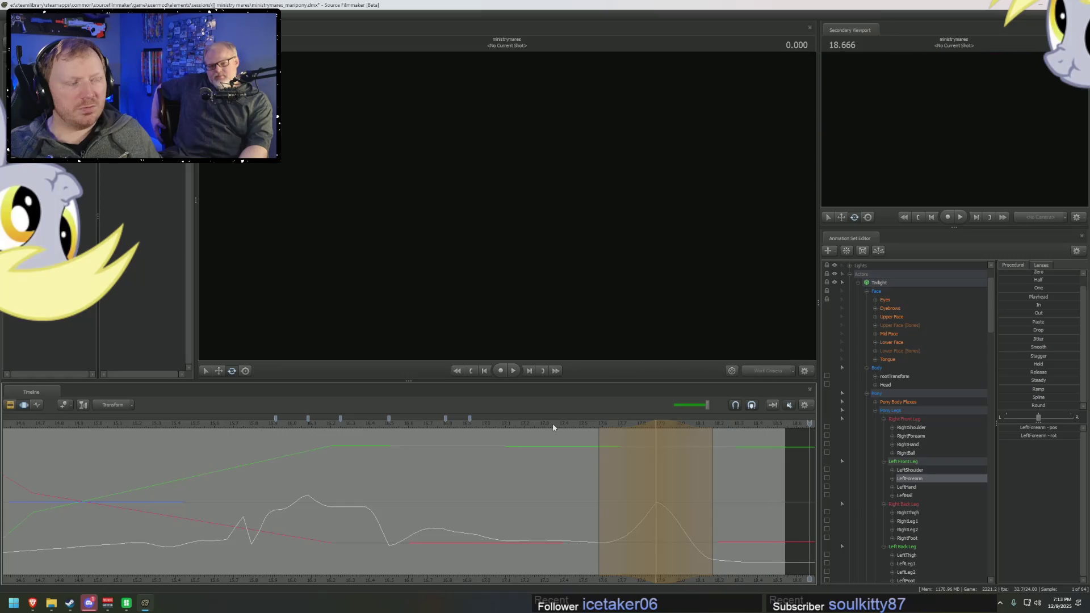
# Step: Stop playback and tilt Twilight's left front hoof downward
pyautogui.press('space')
pyautogui.click(635, 477)
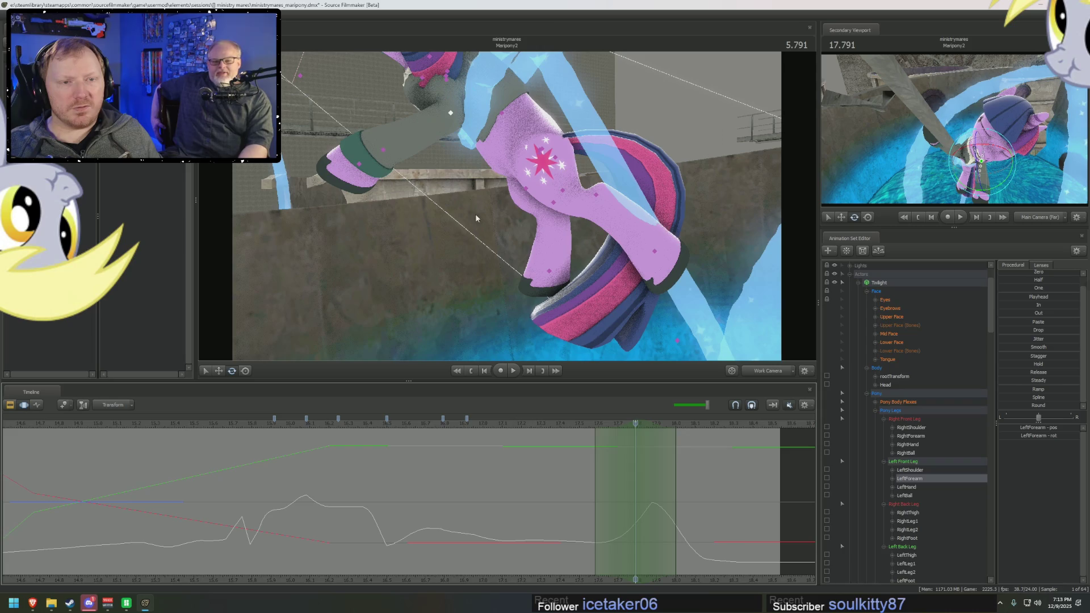
pyautogui.click(384, 153)
pyautogui.moveTo(383, 171); pyautogui.dragTo(369, 118)
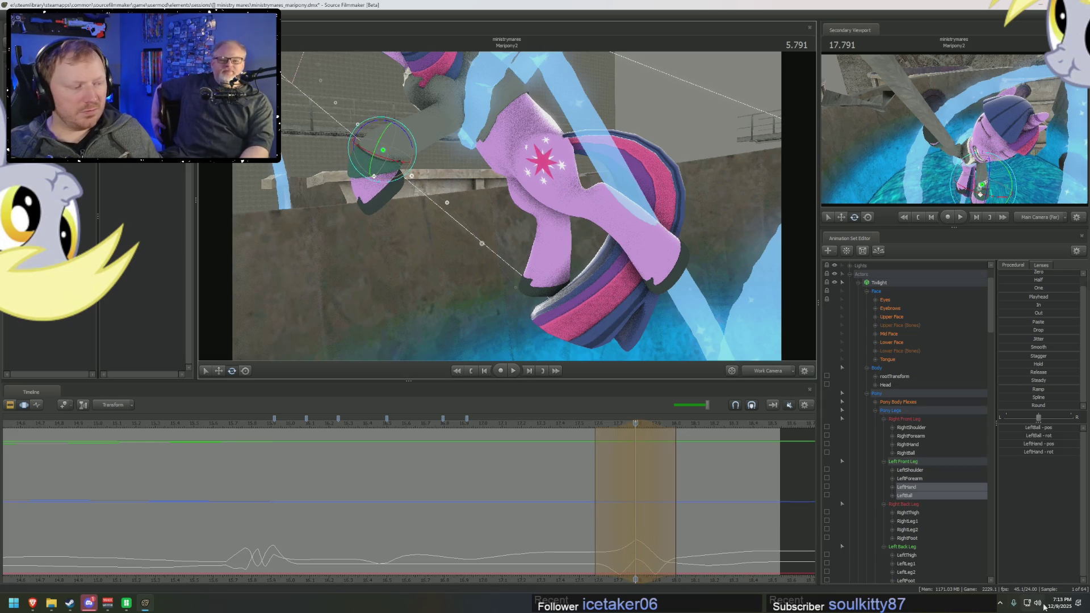
# Step: Bring up the Windows calendar flyout over the session and then dismiss it
pyautogui.click(1034, 602)
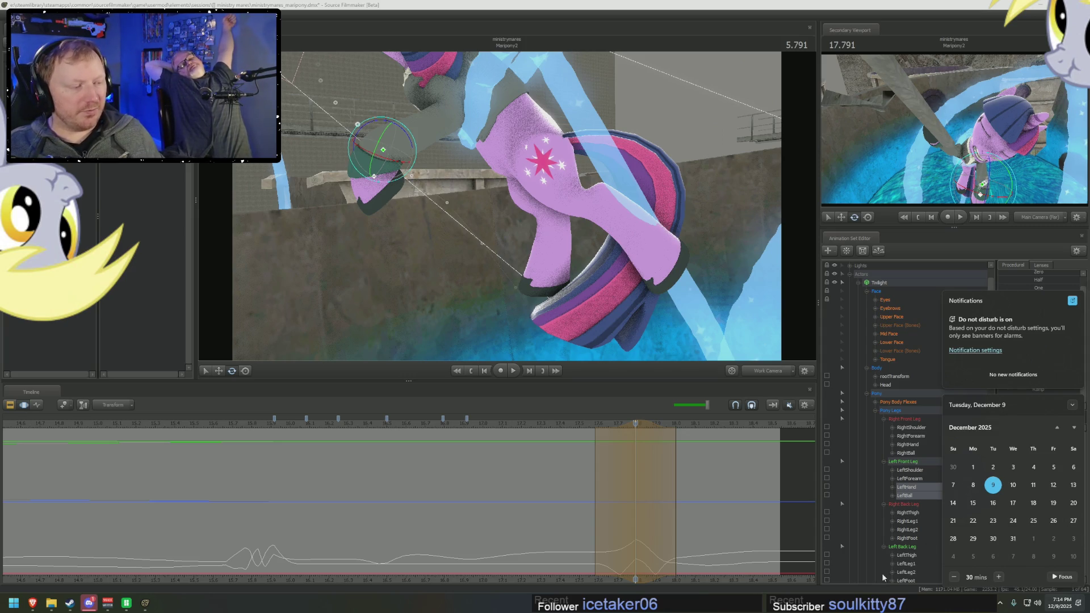
pyautogui.scroll(-3, 968, 538)
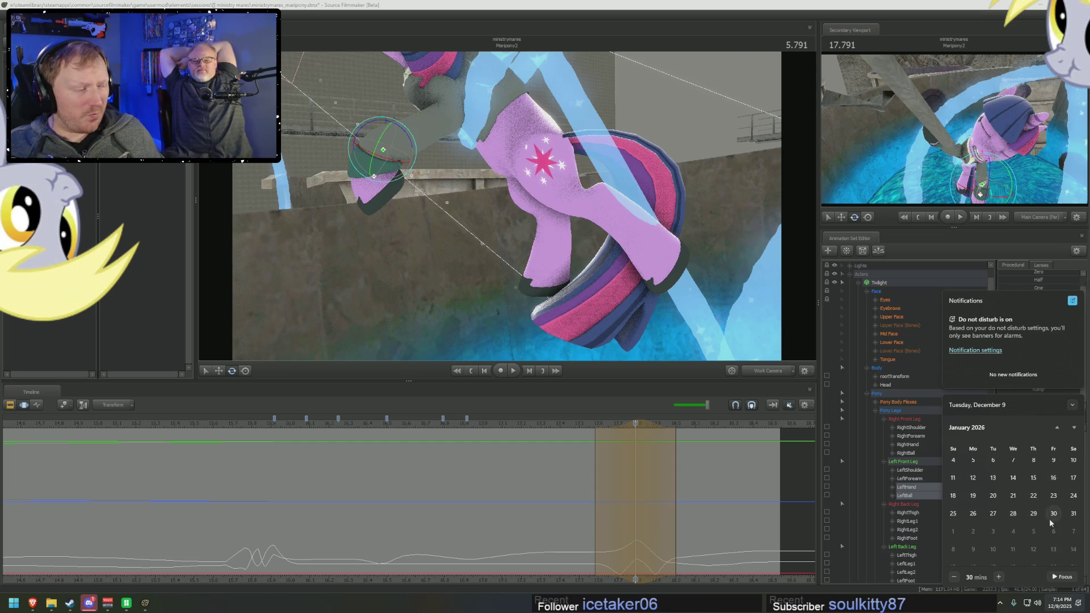
pyautogui.click(840, 500)
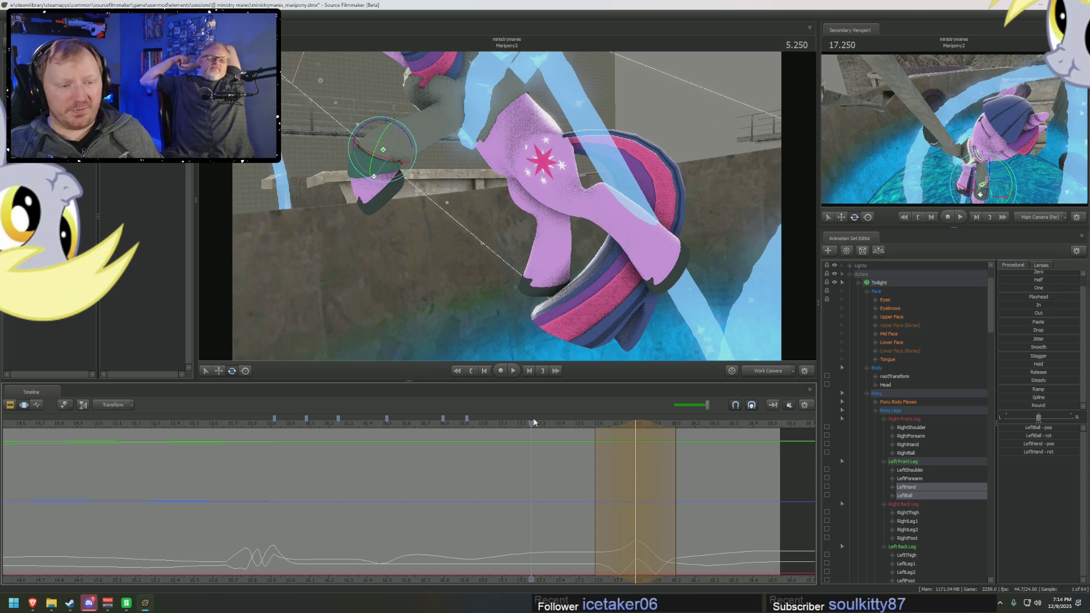
# Step: Play the leg animation back from several points between about 3 and 3.6 seconds
pyautogui.press('space')
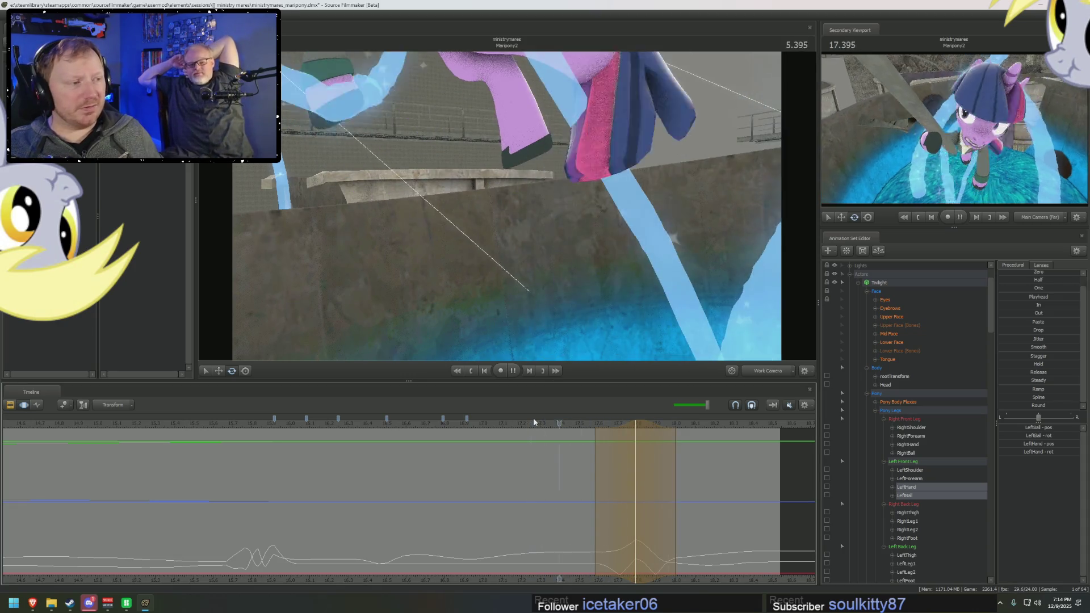
pyautogui.click(533, 418)
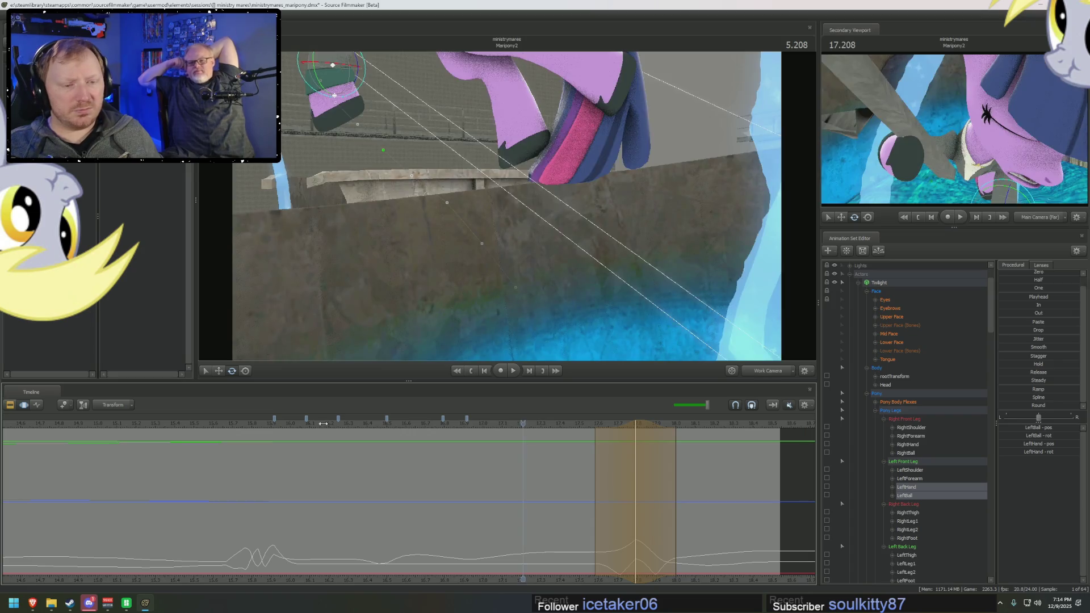
pyautogui.click(323, 424)
pyautogui.press('space')
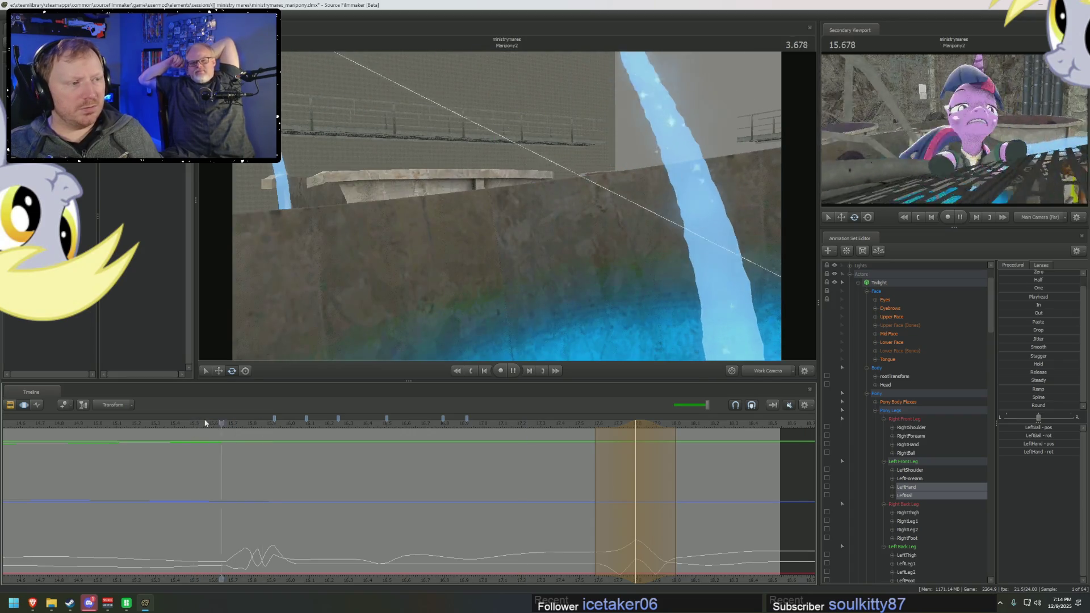
pyautogui.click(205, 420)
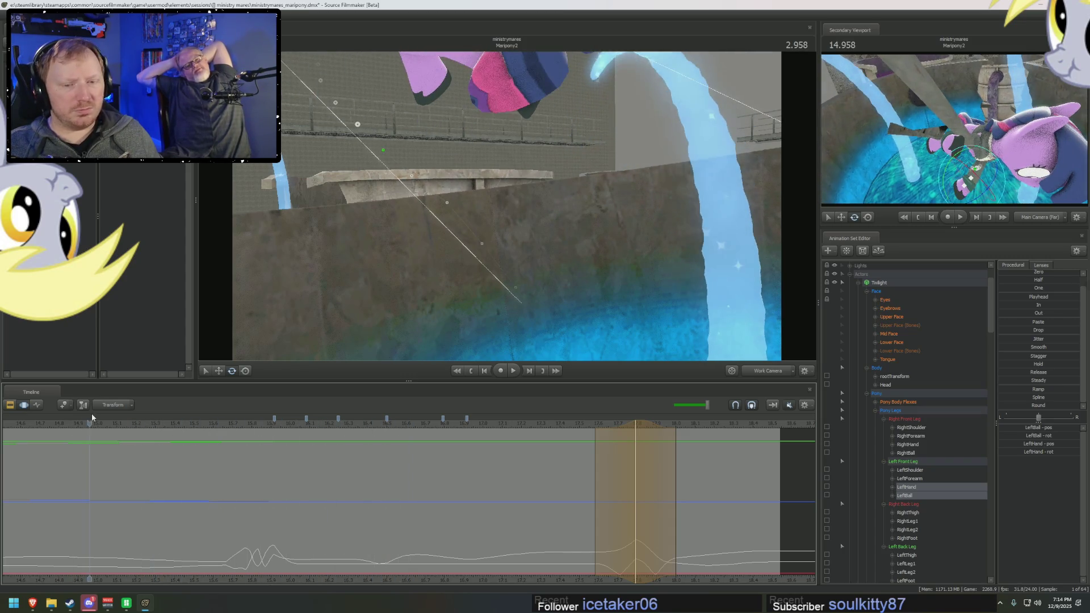
pyautogui.click(90, 420)
pyautogui.click(144, 423)
pyautogui.press('space')
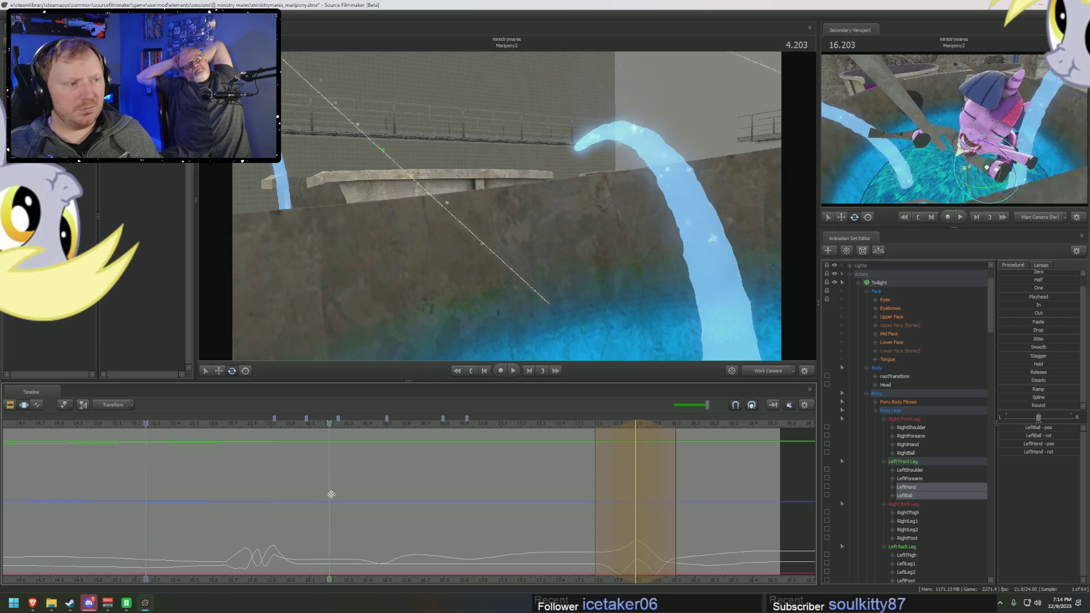
# Step: Replay the shot from around 3 seconds again and view it through Main Camera (Far)
pyautogui.moveTo(196, 485); pyautogui.dragTo(340, 505)
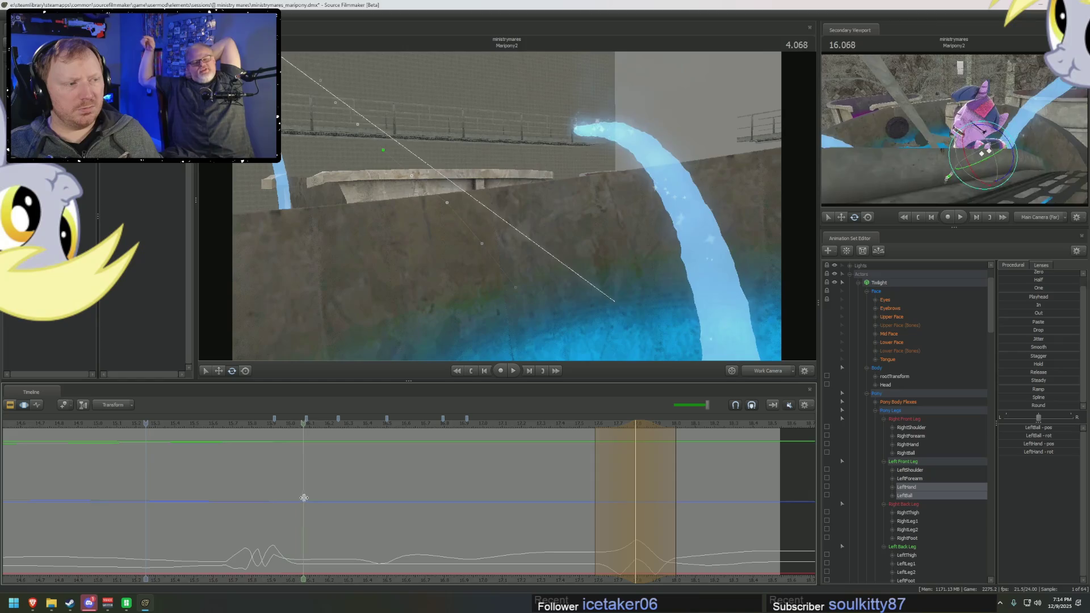
pyautogui.click(71, 424)
pyautogui.press('space')
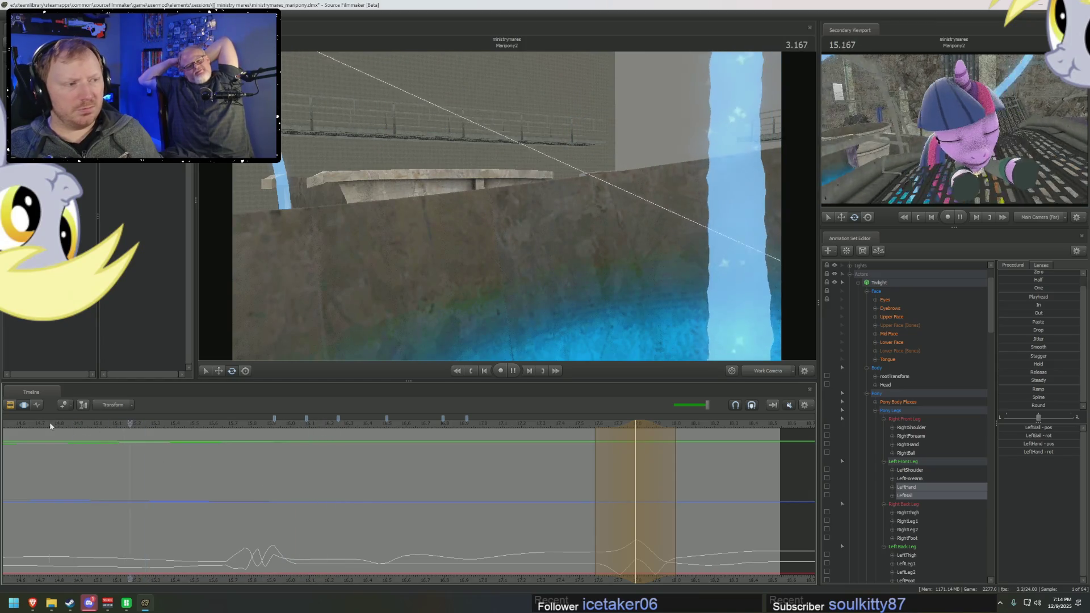
pyautogui.press('space')
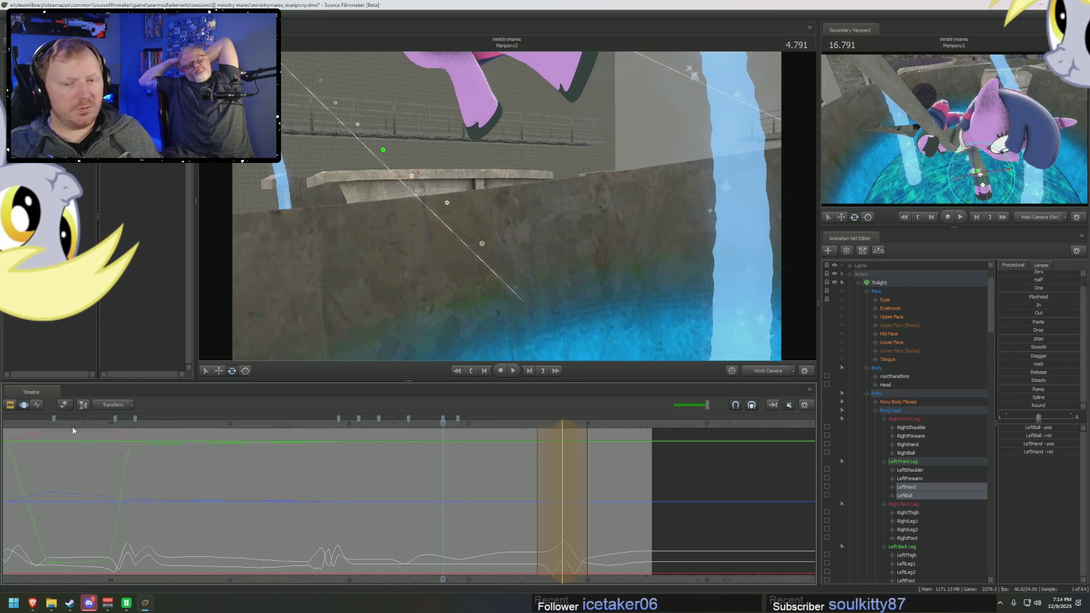
pyautogui.click(110, 429)
pyautogui.press('space')
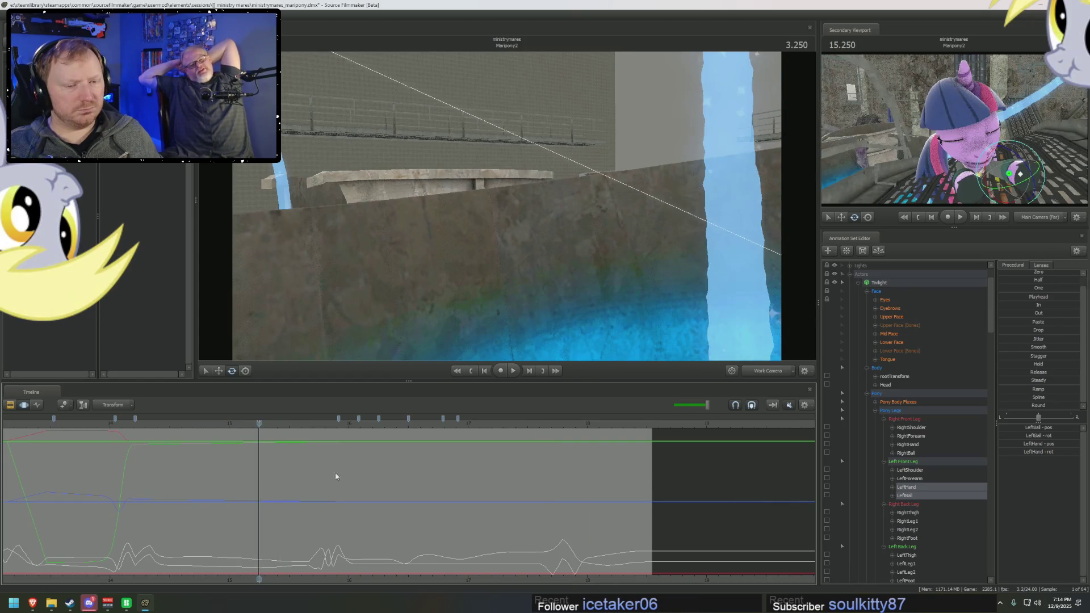
pyautogui.click(762, 372)
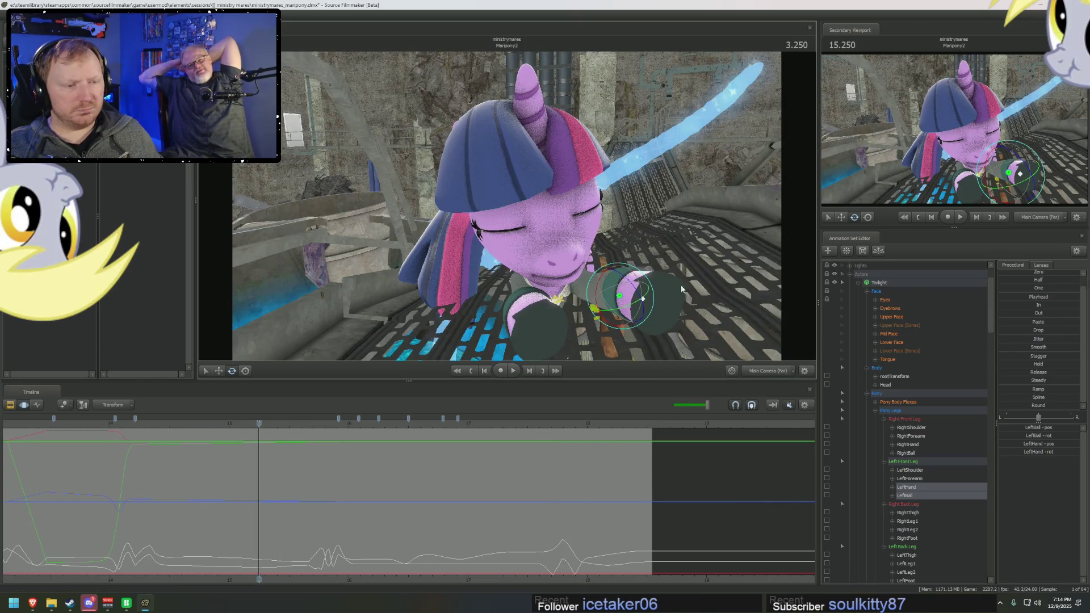
# Step: Return to the Work Camera beside the pony and widen the time selection falloff on both sides
pyautogui.click(767, 371)
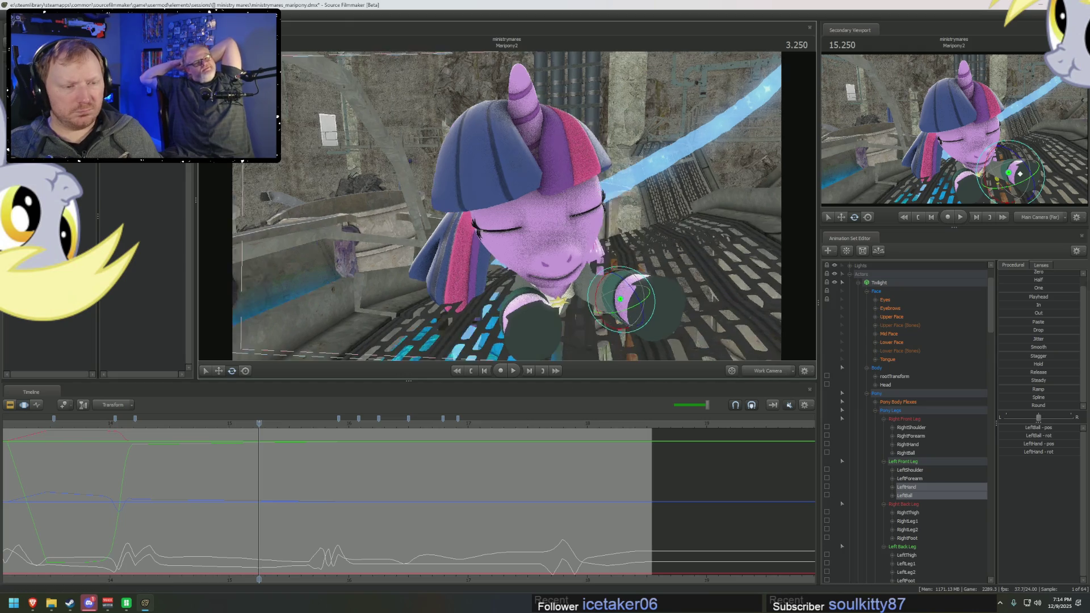
pyautogui.moveTo(545, 255)
pyautogui.mouseDown()
pyautogui.moveTo(513, 210)
pyautogui.moveTo(486, 255)
pyautogui.mouseUp()
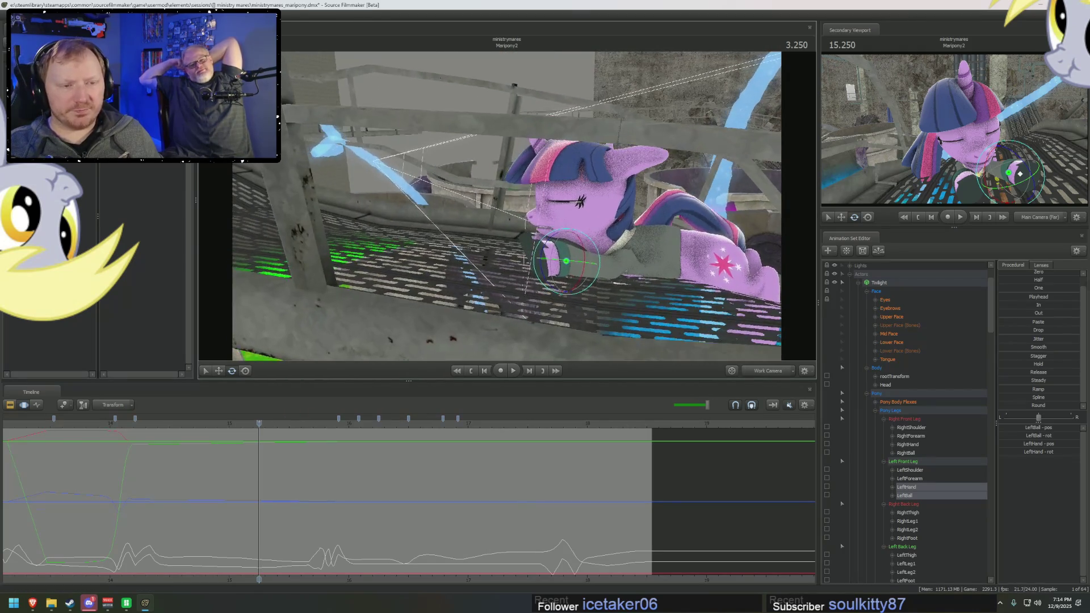
pyautogui.click(273, 502)
pyautogui.moveTo(273, 502)
pyautogui.mouseDown()
pyautogui.moveTo(201, 491)
pyautogui.moveTo(306, 496)
pyautogui.mouseUp()
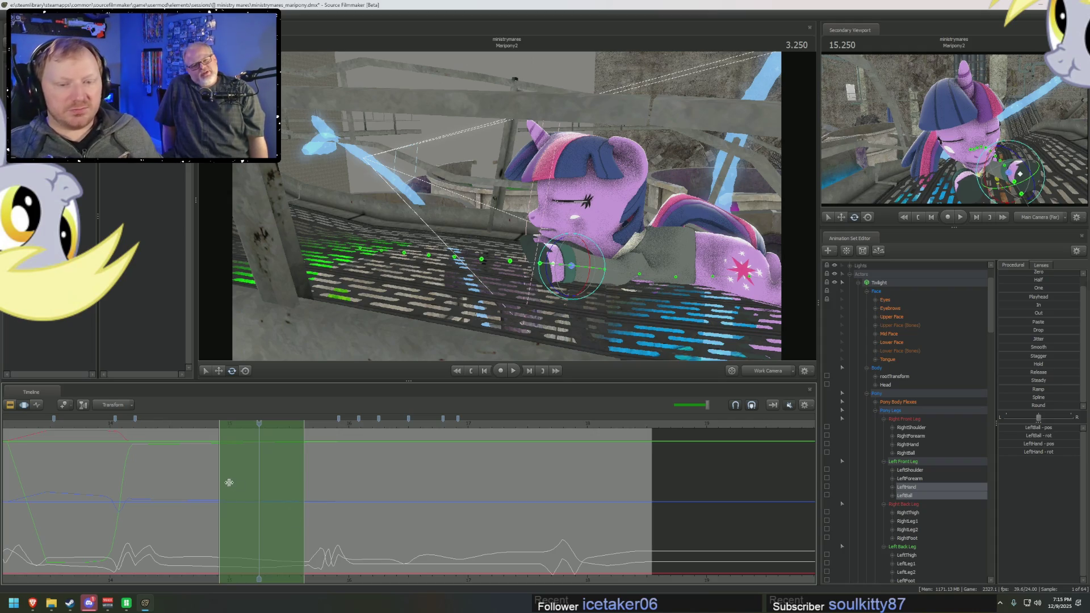
pyautogui.moveTo(224, 469); pyautogui.dragTo(144, 486)
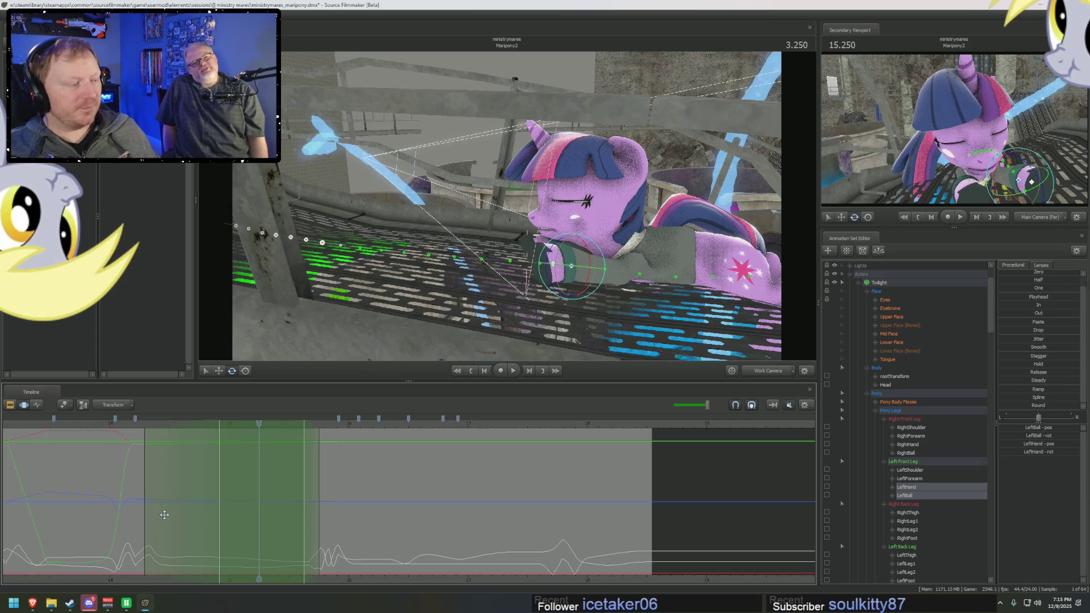
# Step: Scrub back to the earlier foreleg poses around 2.2–2.7 seconds while reframing the view
pyautogui.moveTo(158, 423)
pyautogui.mouseDown()
pyautogui.moveTo(134, 425)
pyautogui.moveTo(235, 423)
pyautogui.mouseUp()
pyautogui.moveTo(482, 322); pyautogui.dragTo(493, 335)
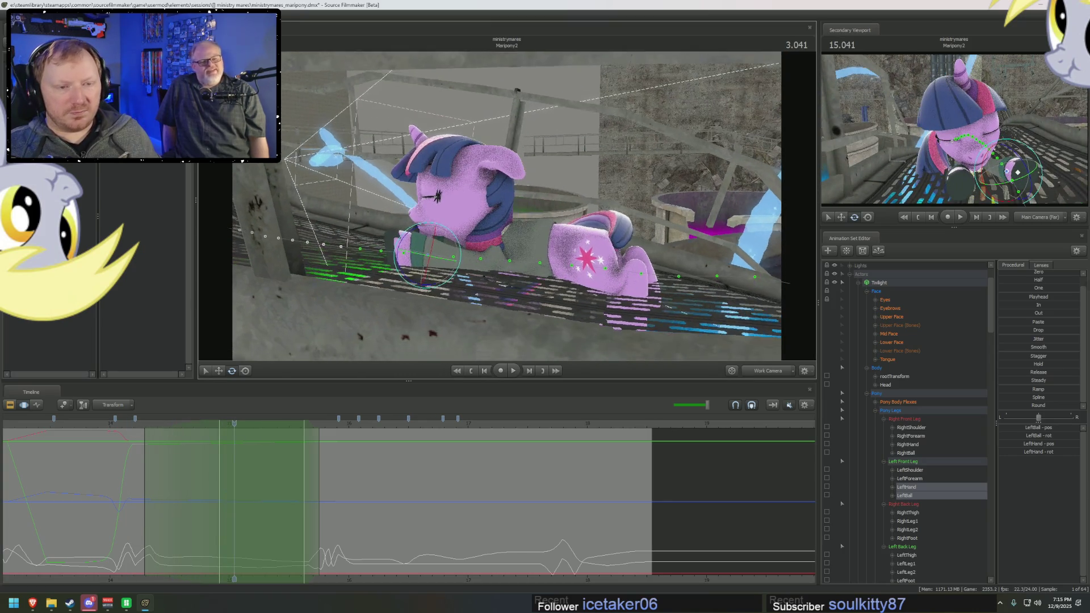
pyautogui.moveTo(196, 443)
pyautogui.mouseDown()
pyautogui.moveTo(193, 463)
pyautogui.moveTo(329, 375)
pyautogui.mouseUp()
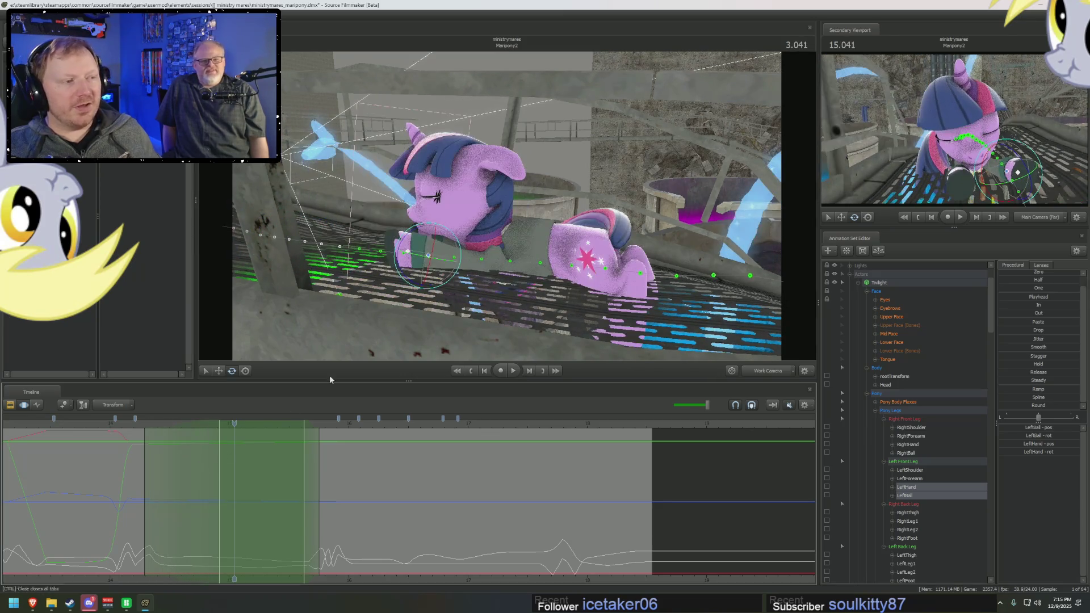
pyautogui.moveTo(464, 241); pyautogui.dragTo(531, 241)
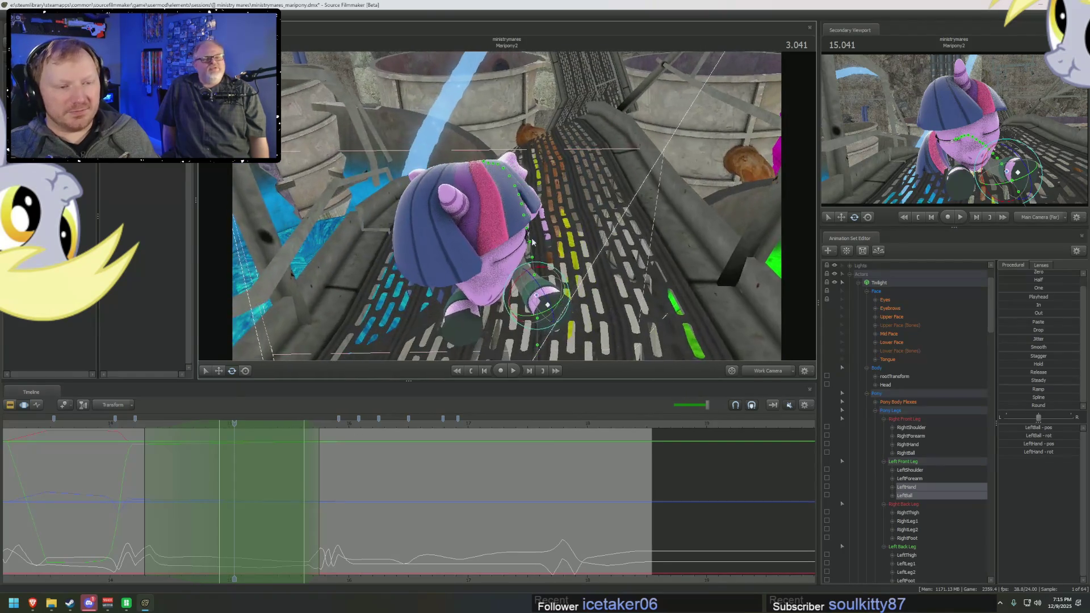
# Step: Rotate Twilight's LeftForearm and LeftHand across the blended time range and play it
pyautogui.click(521, 270)
pyautogui.keyDown('ctrl'); pyautogui.click(538, 300); pyautogui.keyUp('ctrl')
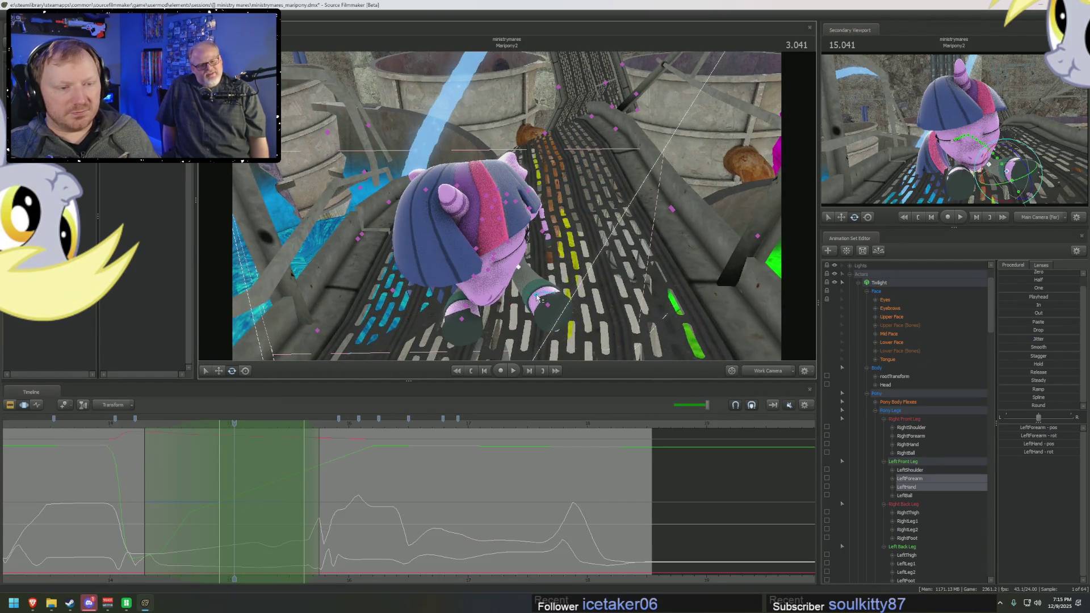
pyautogui.moveTo(569, 300)
pyautogui.mouseDown()
pyautogui.moveTo(566, 312)
pyautogui.moveTo(545, 306)
pyautogui.mouseUp()
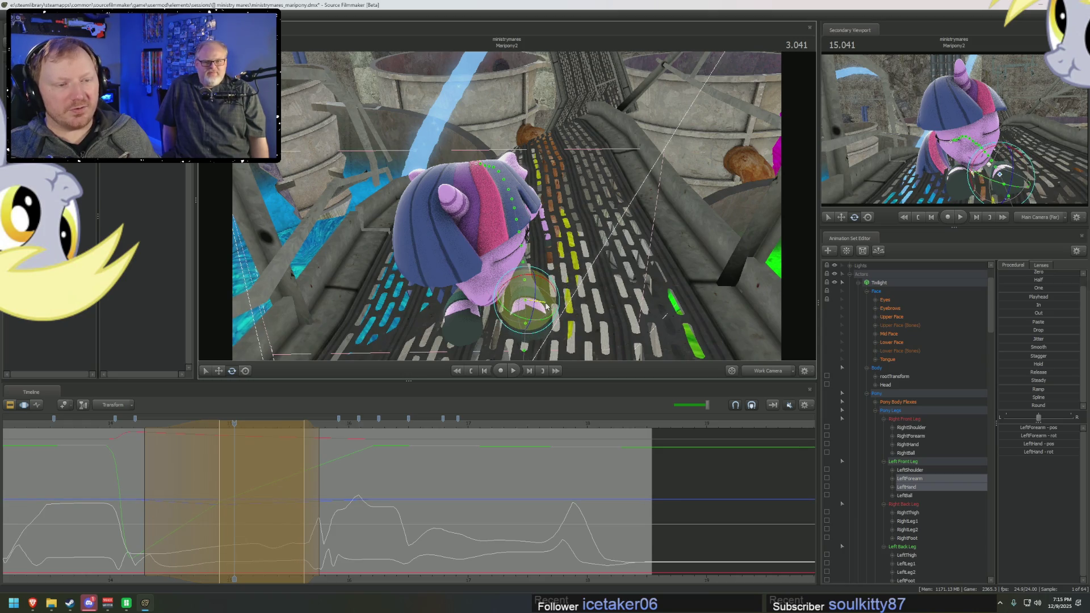
pyautogui.click(134, 424)
pyautogui.press('space')
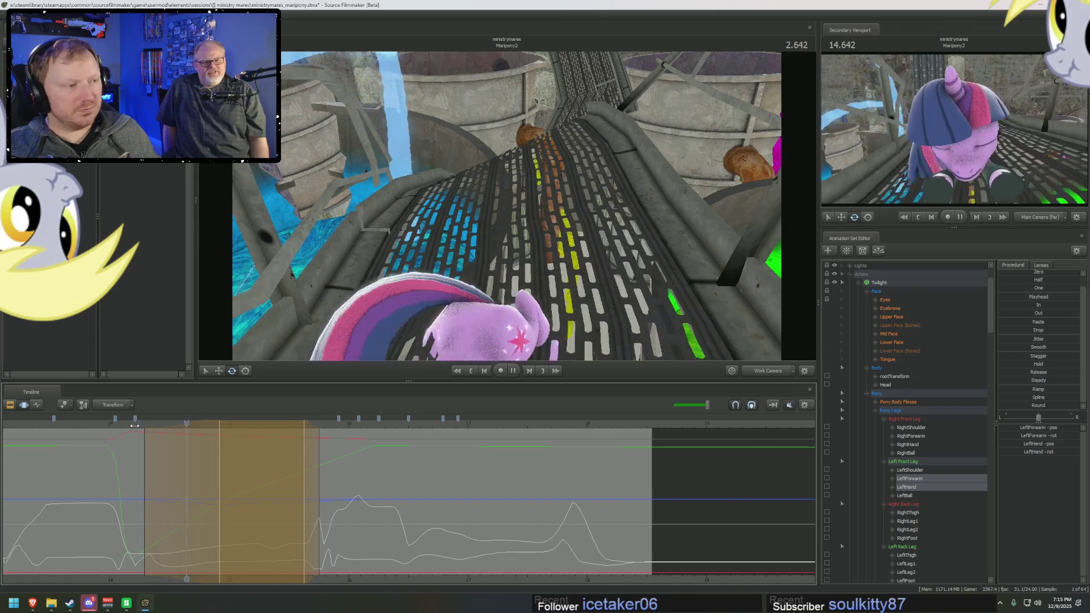
pyautogui.press('space')
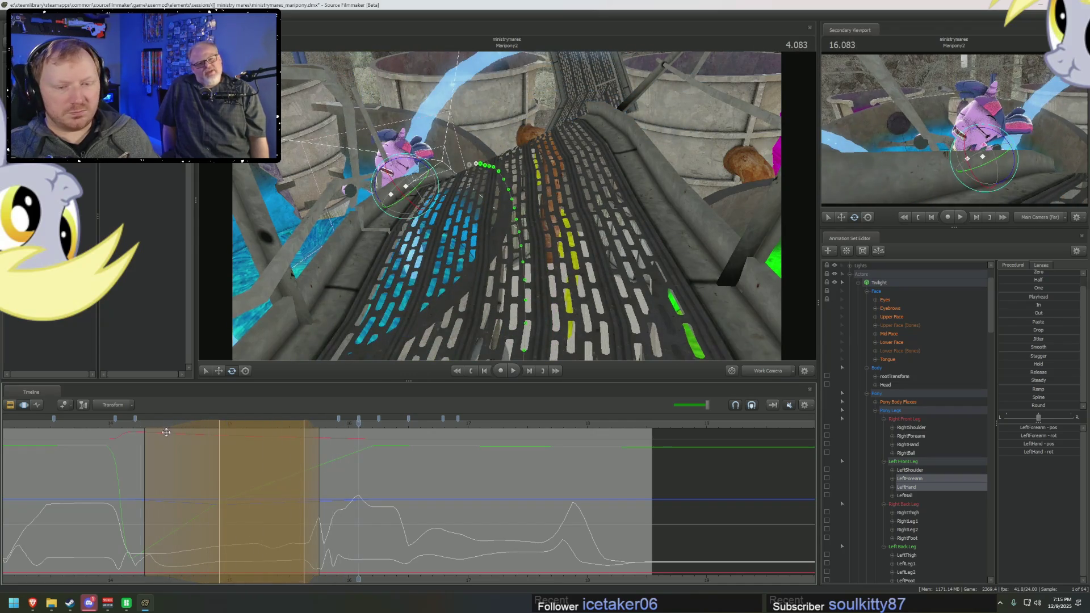
# Step: Replay the edited foreleg motion repeatedly from around 2.6 seconds, ending near 1.5 seconds
pyautogui.click(141, 430)
pyautogui.press('space')
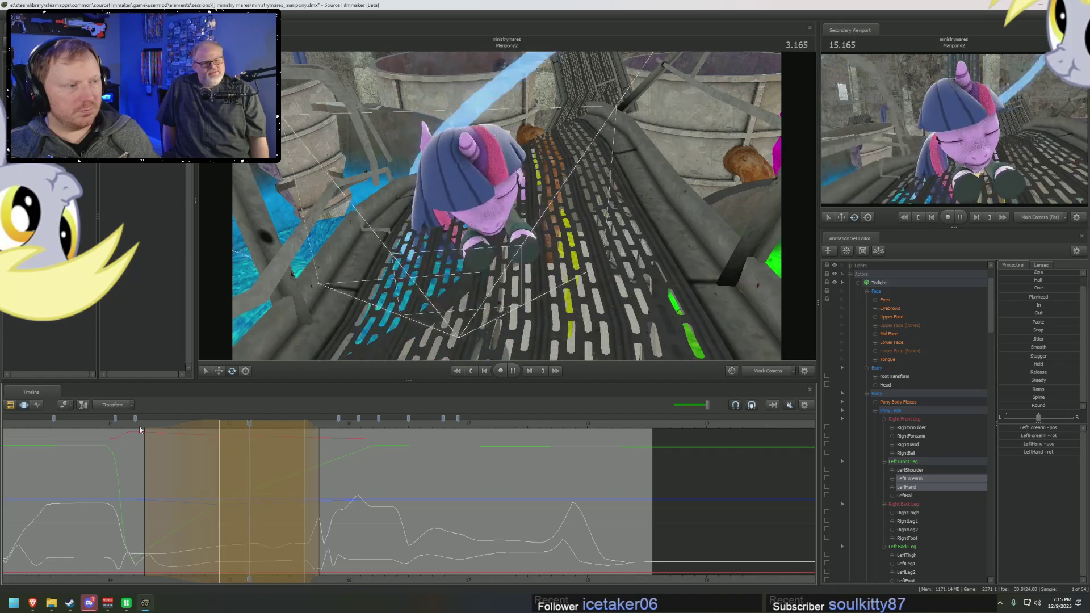
pyautogui.press('space')
pyautogui.click(141, 430)
pyautogui.press('space')
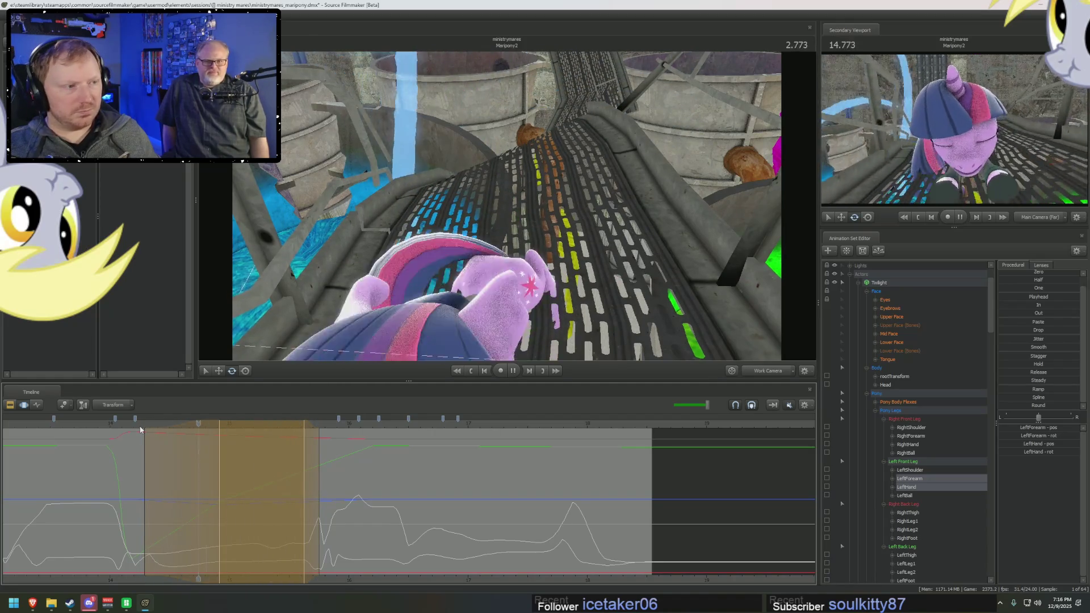
pyautogui.press('space')
pyautogui.click(142, 430)
pyautogui.press('space')
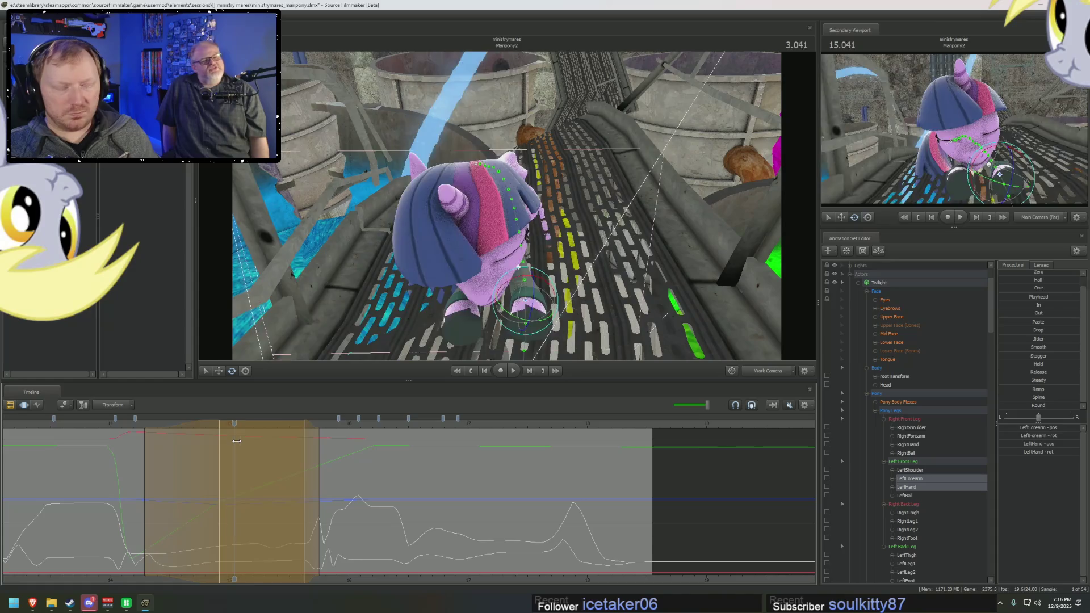
pyautogui.press('space')
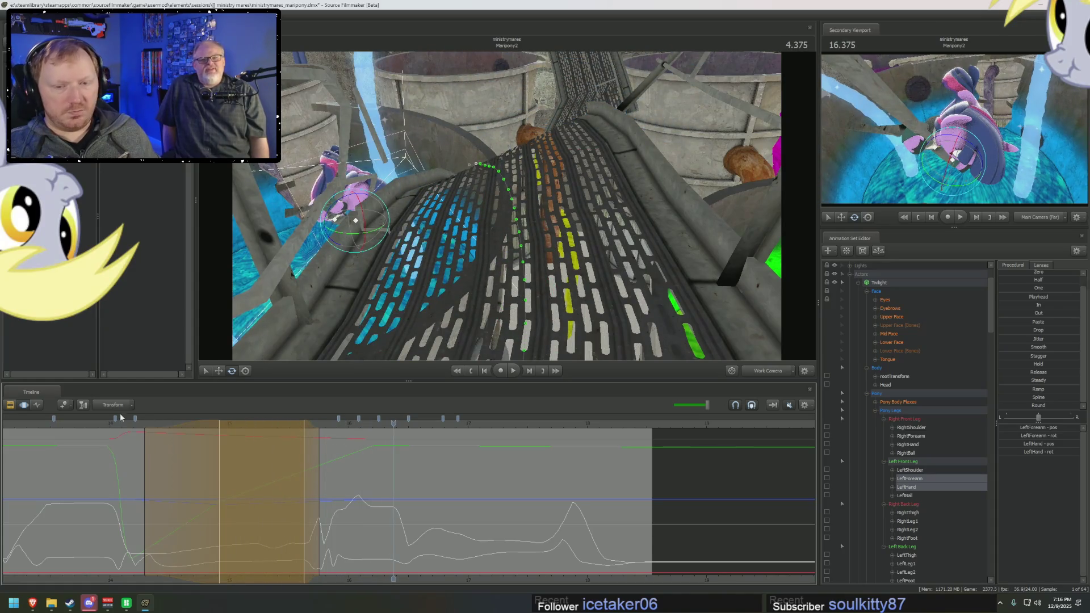
pyautogui.press('space')
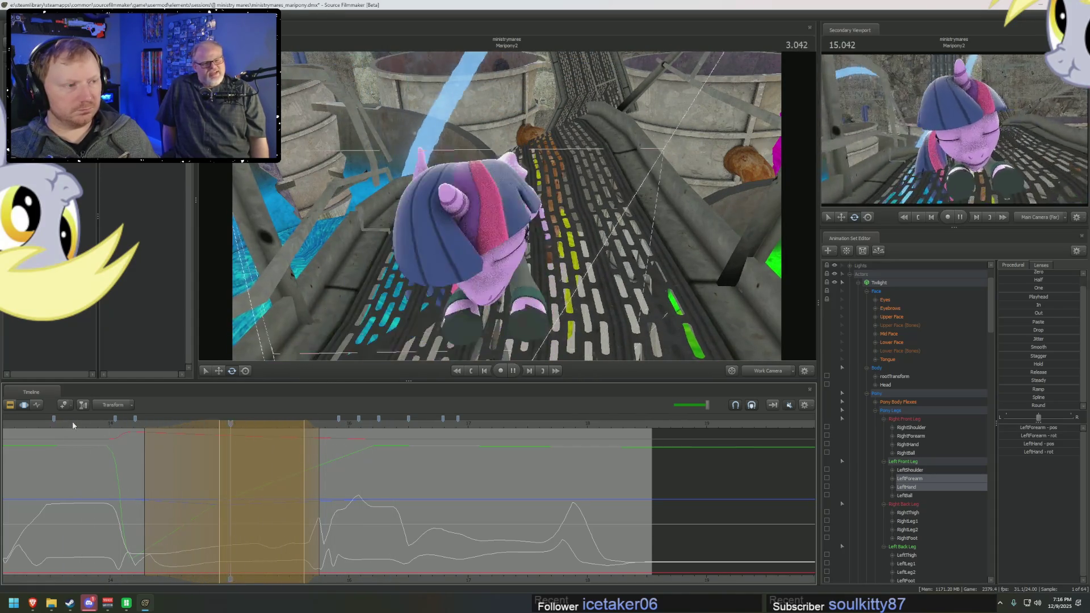
pyautogui.press('space')
pyautogui.moveTo(205, 480)
pyautogui.mouseDown()
pyautogui.moveTo(139, 489)
pyautogui.moveTo(234, 500)
pyautogui.mouseUp()
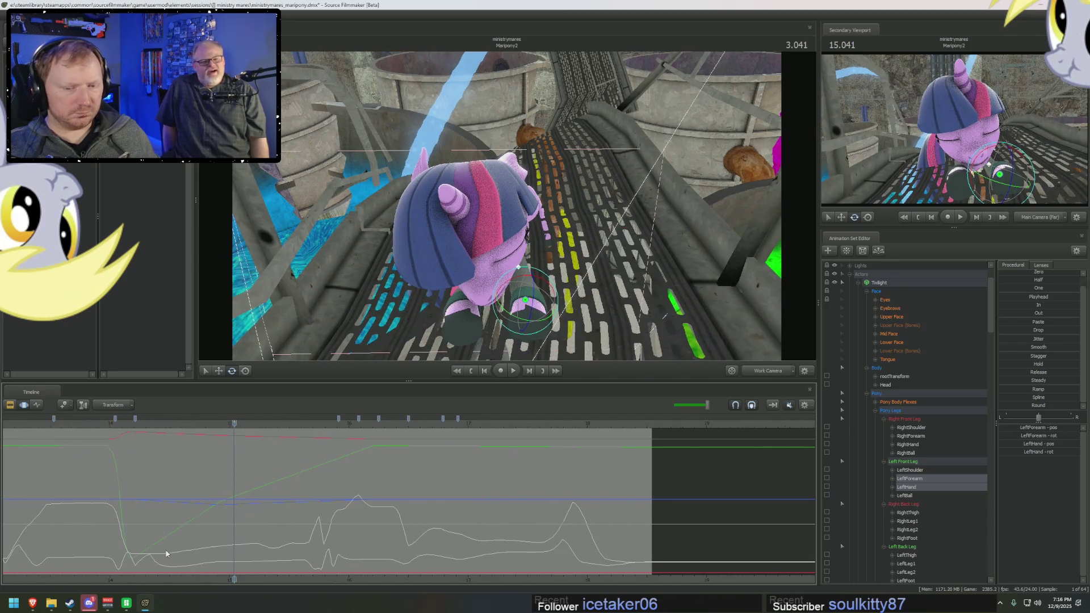
pyautogui.scroll(3, 555, 523)
pyautogui.moveTo(397, 513); pyautogui.dragTo(555, 515)
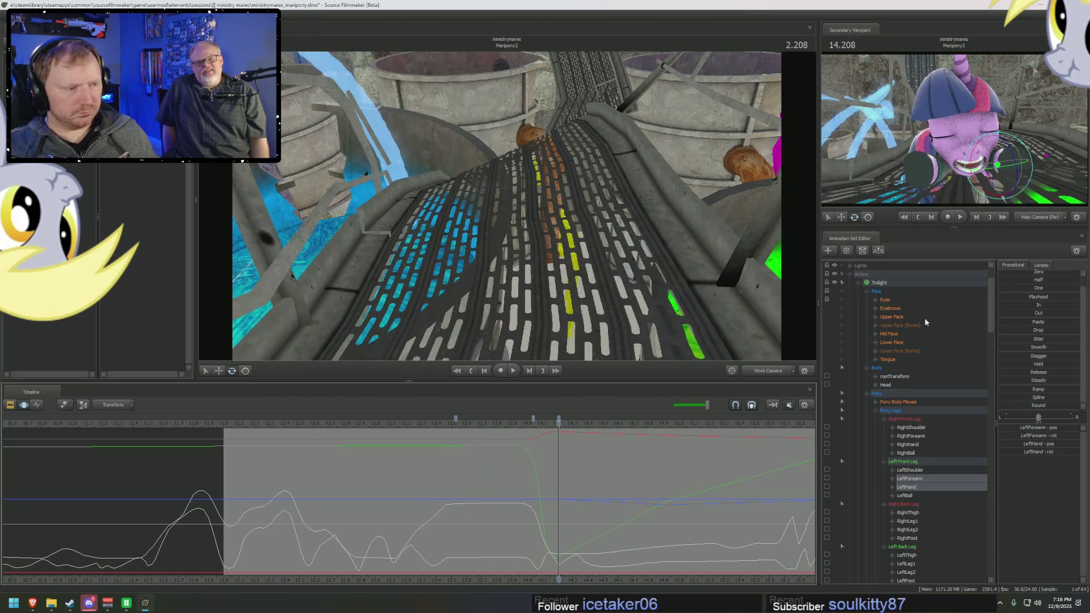
# Step: Blend the Wide preset into a time range on Upper Face around 1.46 seconds and play it back
pyautogui.click(900, 316)
pyautogui.scroll(2, 572, 508)
pyautogui.moveTo(361, 500)
pyautogui.mouseDown()
pyautogui.moveTo(375, 487)
pyautogui.moveTo(501, 498)
pyautogui.mouseUp()
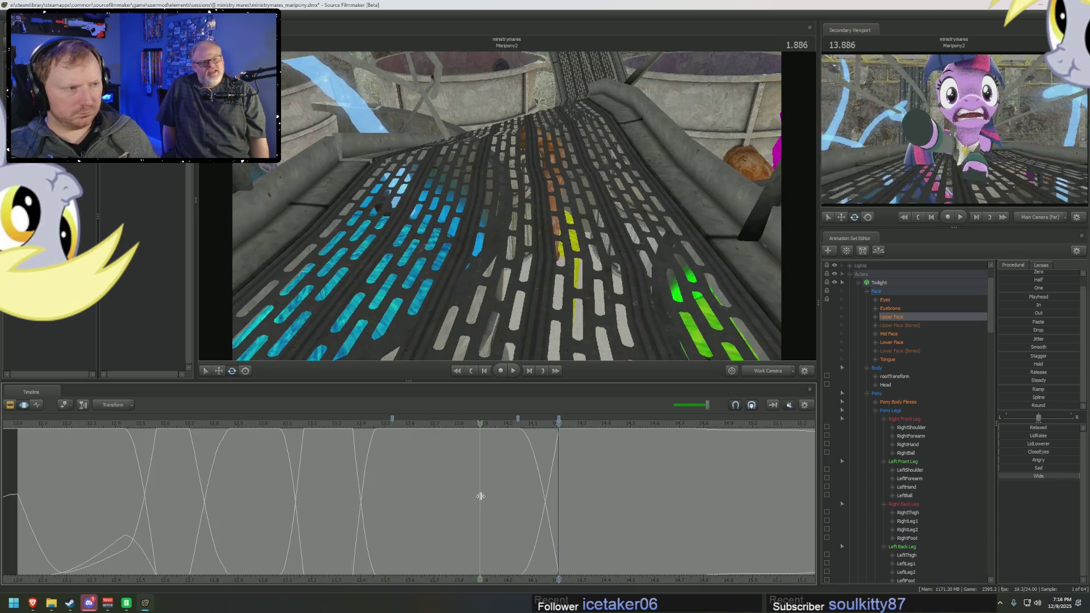
pyautogui.click(501, 498)
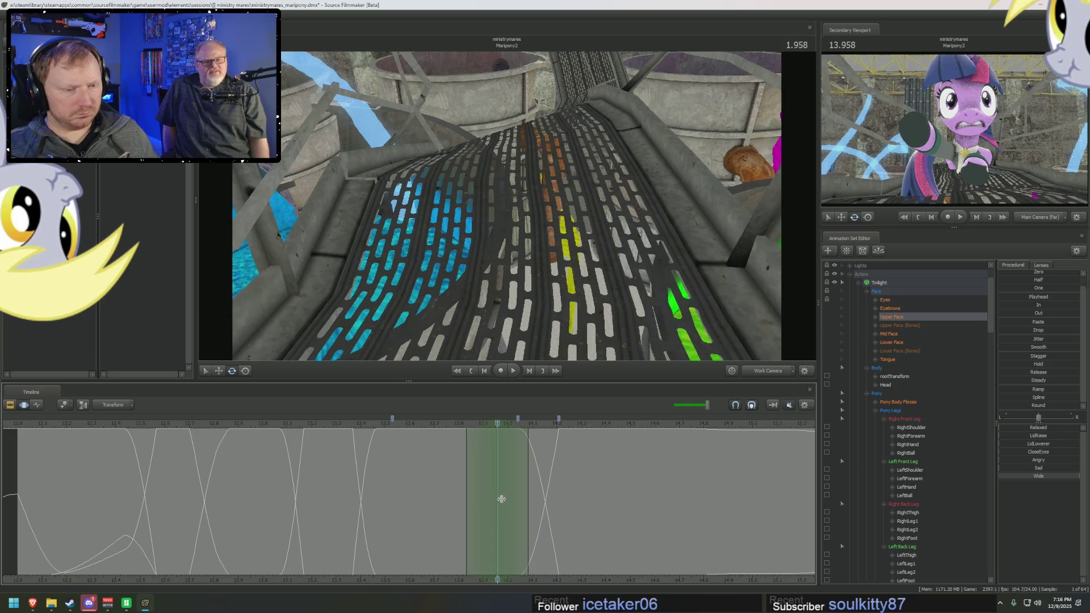
pyautogui.moveTo(529, 466); pyautogui.dragTo(435, 452)
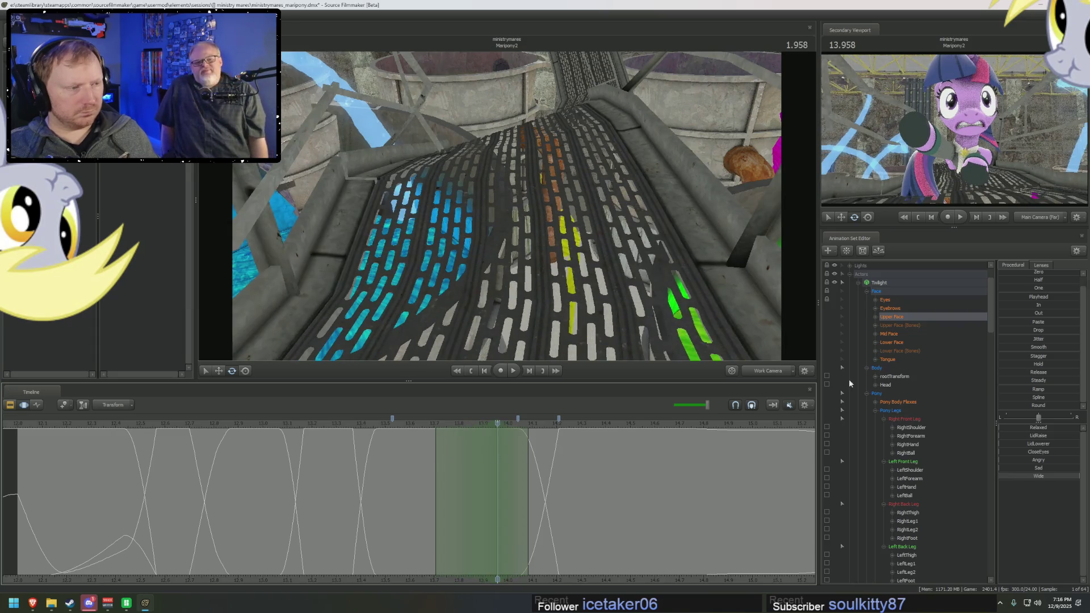
pyautogui.moveTo(1051, 480); pyautogui.dragTo(963, 479)
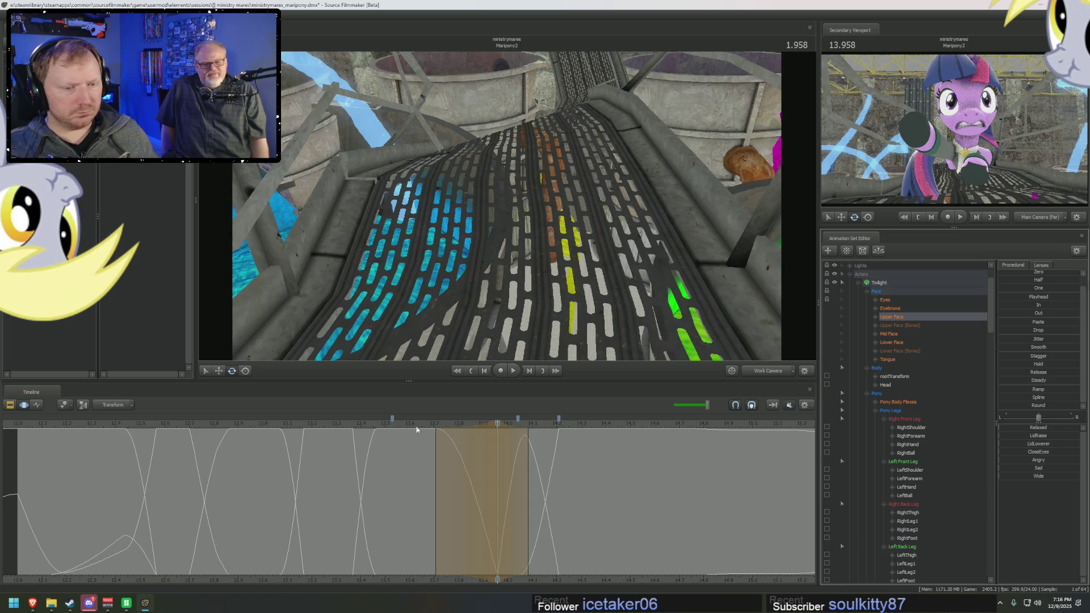
pyautogui.press('space')
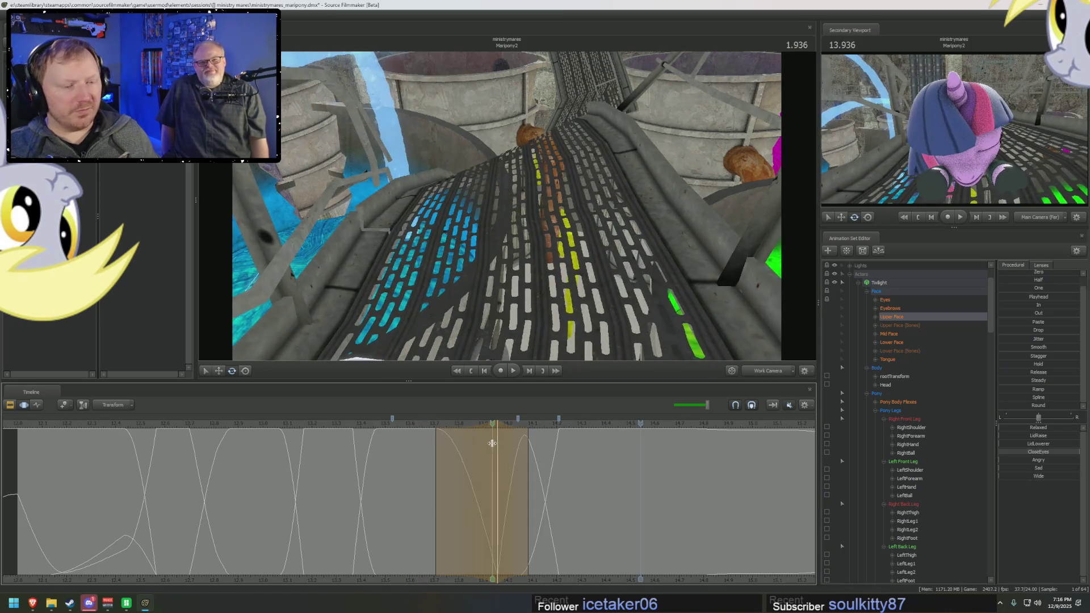
pyautogui.press('space')
pyautogui.press('space')
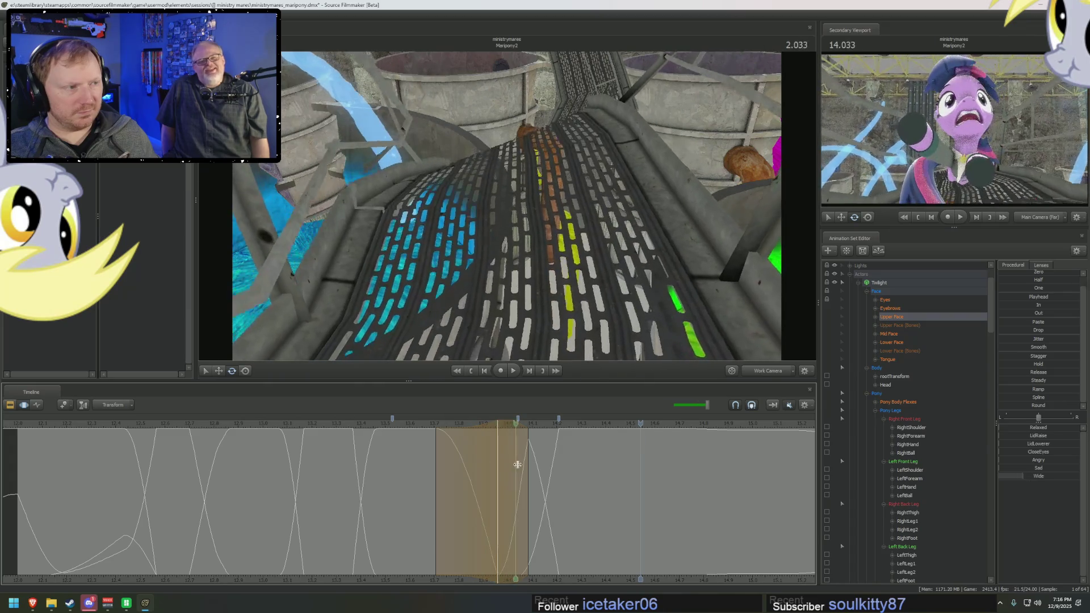
# Step: Mark a time range on the Eyes curves, return to Upper Face and replay the expression
pyautogui.click(889, 300)
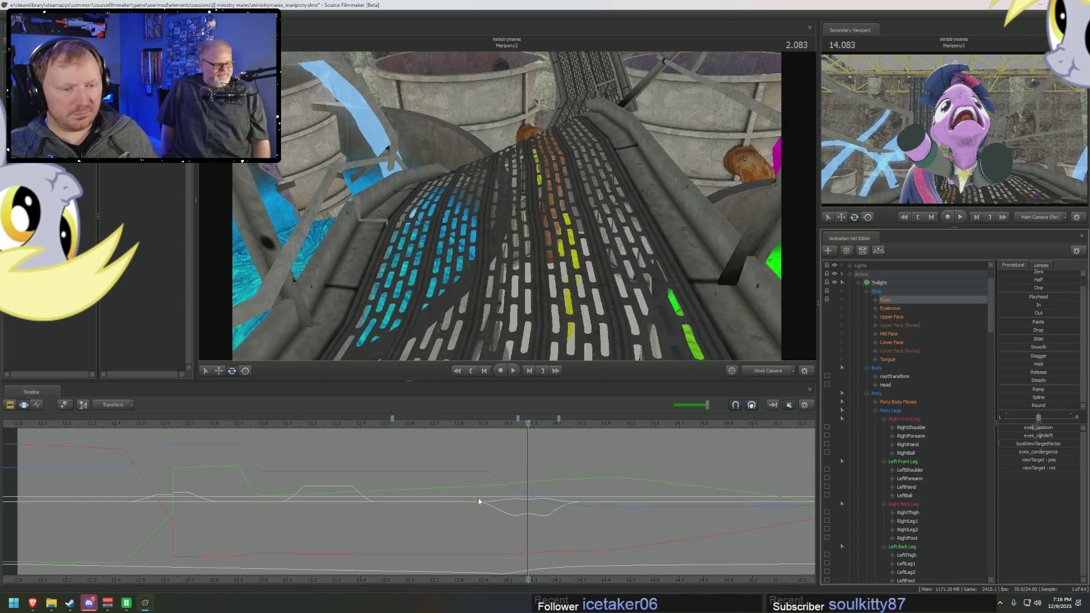
pyautogui.moveTo(477, 509)
pyautogui.mouseDown()
pyautogui.moveTo(524, 516)
pyautogui.moveTo(481, 483)
pyautogui.moveTo(562, 479)
pyautogui.moveTo(456, 490)
pyautogui.moveTo(526, 467)
pyautogui.mouseUp()
pyautogui.click(891, 317)
pyautogui.scroll(2, 531, 494)
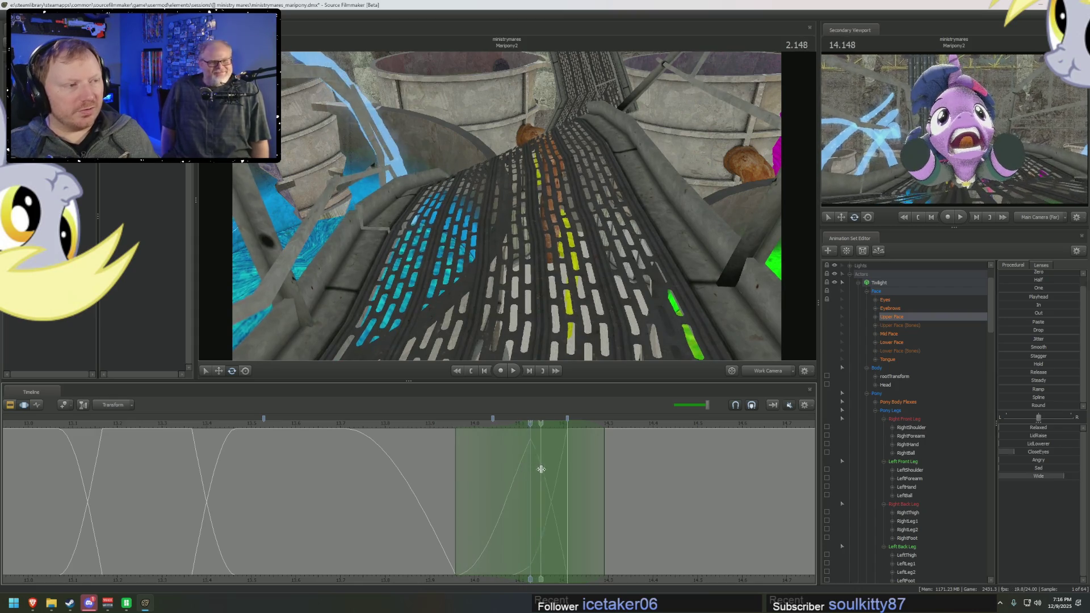
pyautogui.moveTo(518, 468); pyautogui.dragTo(449, 429)
pyautogui.press('space')
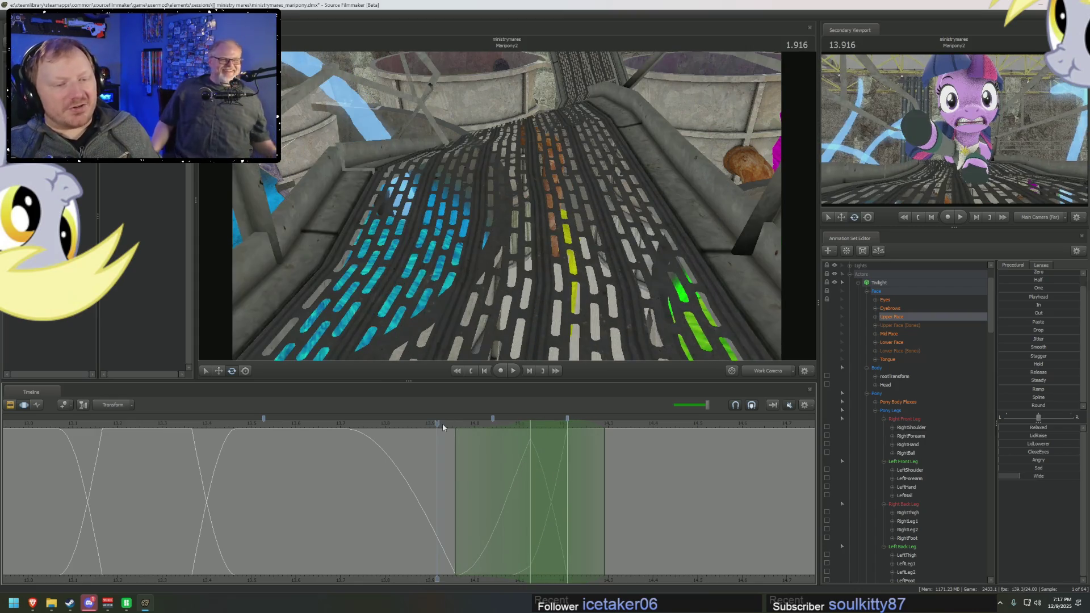
pyautogui.click(344, 429)
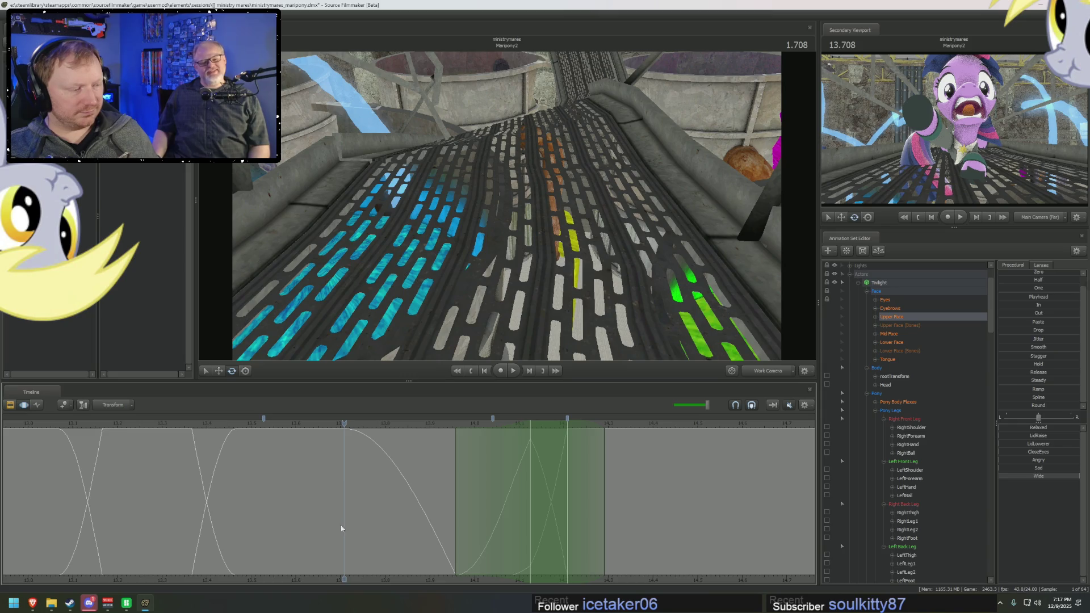
# Step: Play the shot back, set a time range at the two-second mark and select Twilight's Eyebrows
pyautogui.click(200, 424)
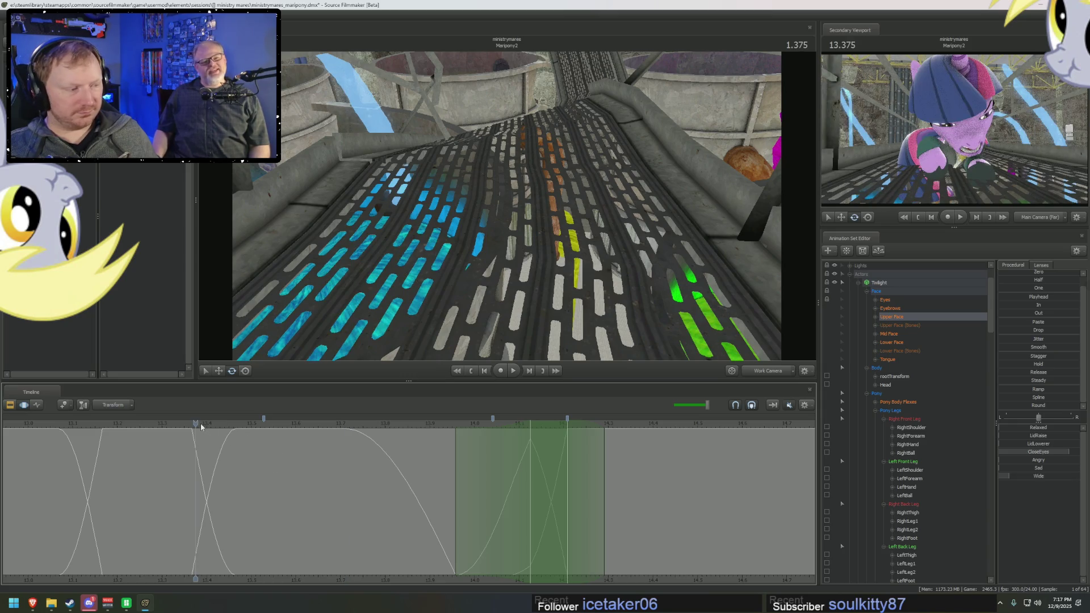
pyautogui.press('space')
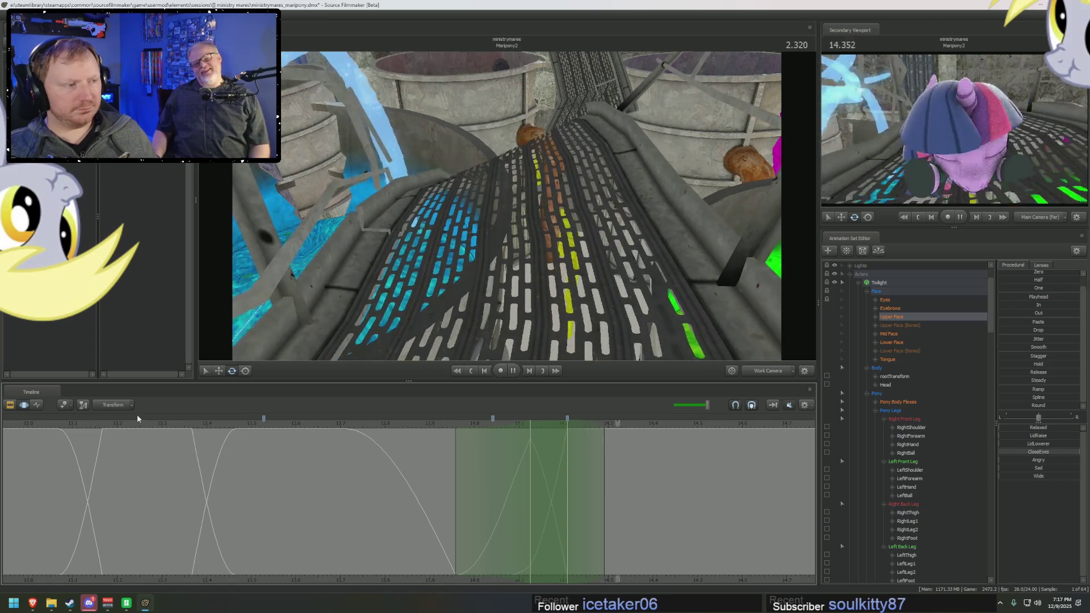
pyautogui.press('space')
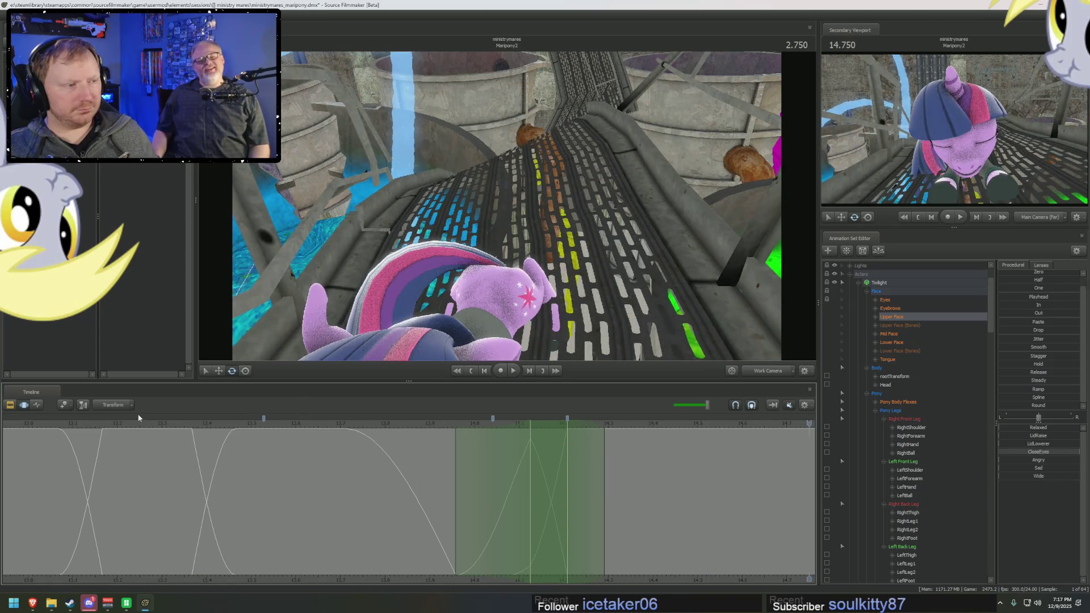
pyautogui.moveTo(373, 463)
pyautogui.mouseDown()
pyautogui.moveTo(398, 516)
pyautogui.moveTo(475, 516)
pyautogui.mouseUp()
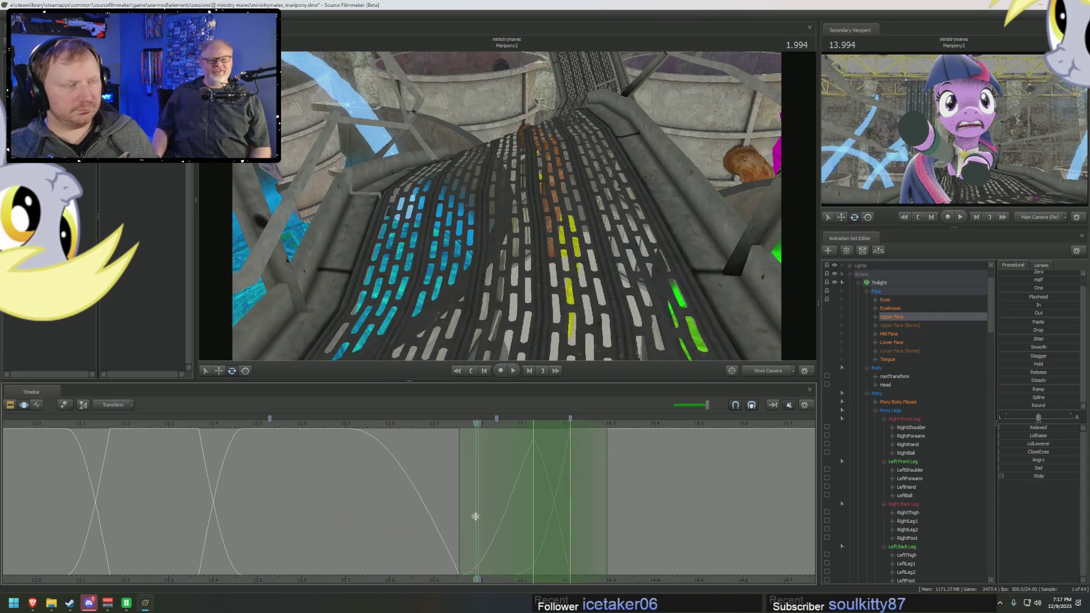
pyautogui.click(475, 516)
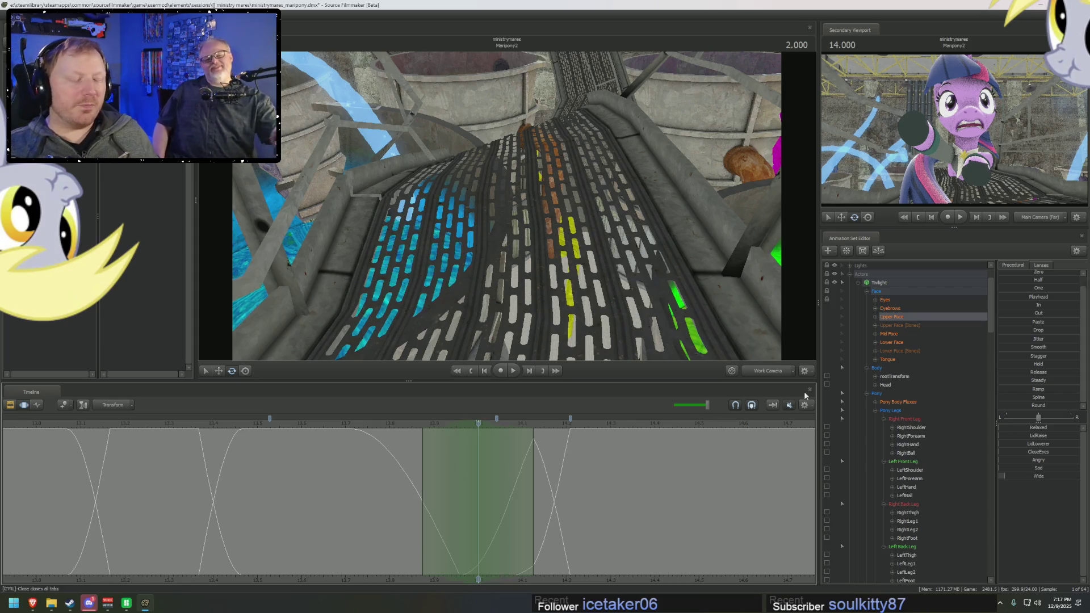
pyautogui.click(900, 311)
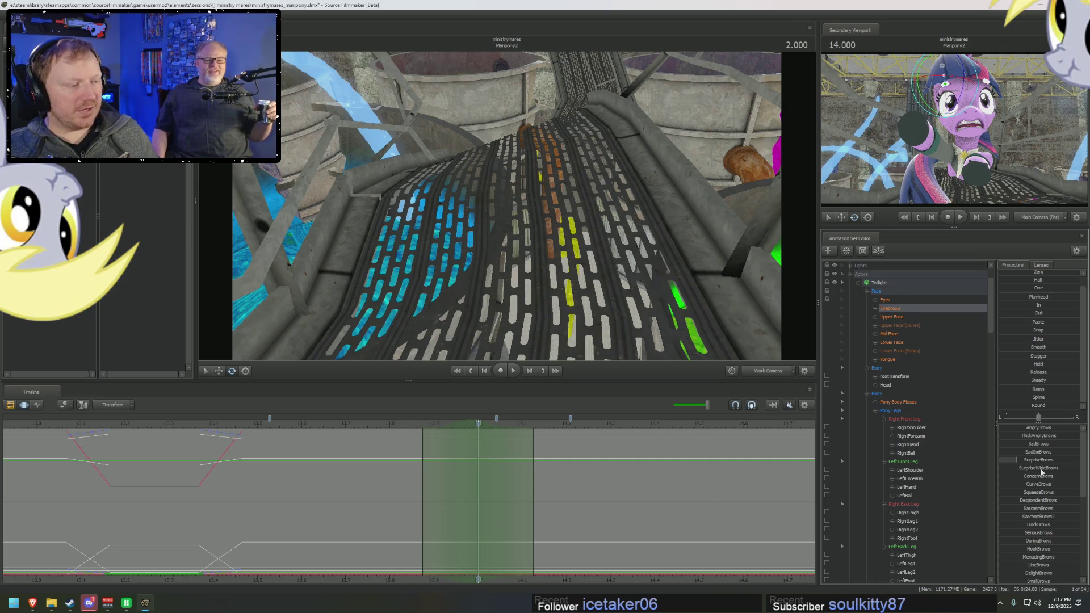
# Step: Apply the LidRaise preset to the Upper Face time range and step forward to check the lids
pyautogui.click(897, 318)
pyautogui.click(1021, 451)
pyautogui.moveTo(1021, 451); pyautogui.dragTo(1029, 445)
pyautogui.click(1021, 435)
pyautogui.moveTo(494, 446)
pyautogui.mouseDown(button='middle')
pyautogui.moveTo(501, 468)
pyautogui.moveTo(620, 474)
pyautogui.mouseUp(button='middle')
pyautogui.moveTo(472, 507)
pyautogui.mouseDown(button='middle')
pyautogui.moveTo(531, 494)
pyautogui.moveTo(562, 437)
pyautogui.moveTo(602, 441)
pyautogui.moveTo(539, 450)
pyautogui.mouseUp(button='middle')
# Step: Play the raised-lid expression back from before 2.166 and shift the curve view later
pyautogui.click(543, 494)
pyautogui.click(538, 452)
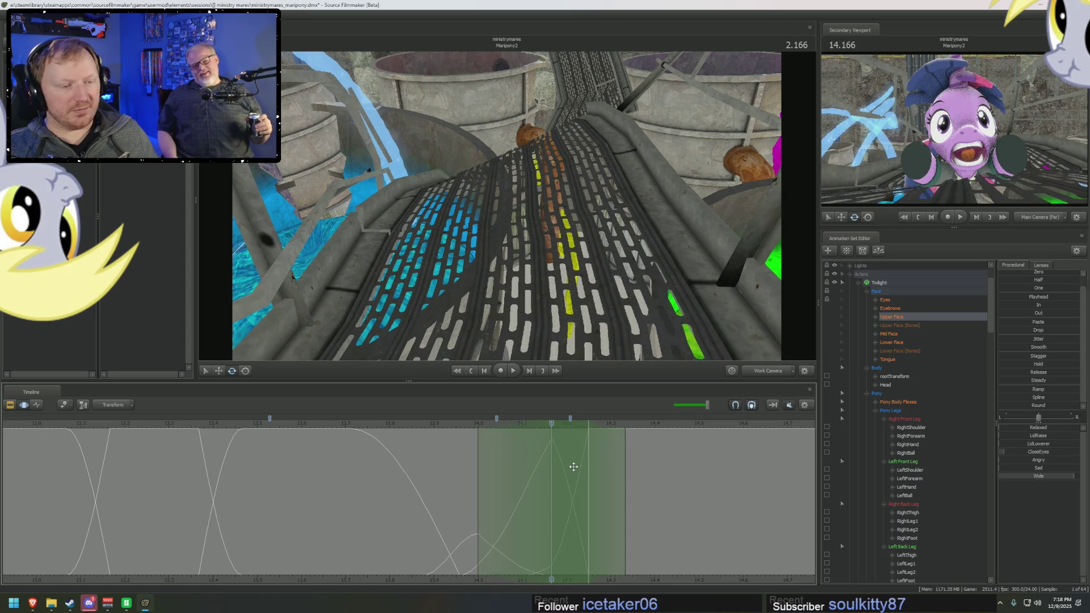
pyautogui.moveTo(560, 464)
pyautogui.mouseDown(button='middle')
pyautogui.moveTo(439, 428)
pyautogui.moveTo(582, 481)
pyautogui.moveTo(570, 465)
pyautogui.mouseUp(button='middle')
pyautogui.press('space')
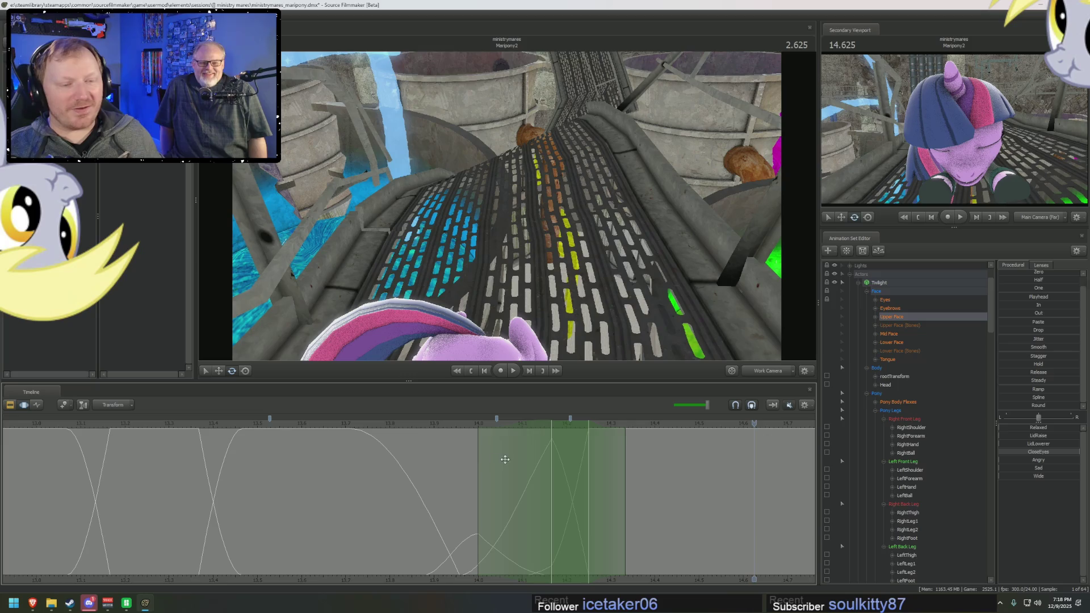
pyautogui.moveTo(444, 431)
pyautogui.mouseDown(button='middle')
pyautogui.moveTo(450, 485)
pyautogui.moveTo(612, 512)
pyautogui.mouseUp(button='middle')
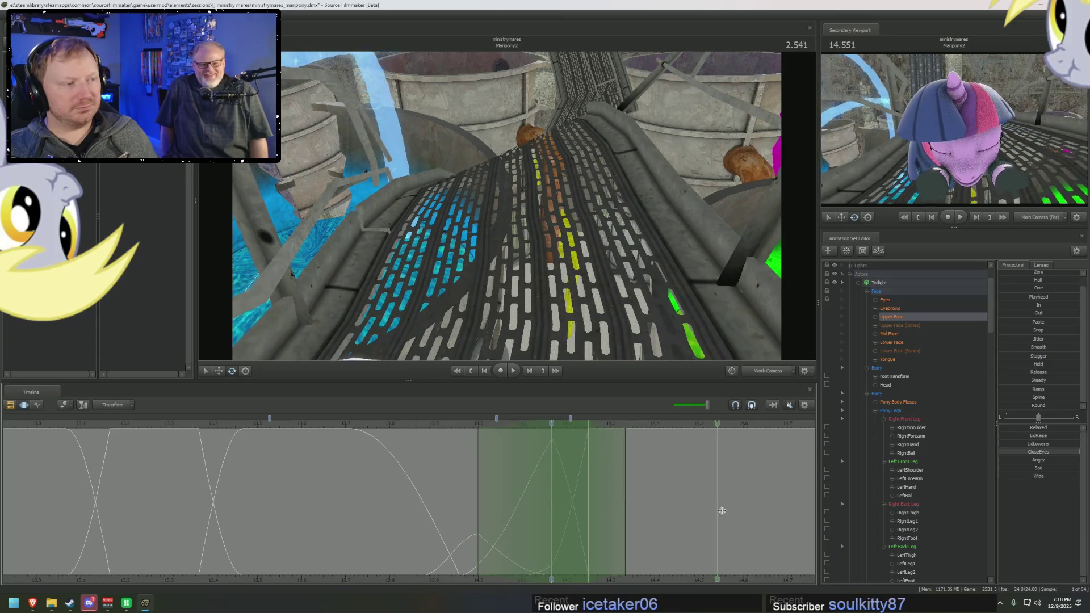
pyautogui.moveTo(771, 511)
pyautogui.mouseDown(button='middle')
pyautogui.moveTo(505, 579)
pyautogui.moveTo(292, 528)
pyautogui.mouseUp(button='middle')
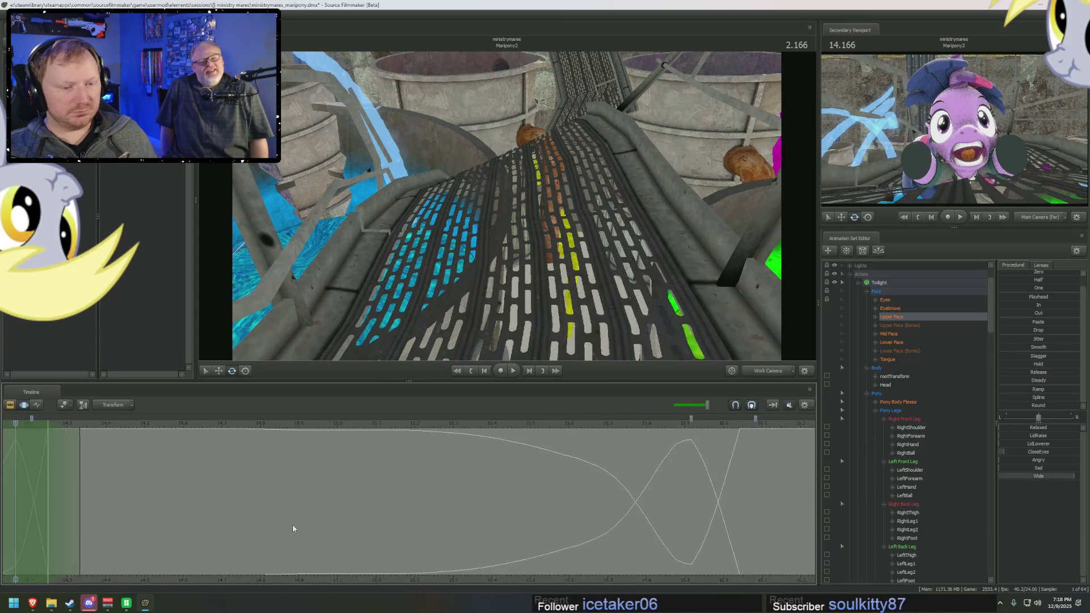
# Step: Mark a time range ahead, then inspect Twilight's Head motion with its own range
pyautogui.moveTo(186, 510); pyautogui.dragTo(195, 514, button='middle')
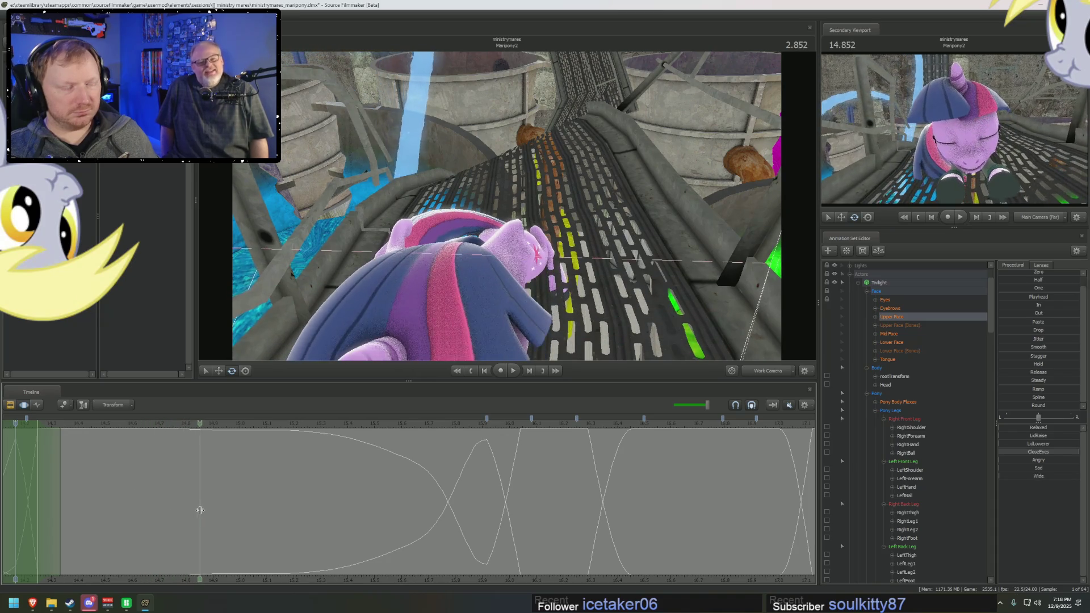
pyautogui.moveTo(194, 512); pyautogui.dragTo(378, 510)
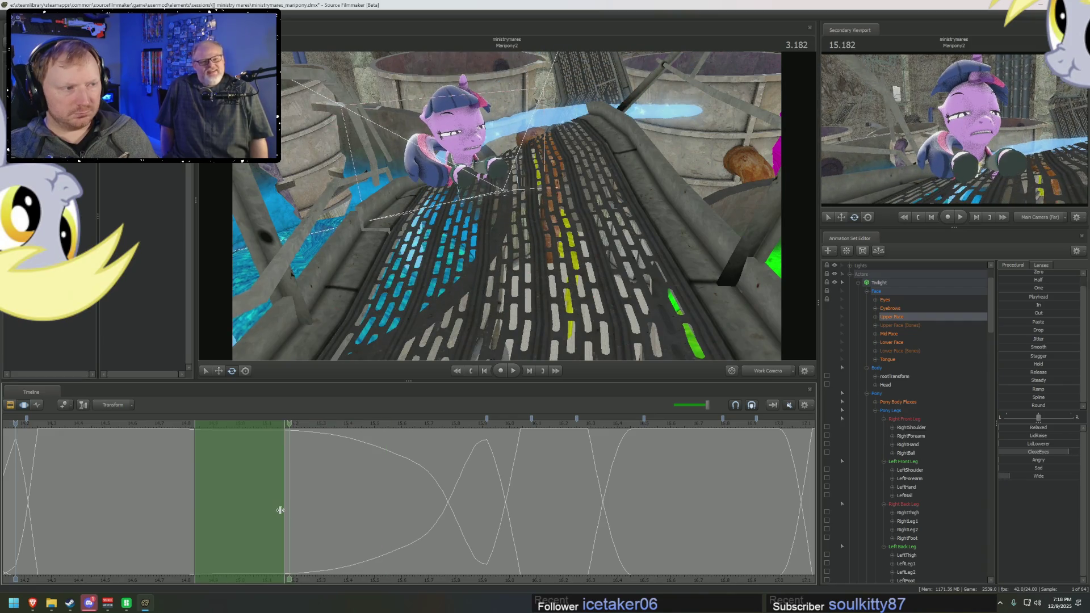
pyautogui.moveTo(378, 510)
pyautogui.mouseDown(button='middle')
pyautogui.moveTo(212, 501)
pyautogui.moveTo(309, 512)
pyautogui.mouseUp(button='middle')
pyautogui.click(885, 385)
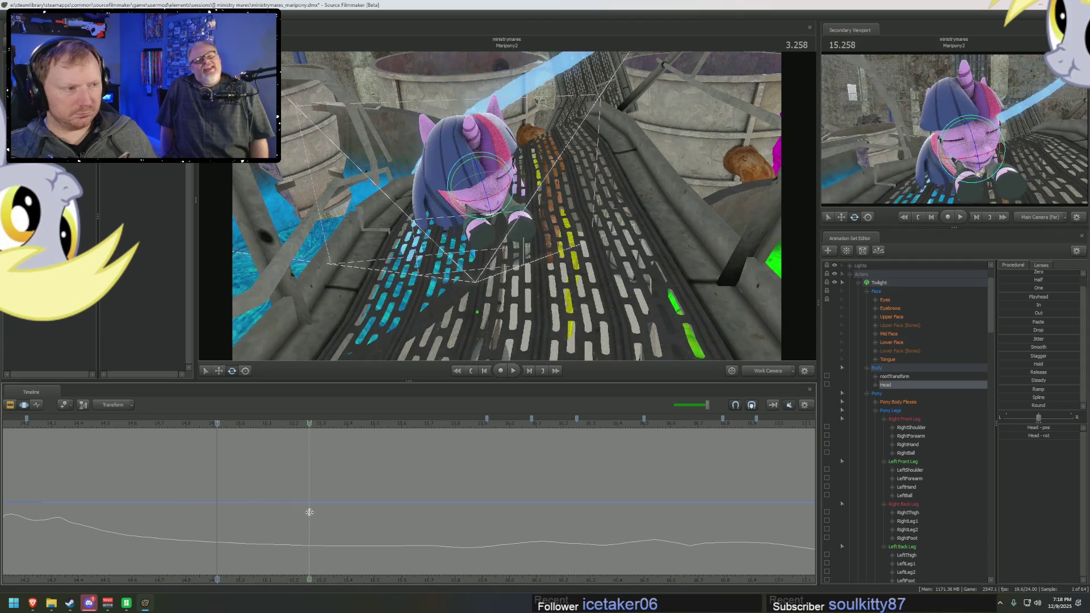
pyautogui.moveTo(127, 495); pyautogui.dragTo(250, 506, button='middle')
pyautogui.moveTo(251, 506); pyautogui.dragTo(454, 516)
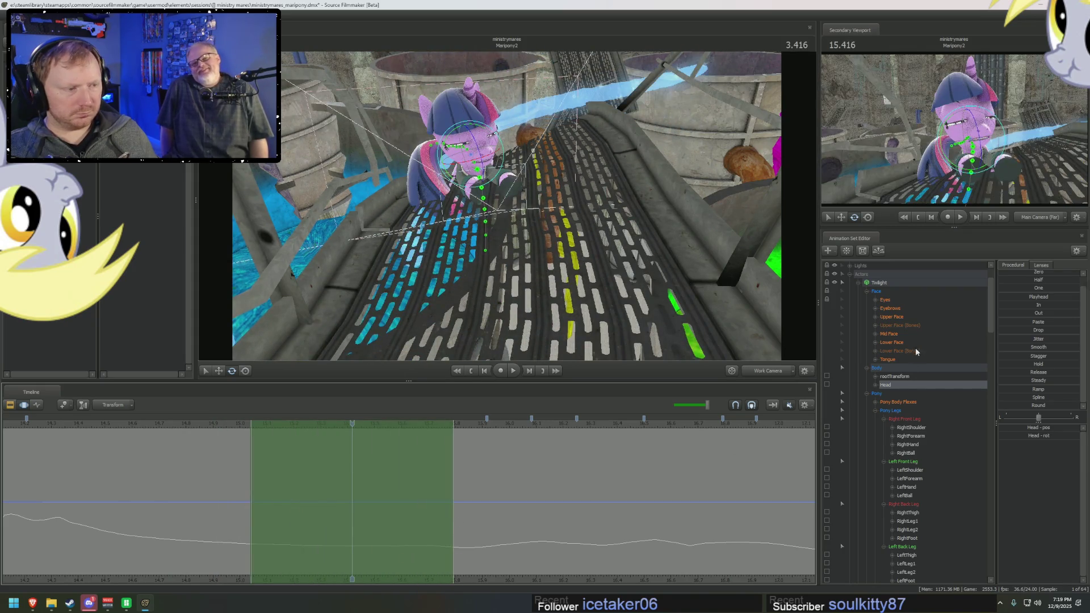
# Step: Return to Upper Face and mark a long time range across its curves
pyautogui.click(902, 316)
pyautogui.moveTo(334, 503); pyautogui.dragTo(426, 495, button='middle')
pyautogui.moveTo(422, 494); pyautogui.dragTo(29, 500)
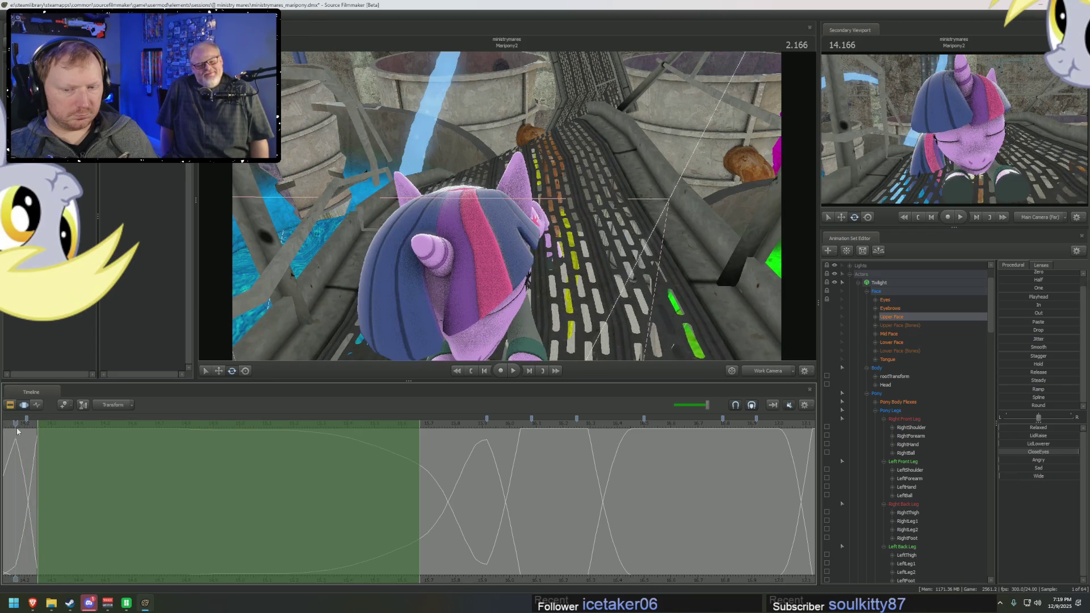
# Step: Blend a closed-eyes expression preset into Twilight's face over the range near 2.541, undoing the first attempt
pyautogui.moveTo(17, 432); pyautogui.dragTo(119, 435, button='middle')
pyautogui.click(1028, 303)
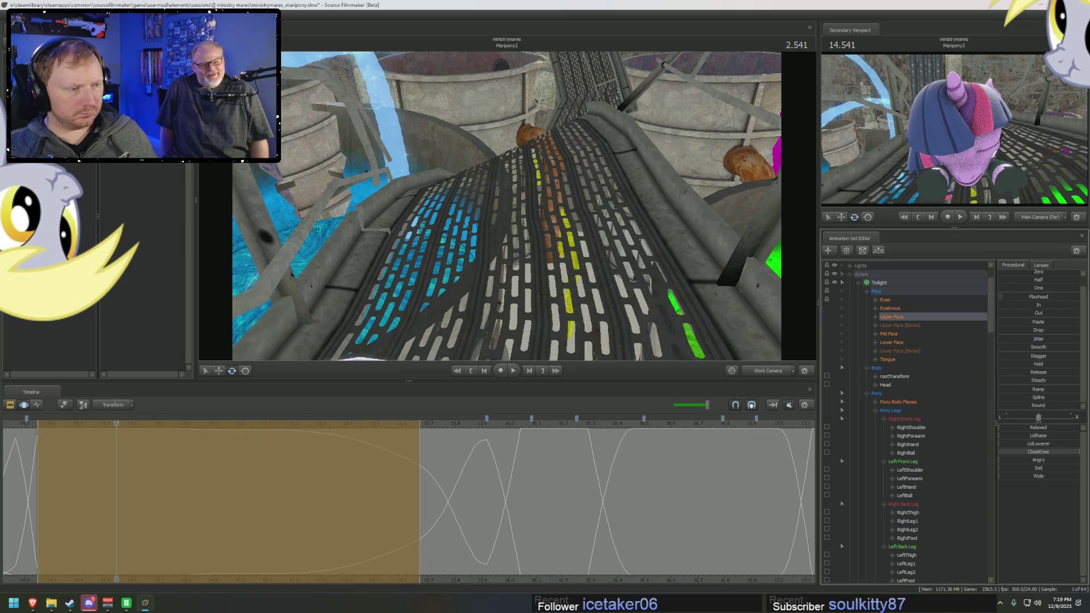
pyautogui.moveTo(421, 460); pyautogui.dragTo(415, 452, button='middle')
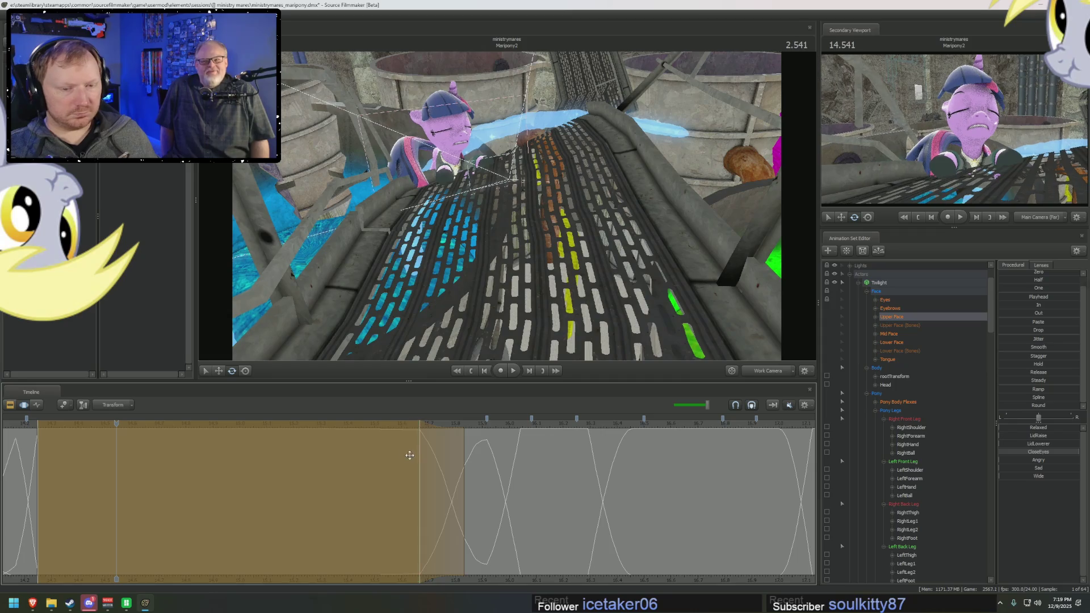
pyautogui.hotkey('ctrl', 'z')
pyautogui.click(1025, 306)
pyautogui.click(1022, 295)
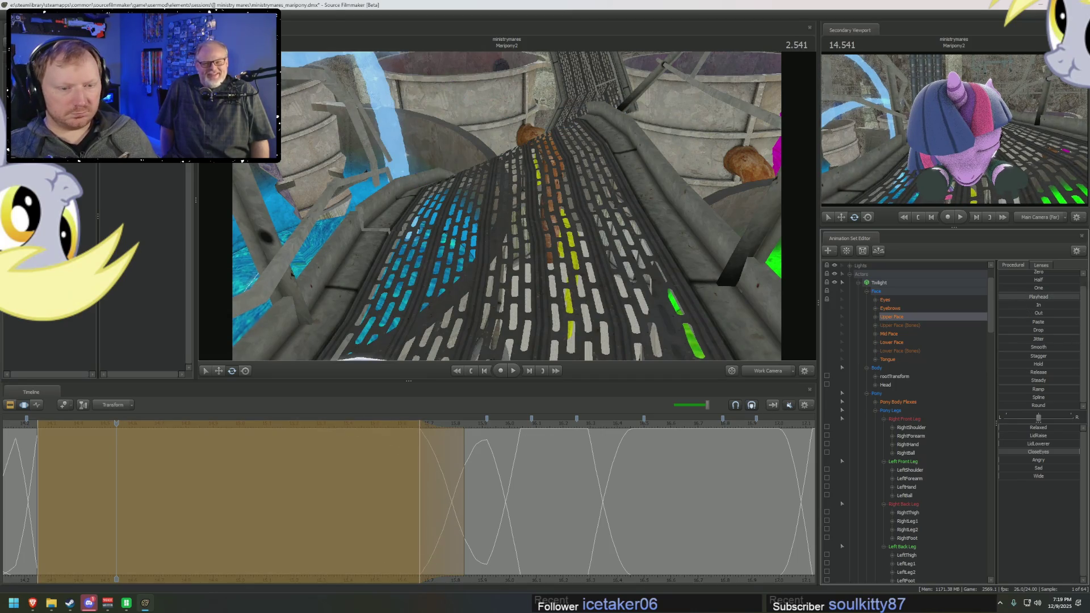
pyautogui.moveTo(578, 437); pyautogui.dragTo(470, 486, button='middle')
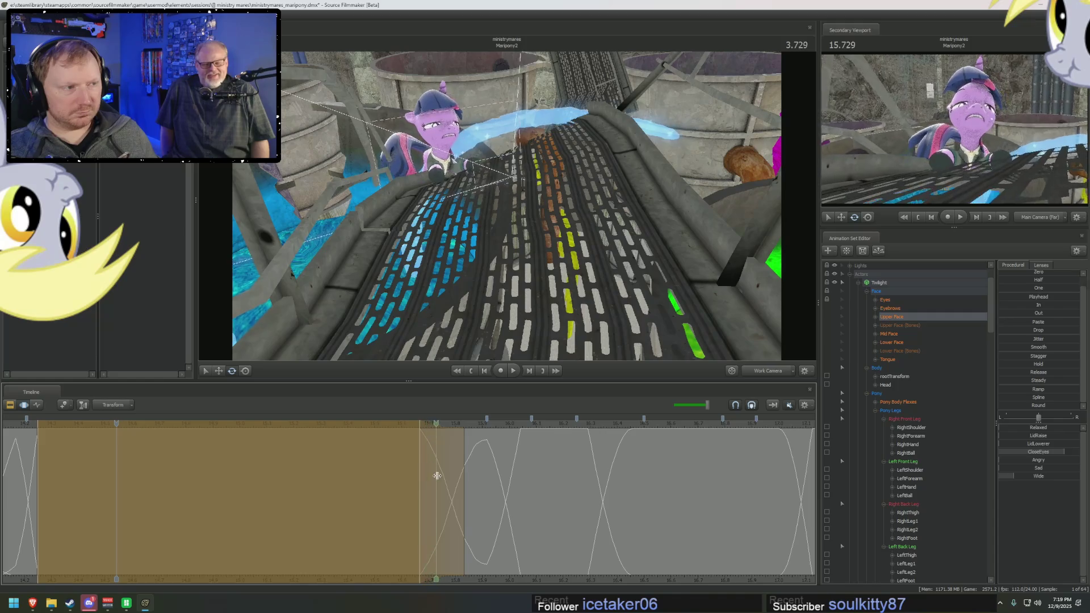
pyautogui.moveTo(470, 487)
pyautogui.mouseDown(button='middle')
pyautogui.moveTo(451, 488)
pyautogui.moveTo(497, 470)
pyautogui.moveTo(540, 483)
pyautogui.mouseUp(button='middle')
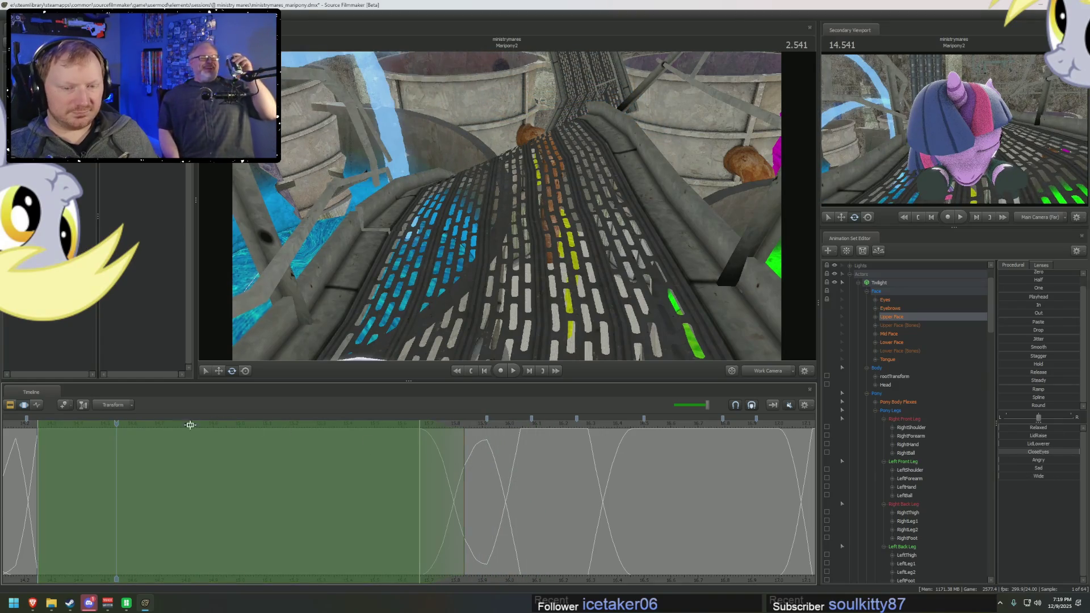
# Step: Review the shot in the Clip Editor, return to the Motion Editor and widen the timeline panel
pyautogui.press('F2')
pyautogui.press('space')
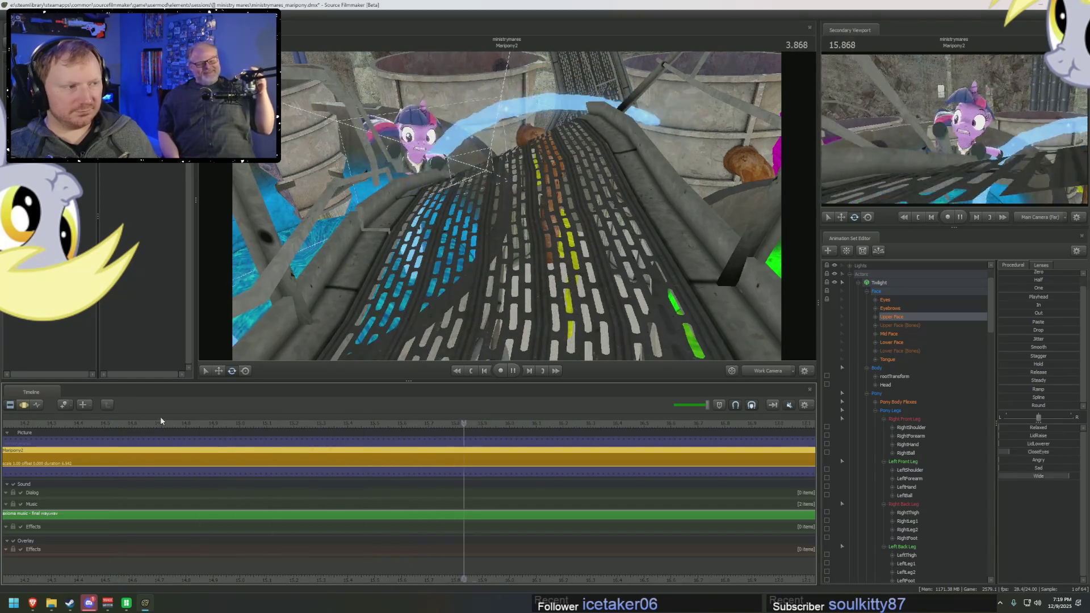
pyautogui.press('space')
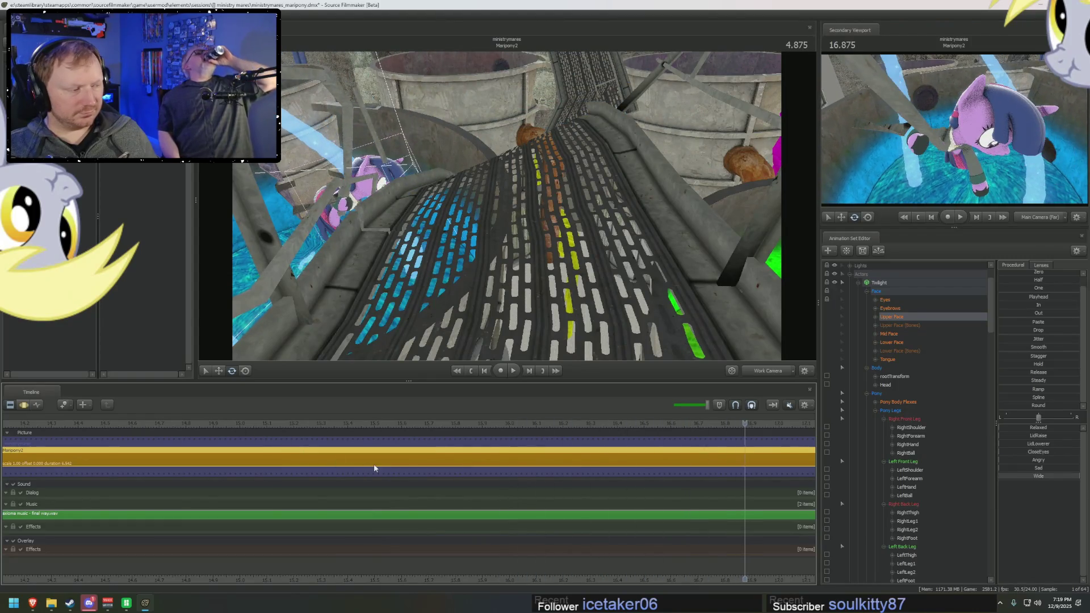
pyautogui.press('F3')
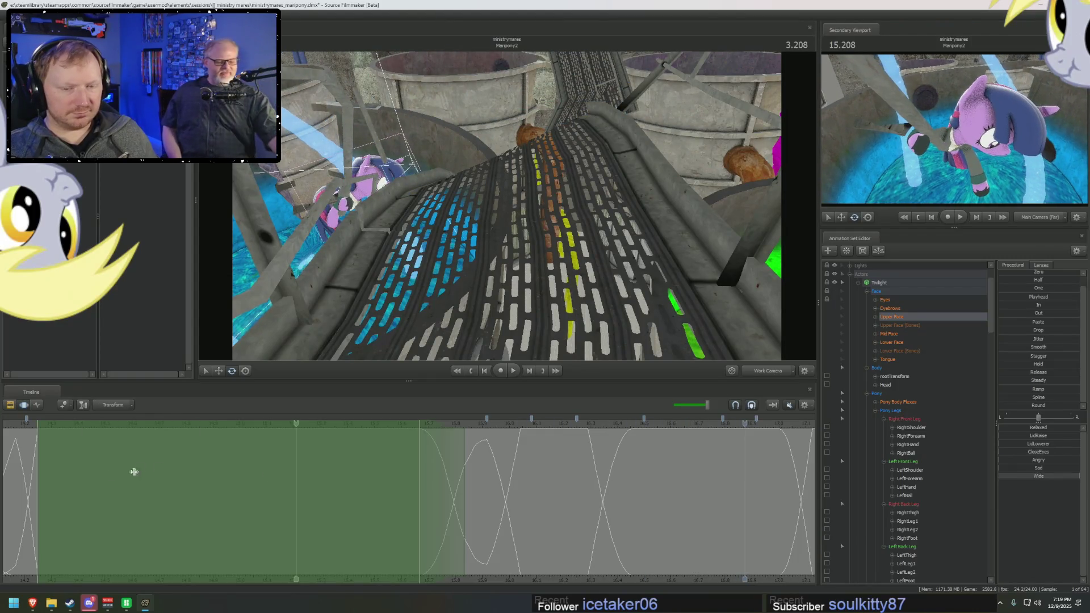
pyautogui.click(137, 470)
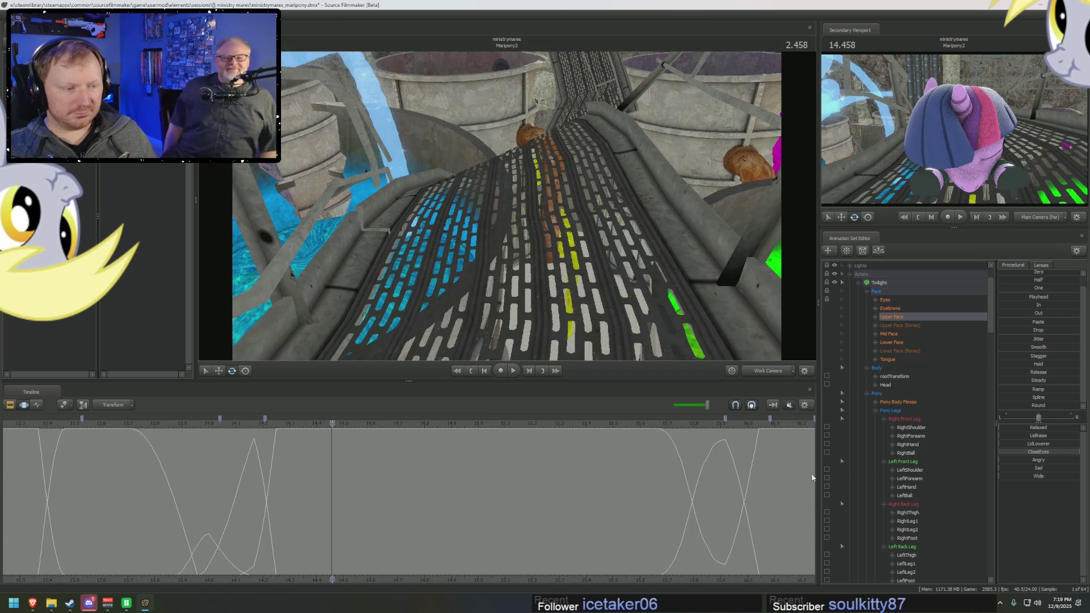
pyautogui.moveTo(817, 478); pyautogui.dragTo(852, 478)
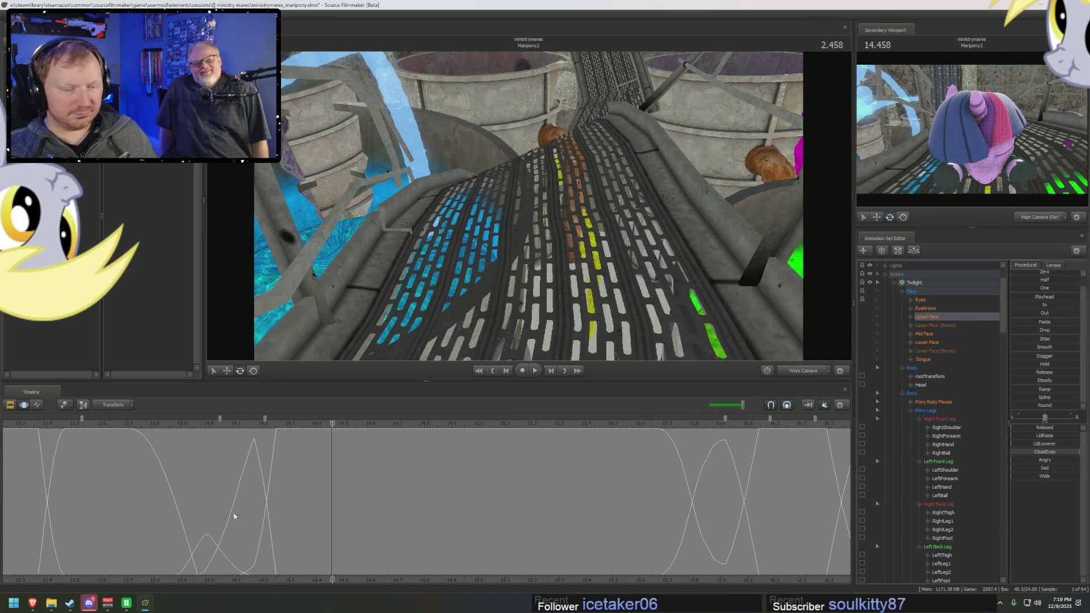
# Step: Play and scrub through the closed-eyes moment from 2.458, then select the Head controls
pyautogui.moveTo(251, 518); pyautogui.dragTo(700, 511)
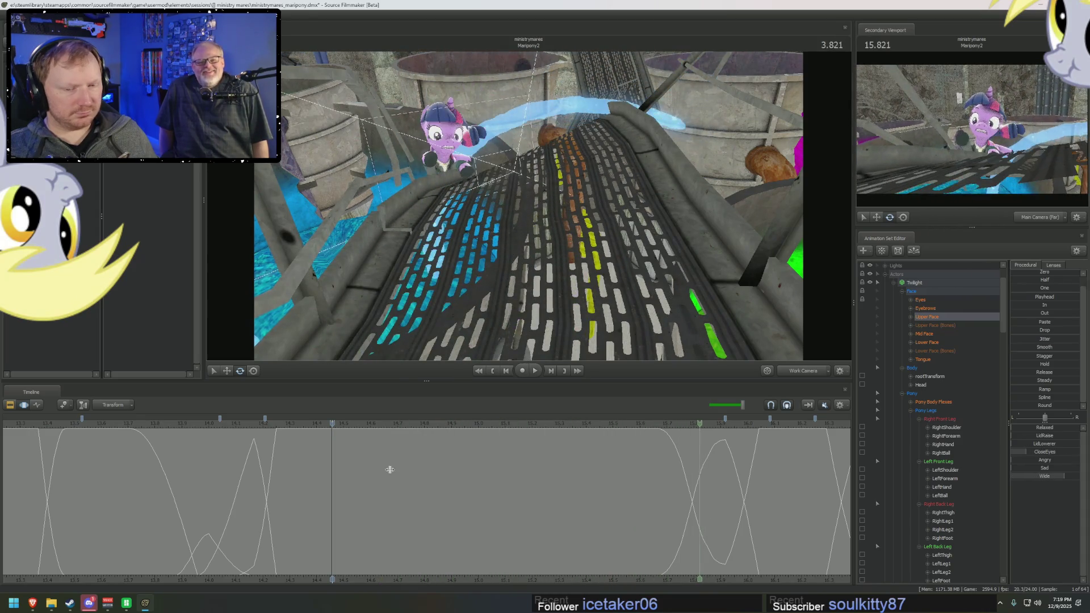
pyautogui.click(332, 461)
pyautogui.press('space')
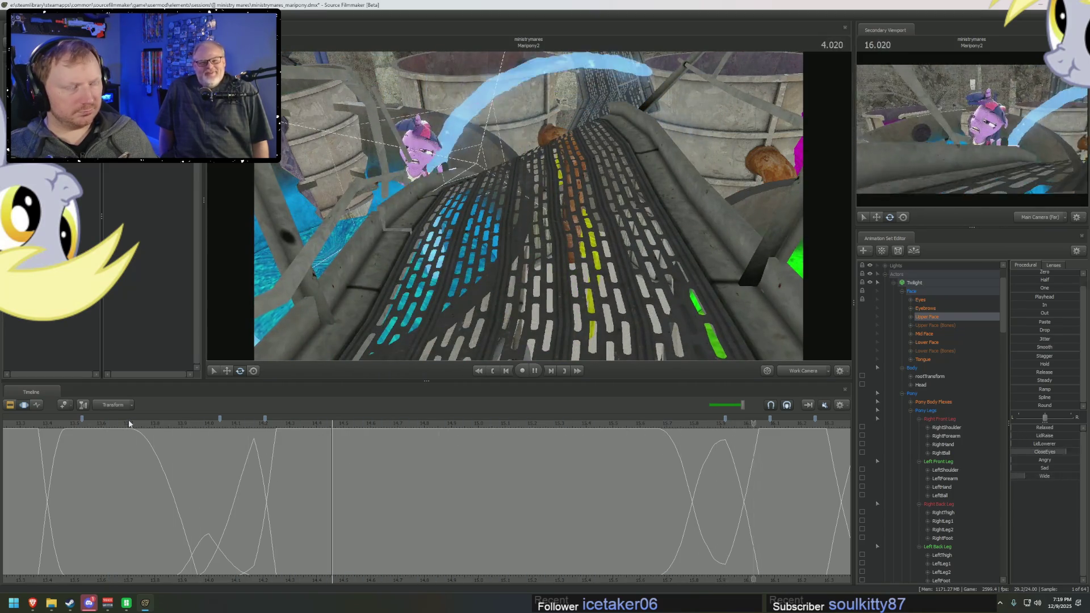
pyautogui.click(333, 488)
pyautogui.moveTo(333, 488); pyautogui.dragTo(682, 515)
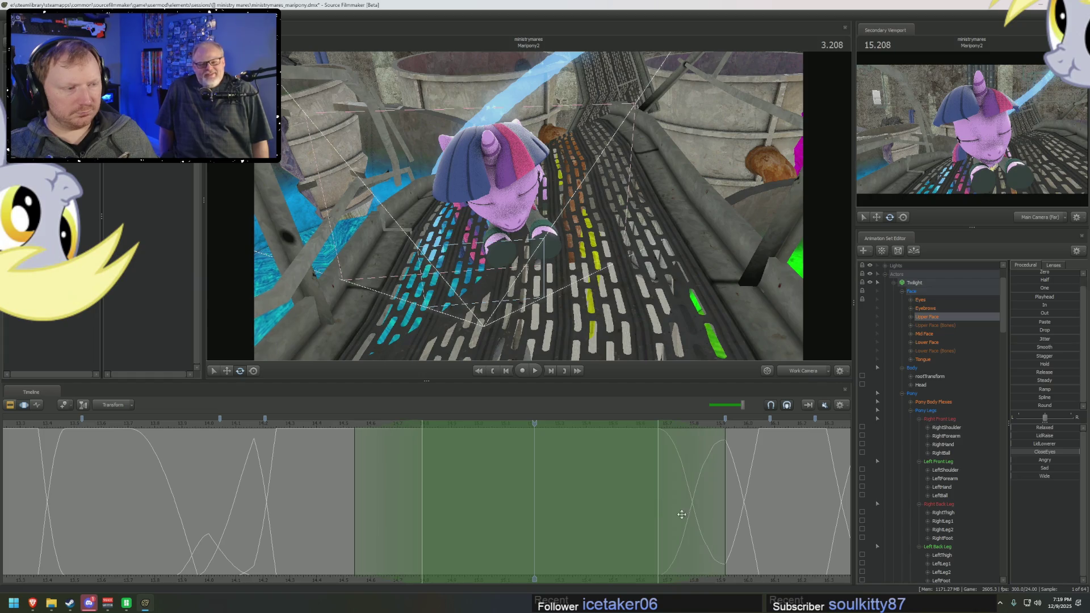
pyautogui.click(936, 385)
pyautogui.moveTo(674, 507); pyautogui.dragTo(716, 534, button='middle')
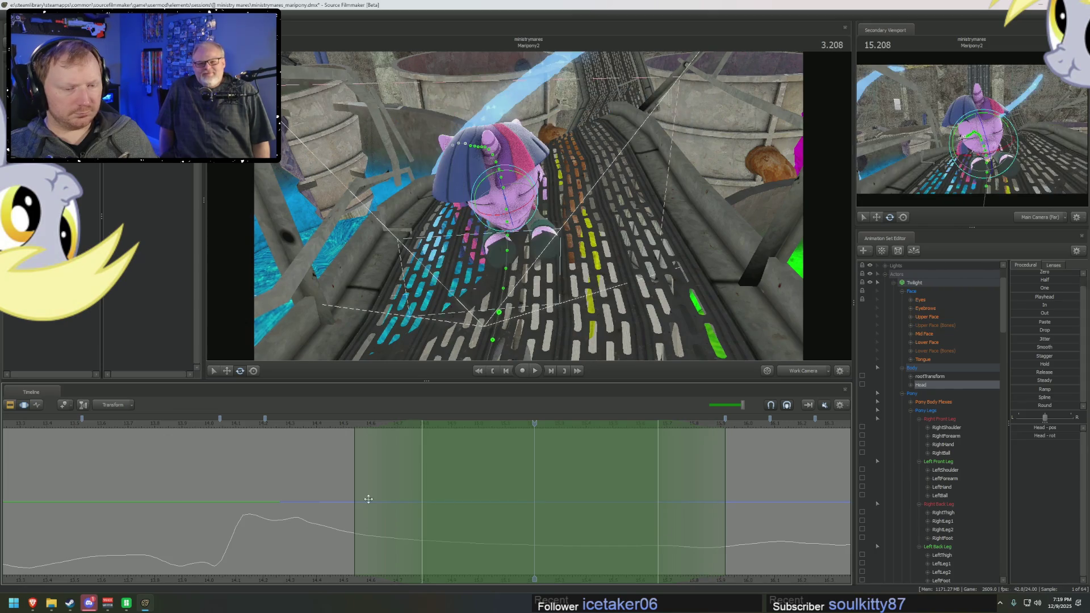
# Step: Extend the time selection falloff earlier and frame the pony from a closer side angle
pyautogui.moveTo(348, 494); pyautogui.dragTo(424, 512, button='middle')
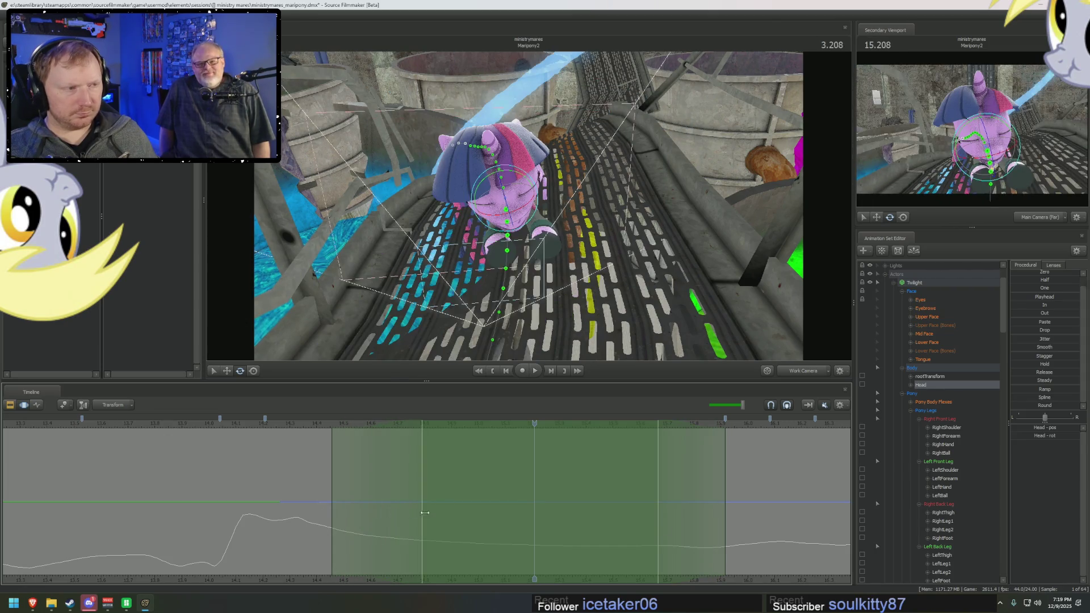
pyautogui.moveTo(528, 205); pyautogui.dragTo(599, 208)
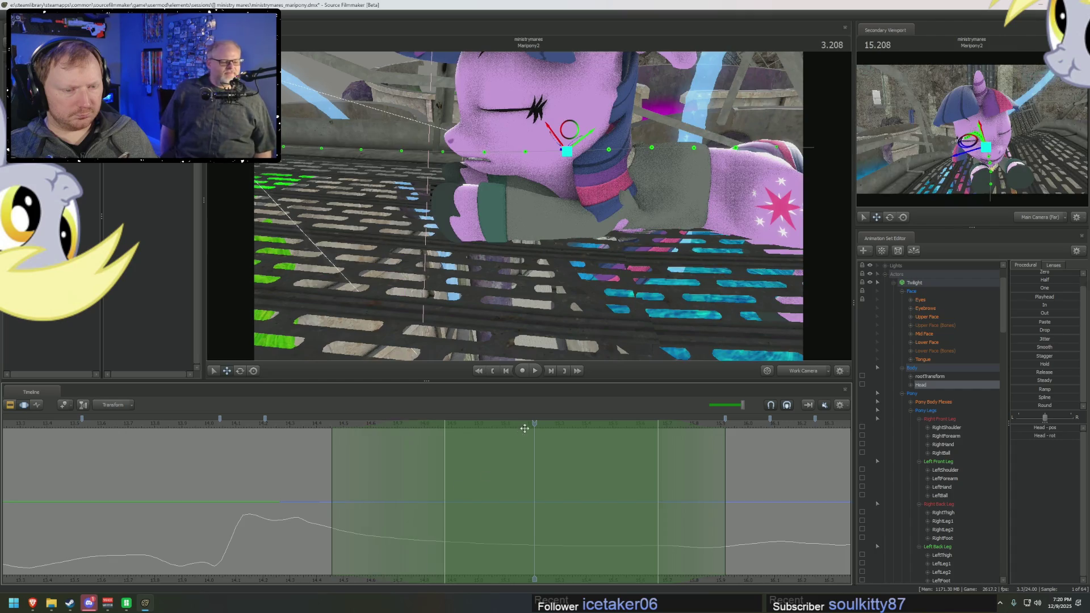
pyautogui.click(447, 425)
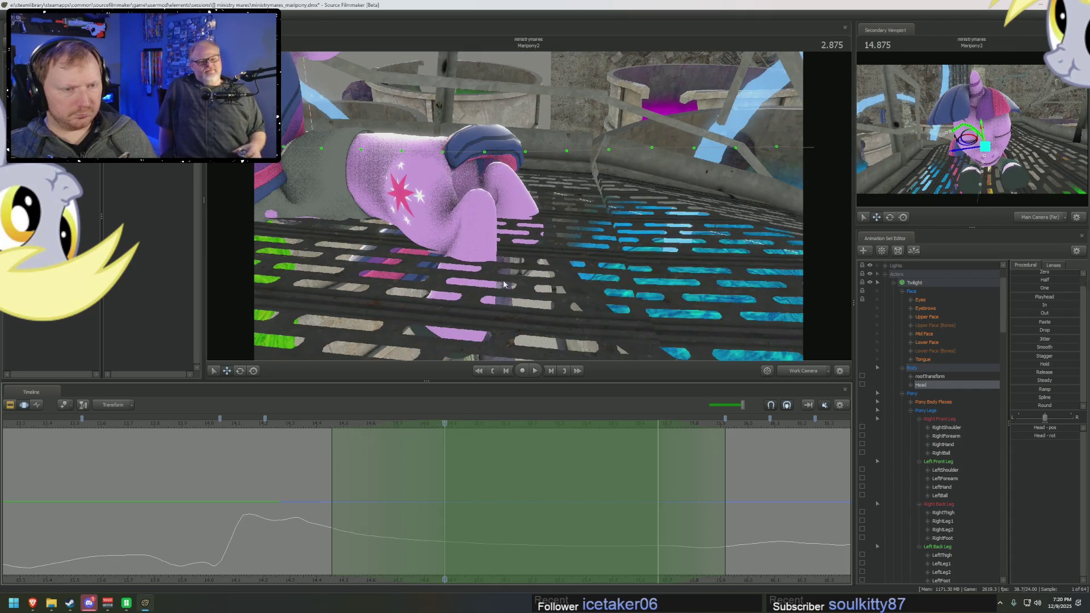
pyautogui.moveTo(528, 205)
pyautogui.mouseDown()
pyautogui.moveTo(542, 223)
pyautogui.moveTo(570, 223)
pyautogui.moveTo(545, 182)
pyautogui.mouseUp()
# Step: Rotate Twilight's neck and head bones into a bowed pose and play it back
pyautogui.click(553, 243)
pyautogui.click(545, 182)
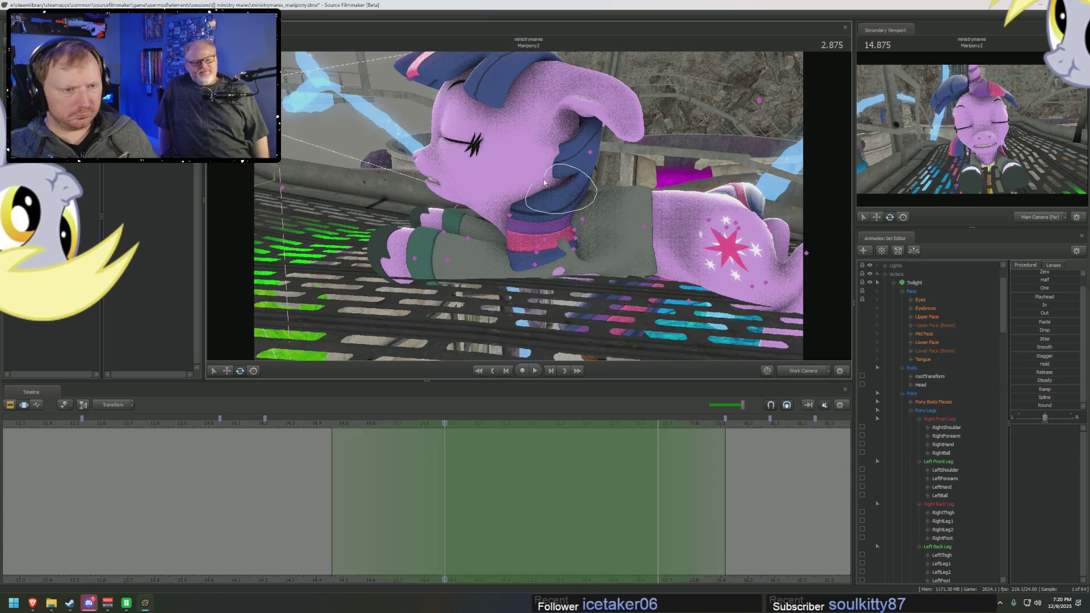
pyautogui.click(548, 210)
pyautogui.moveTo(547, 210); pyautogui.dragTo(543, 178)
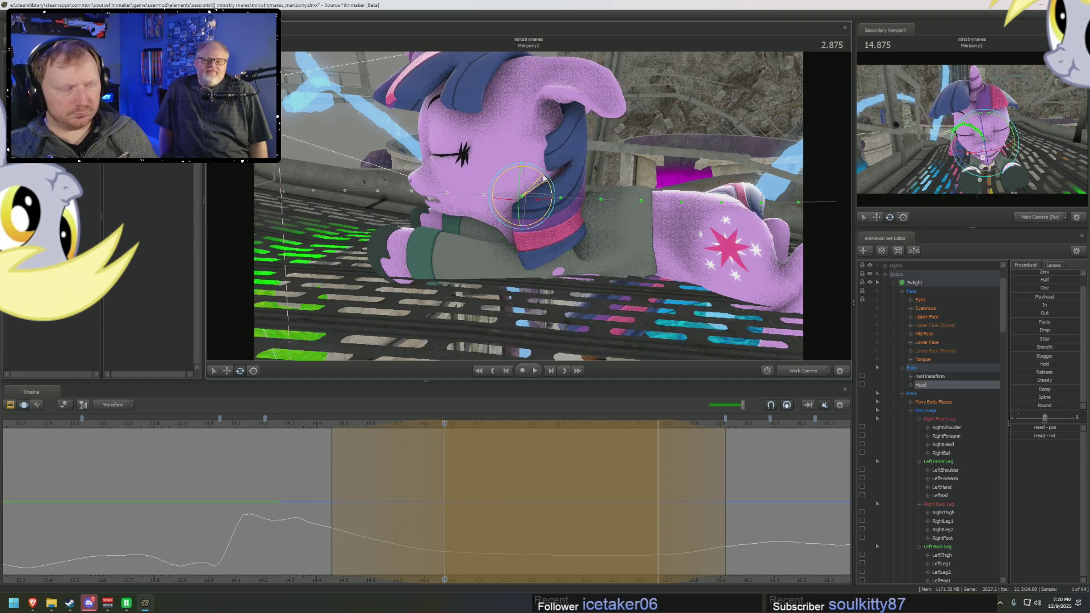
pyautogui.press('space')
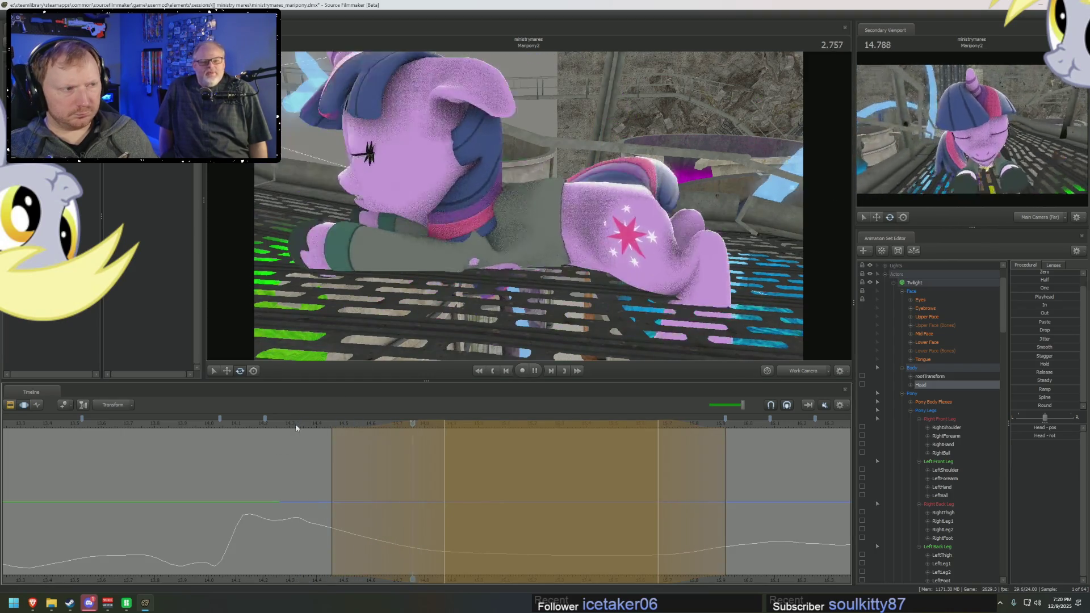
pyautogui.press('space')
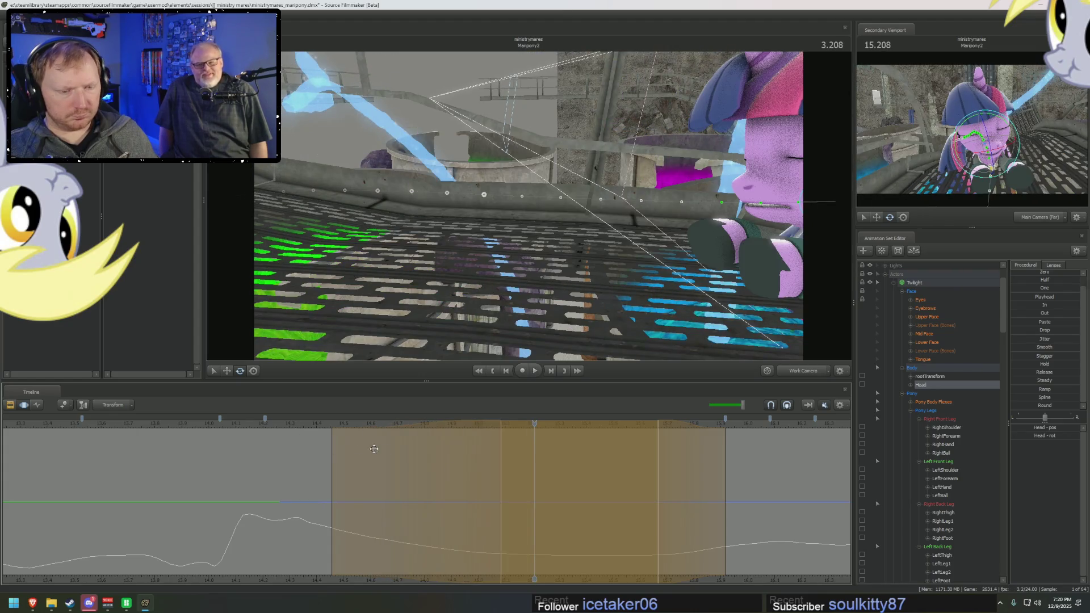
pyautogui.press('space')
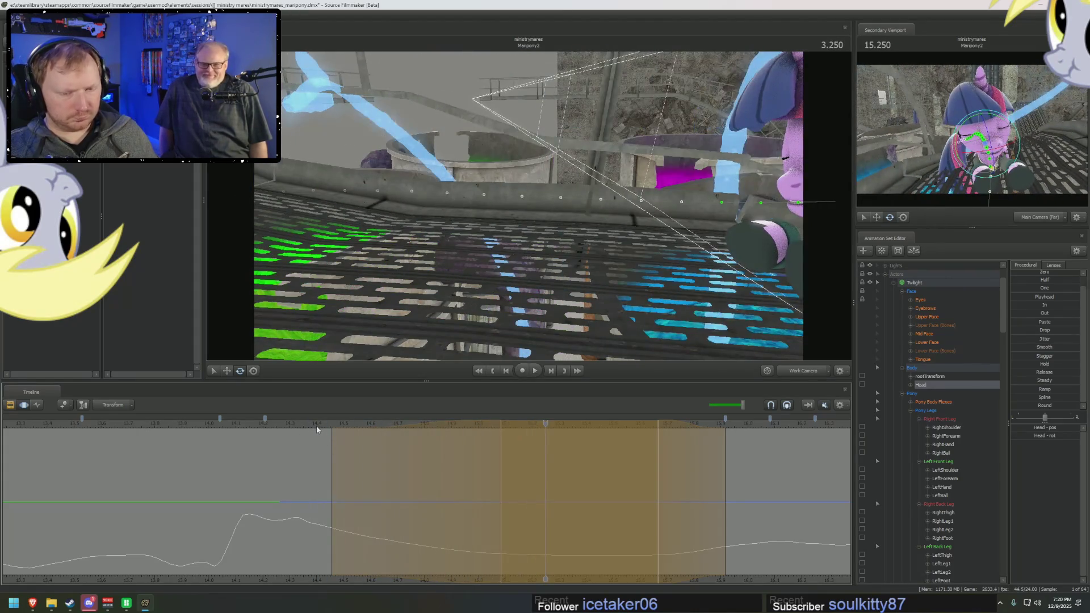
pyautogui.scroll(-5, 937, 426)
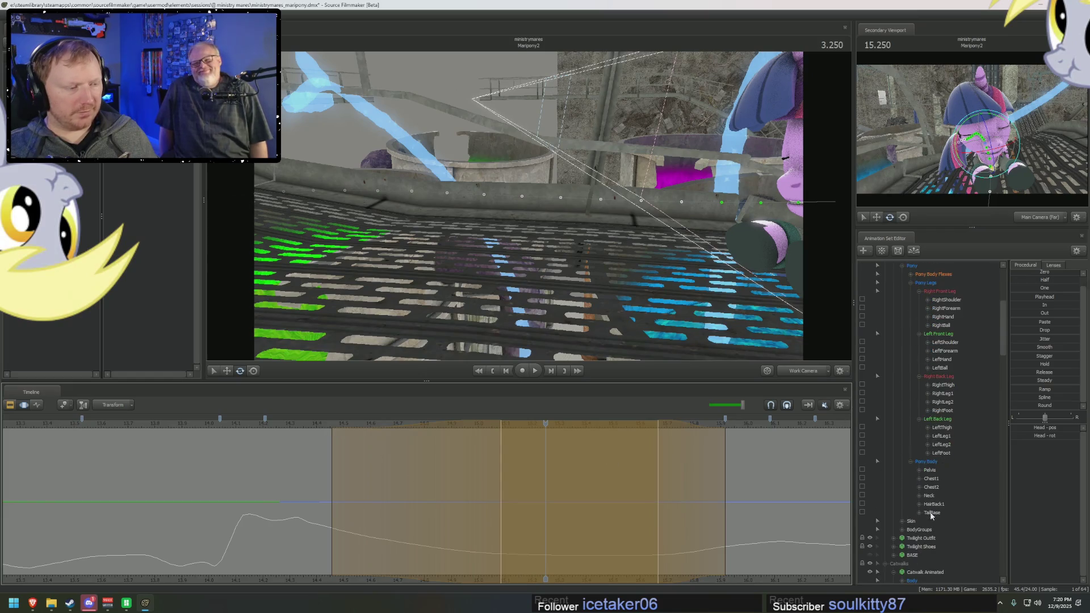
# Step: Add the Neck control, check the pose around 2.958, then select the Upper Face controls
pyautogui.keyDown('ctrl'); pyautogui.click(928, 495); pyautogui.keyUp('ctrl')
pyautogui.moveTo(465, 518); pyautogui.dragTo(475, 516)
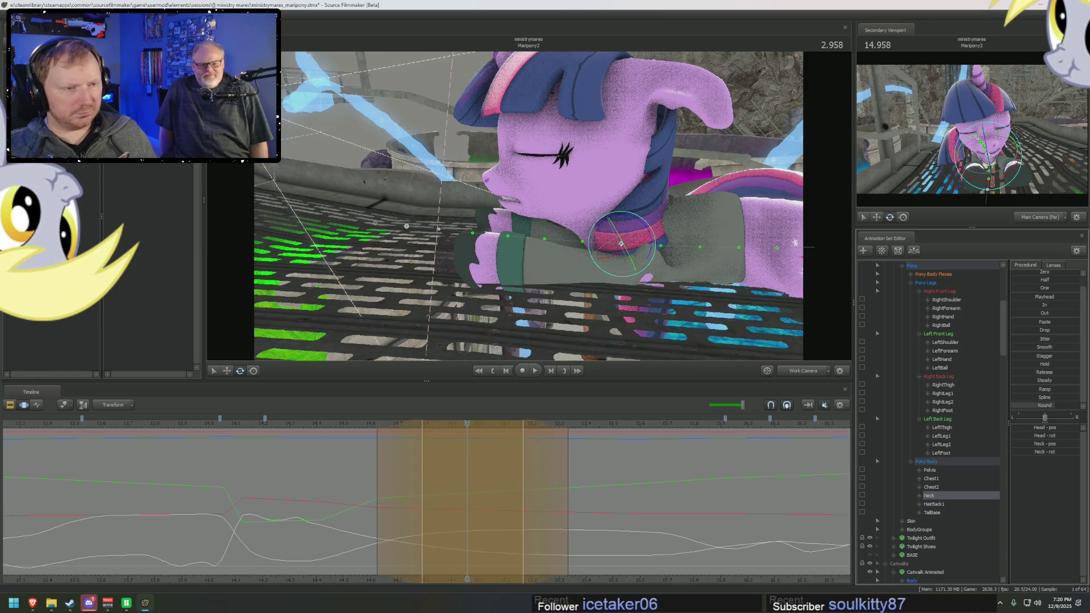
pyautogui.click(424, 474)
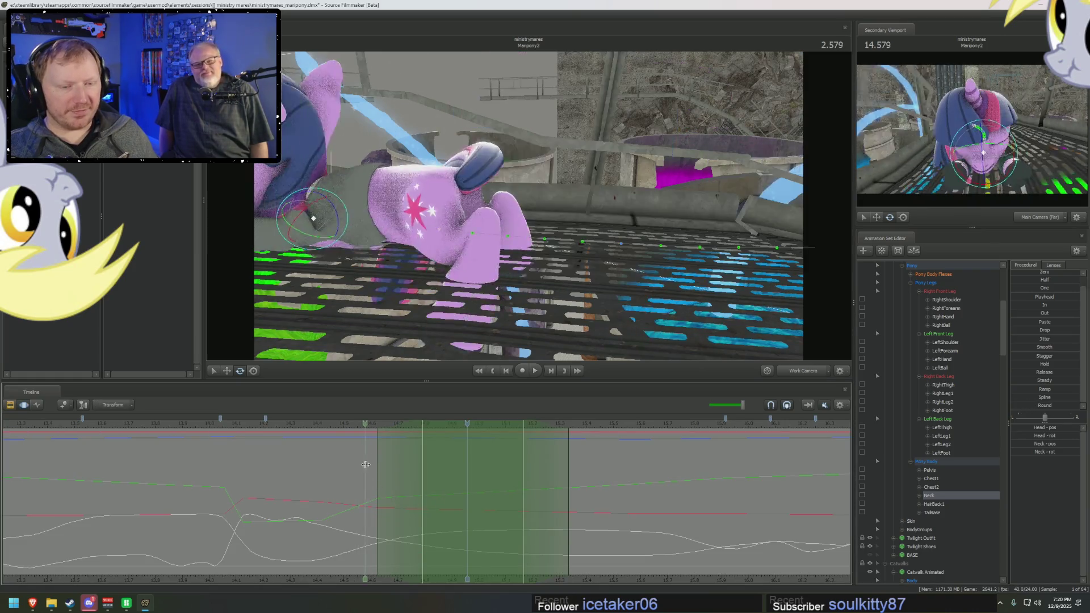
pyautogui.scroll(5, 926, 319)
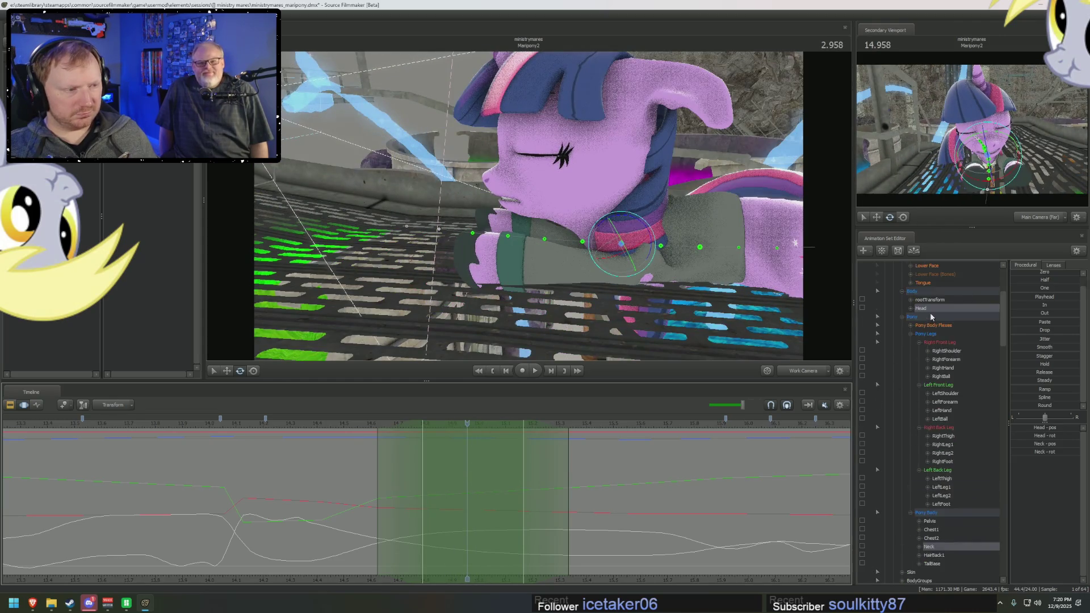
pyautogui.scroll(1, 926, 321)
pyautogui.click(926, 316)
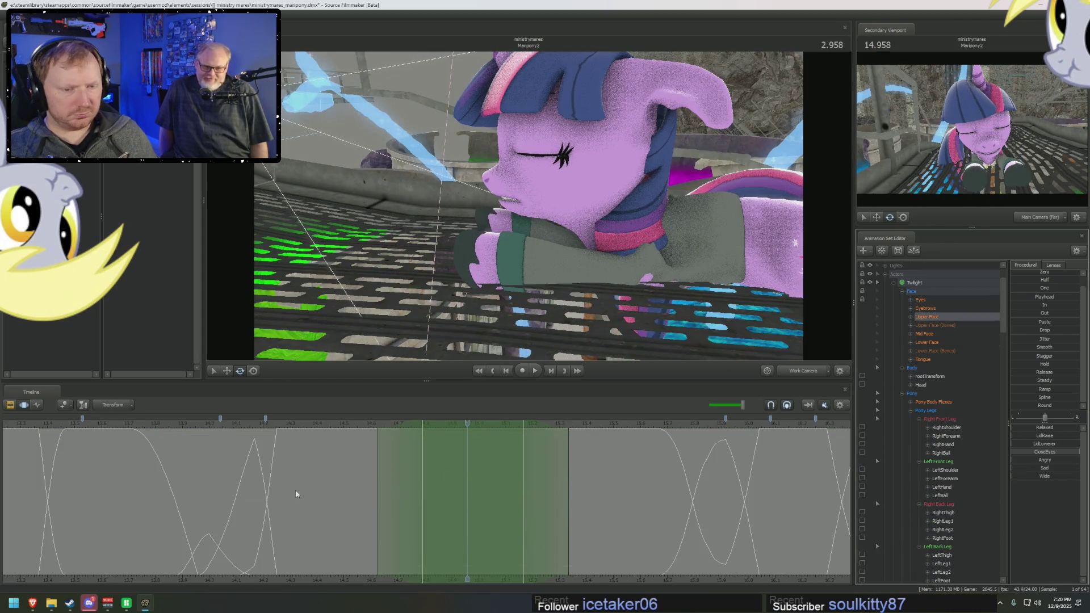
# Step: Slide and shorten the Upper Face time selection later in the shot, scrubbing to 3.250
pyautogui.click(321, 493)
pyautogui.moveTo(321, 493); pyautogui.dragTo(604, 503)
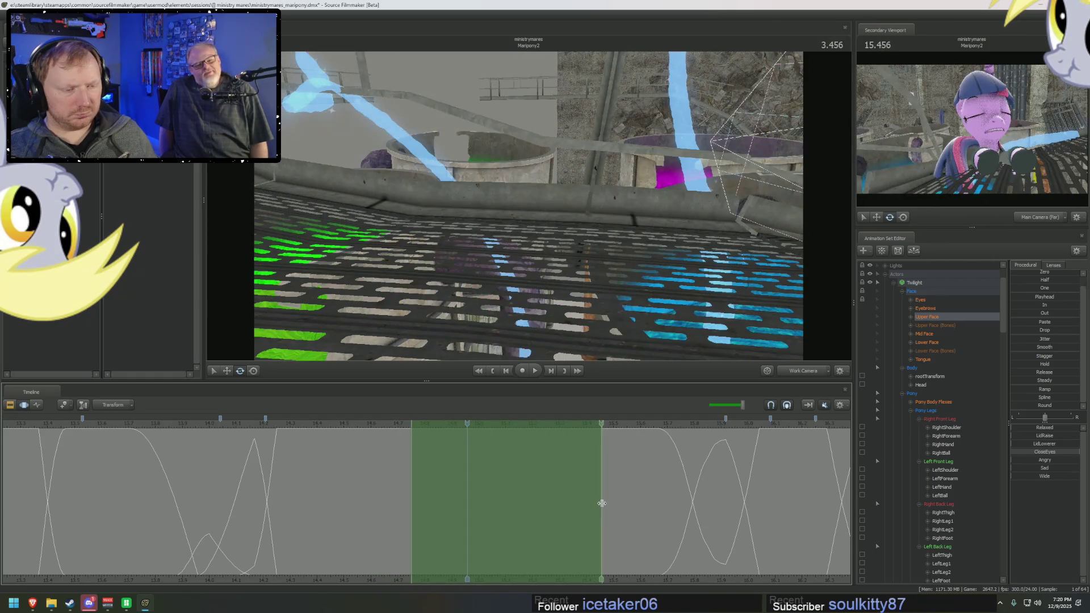
pyautogui.moveTo(605, 503)
pyautogui.mouseDown()
pyautogui.moveTo(688, 502)
pyautogui.moveTo(437, 490)
pyautogui.mouseUp()
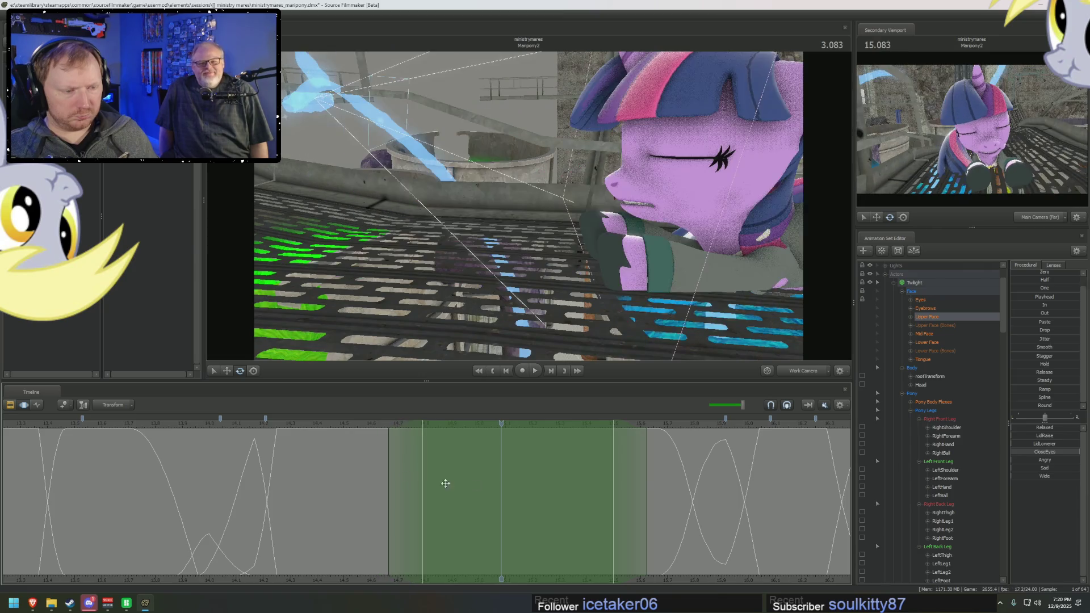
pyautogui.moveTo(396, 476)
pyautogui.mouseDown()
pyautogui.moveTo(699, 478)
pyautogui.moveTo(353, 484)
pyautogui.moveTo(614, 499)
pyautogui.moveTo(638, 489)
pyautogui.mouseUp()
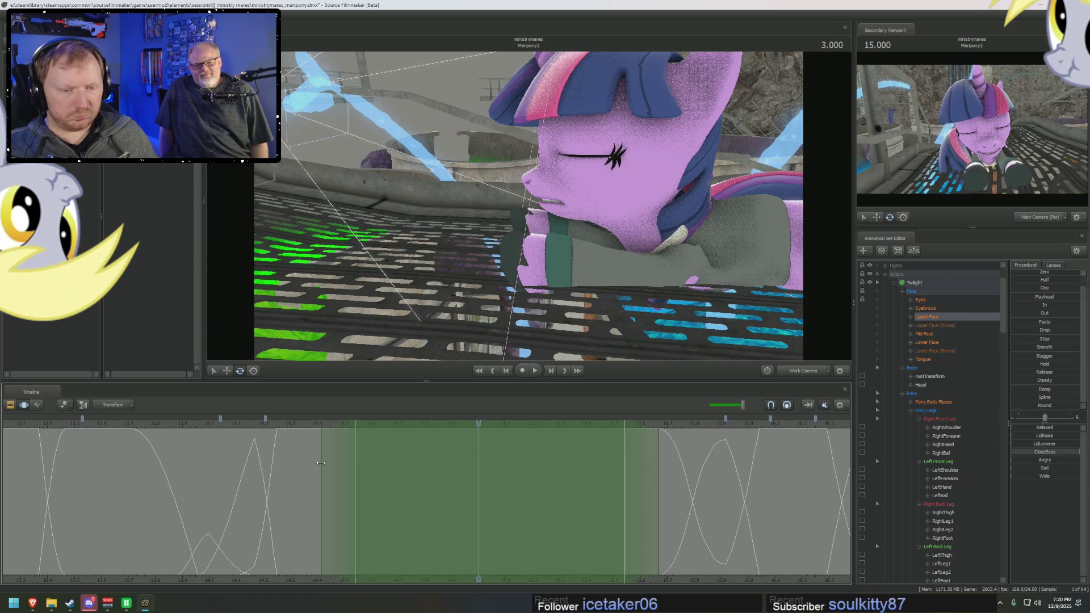
pyautogui.moveTo(357, 460); pyautogui.dragTo(361, 483)
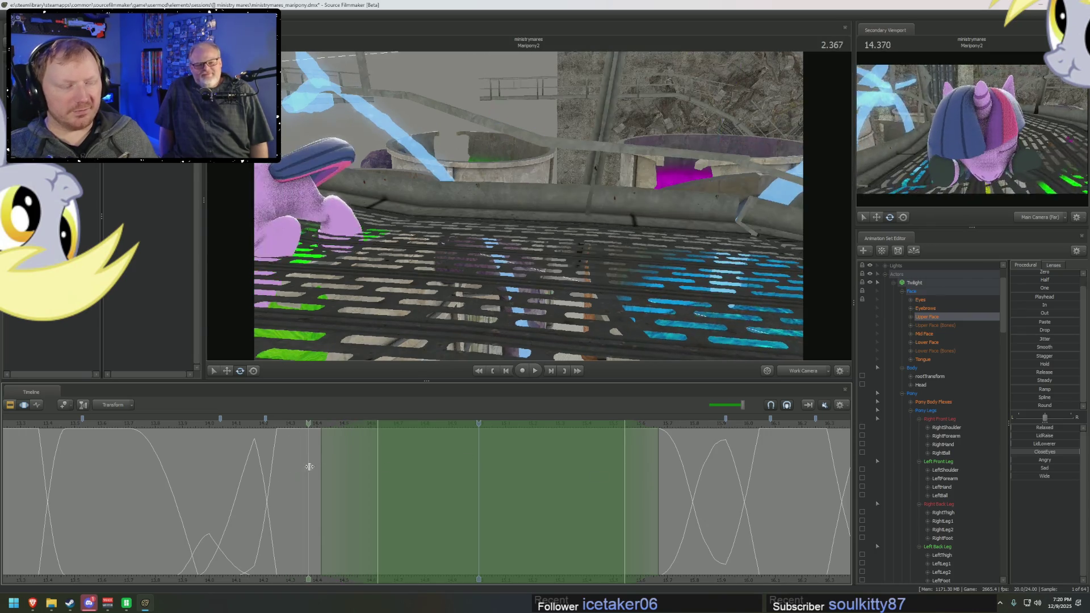
pyautogui.moveTo(370, 482); pyautogui.dragTo(444, 481)
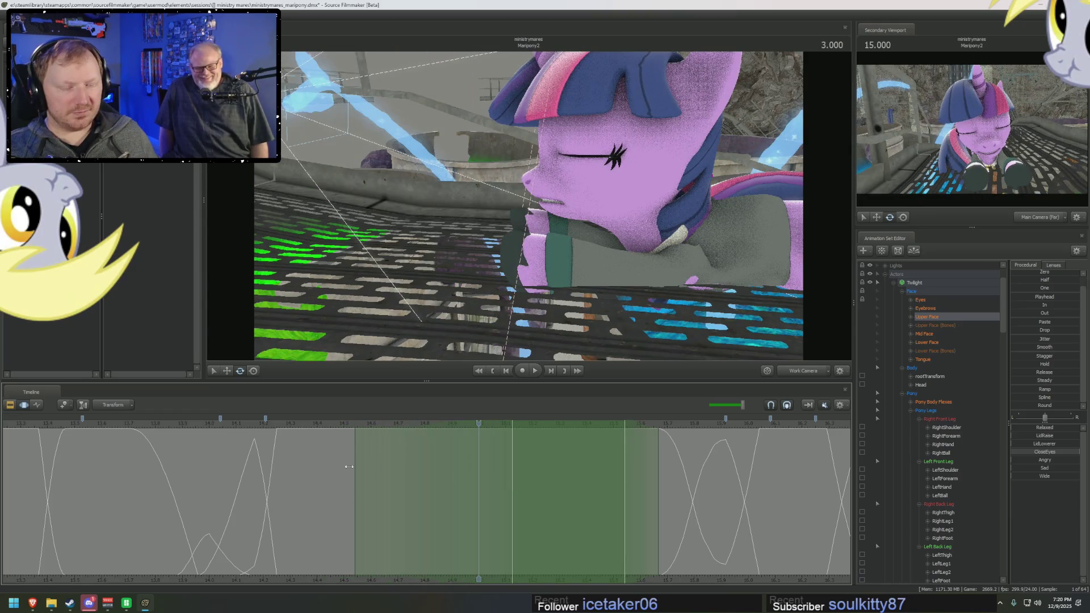
pyautogui.moveTo(349, 432); pyautogui.dragTo(546, 470)
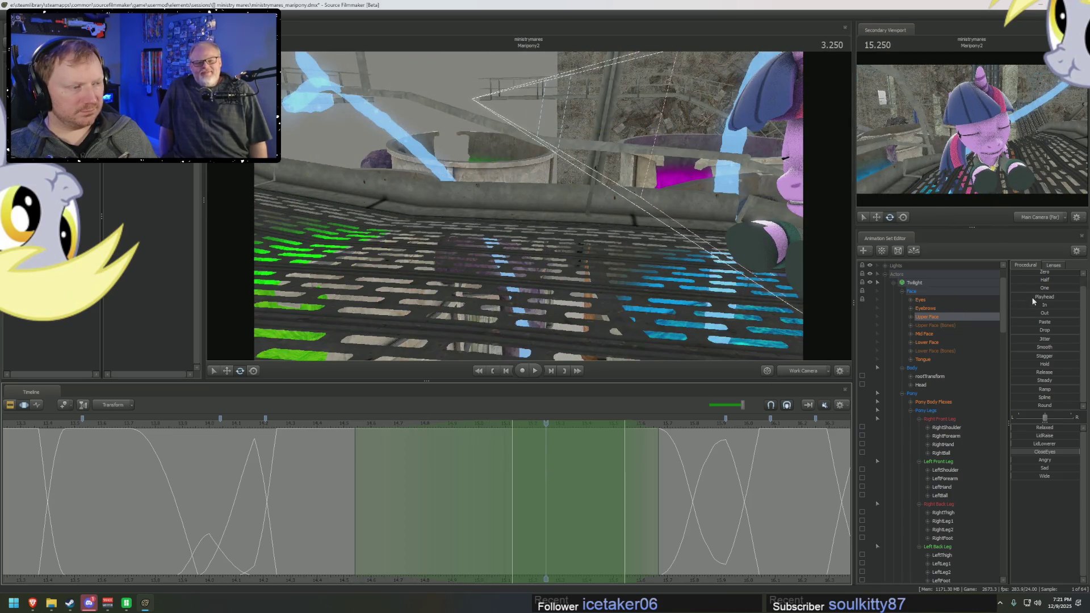
# Step: Blend worried open-eyed expression presets over the selection and play back from 2.375
pyautogui.click(1059, 454)
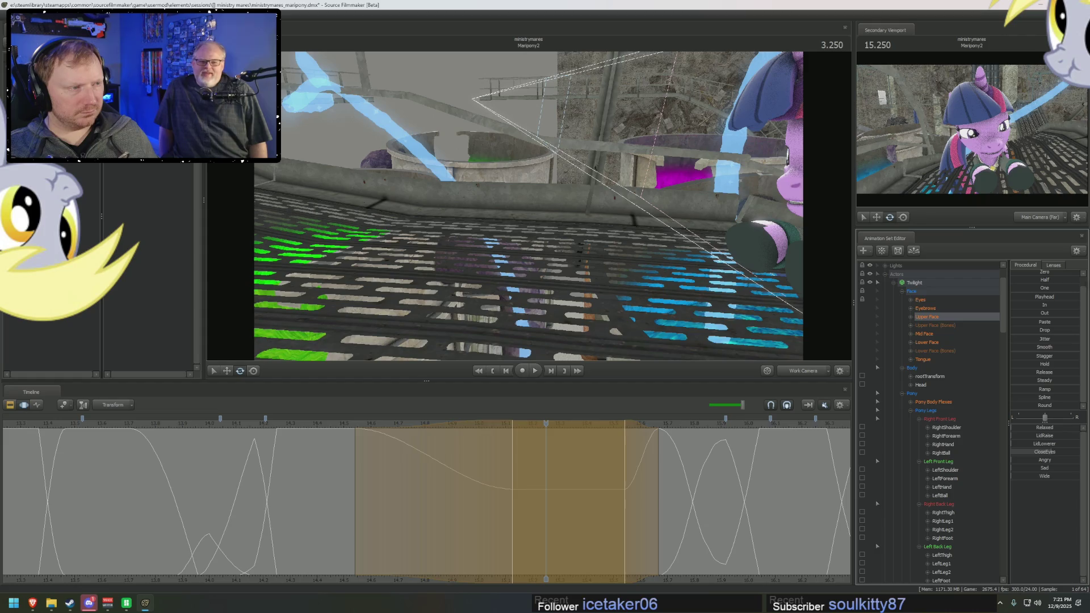
pyautogui.click(1023, 444)
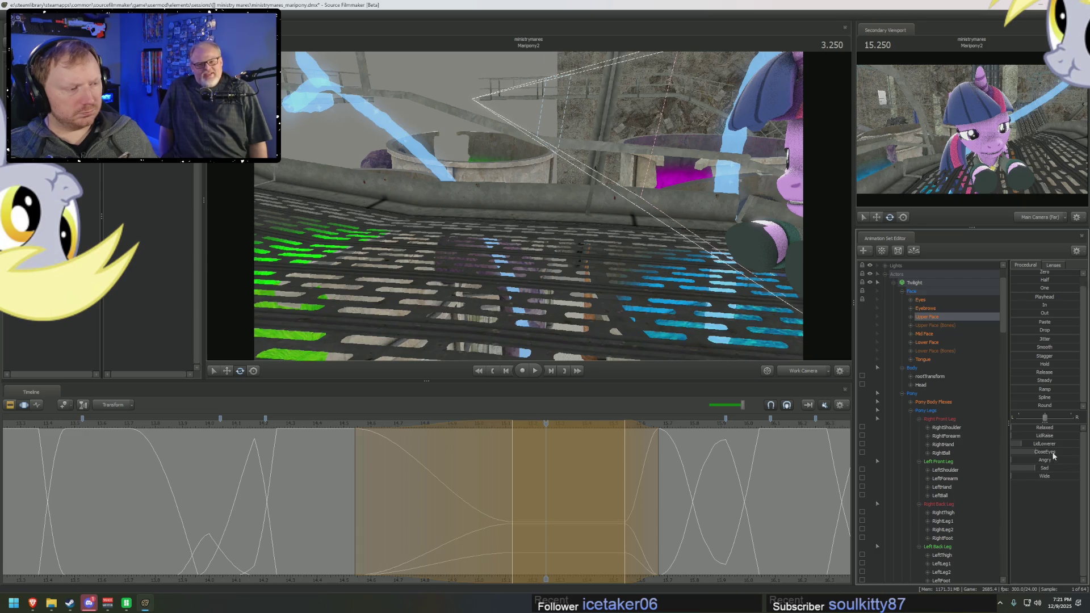
pyautogui.click(309, 425)
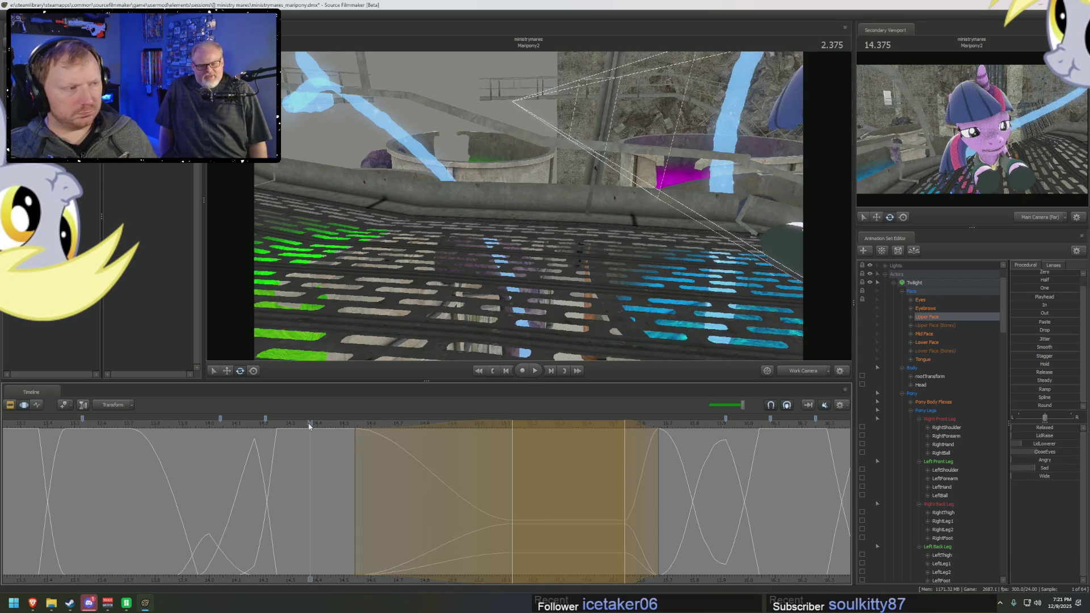
pyautogui.press('space')
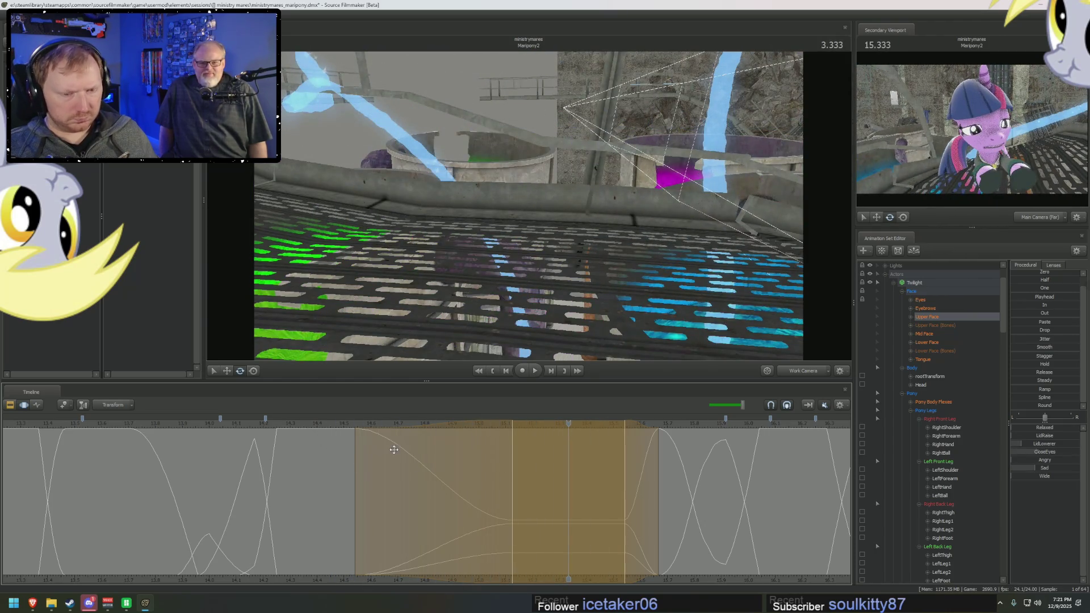
# Step: Scrub through the new expression and move the time range so it ends at 3.541
pyautogui.press('F3')
pyautogui.moveTo(542, 514)
pyautogui.mouseDown()
pyautogui.moveTo(709, 534)
pyautogui.moveTo(621, 513)
pyautogui.moveTo(700, 498)
pyautogui.mouseUp()
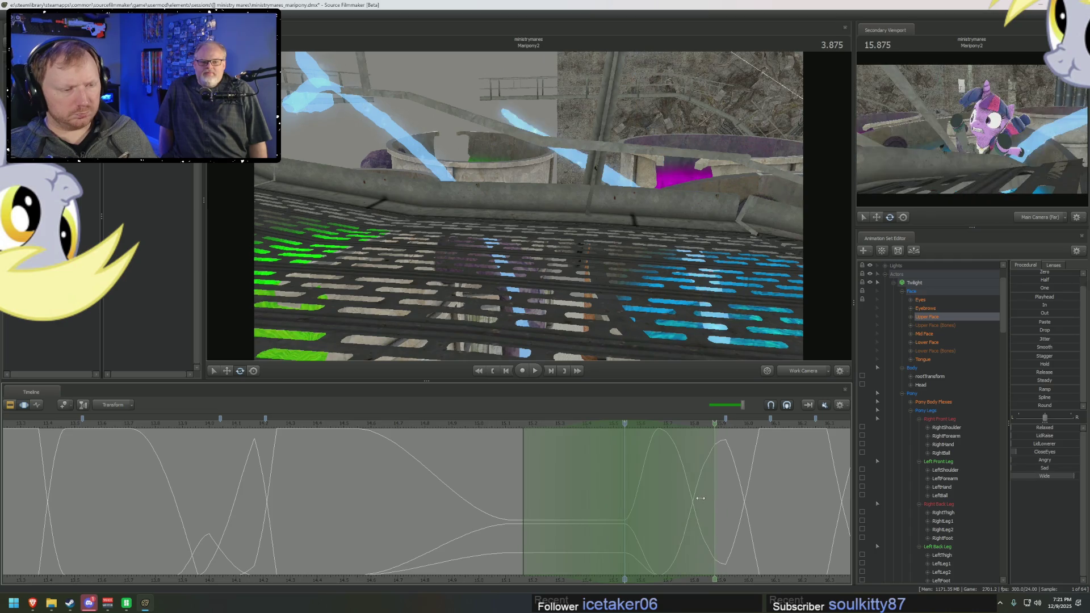
pyautogui.moveTo(700, 498); pyautogui.dragTo(678, 498)
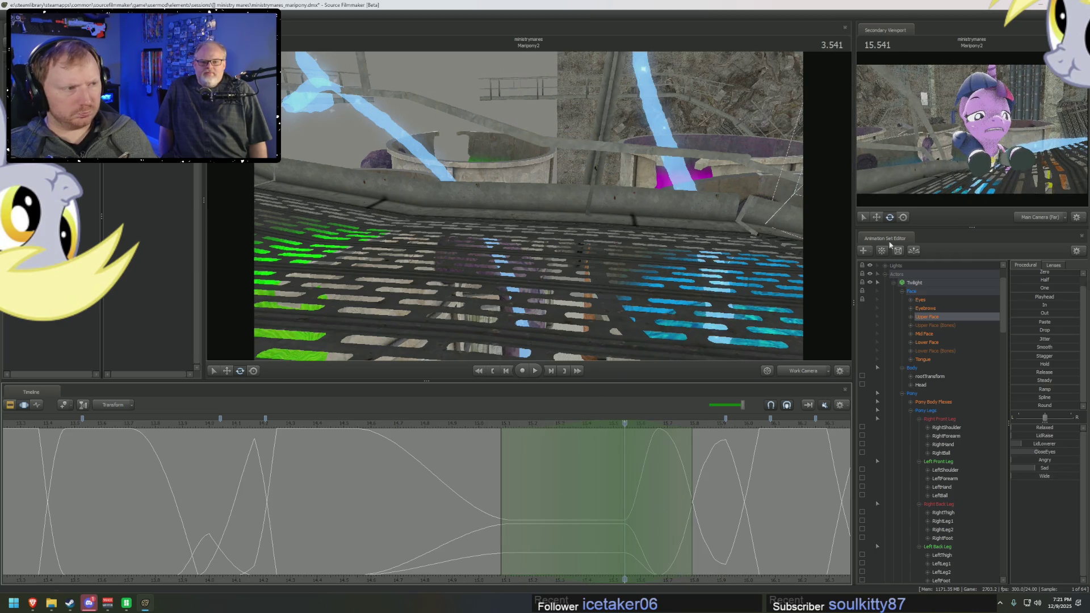
# Step: Play back Twilight's head animation, scrub back to 3.208, then select the Lower Face controls
pyautogui.click(921, 384)
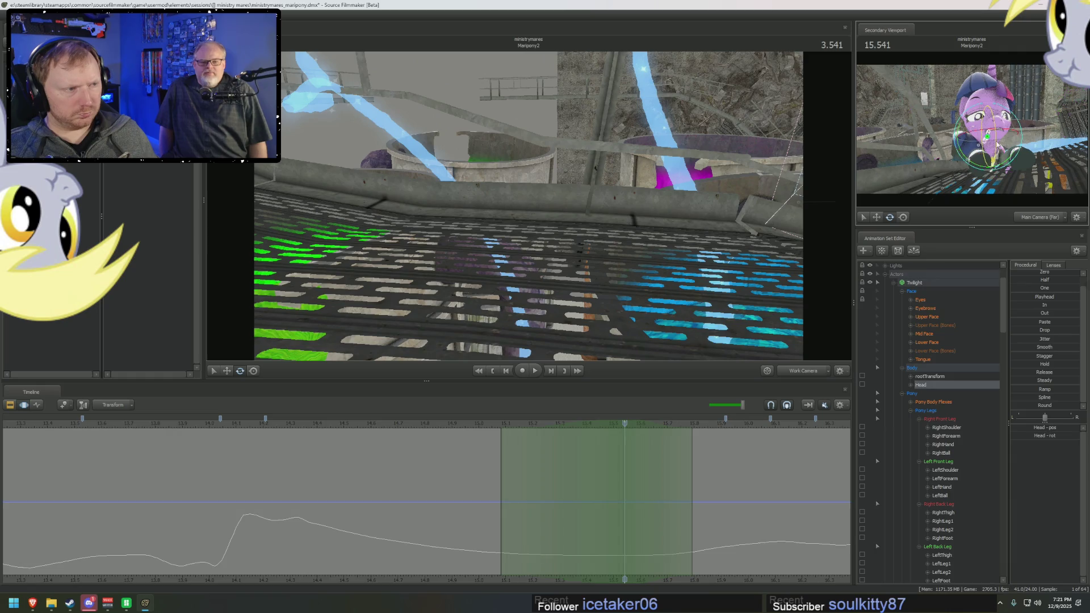
pyautogui.press('space')
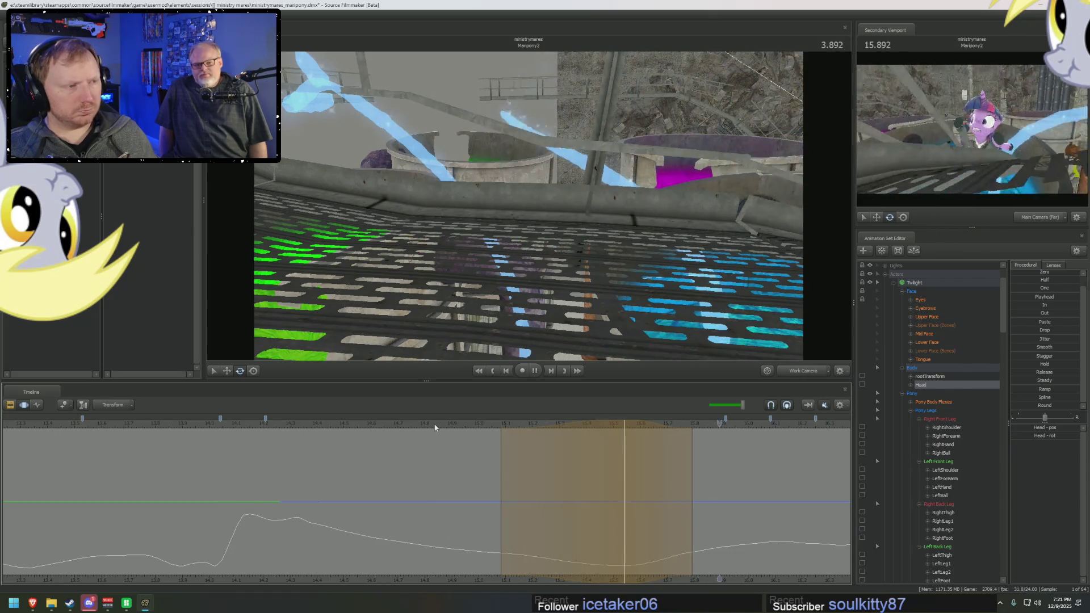
pyautogui.press('space')
pyautogui.moveTo(385, 493)
pyautogui.mouseDown()
pyautogui.moveTo(477, 531)
pyautogui.moveTo(659, 548)
pyautogui.moveTo(536, 548)
pyautogui.mouseUp()
pyautogui.click(911, 291)
pyautogui.click(927, 341)
# Step: Widen the time selection, view through the Main Camera and scrub to the open-mouthed pose at 2.125
pyautogui.moveTo(349, 499); pyautogui.dragTo(355, 511)
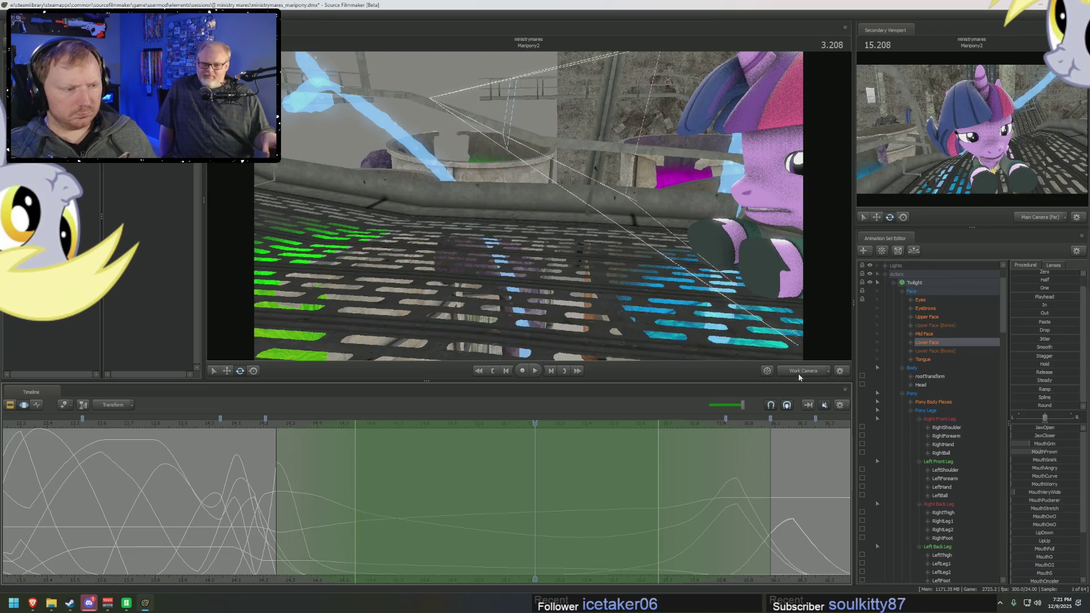
pyautogui.press('f')
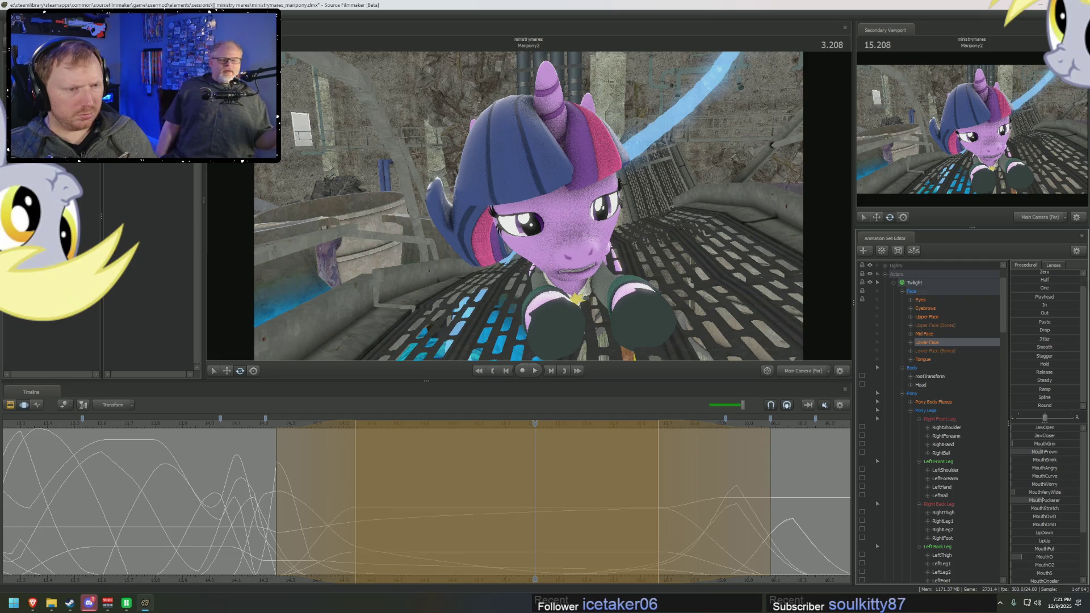
pyautogui.press('space')
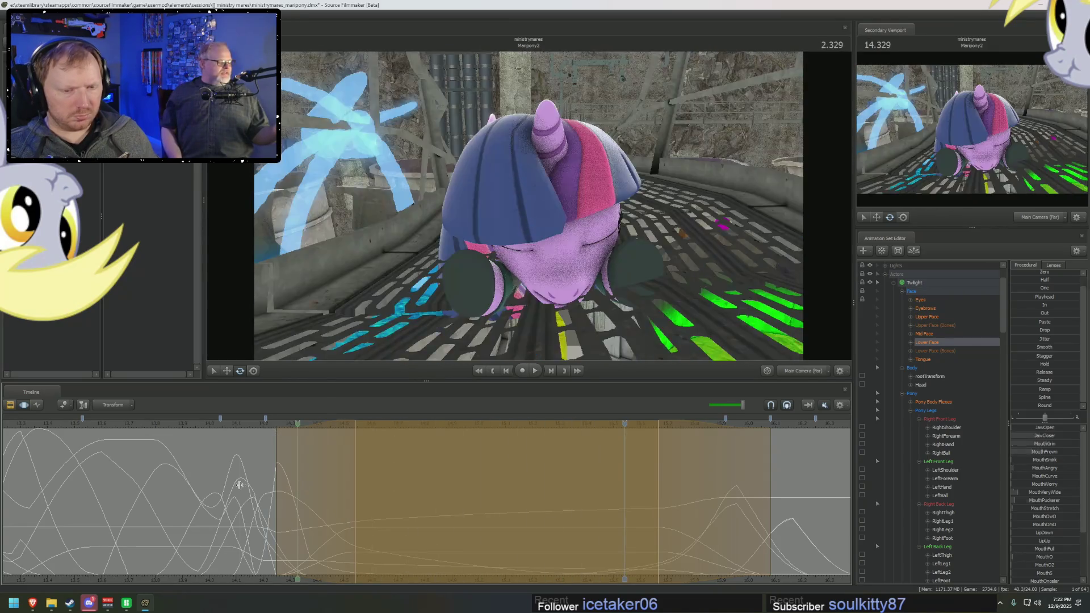
pyautogui.click(176, 497)
pyautogui.moveTo(175, 497)
pyautogui.mouseDown()
pyautogui.moveTo(242, 512)
pyautogui.moveTo(275, 484)
pyautogui.mouseUp()
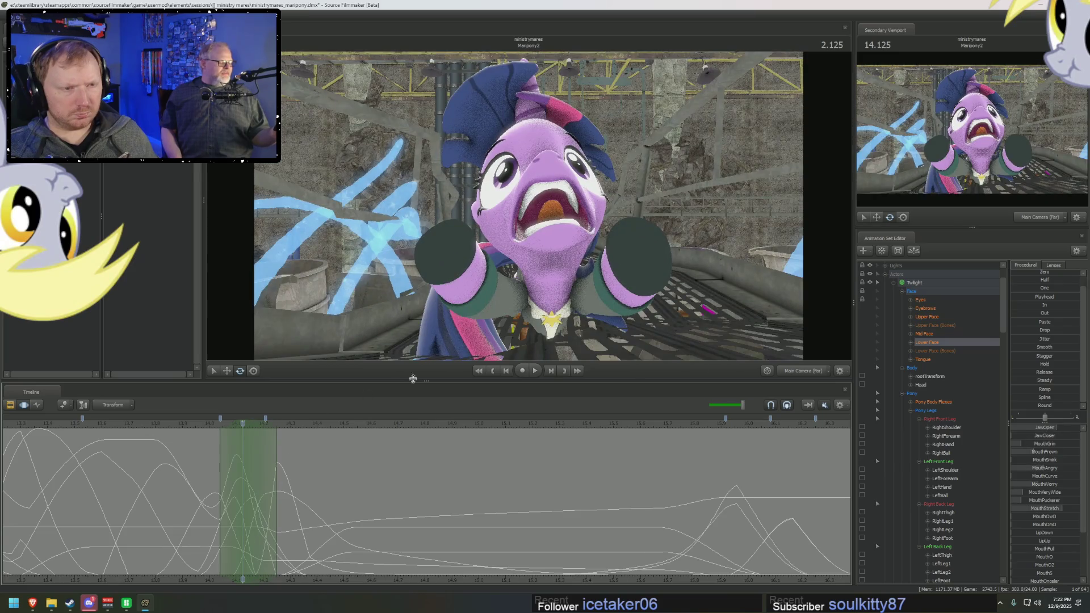
# Step: Tilt Twilight's head back at 2.125 and play back the change
pyautogui.click(553, 268)
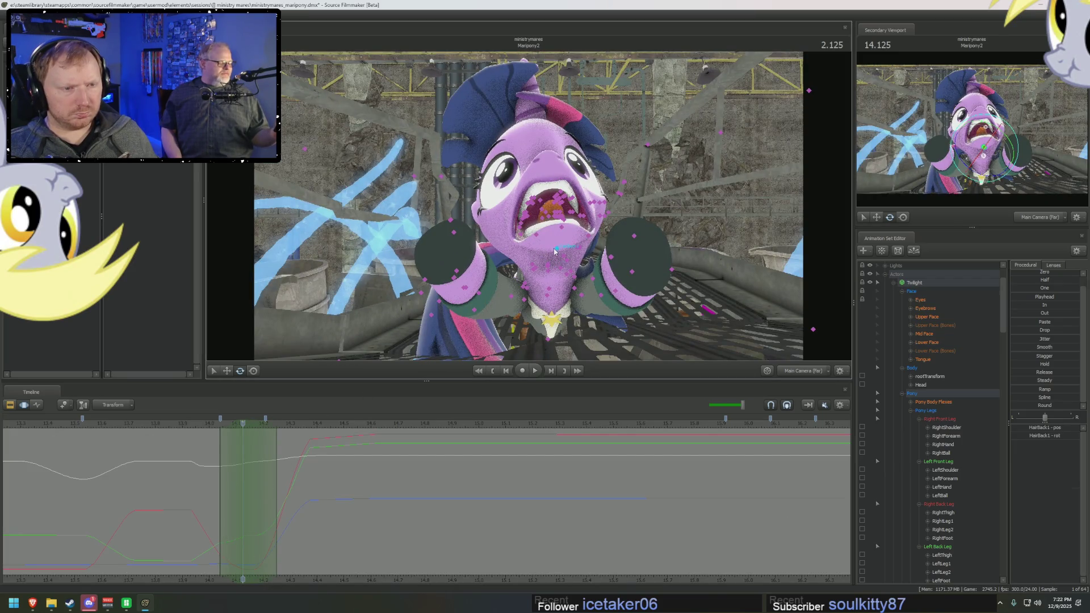
pyautogui.click(941, 385)
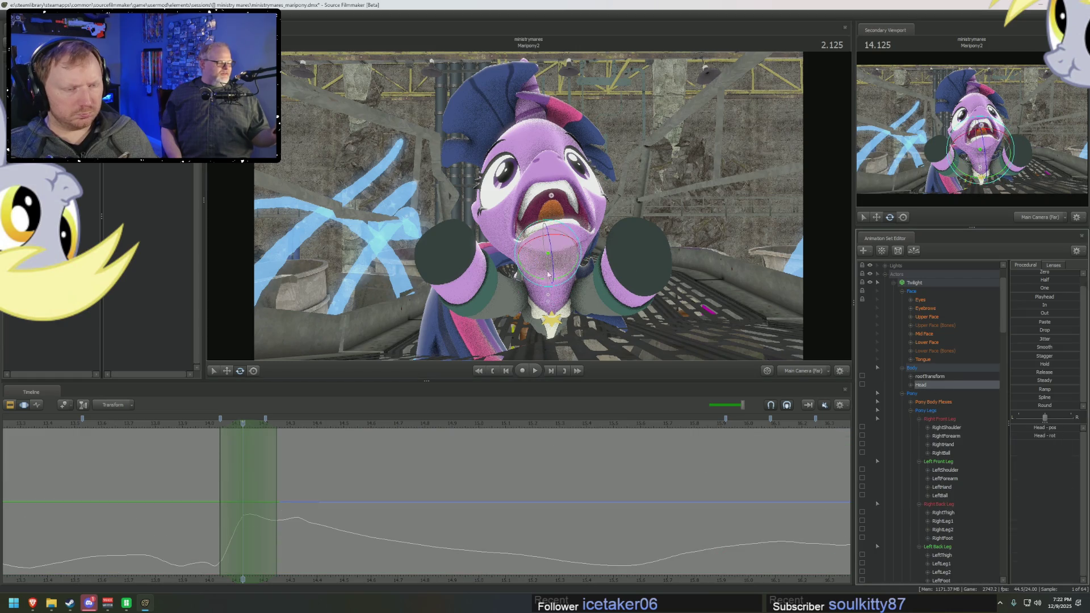
pyautogui.moveTo(555, 267); pyautogui.dragTo(553, 261)
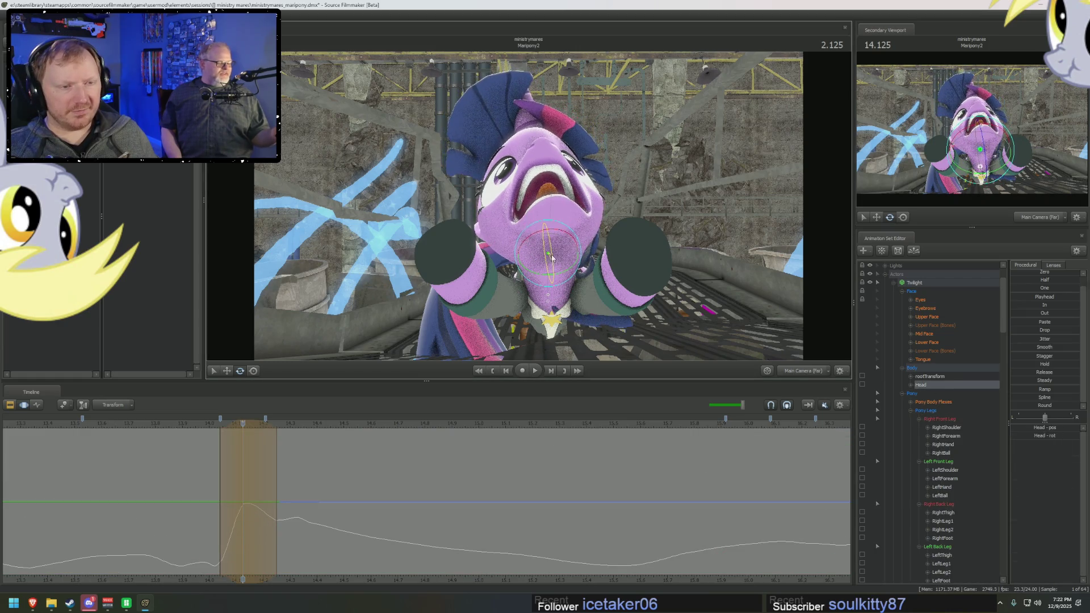
pyautogui.press('space')
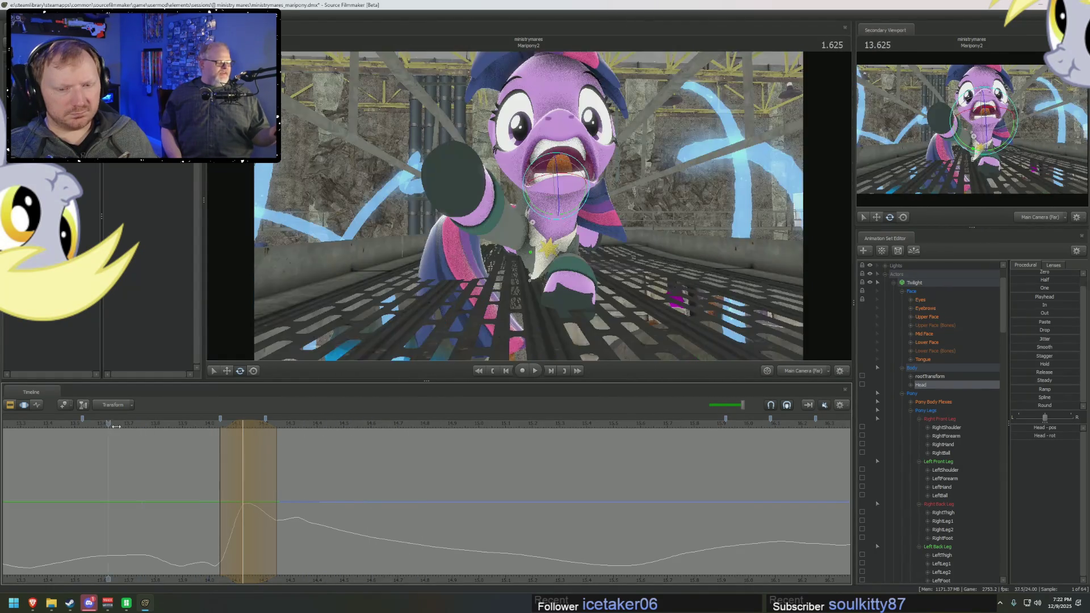
pyautogui.press('space')
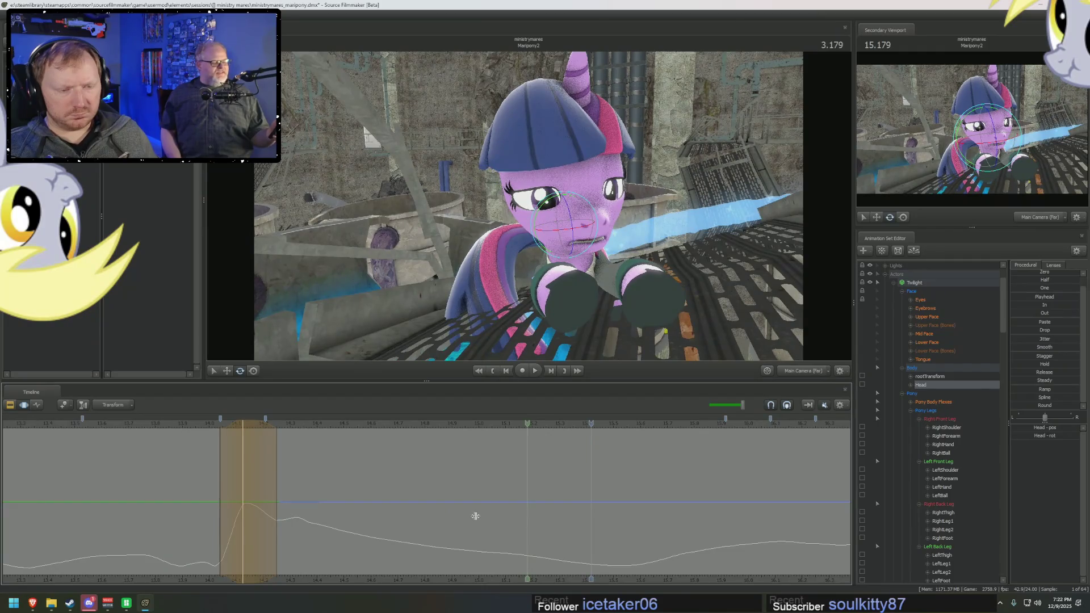
# Step: Set a time range around 3.0, orbit with the Work Camera and turn Twilight's head to a new angle
pyautogui.moveTo(475, 516); pyautogui.dragTo(515, 522, button='middle')
pyautogui.moveTo(514, 522); pyautogui.dragTo(483, 521)
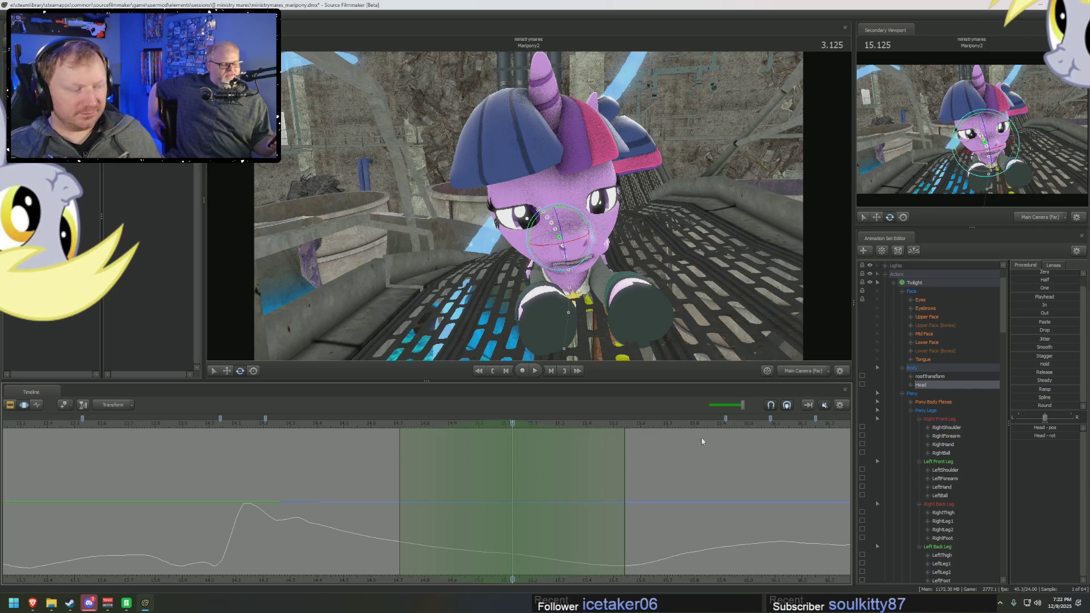
pyautogui.moveTo(375, 428); pyautogui.dragTo(511, 449)
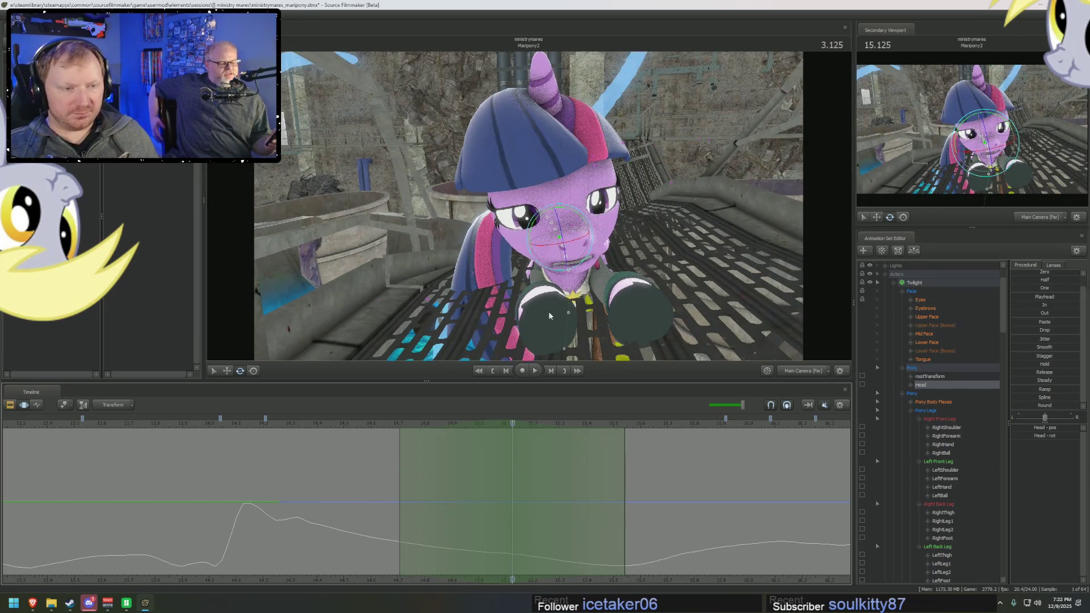
pyautogui.click(922, 385)
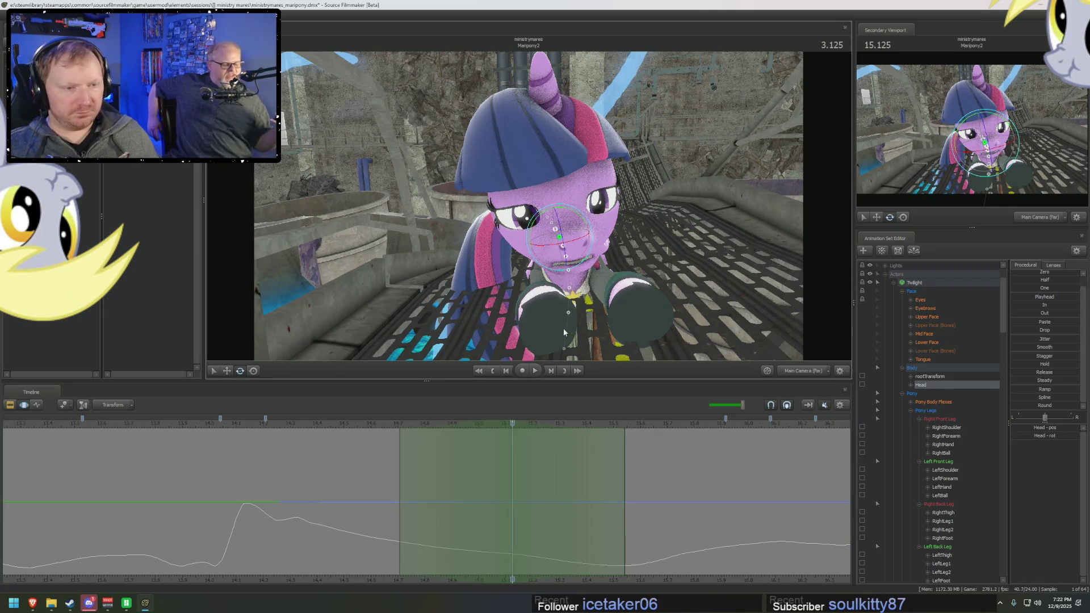
pyautogui.keyDown('ctrl'); pyautogui.click(798, 372); pyautogui.keyUp('ctrl')
pyautogui.moveTo(545, 256); pyautogui.dragTo(507, 311)
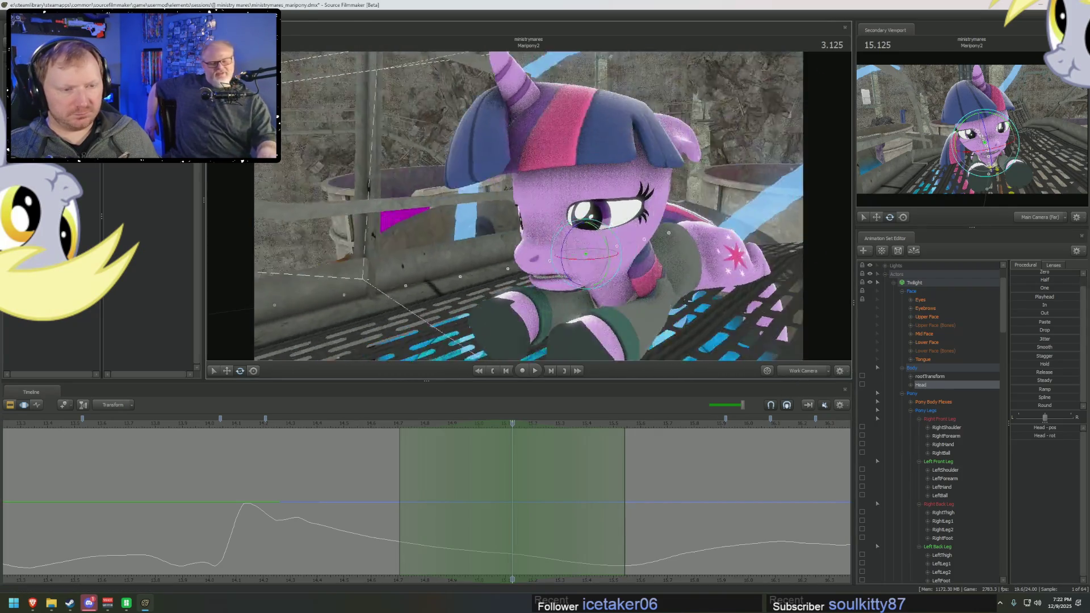
pyautogui.click(515, 426)
pyautogui.moveTo(499, 424); pyautogui.dragTo(489, 422)
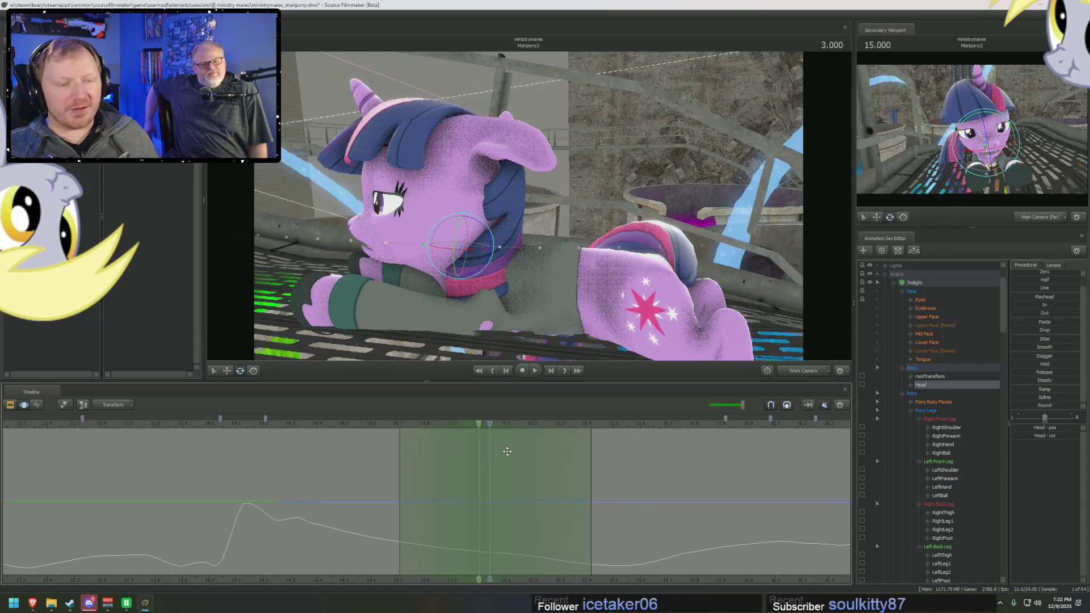
pyautogui.moveTo(488, 426); pyautogui.dragTo(490, 437)
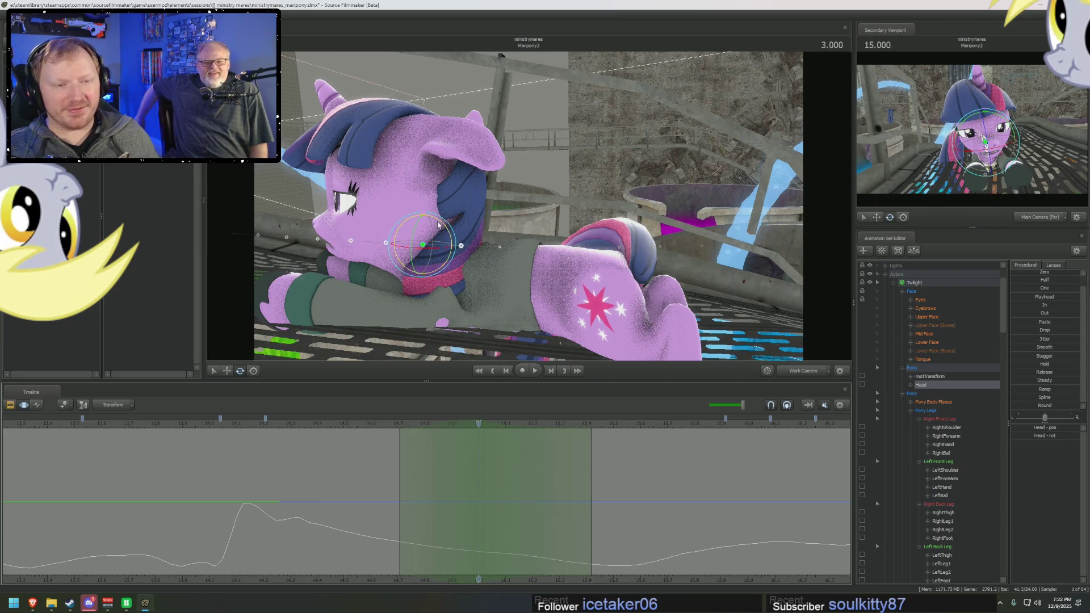
pyautogui.moveTo(439, 224); pyautogui.dragTo(491, 303)
pyautogui.press('space')
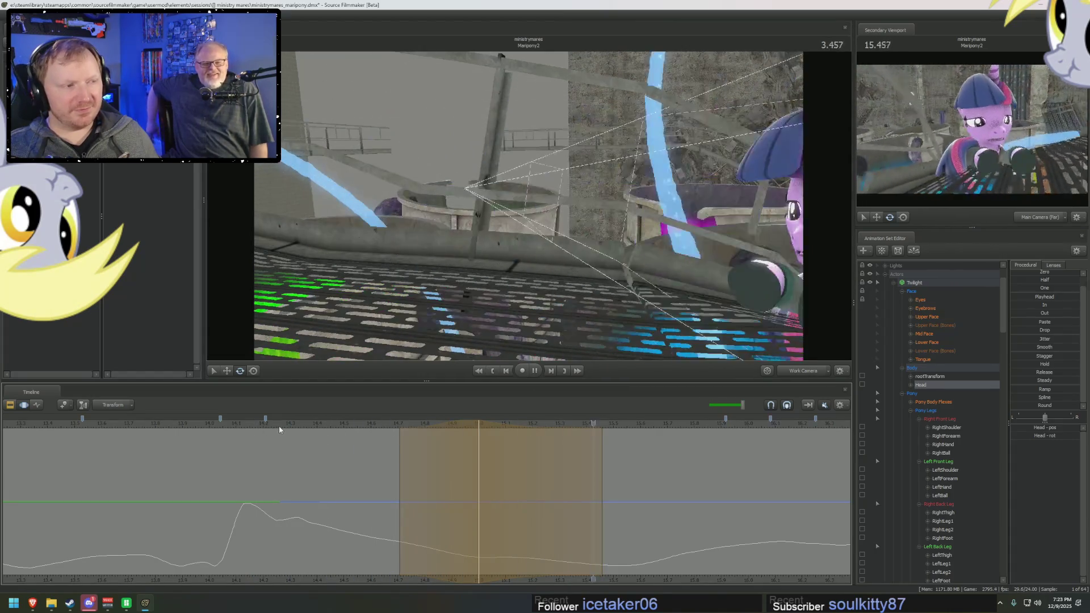
pyautogui.press('space')
# Step: Mark a time range around 3.541, rotate the head there and review from 2.750
pyautogui.click(625, 495)
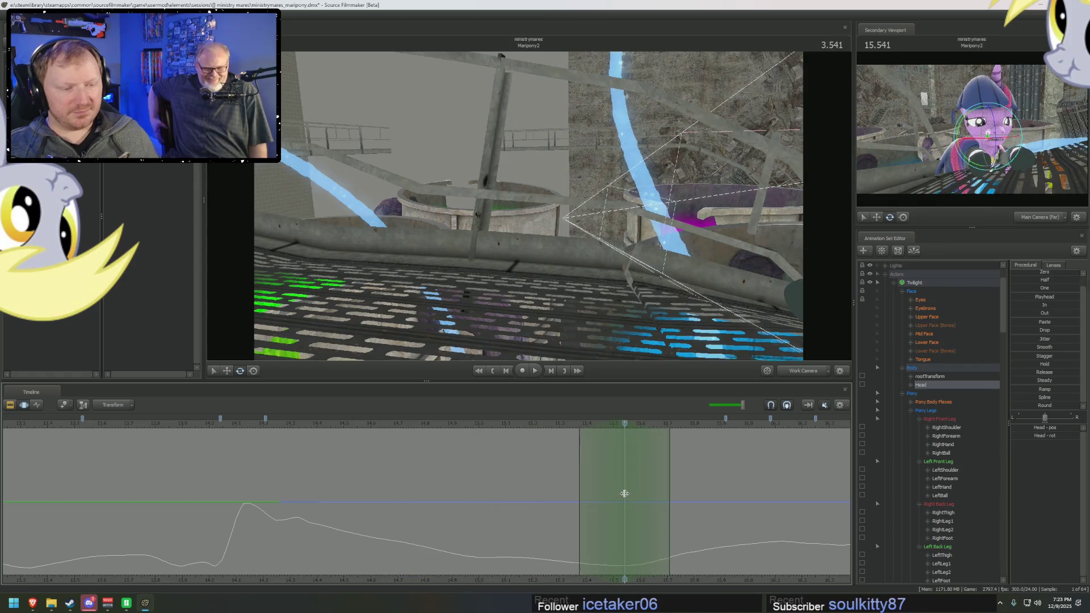
pyautogui.moveTo(694, 503); pyautogui.dragTo(759, 512)
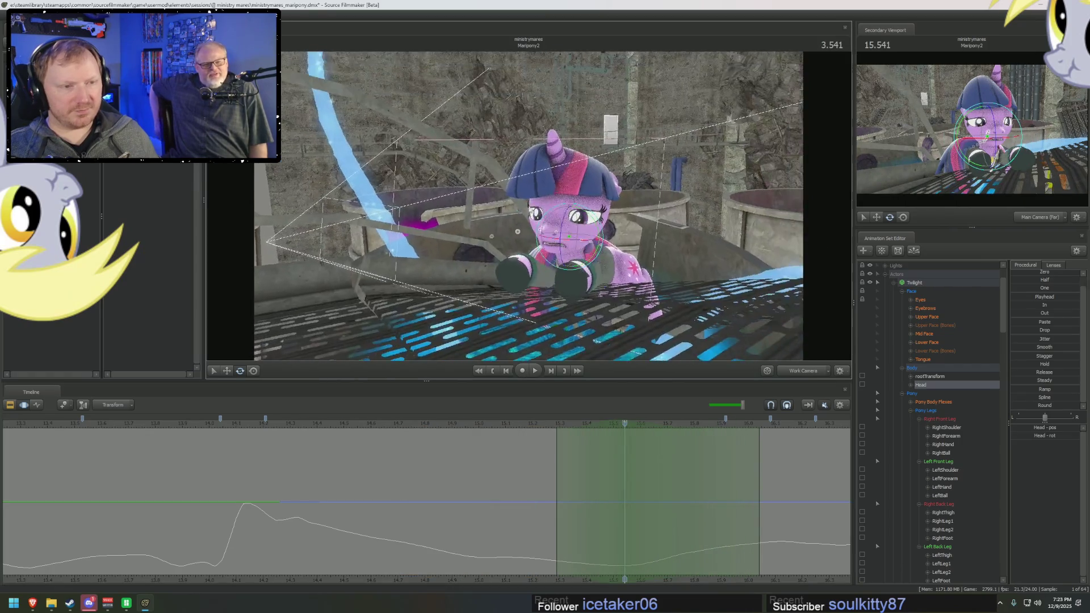
pyautogui.moveTo(545, 219); pyautogui.dragTo(541, 221)
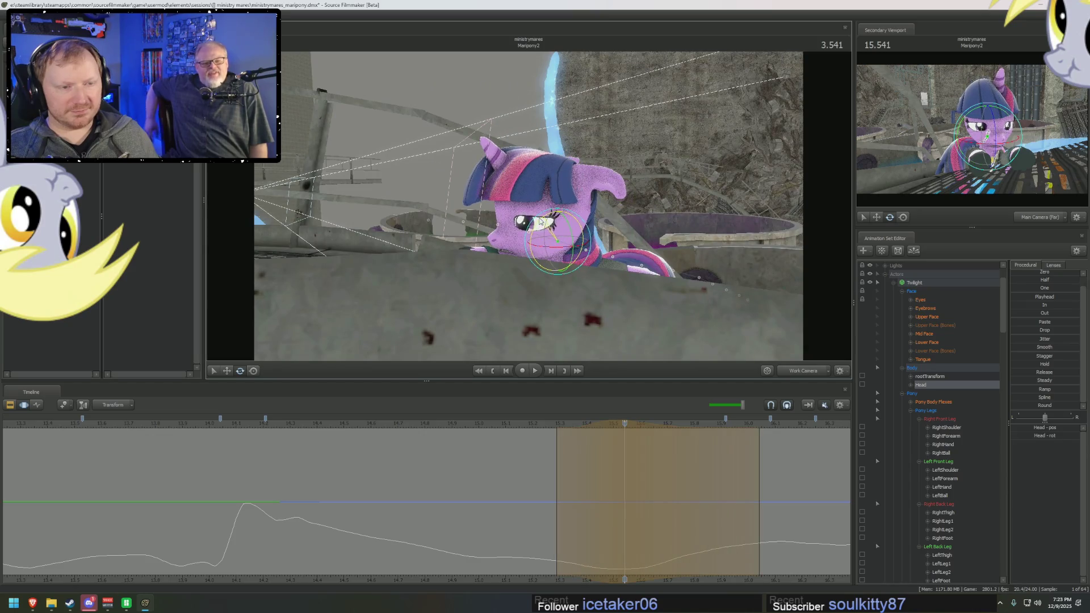
pyautogui.press('space')
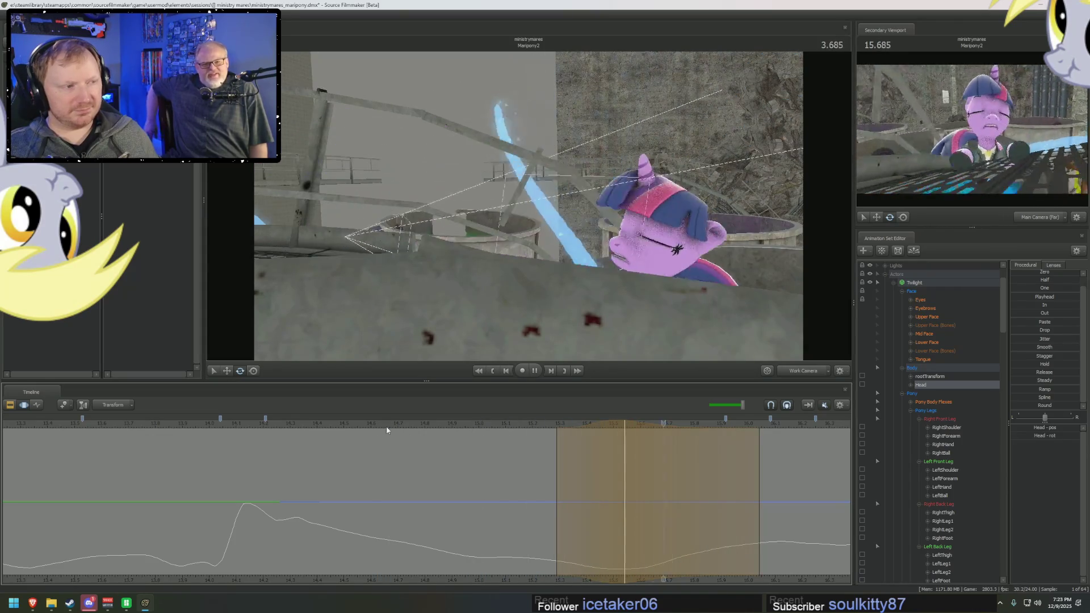
pyautogui.press('space')
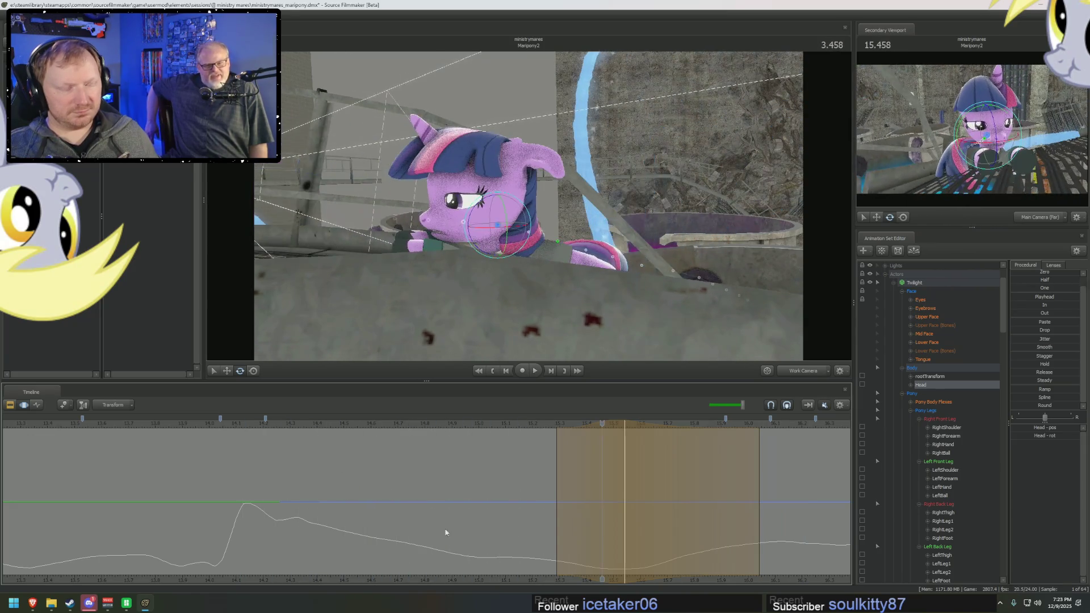
pyautogui.moveTo(399, 528)
pyautogui.mouseDown()
pyautogui.moveTo(640, 534)
pyautogui.moveTo(432, 502)
pyautogui.mouseUp()
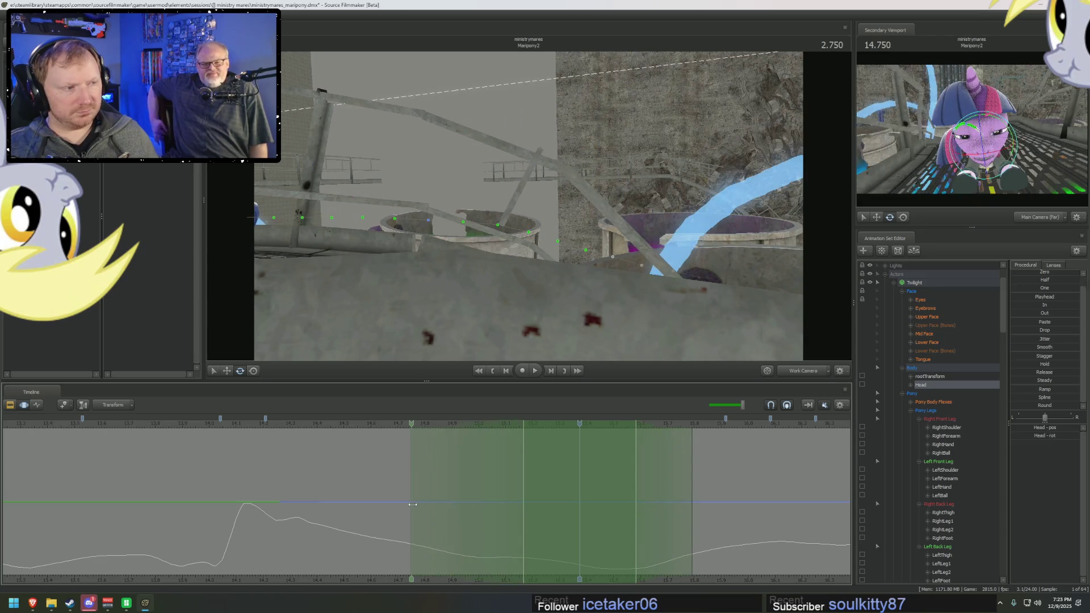
# Step: Through the main camera, re-pose Twilight's head near 3.166 and play it back
pyautogui.click(792, 373)
pyautogui.click(697, 306)
pyautogui.moveTo(591, 257); pyautogui.dragTo(582, 254)
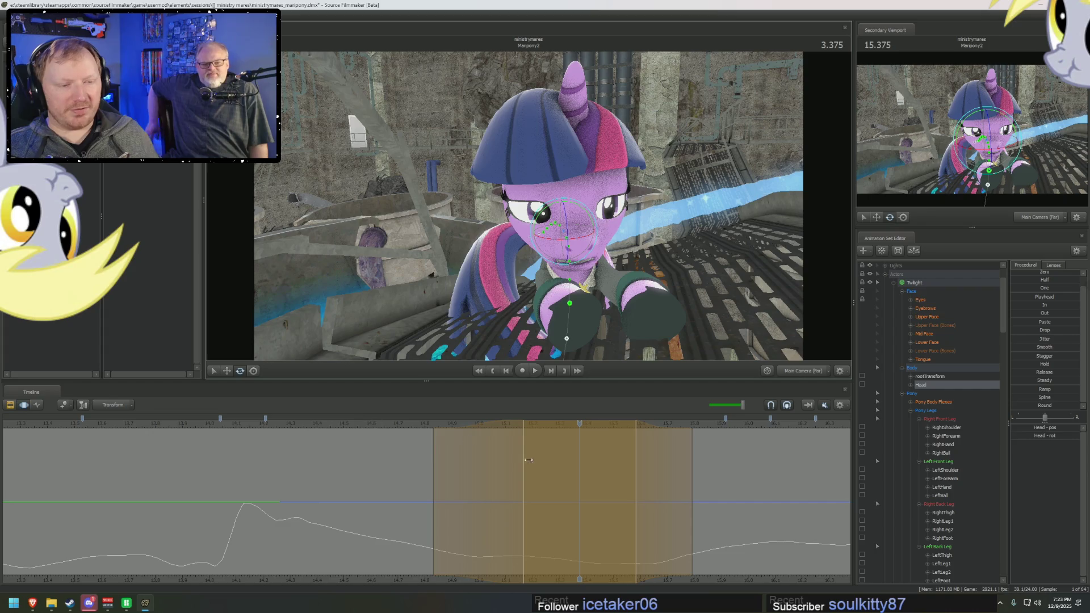
pyautogui.press('Left')
pyautogui.press('Left')
pyautogui.press('Left')
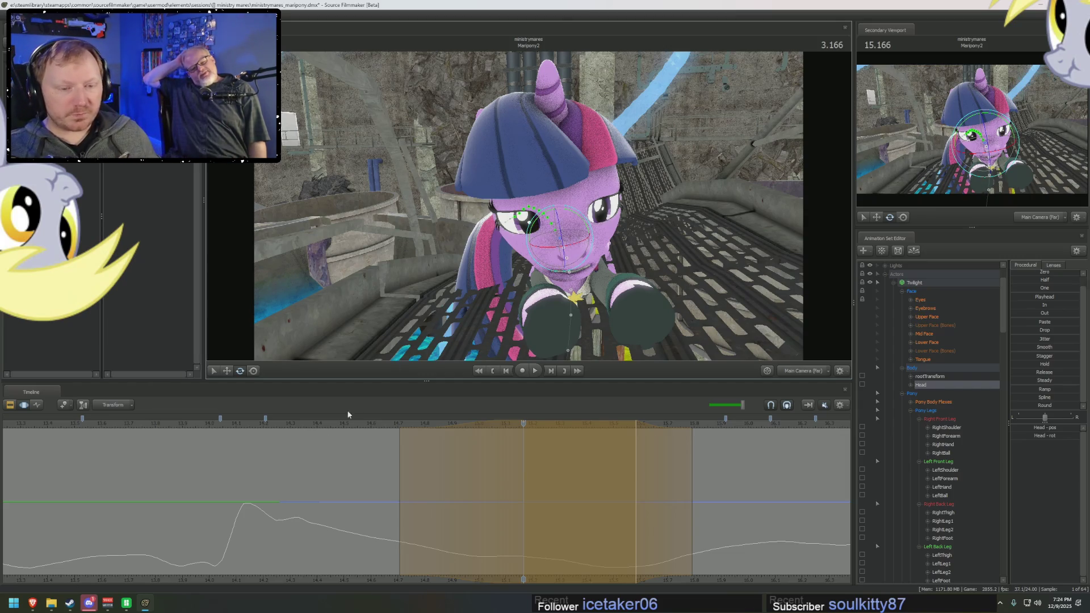
pyautogui.press('space')
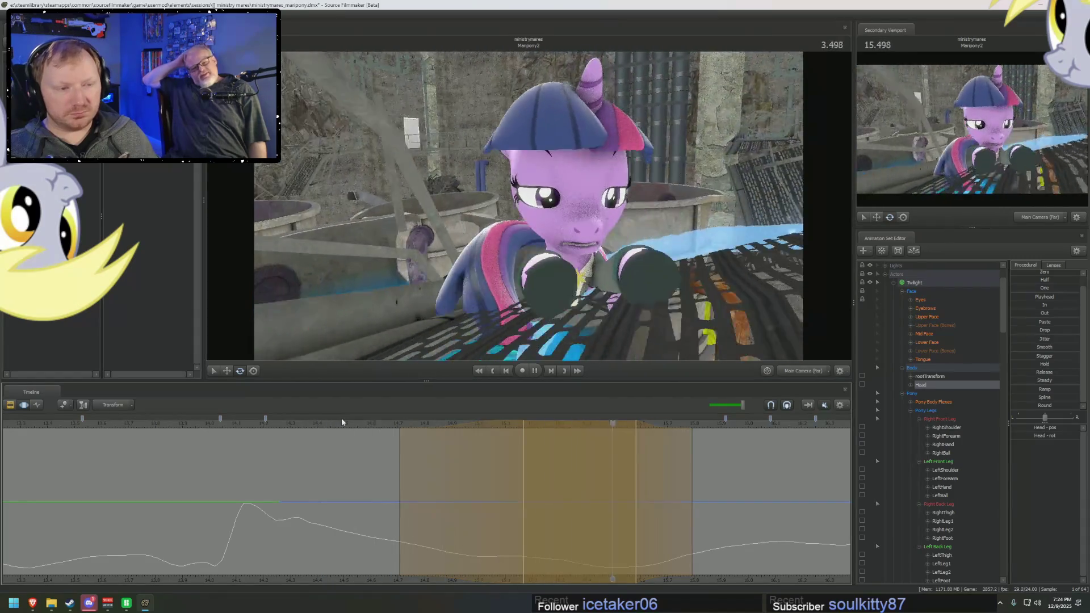
pyautogui.press('space')
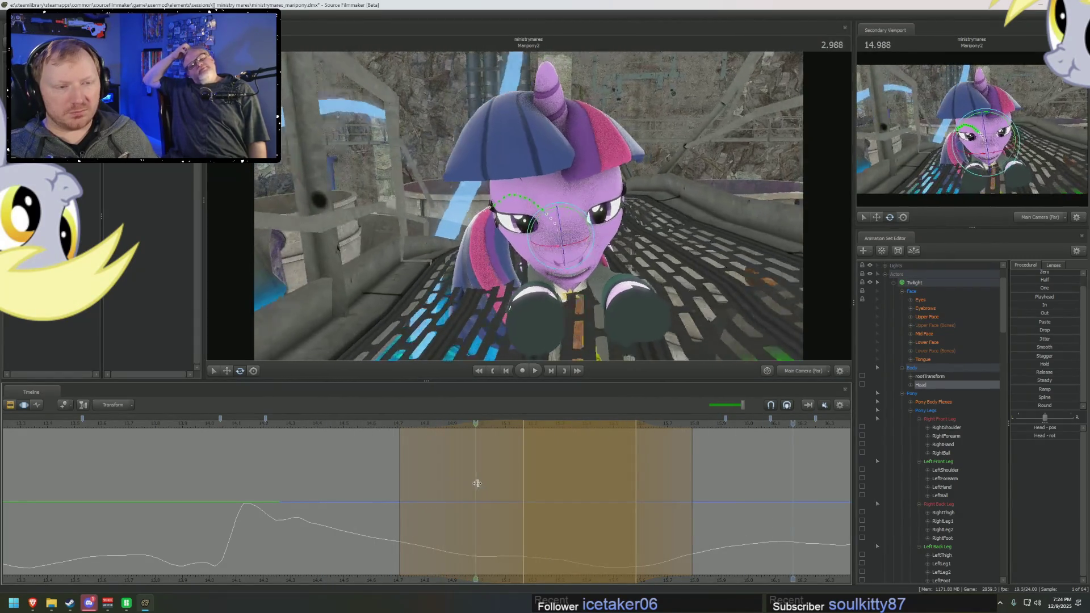
# Step: Rotate the head into a new pose at 3.721, play back and return to 2.458
pyautogui.moveTo(525, 487)
pyautogui.mouseDown()
pyautogui.moveTo(673, 507)
pyautogui.moveTo(650, 520)
pyautogui.moveTo(654, 497)
pyautogui.mouseUp()
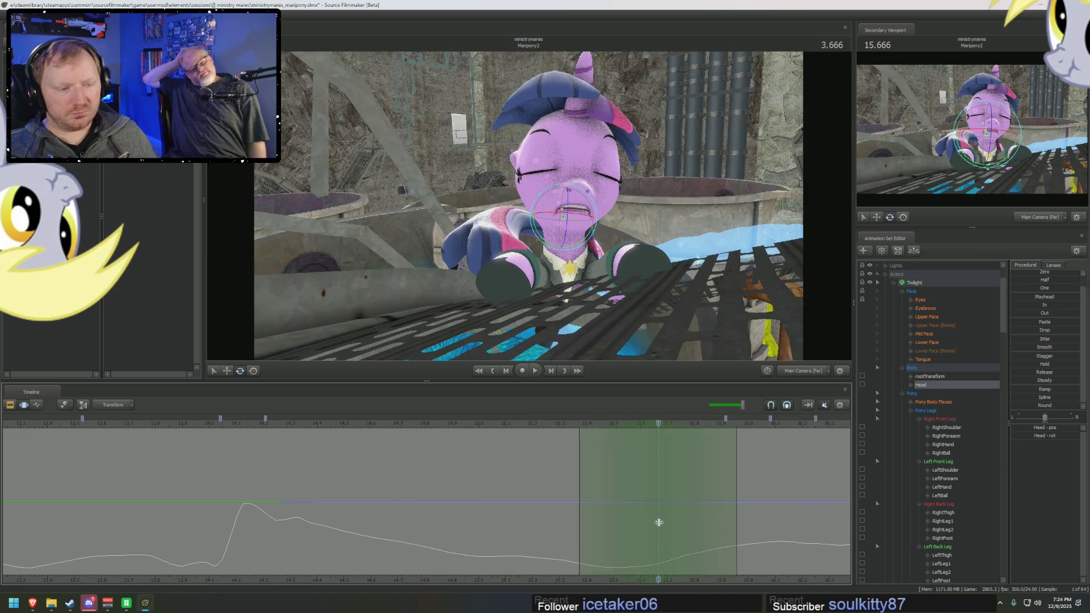
pyautogui.moveTo(570, 235); pyautogui.dragTo(571, 235)
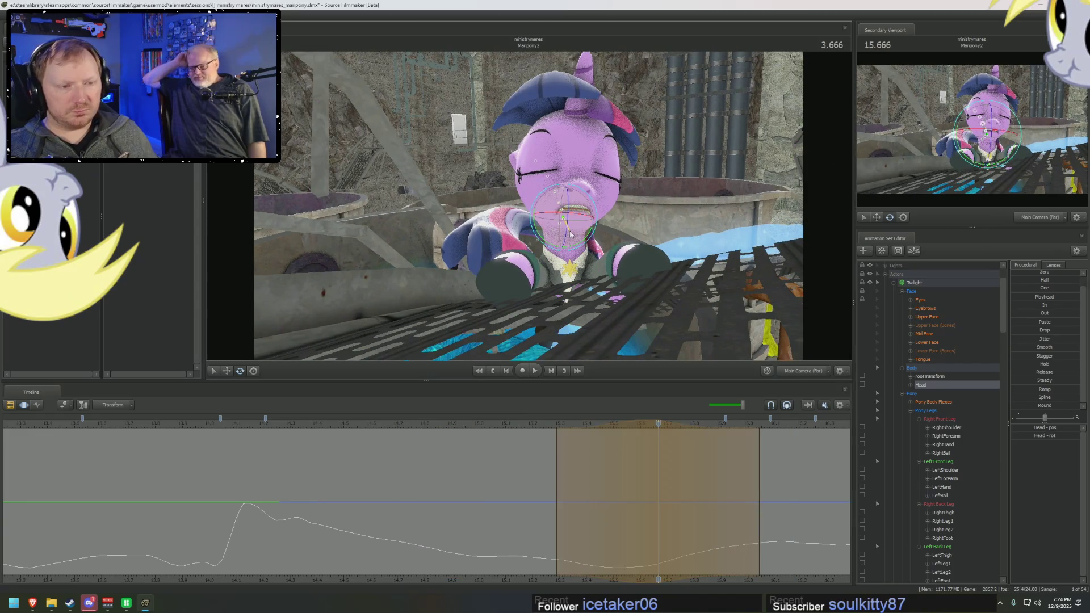
pyautogui.press('space')
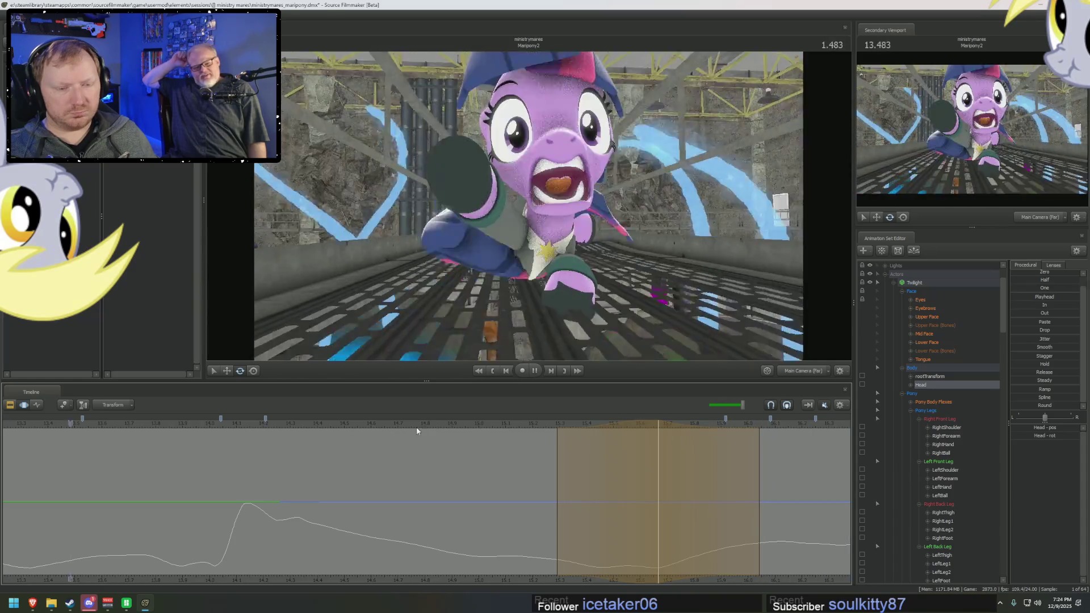
pyautogui.press('space')
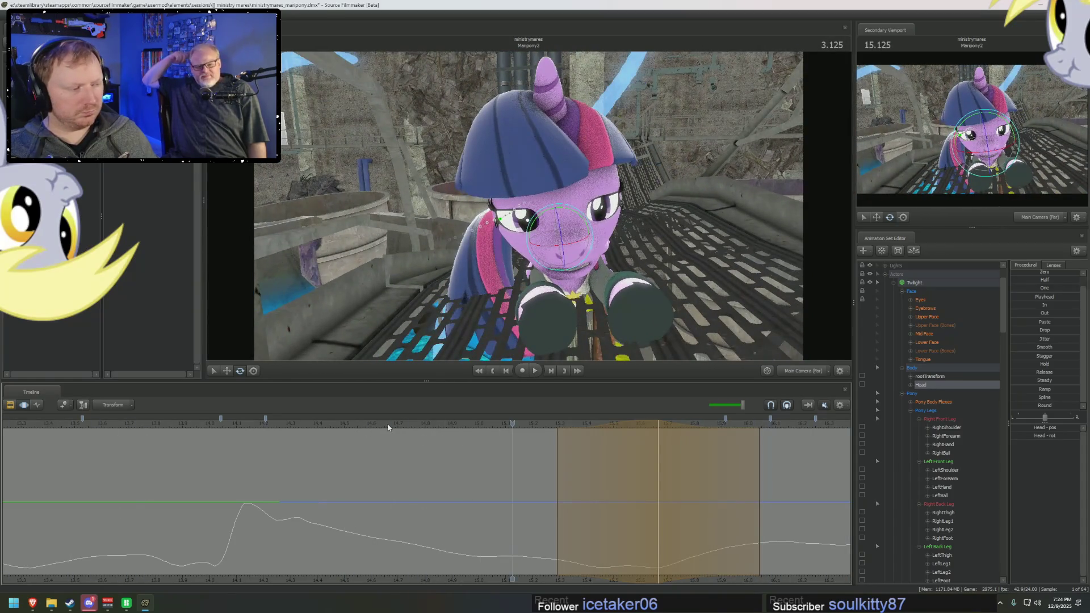
pyautogui.moveTo(363, 424); pyautogui.dragTo(334, 424)
pyautogui.press('F2')
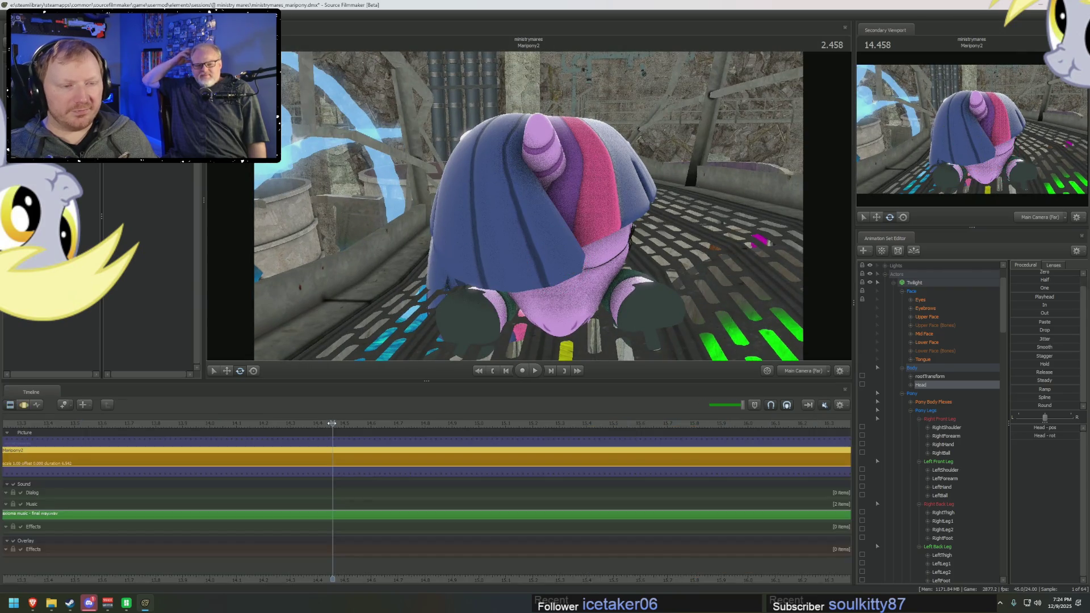
pyautogui.press('space')
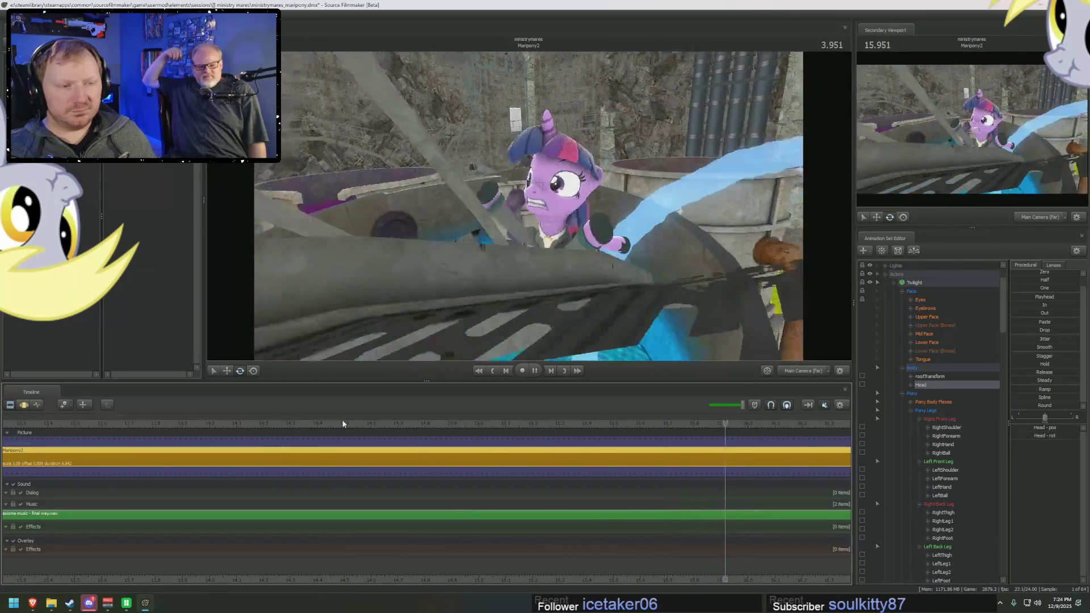
pyautogui.moveTo(327, 432); pyautogui.dragTo(241, 432)
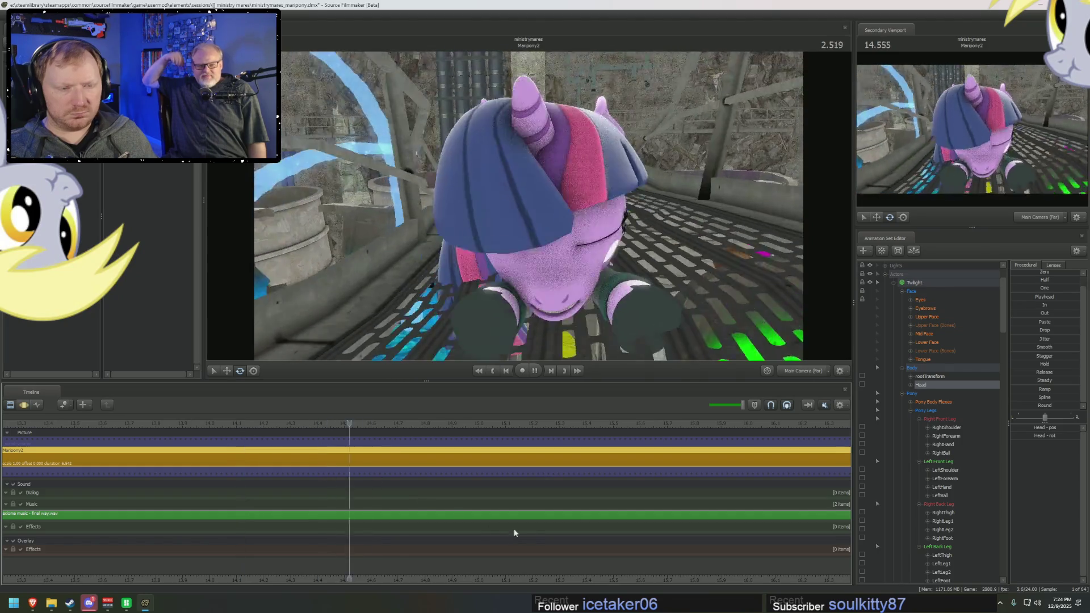
pyautogui.press('F3')
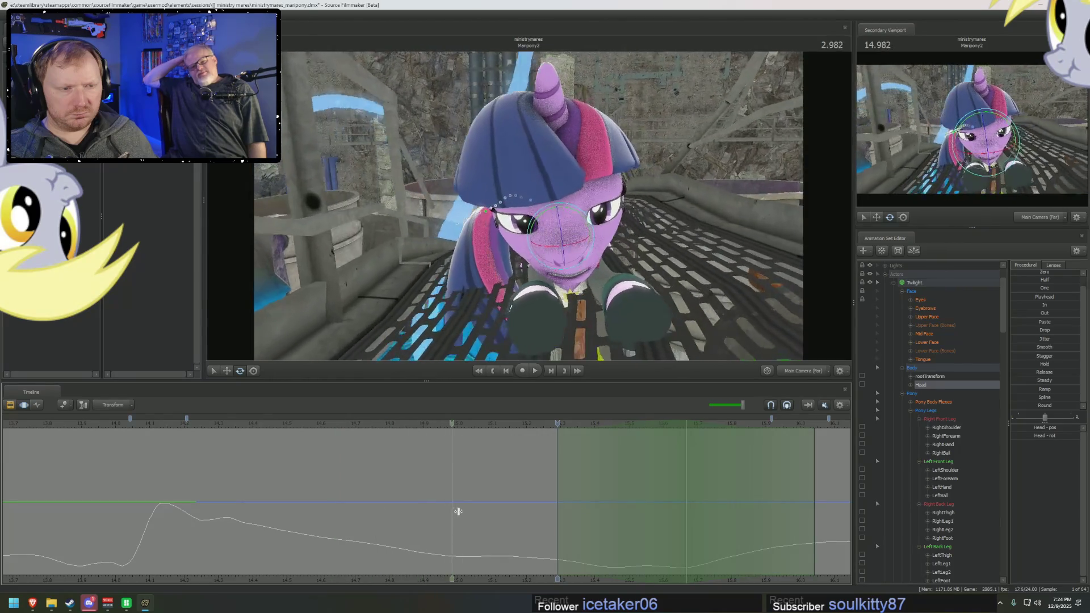
# Step: Tilt Twilight's head sideways over successive frames from 3.166
pyautogui.click(509, 513)
pyautogui.press('Right')
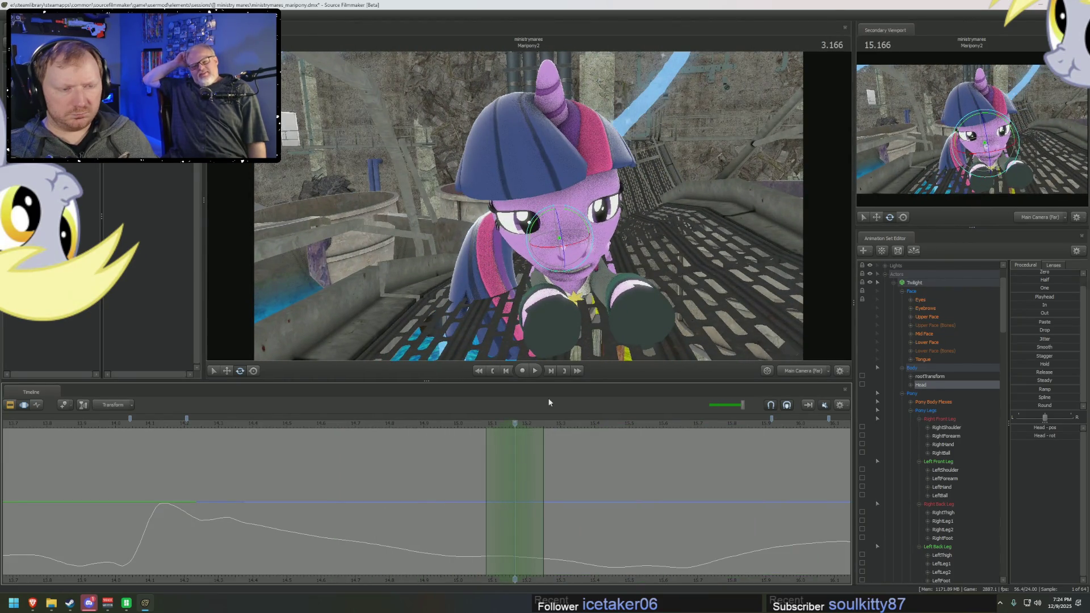
pyautogui.moveTo(561, 261); pyautogui.dragTo(571, 259)
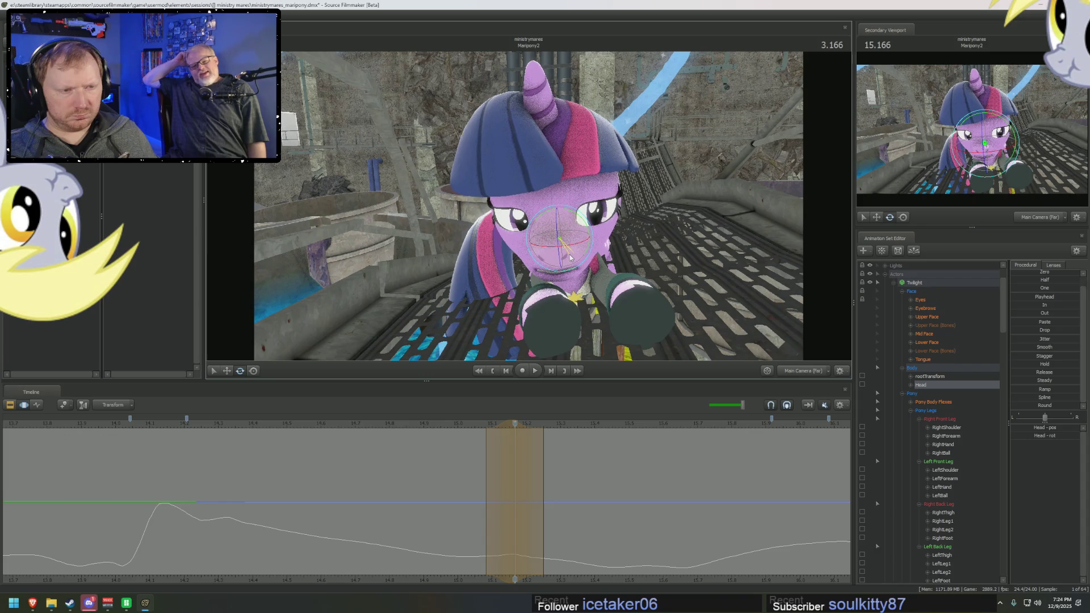
pyautogui.click(547, 476)
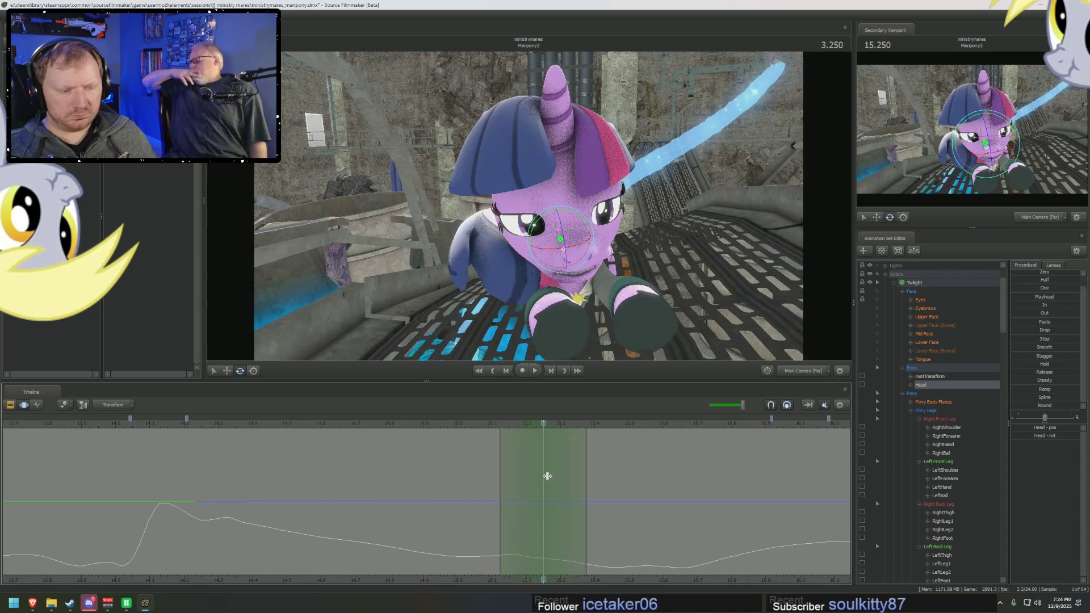
pyautogui.click(554, 477)
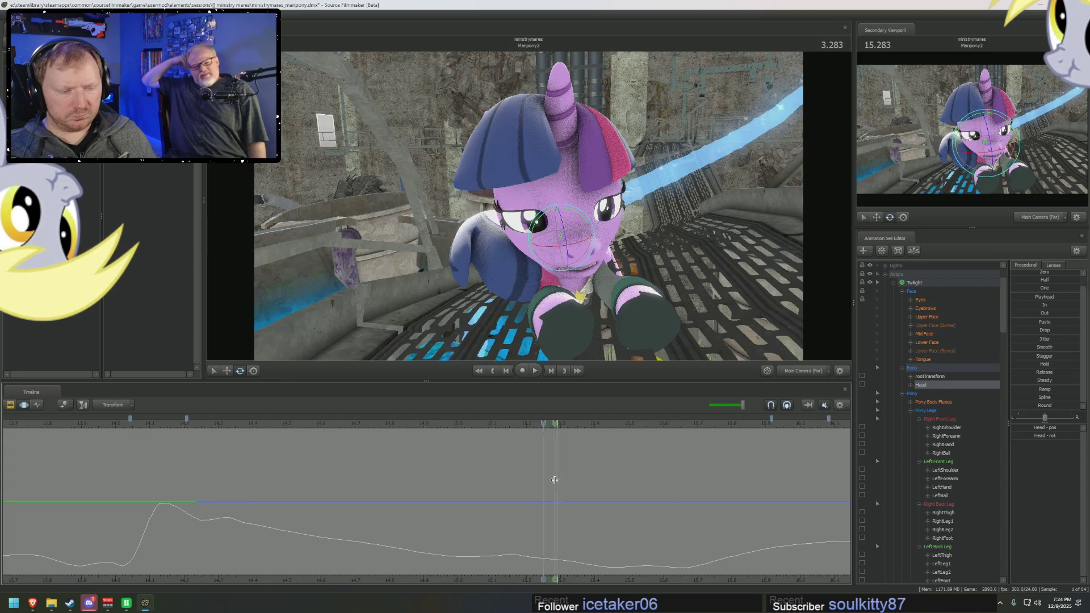
pyautogui.moveTo(579, 273); pyautogui.dragTo(586, 257)
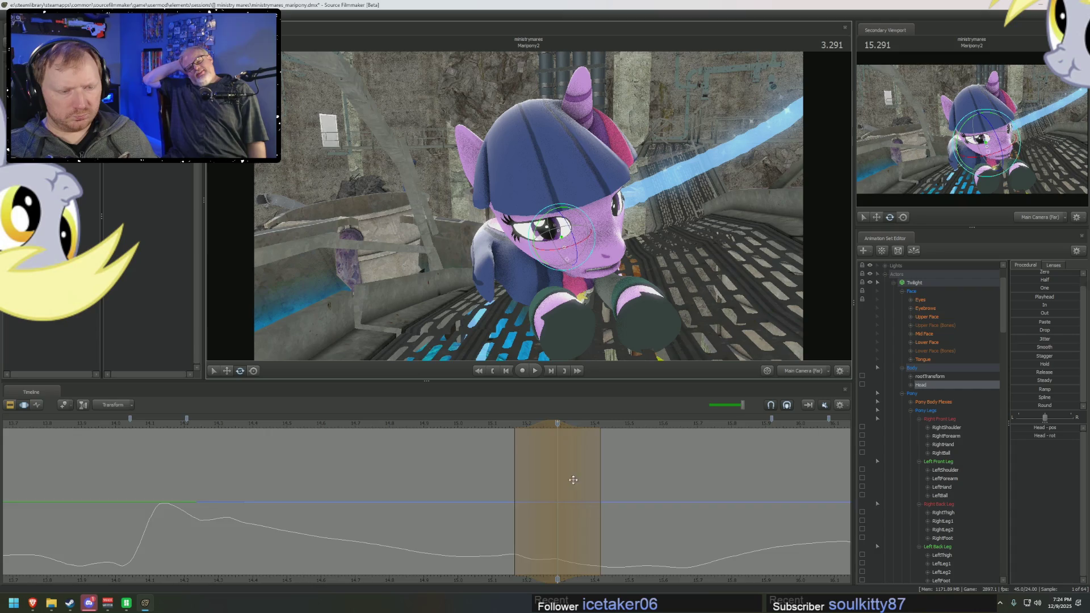
# Step: Lengthen the selection falloff, straighten the head upright at 3.416 and scrub back to review
pyautogui.press('Right')
pyautogui.press('Right')
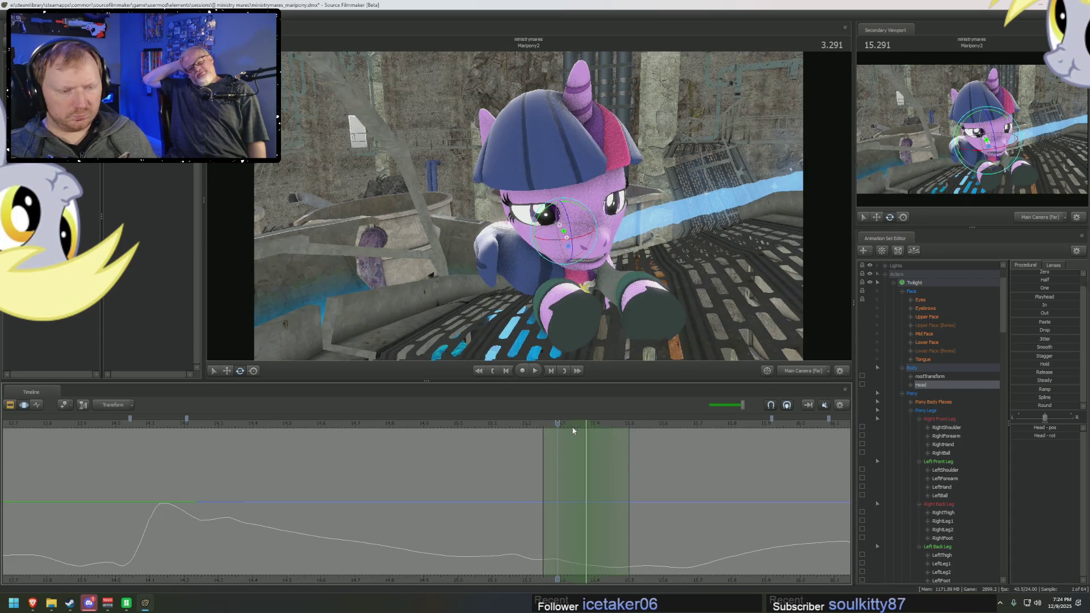
pyautogui.press('Right')
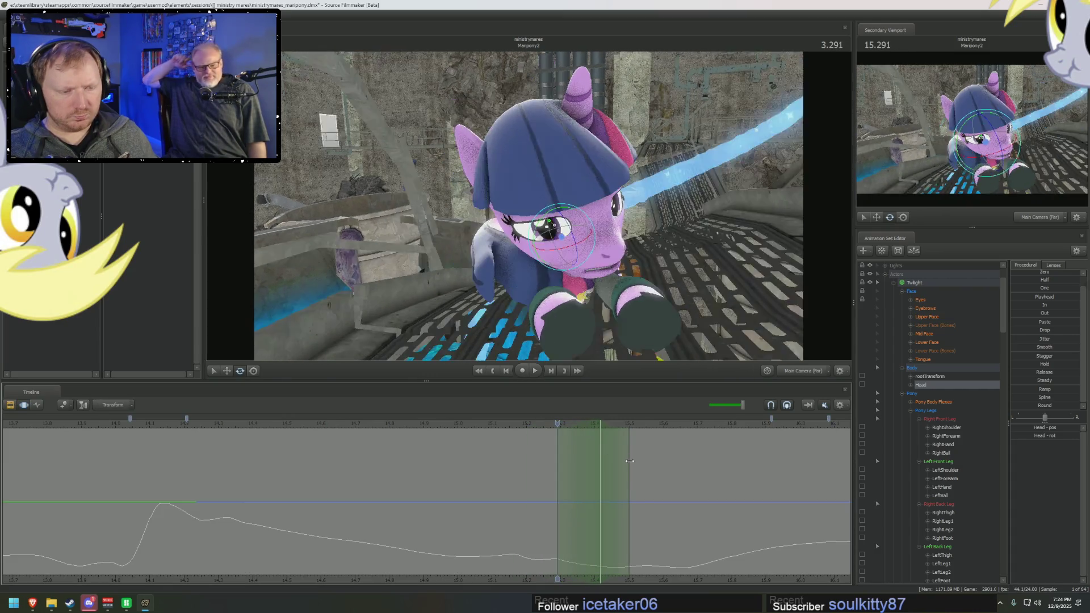
pyautogui.moveTo(629, 461); pyautogui.dragTo(657, 461)
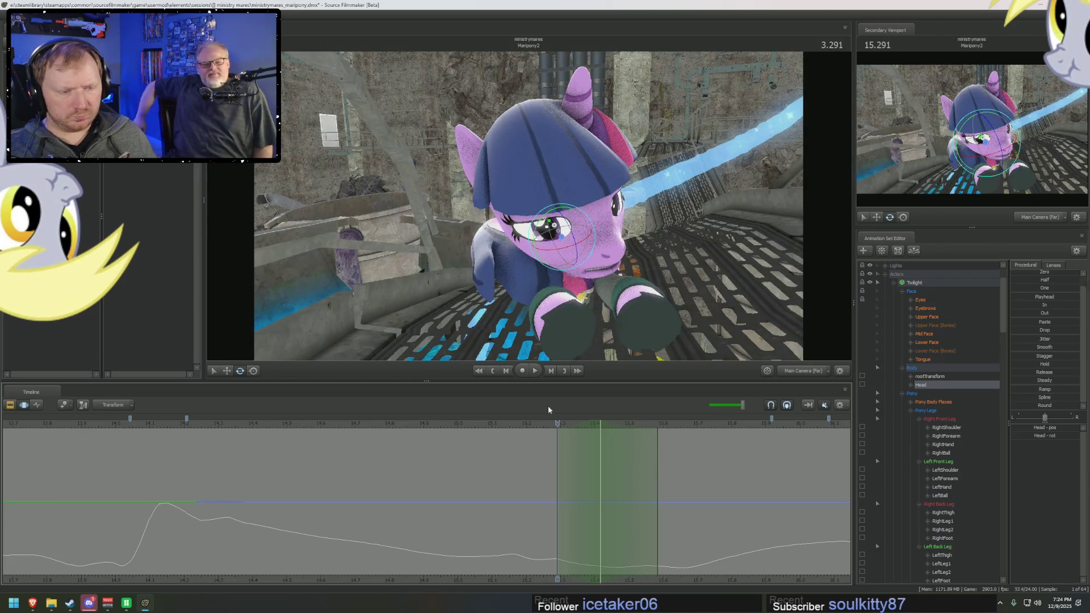
pyautogui.click(598, 424)
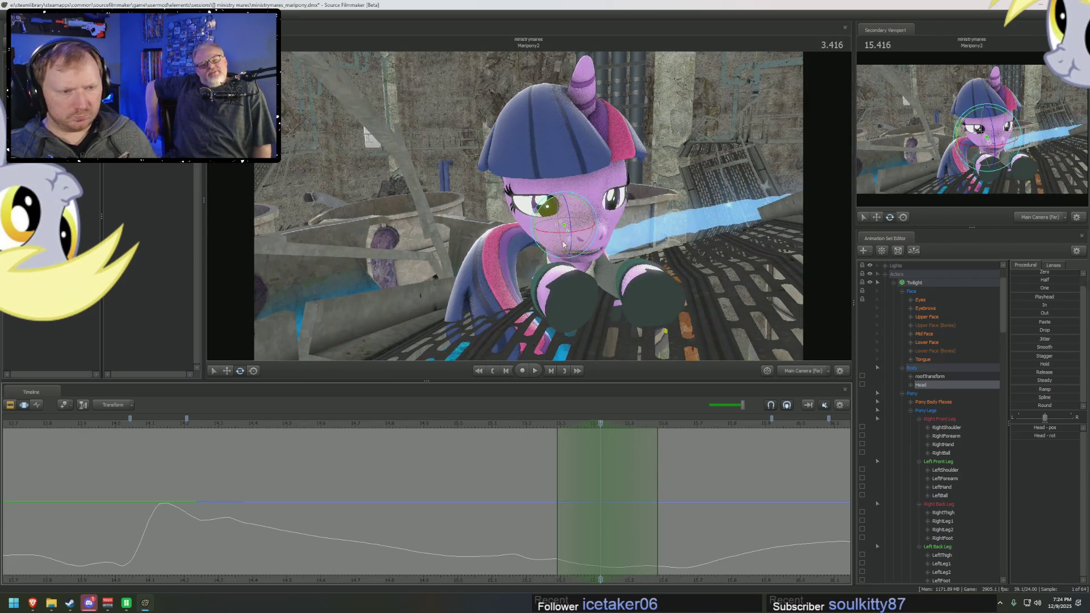
pyautogui.moveTo(564, 244); pyautogui.dragTo(580, 225)
pyautogui.moveTo(411, 423)
pyautogui.mouseDown()
pyautogui.moveTo(272, 423)
pyautogui.moveTo(430, 514)
pyautogui.moveTo(579, 529)
pyautogui.mouseUp()
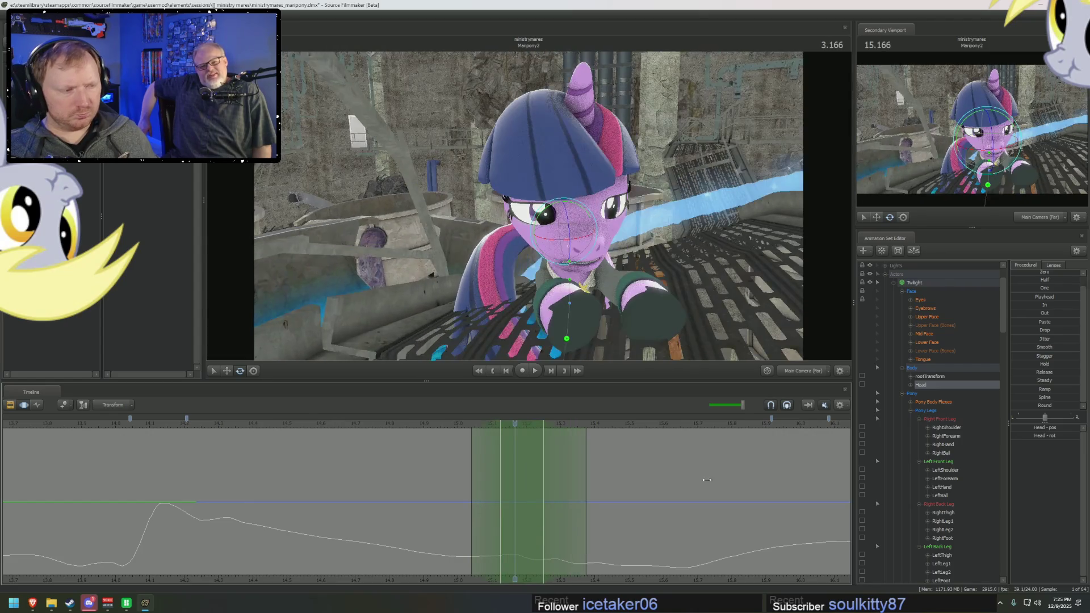
# Step: Apply an Upper Face expression preset over the range and play it back twice
pyautogui.click(929, 315)
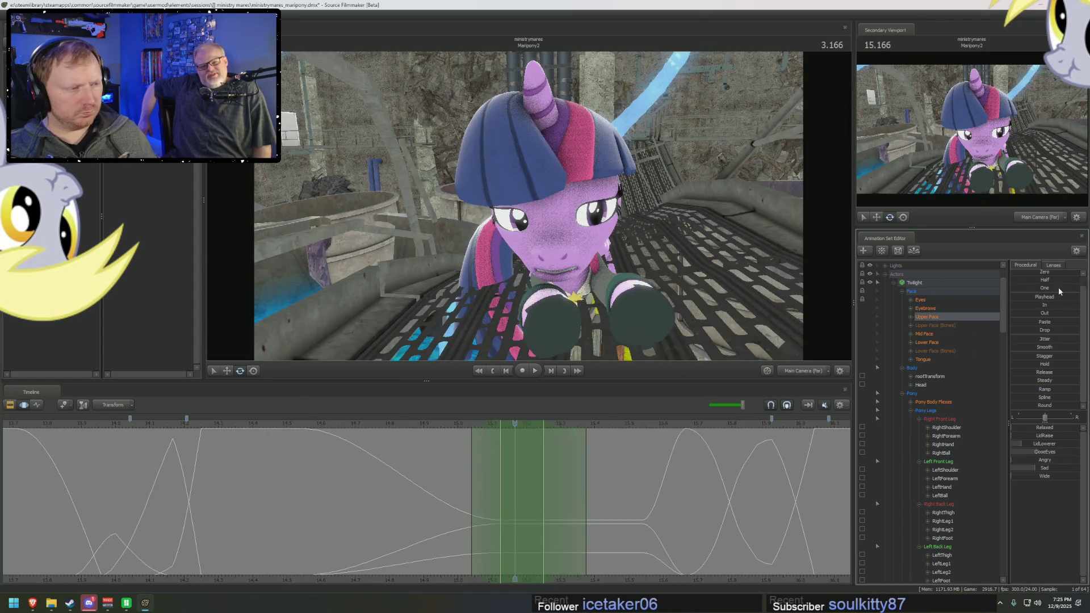
pyautogui.click(1021, 280)
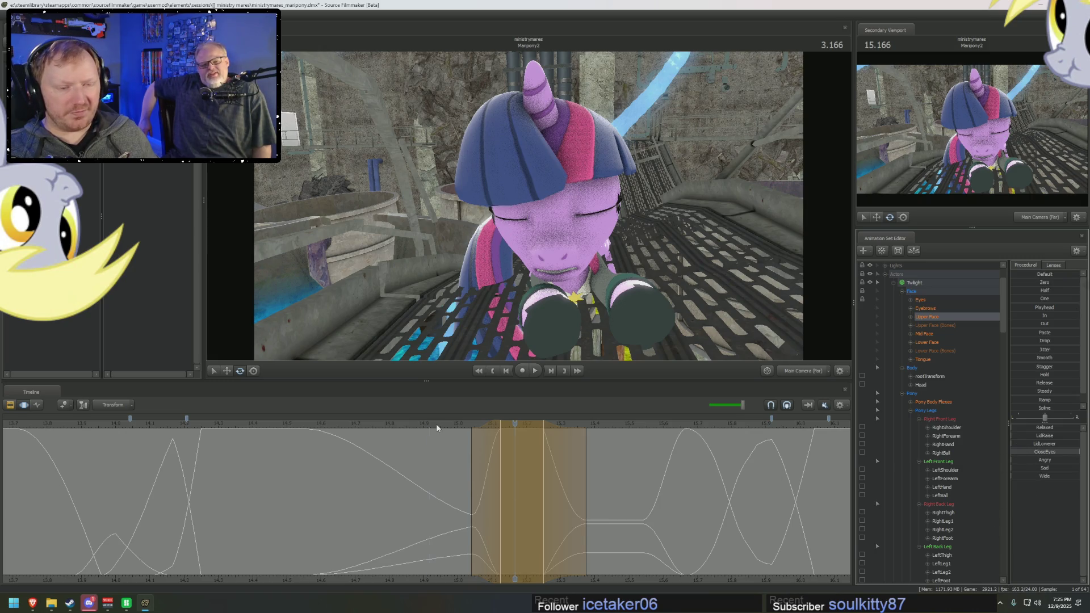
pyautogui.press('space')
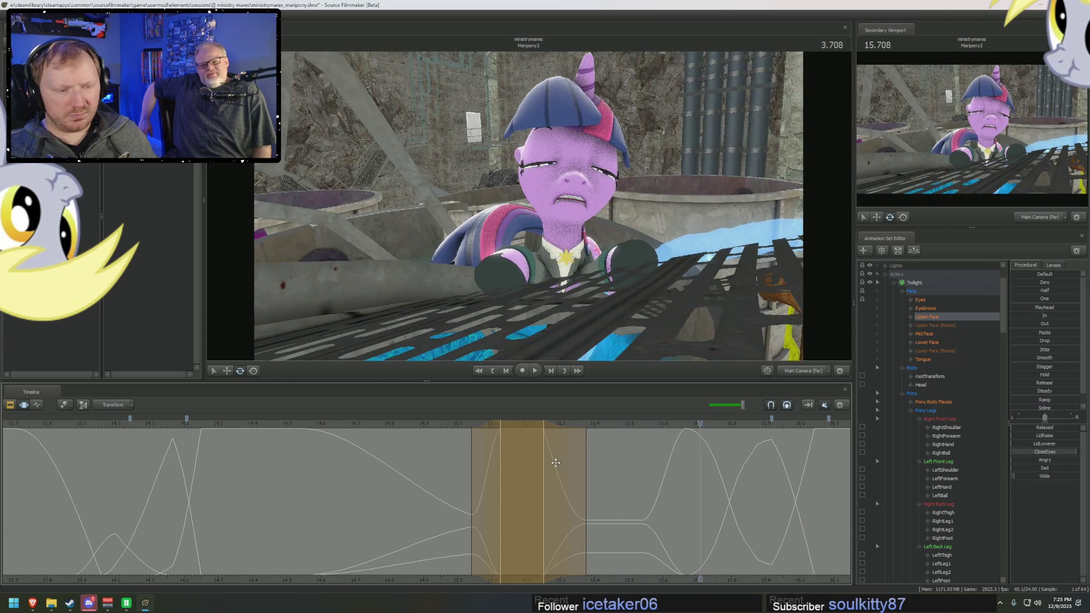
pyautogui.moveTo(595, 482); pyautogui.dragTo(612, 486)
pyautogui.press('space')
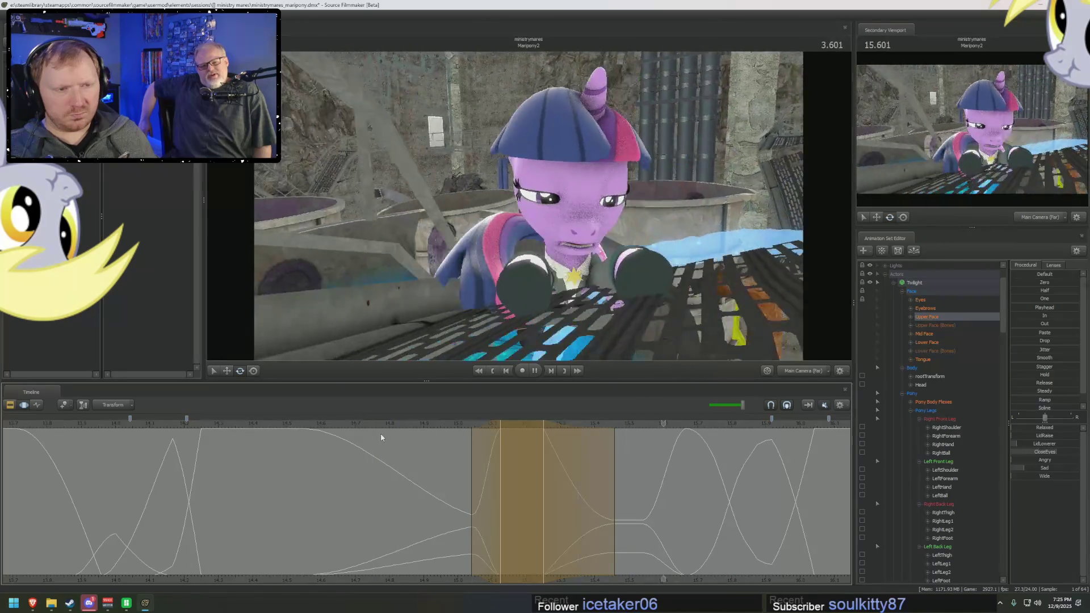
pyautogui.press('space')
# Step: Lengthen the end of the edited range through frames 3.416–3.583 and play back
pyautogui.moveTo(570, 492)
pyautogui.mouseDown(button='middle')
pyautogui.moveTo(612, 493)
pyautogui.moveTo(591, 489)
pyautogui.mouseUp(button='middle')
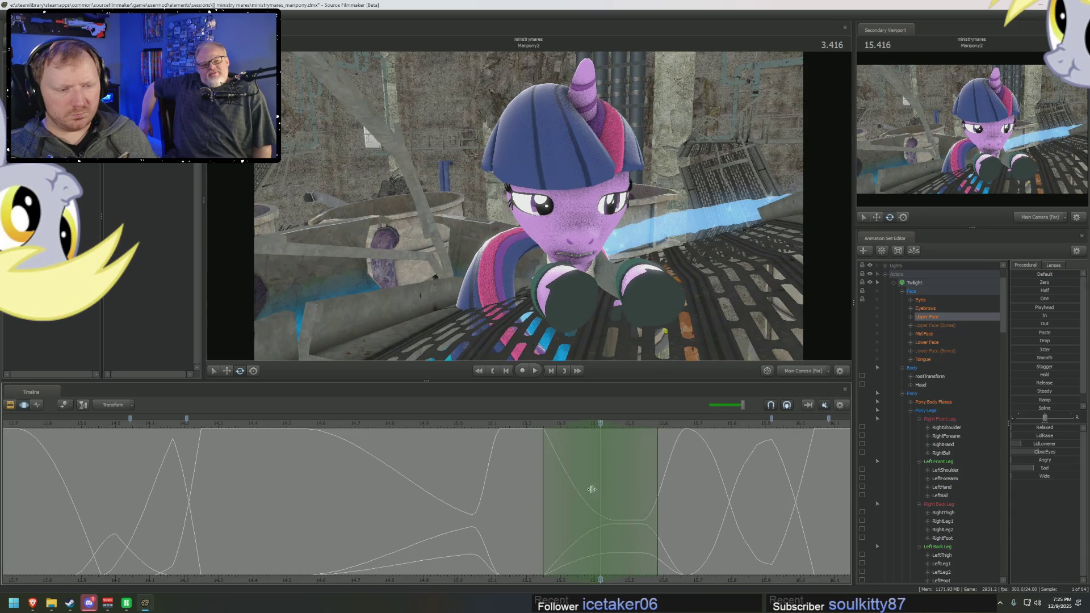
pyautogui.middleClick(657, 483)
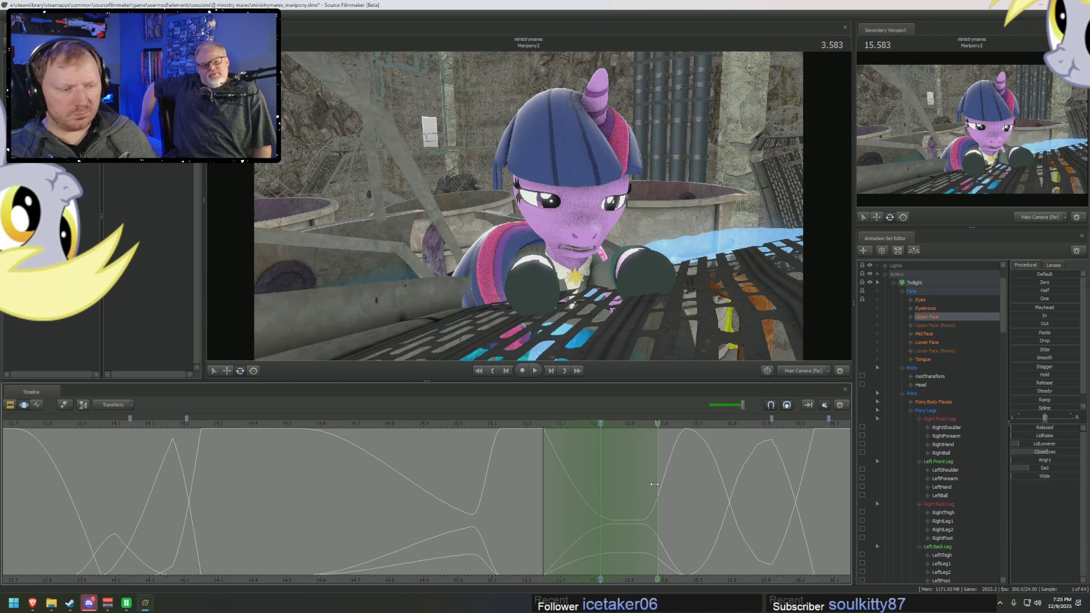
pyautogui.press('Up')
pyautogui.moveTo(603, 463); pyautogui.dragTo(650, 470, button='middle')
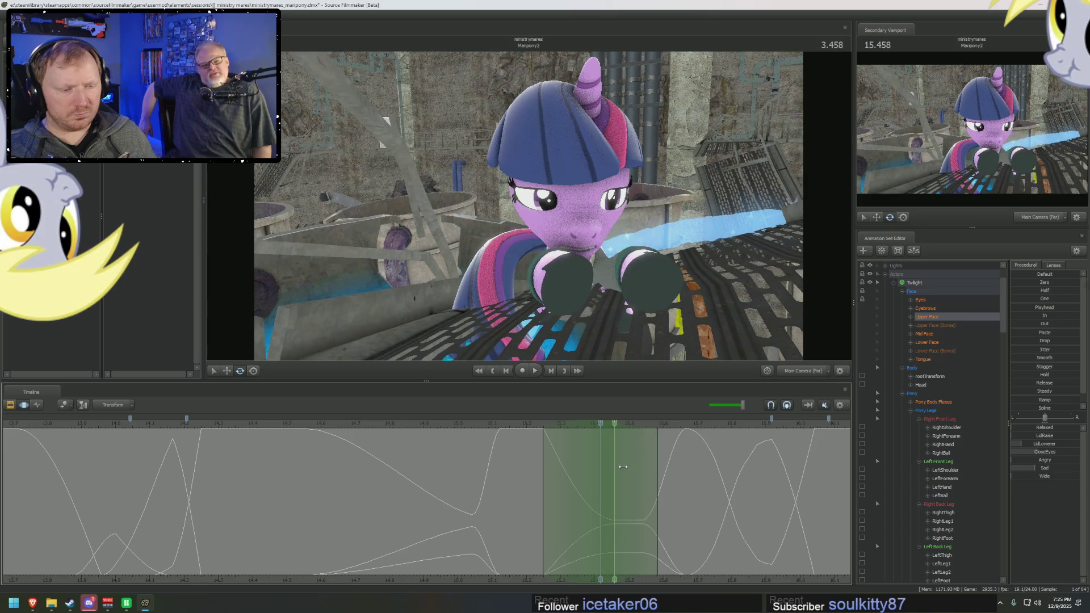
pyautogui.press('Up')
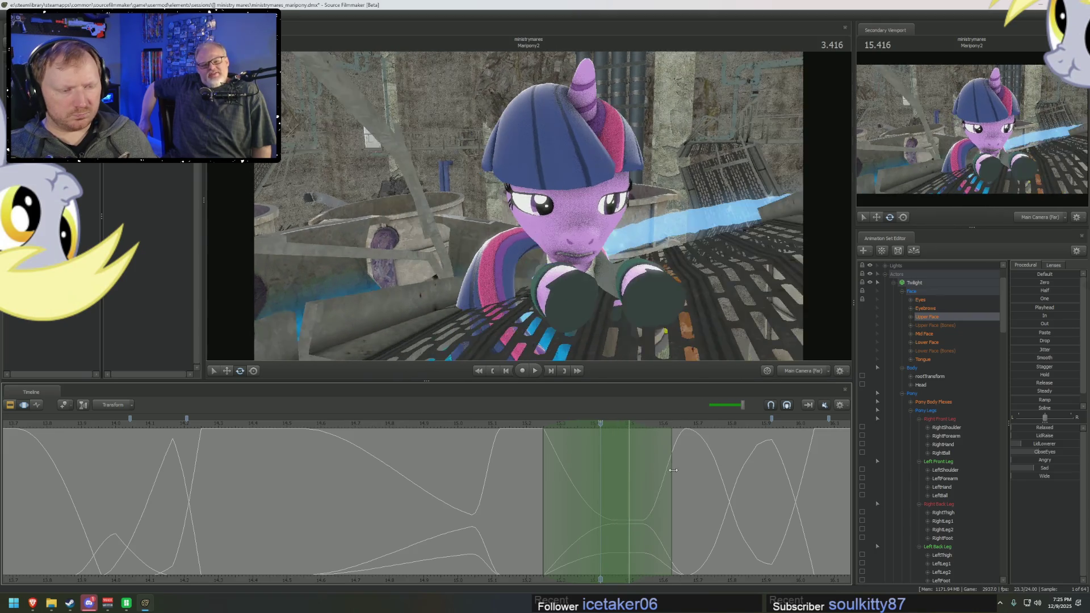
pyautogui.moveTo(672, 470); pyautogui.dragTo(681, 472)
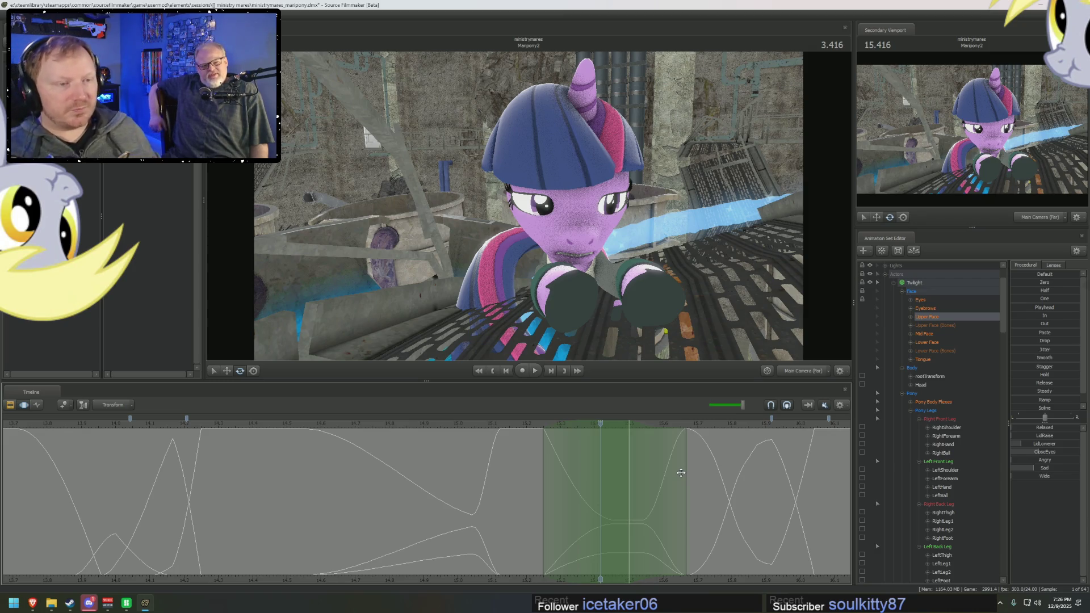
pyautogui.press('space')
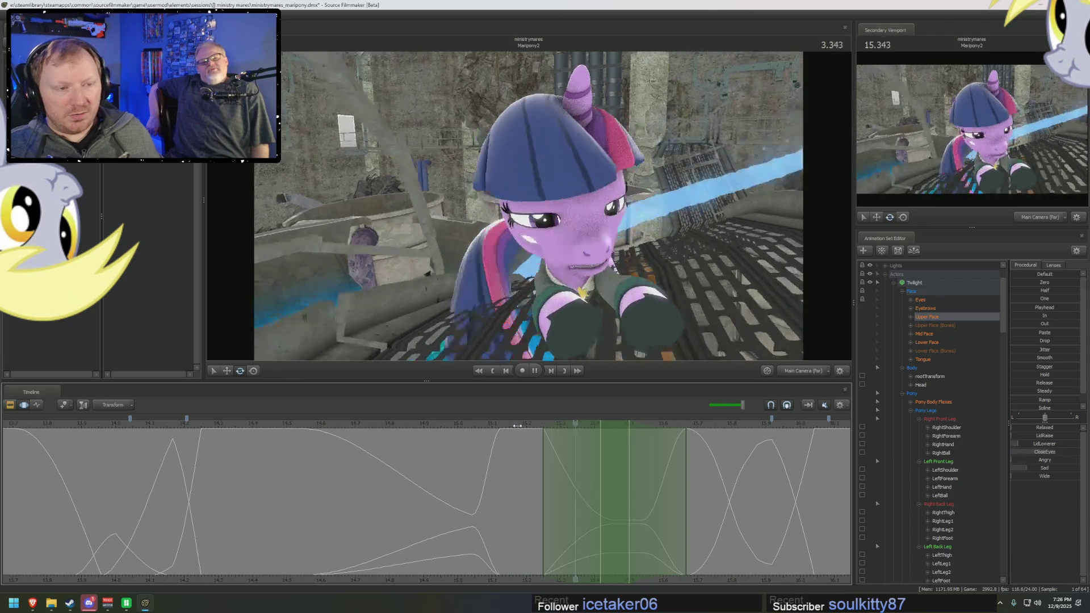
# Step: Open Twilight's eyes wider around 3.5 with a preset and review the shot
pyautogui.moveTo(520, 425); pyautogui.dragTo(601, 438)
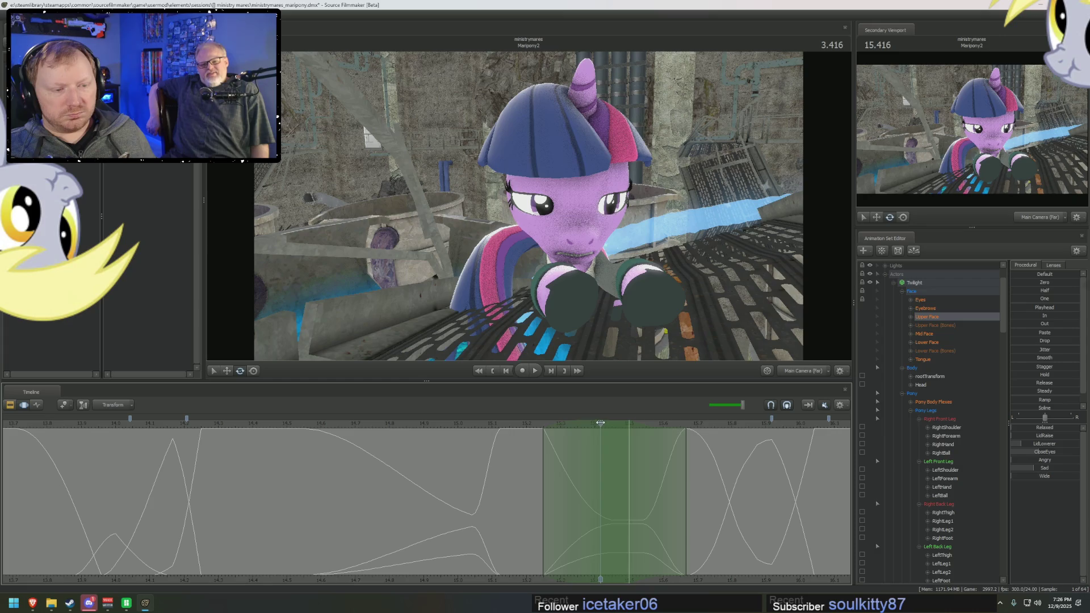
pyautogui.moveTo(582, 424); pyautogui.dragTo(609, 443)
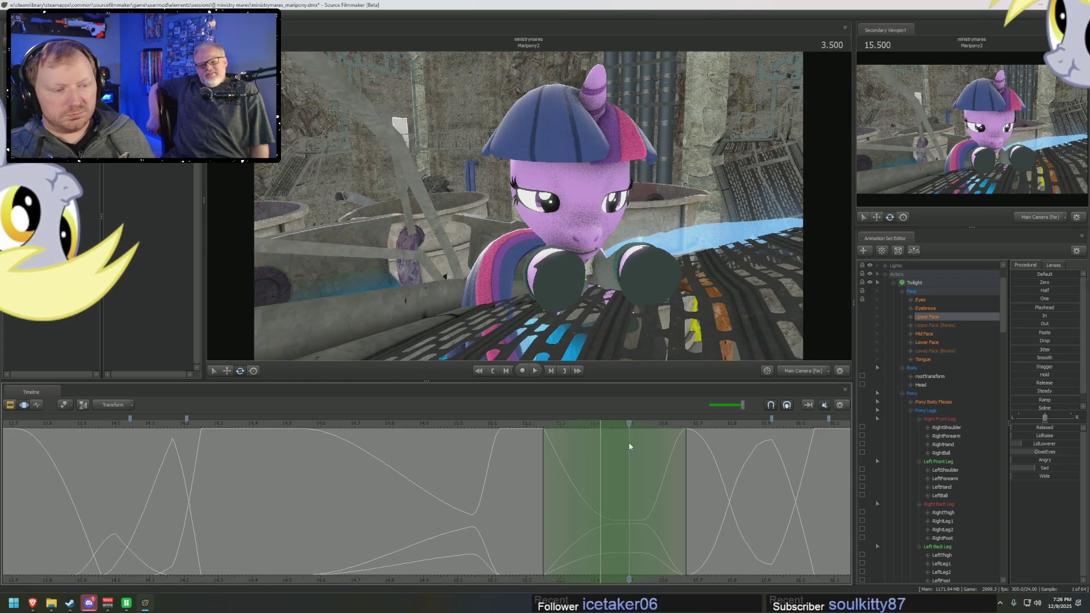
pyautogui.moveTo(610, 446); pyautogui.dragTo(624, 452)
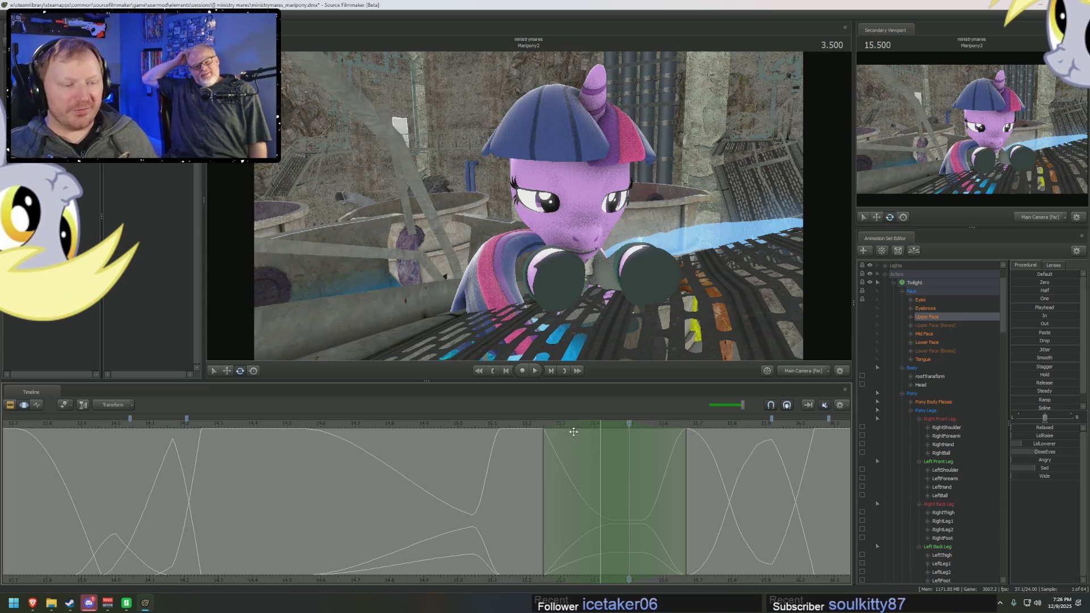
pyautogui.click(1039, 454)
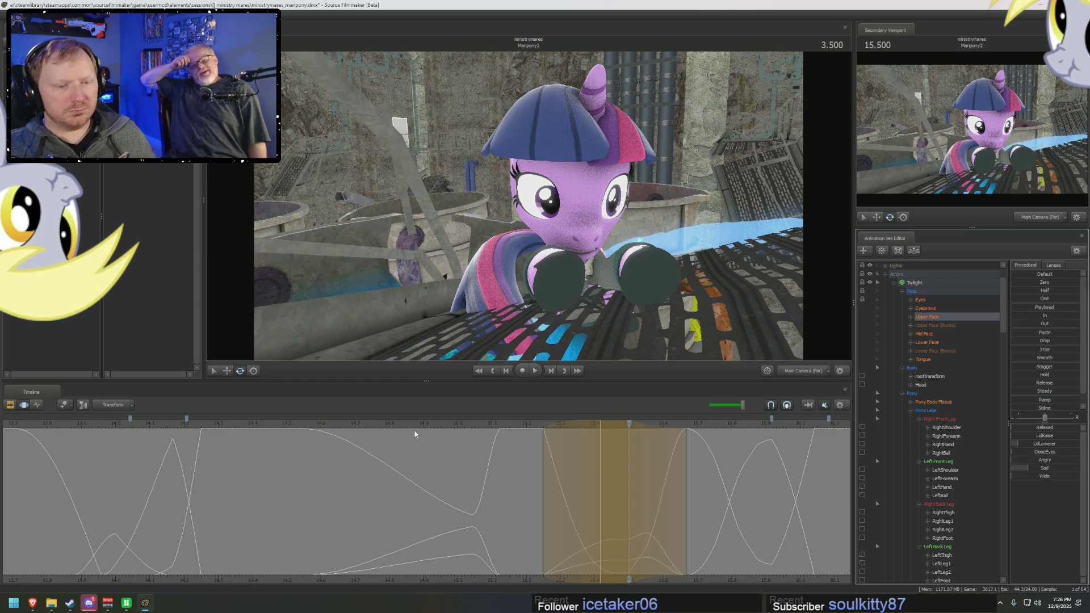
pyautogui.press('space')
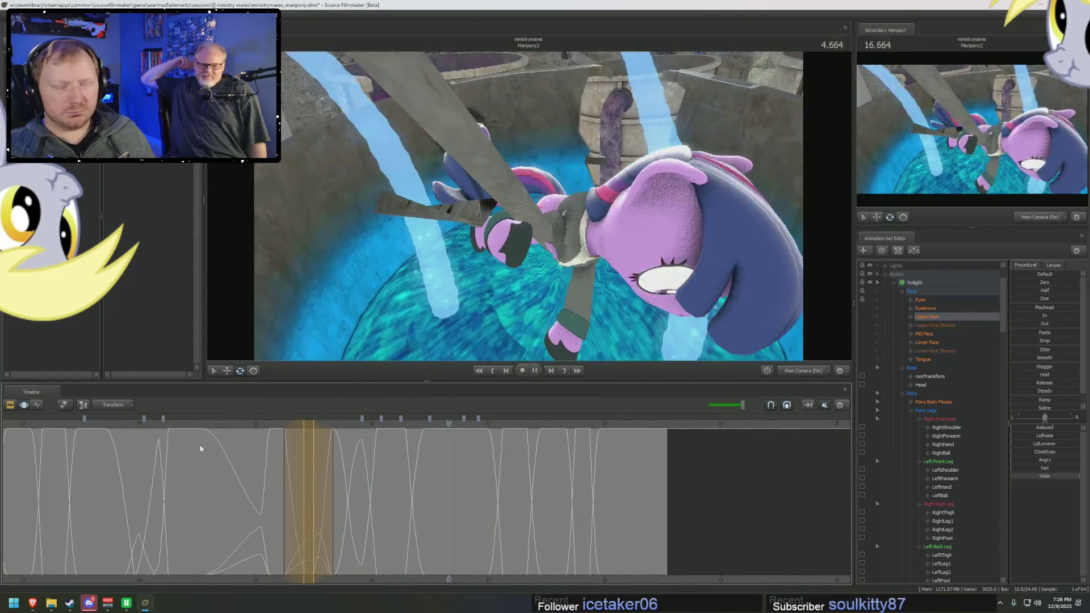
pyautogui.press('space')
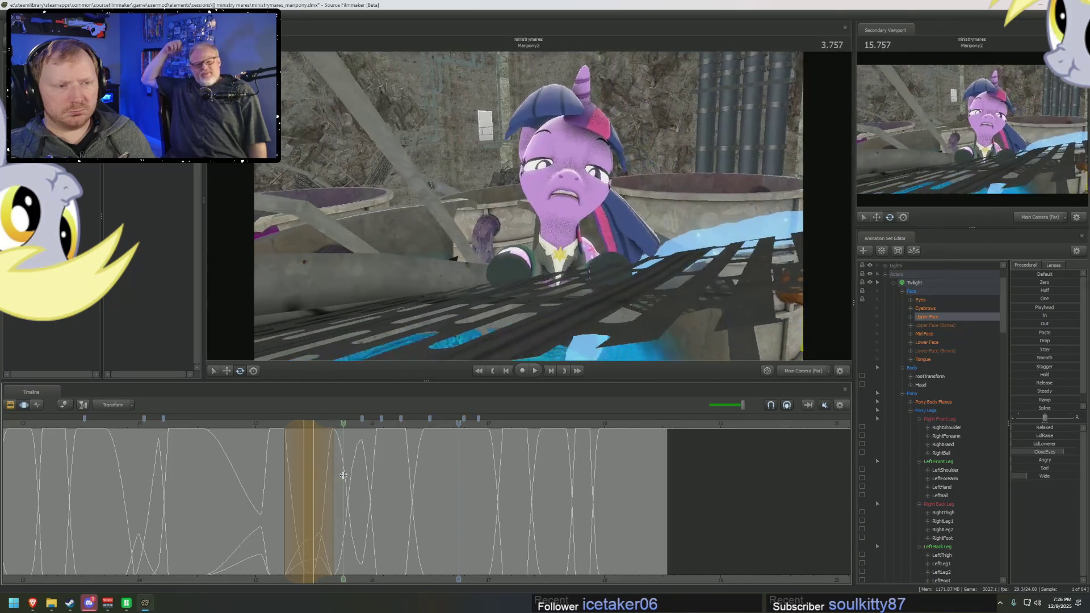
# Step: Scrub to the worried close-up at 3.791 and bring up the Lower Face mouth frown control
pyautogui.moveTo(316, 474); pyautogui.dragTo(347, 476)
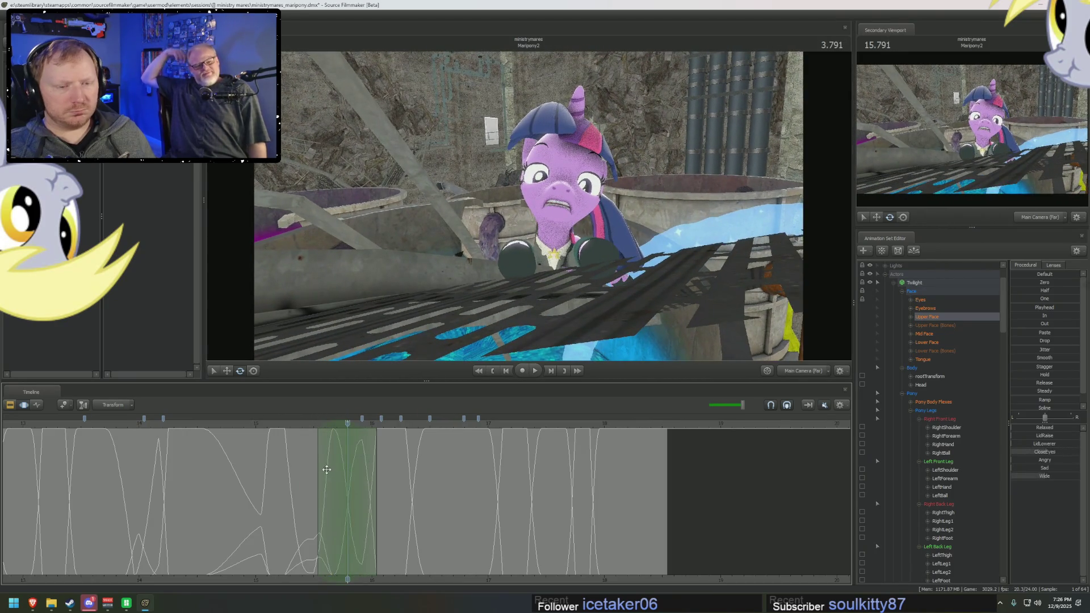
pyautogui.scroll(2, 331, 466)
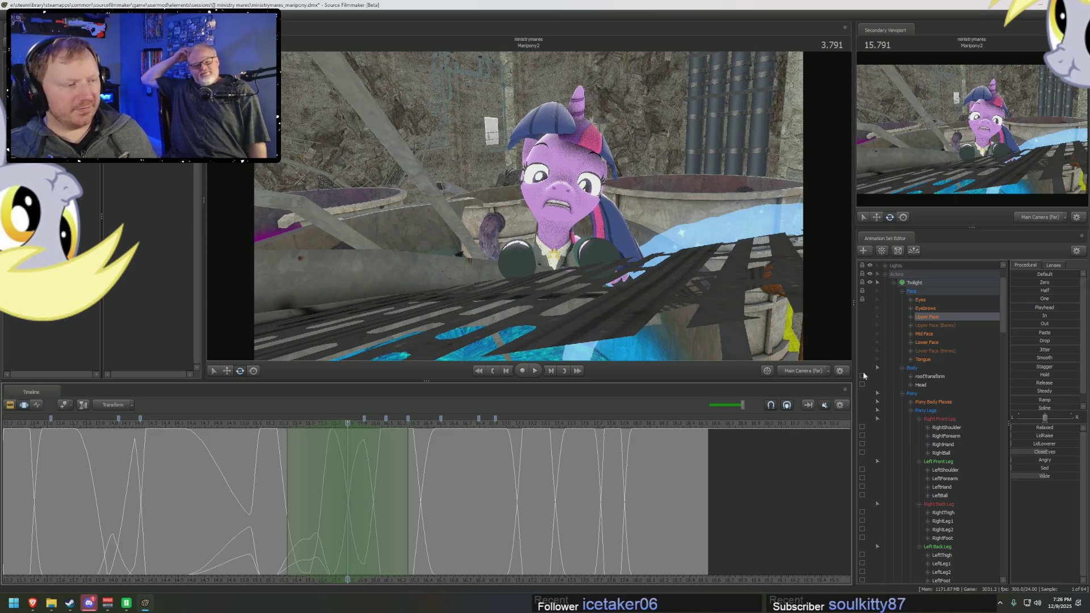
pyautogui.click(925, 342)
pyautogui.click(1048, 449)
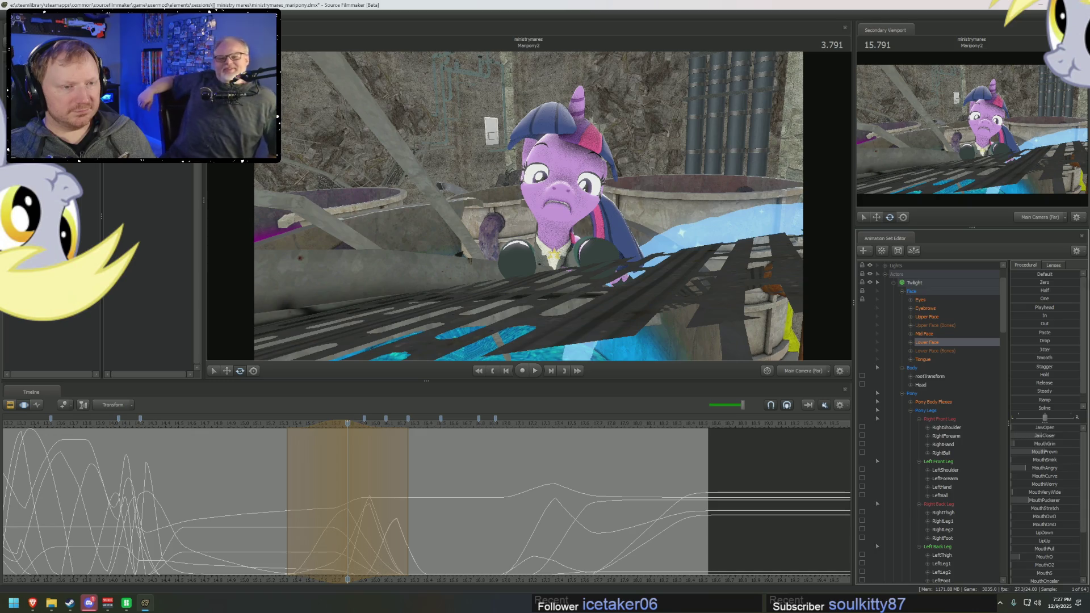
# Step: Close Twilight's mouth into a frown with the JawCloser slider and play back to check it
pyautogui.moveTo(1044, 436); pyautogui.dragTo(1056, 434)
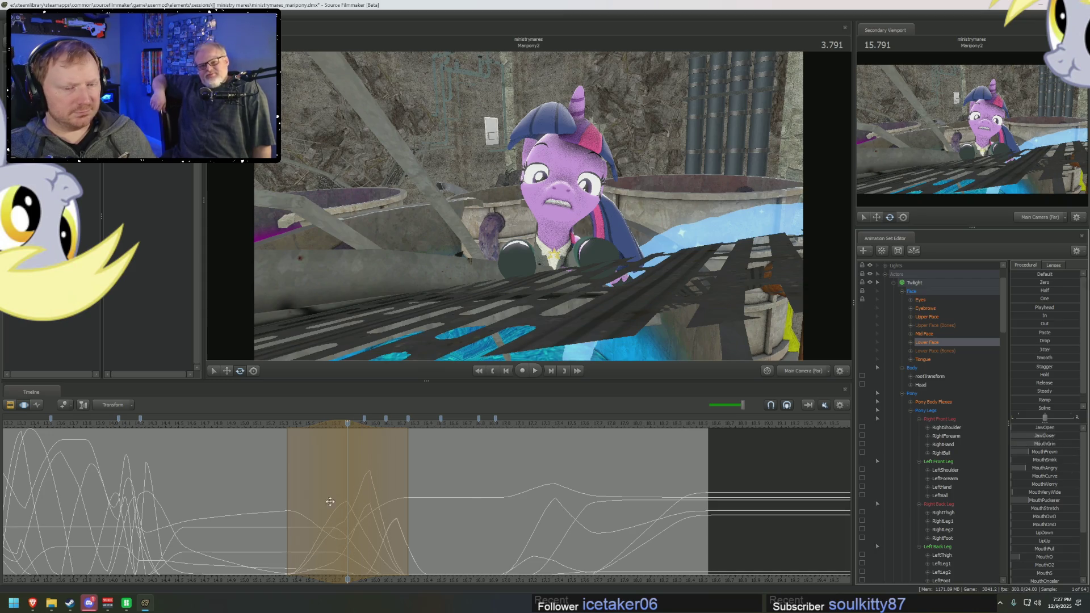
pyautogui.moveTo(261, 484); pyautogui.dragTo(367, 516, button='middle')
pyautogui.moveTo(361, 463)
pyautogui.mouseDown(button='middle')
pyautogui.moveTo(434, 479)
pyautogui.moveTo(257, 424)
pyautogui.moveTo(162, 423)
pyautogui.mouseUp(button='middle')
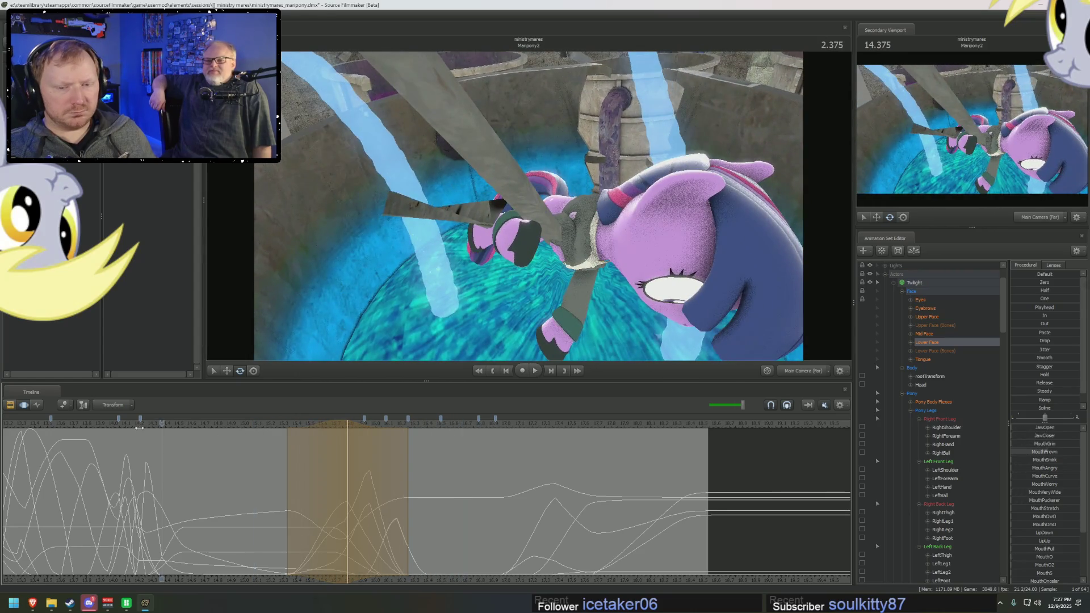
pyautogui.press('space')
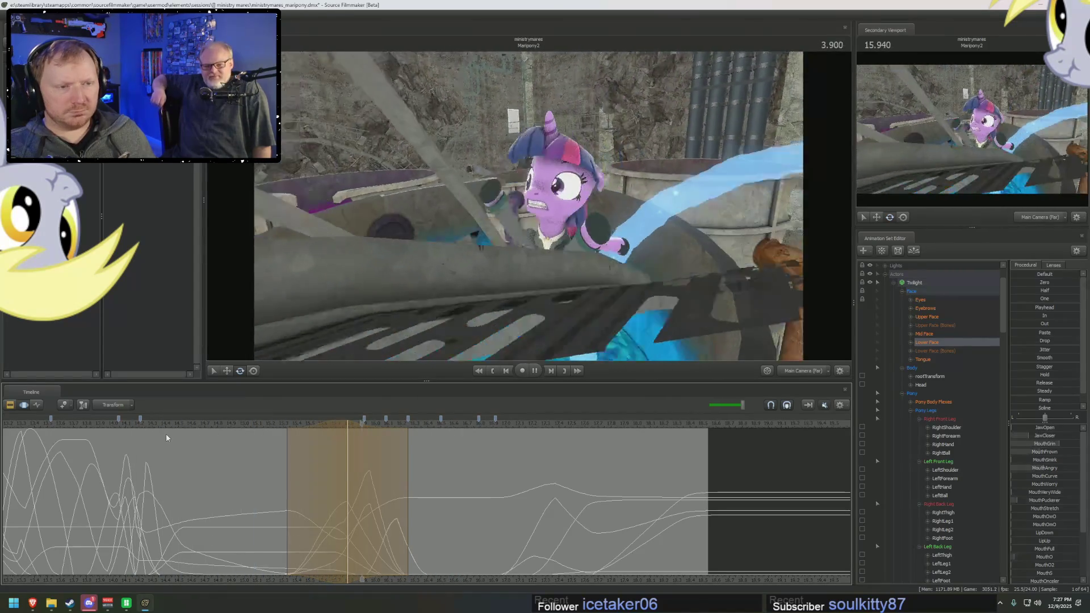
pyautogui.press('space')
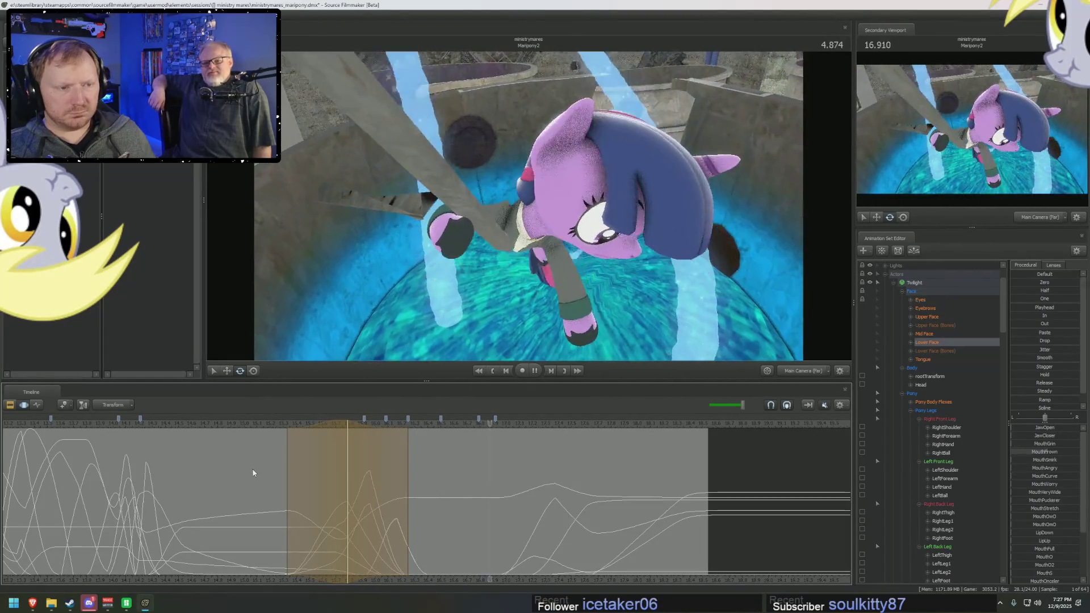
pyautogui.press('space')
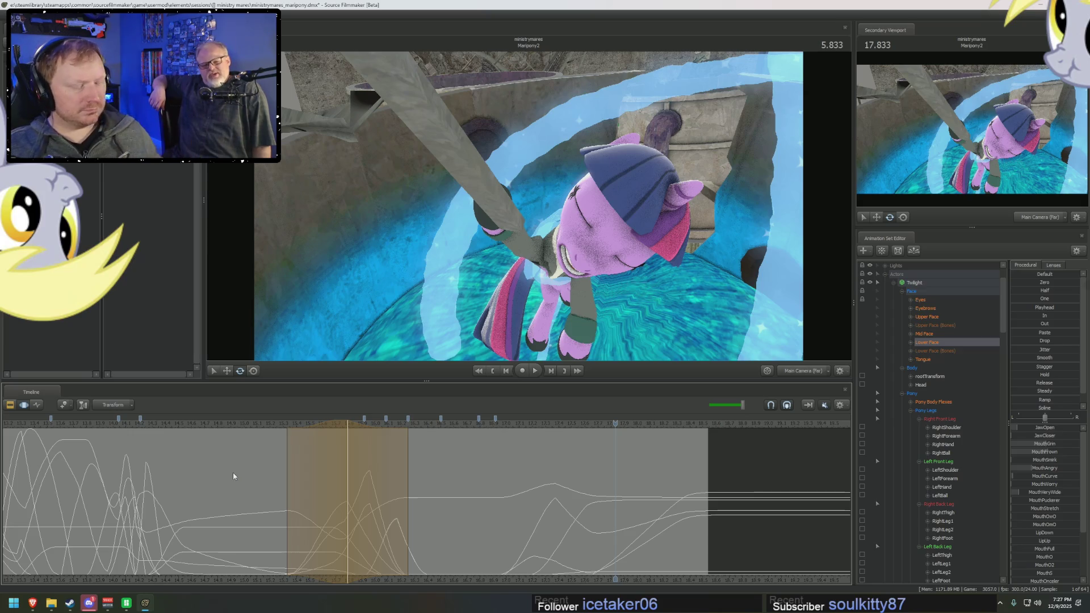
pyautogui.scroll(-2, 233, 472)
pyautogui.scroll(-2, 218, 422)
pyautogui.press('space')
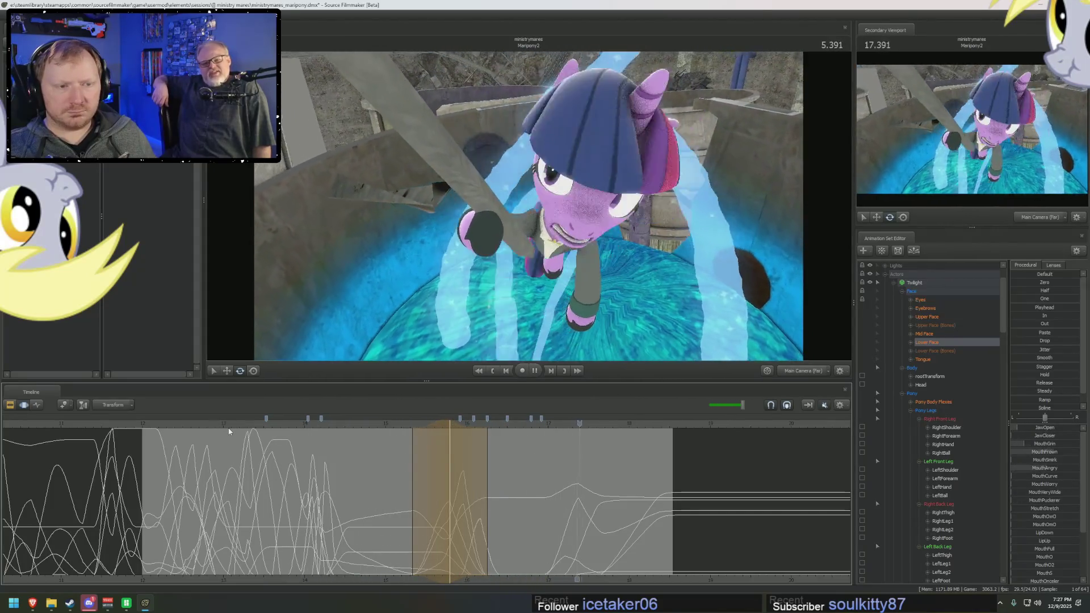
pyautogui.press('space')
pyautogui.press('space')
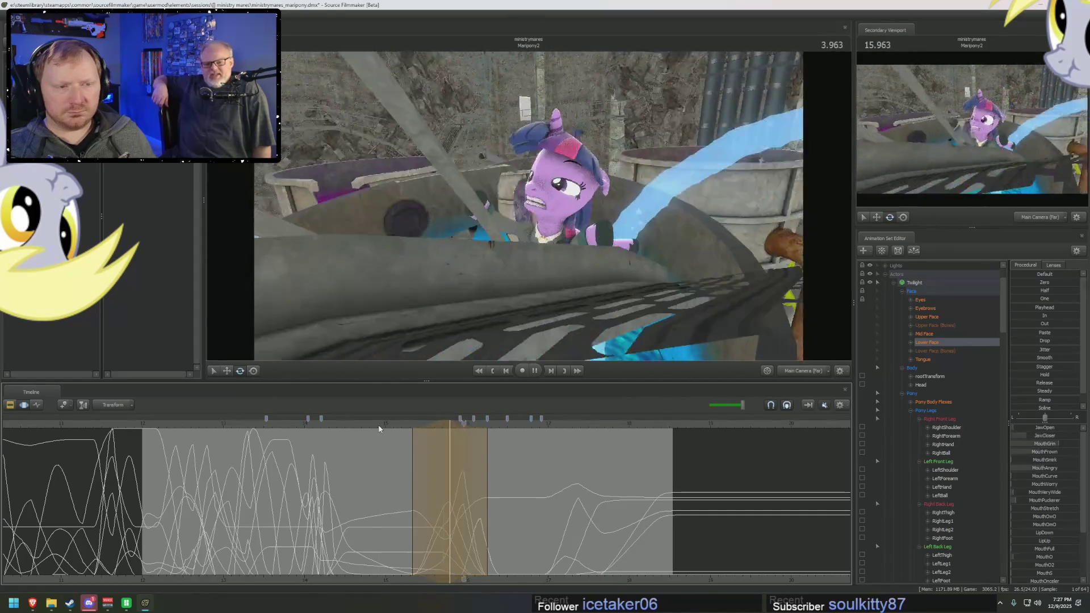
pyautogui.press('space')
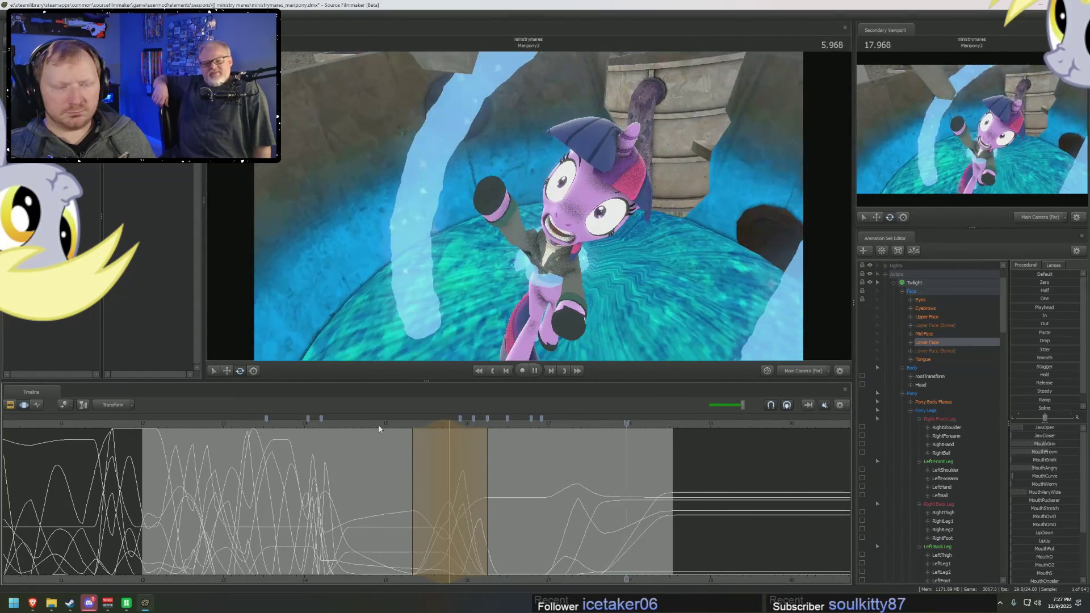
# Step: Replay the worried close-up a few times from earlier frames to judge the frown
pyautogui.click(386, 423)
pyautogui.press('space')
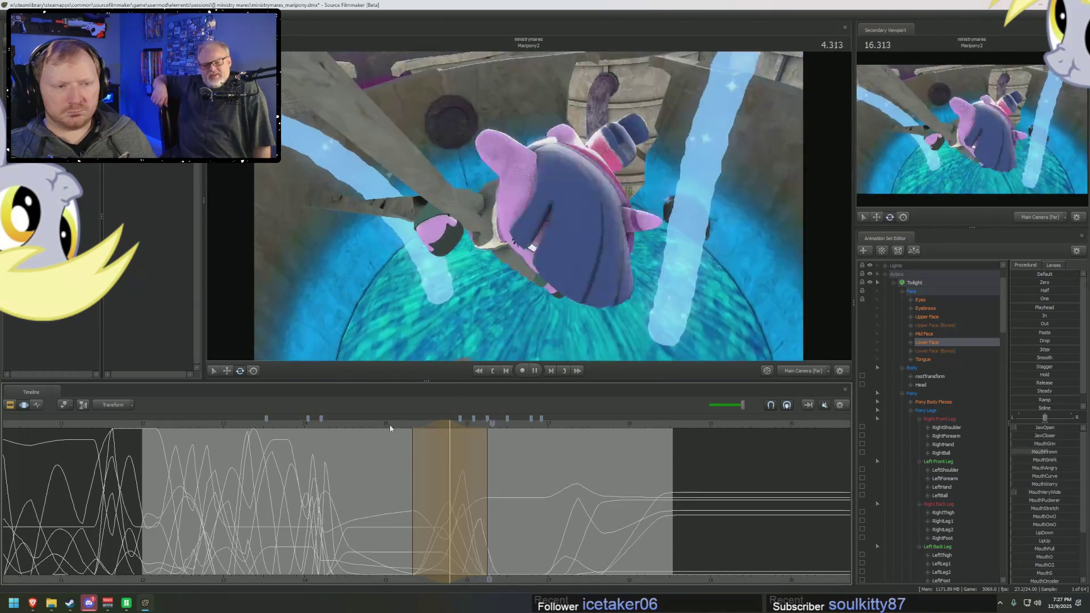
pyautogui.press('space')
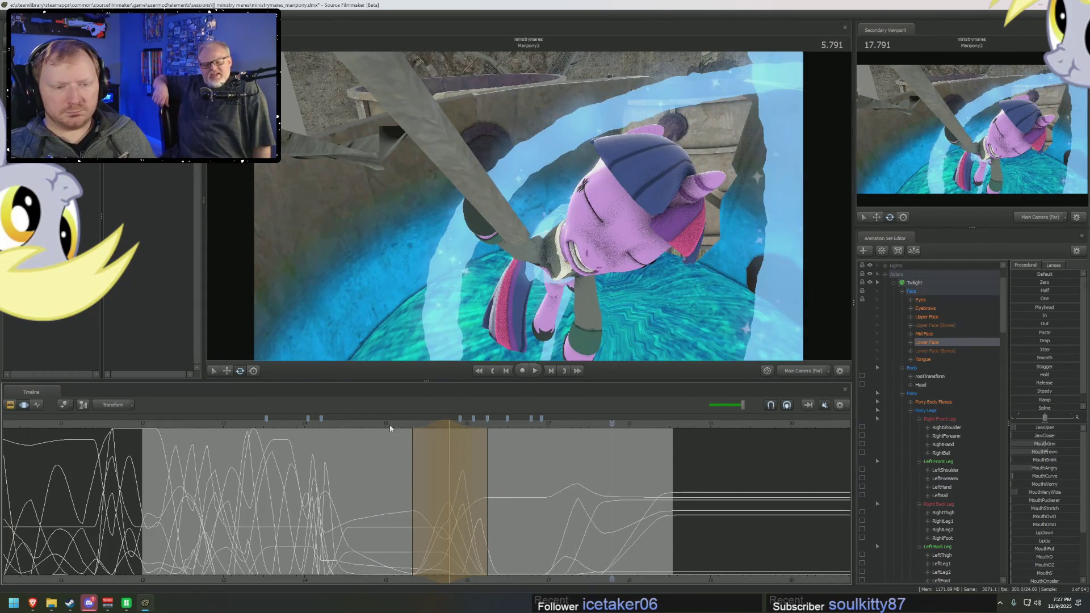
pyautogui.click(339, 423)
pyautogui.press('space')
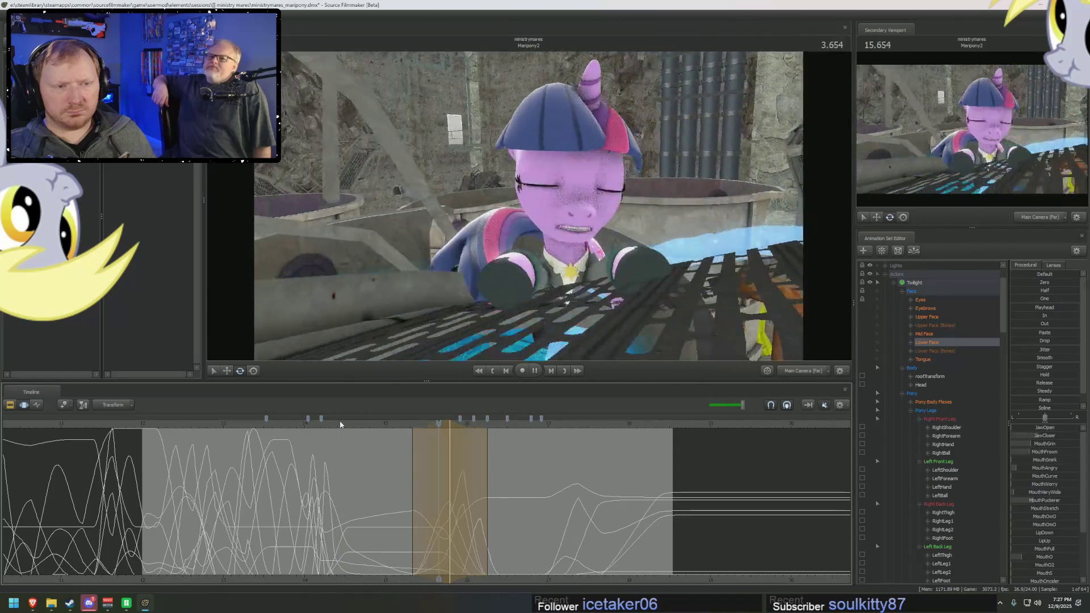
pyautogui.press('space')
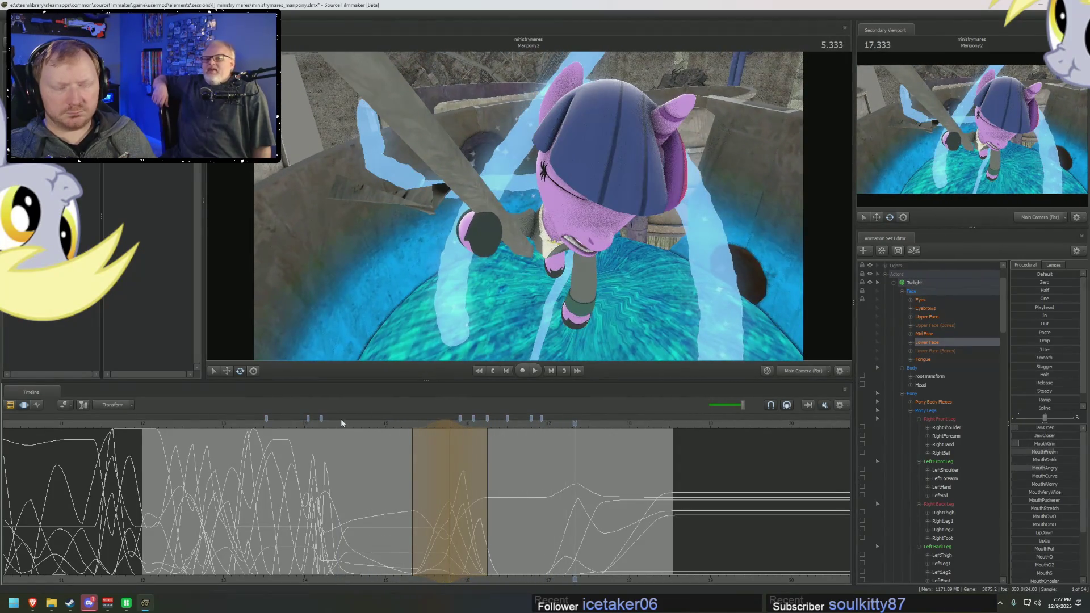
# Step: Review the shot from a wide Work Camera view, then return to Main Camera (Far)
pyautogui.click(789, 371)
pyautogui.moveTo(528, 214); pyautogui.dragTo(518, 295)
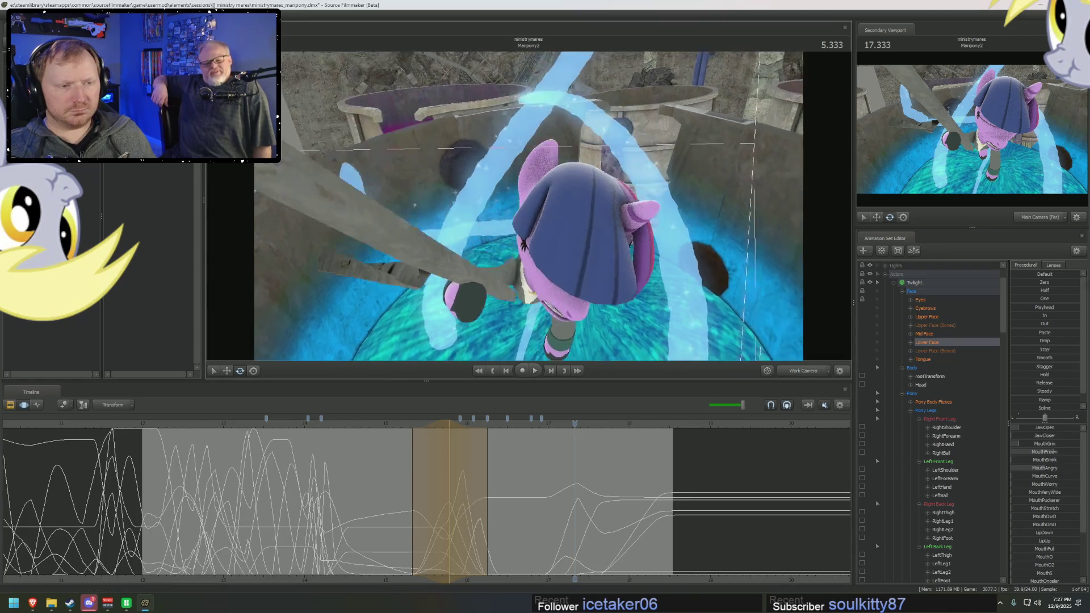
pyautogui.click(237, 421)
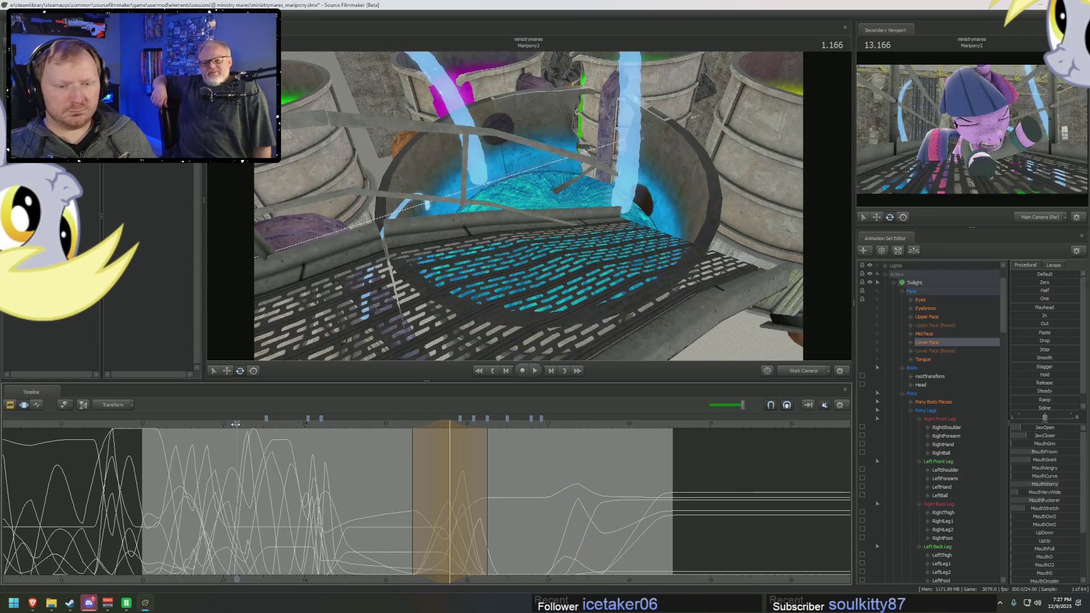
pyautogui.press('space')
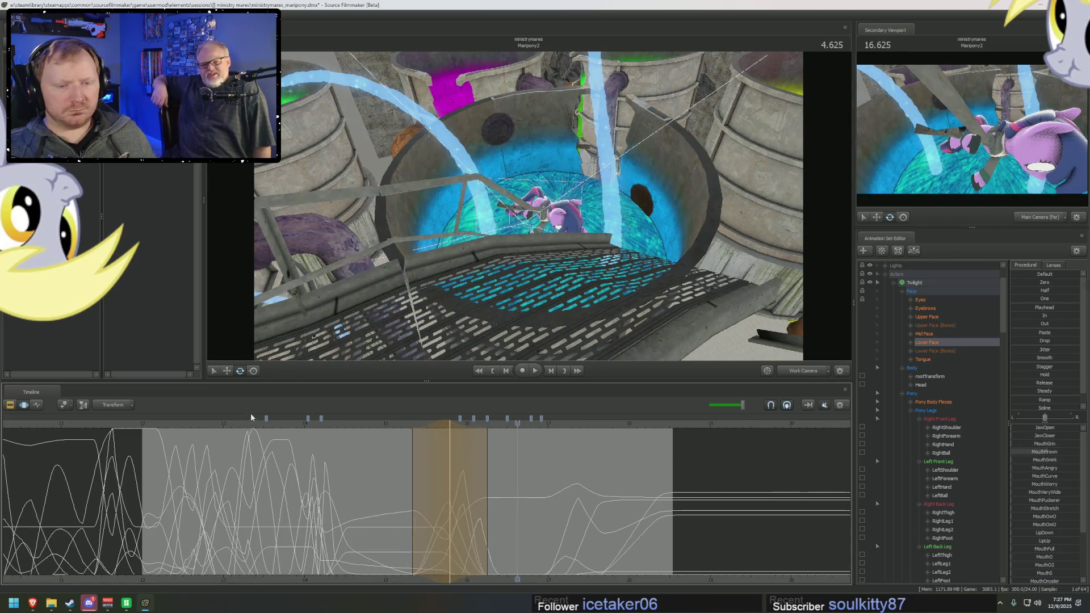
pyautogui.click(290, 421)
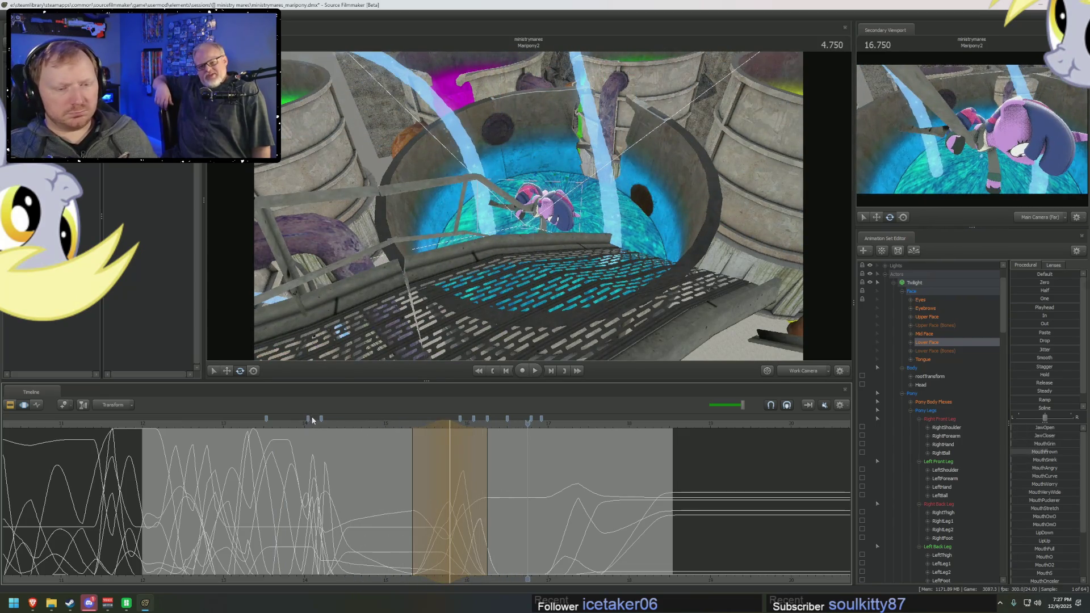
pyautogui.moveTo(368, 443); pyautogui.dragTo(458, 446)
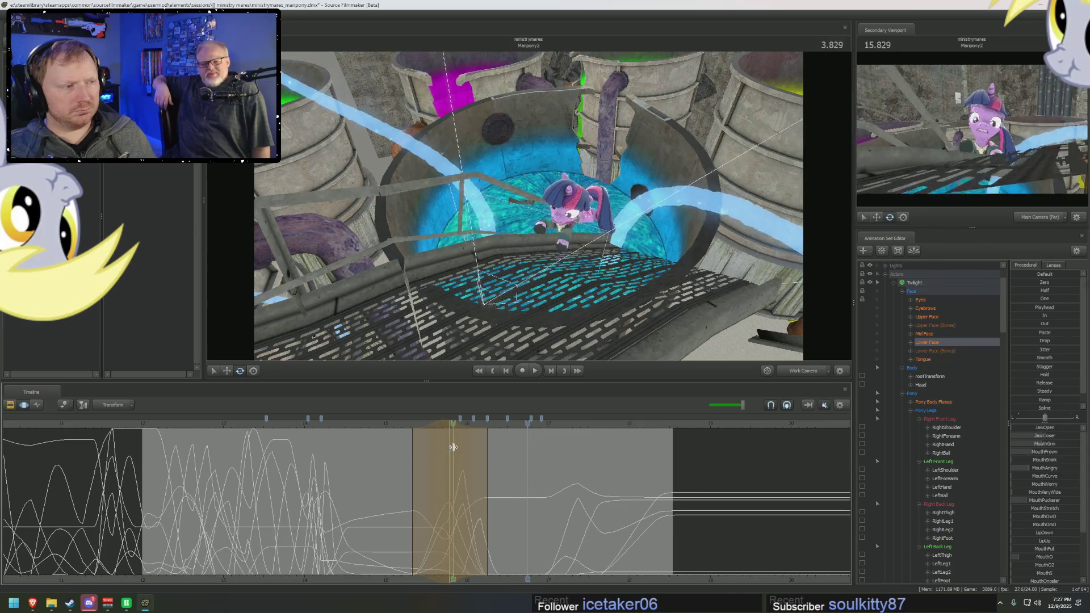
pyautogui.moveTo(459, 446)
pyautogui.mouseDown()
pyautogui.moveTo(398, 449)
pyautogui.moveTo(435, 449)
pyautogui.mouseUp()
pyautogui.click(809, 372)
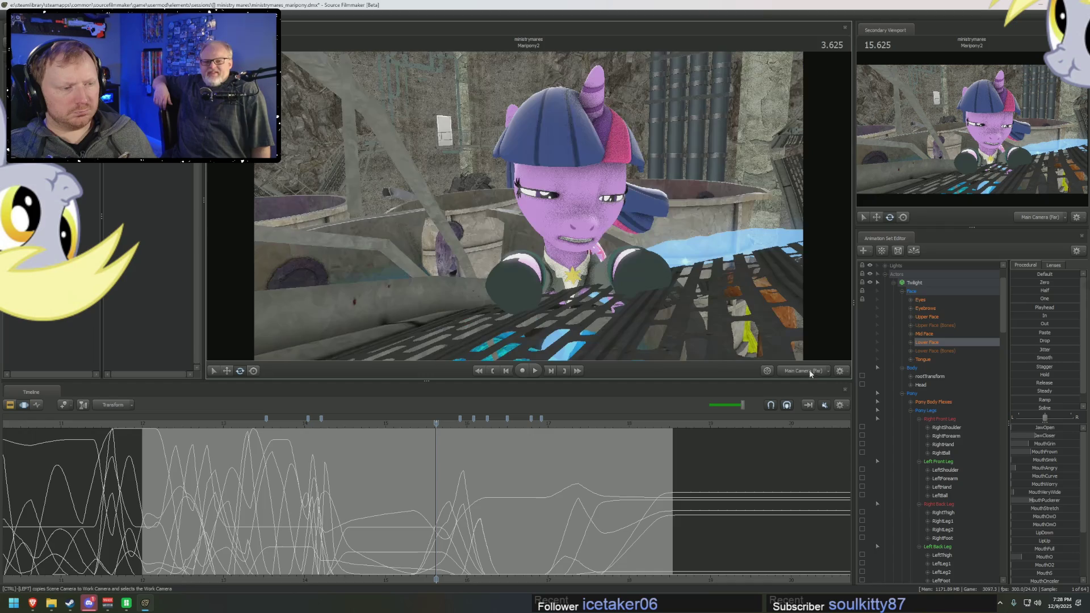
# Step: Select Twilight's LeftHand hoof control, show the shot's clip tracks and start playback
pyautogui.moveTo(447, 255); pyautogui.dragTo(511, 239)
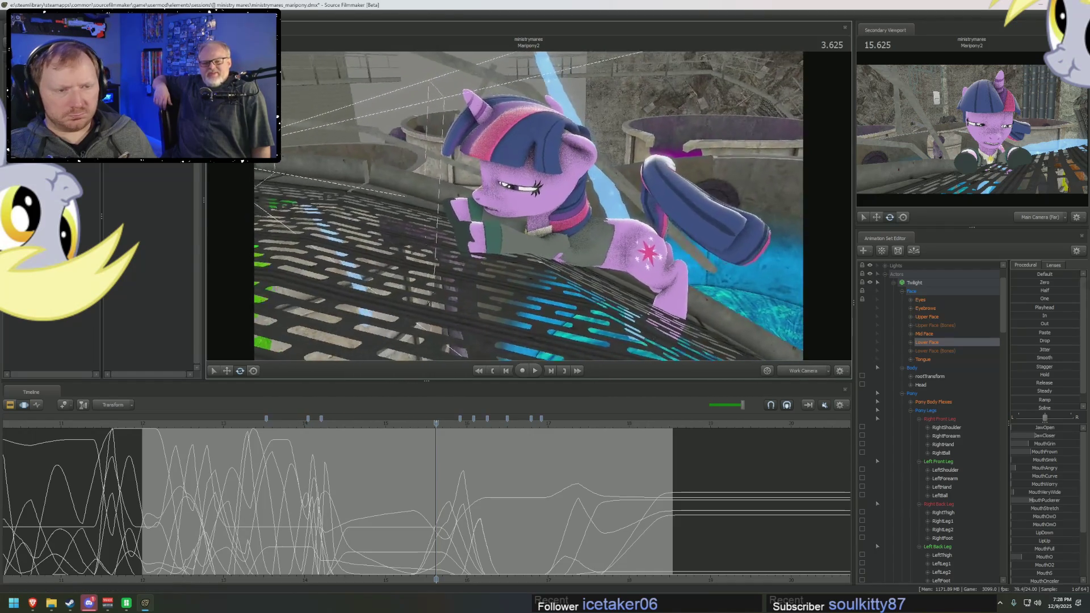
pyautogui.scroll(2, 393, 466)
pyautogui.click(437, 486)
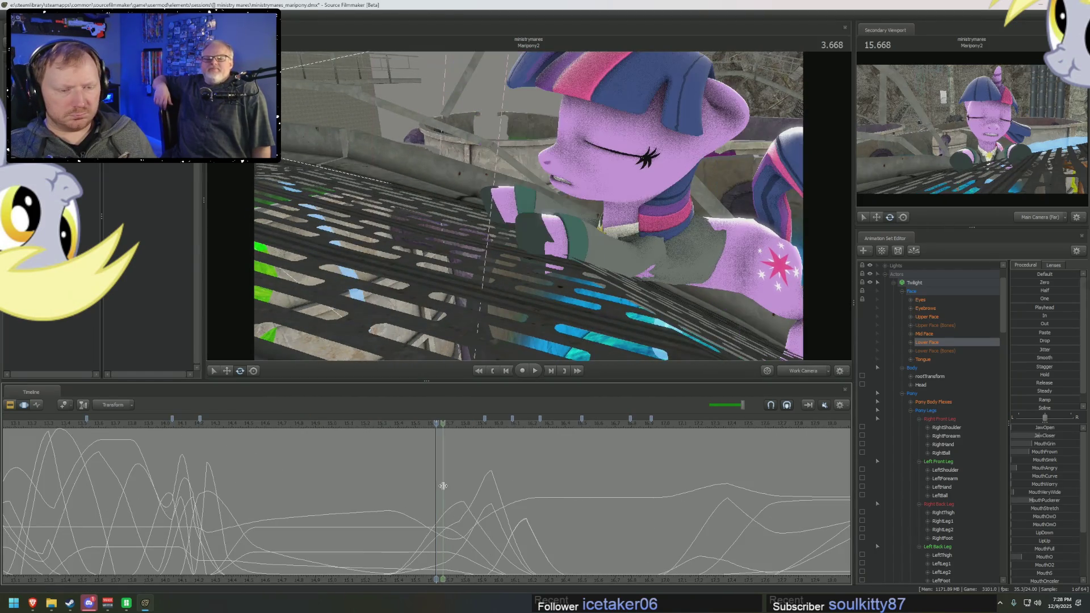
pyautogui.moveTo(437, 486); pyautogui.dragTo(445, 490)
pyautogui.scroll(3, 442, 488)
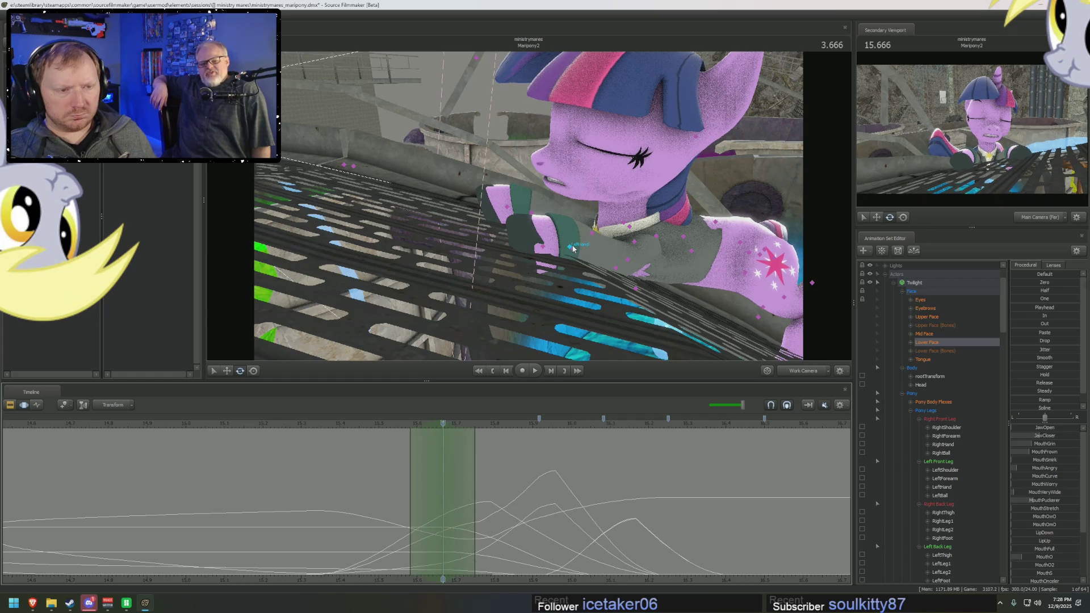
pyautogui.click(573, 248)
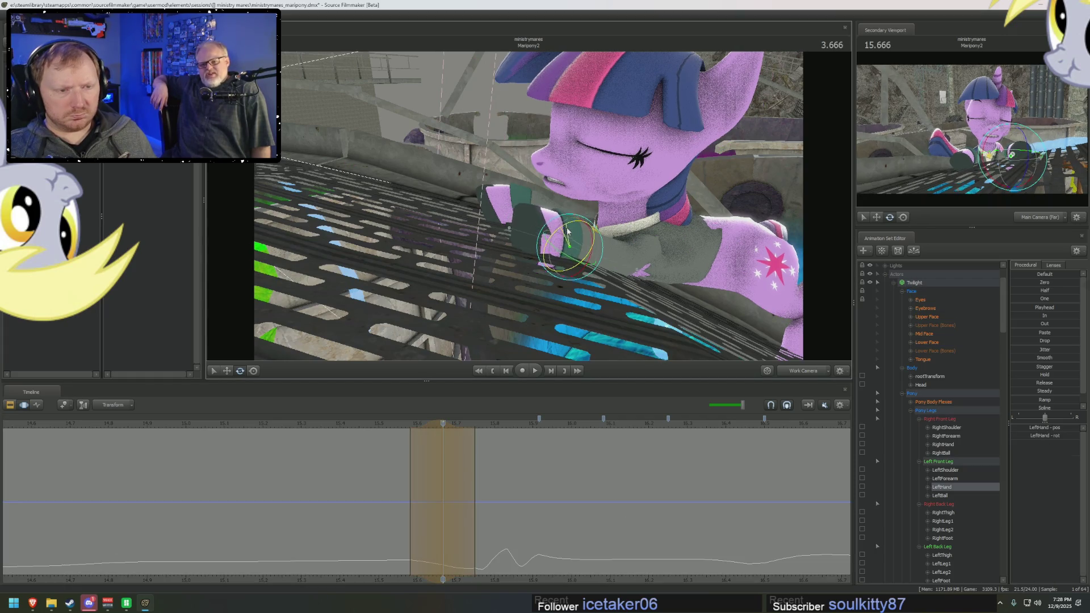
pyautogui.moveTo(412, 454)
pyautogui.mouseDown()
pyautogui.moveTo(499, 489)
pyautogui.moveTo(445, 479)
pyautogui.moveTo(340, 429)
pyautogui.mouseUp()
pyautogui.press('F2')
pyautogui.press('space')
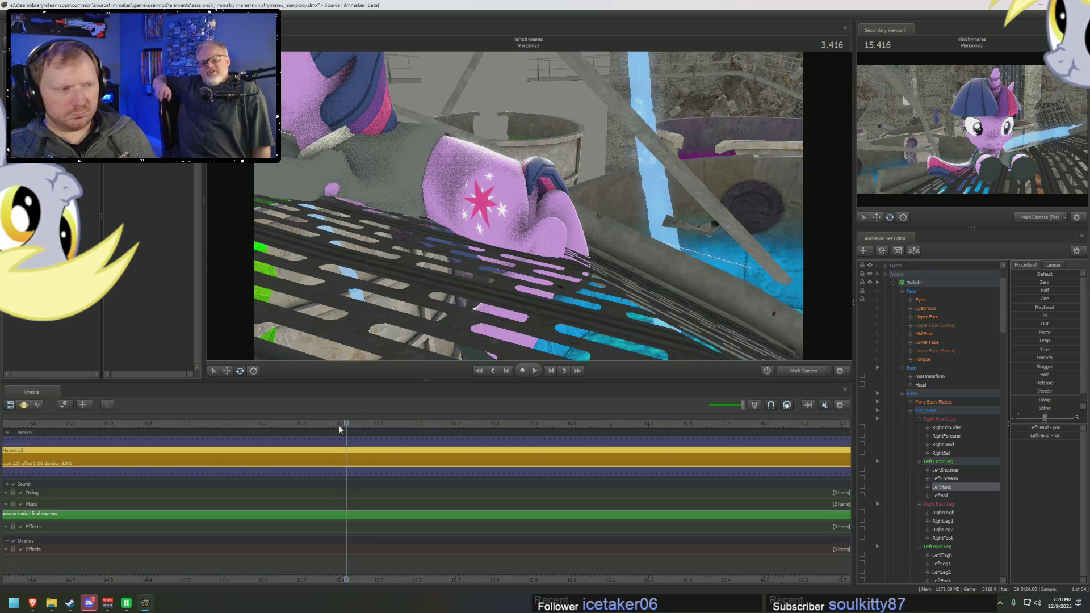
pyautogui.scroll(-2, 338, 425)
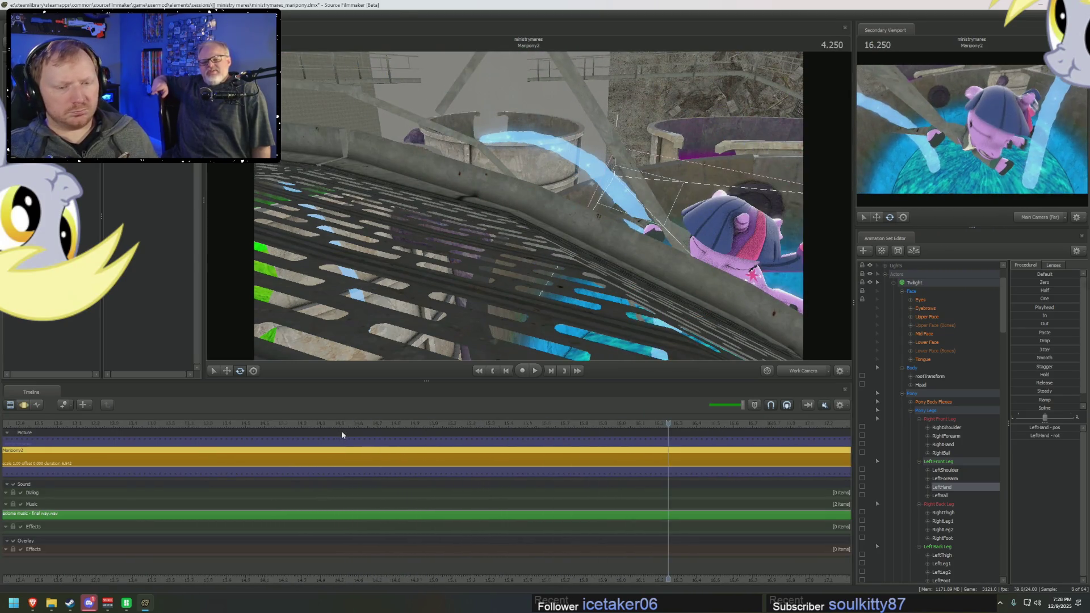
# Step: Replay the shot from its start, then switch to the Graph Editor at the punch near one second
pyautogui.click(331, 425)
pyautogui.press('space')
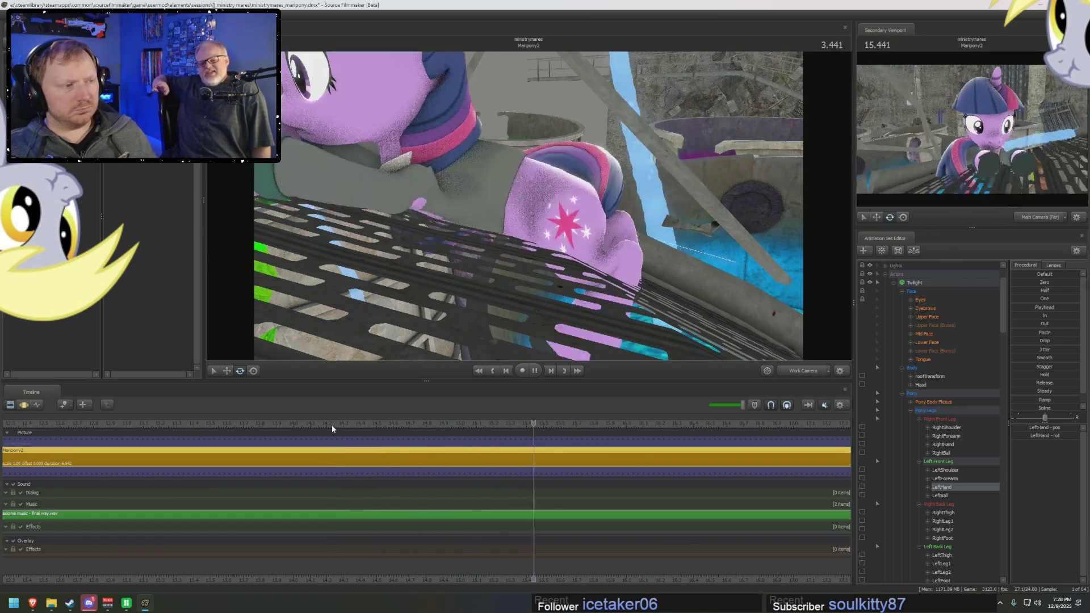
pyautogui.scroll(-2, 256, 430)
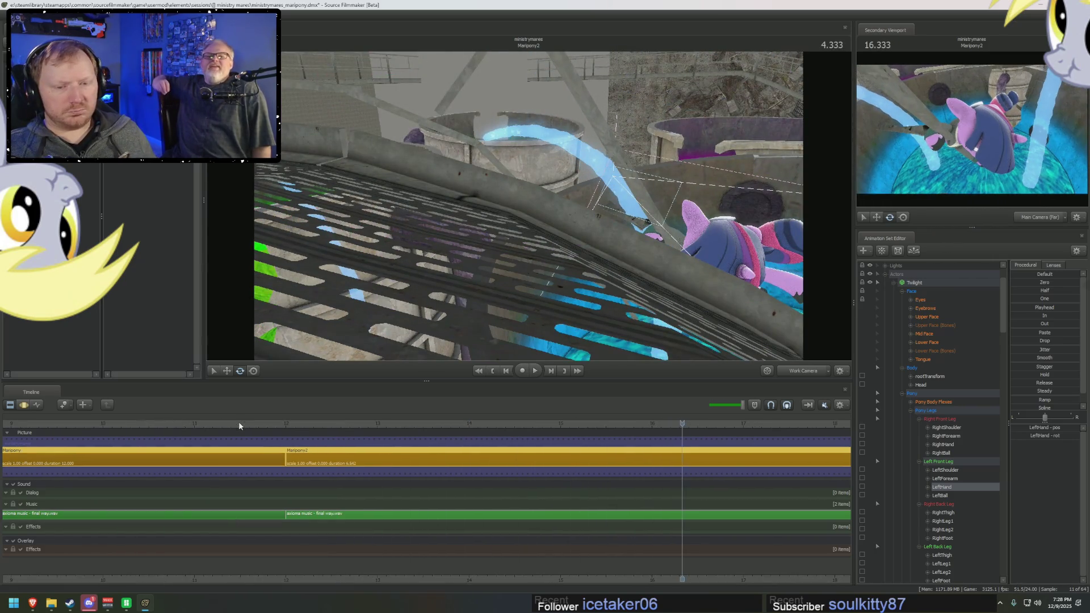
pyautogui.click(292, 424)
pyautogui.press('space')
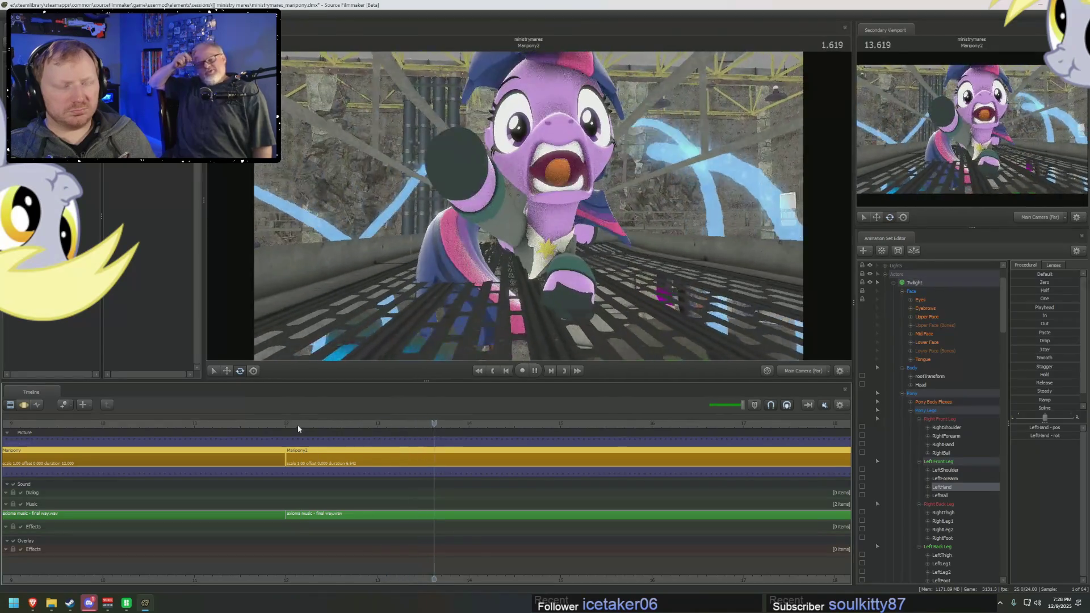
pyautogui.press('space')
pyautogui.press('F3')
pyautogui.moveTo(372, 480)
pyautogui.mouseDown()
pyautogui.moveTo(379, 485)
pyautogui.moveTo(364, 484)
pyautogui.mouseUp()
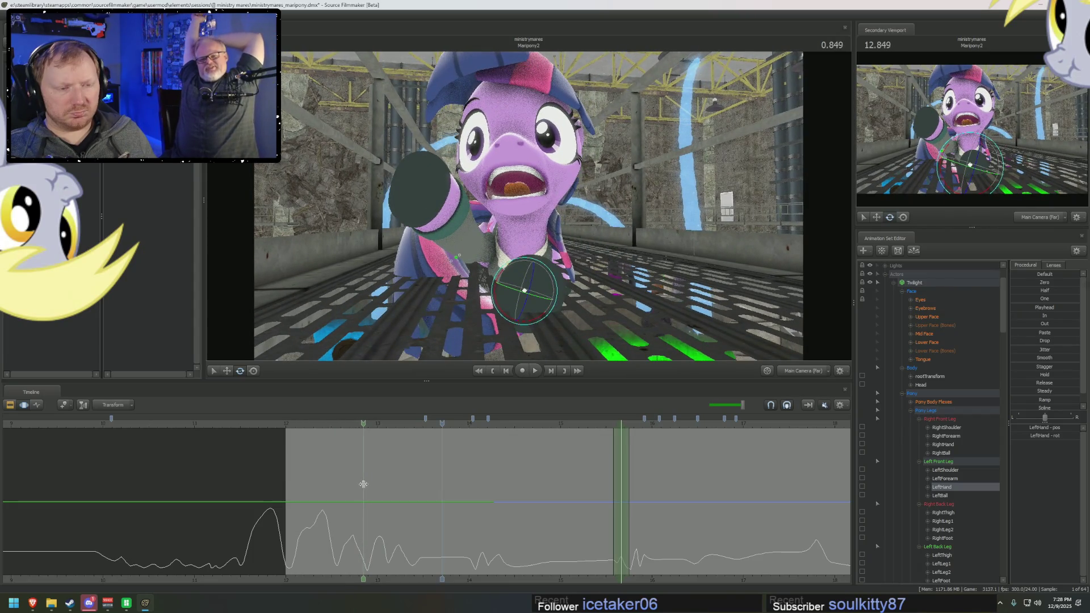
# Step: Mark a time selection near 0.9 seconds and select LeftForearm from a side view
pyautogui.moveTo(363, 483)
pyautogui.mouseDown()
pyautogui.moveTo(378, 486)
pyautogui.moveTo(373, 497)
pyautogui.mouseUp()
pyautogui.scroll(2, 377, 489)
pyautogui.click(374, 497)
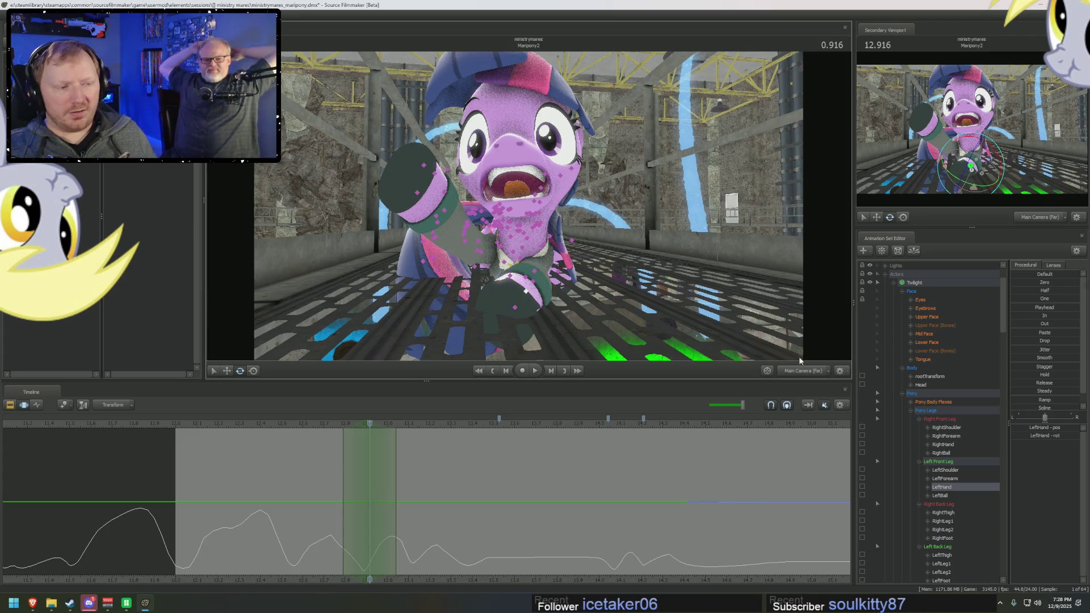
pyautogui.moveTo(662, 277); pyautogui.dragTo(635, 270)
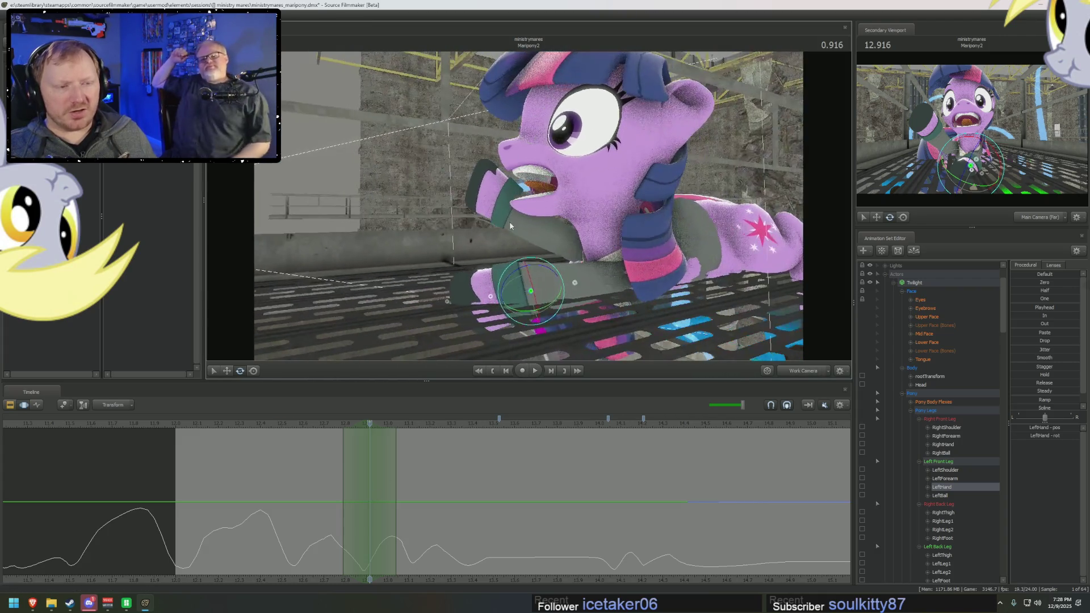
pyautogui.click(635, 273)
pyautogui.click(621, 278)
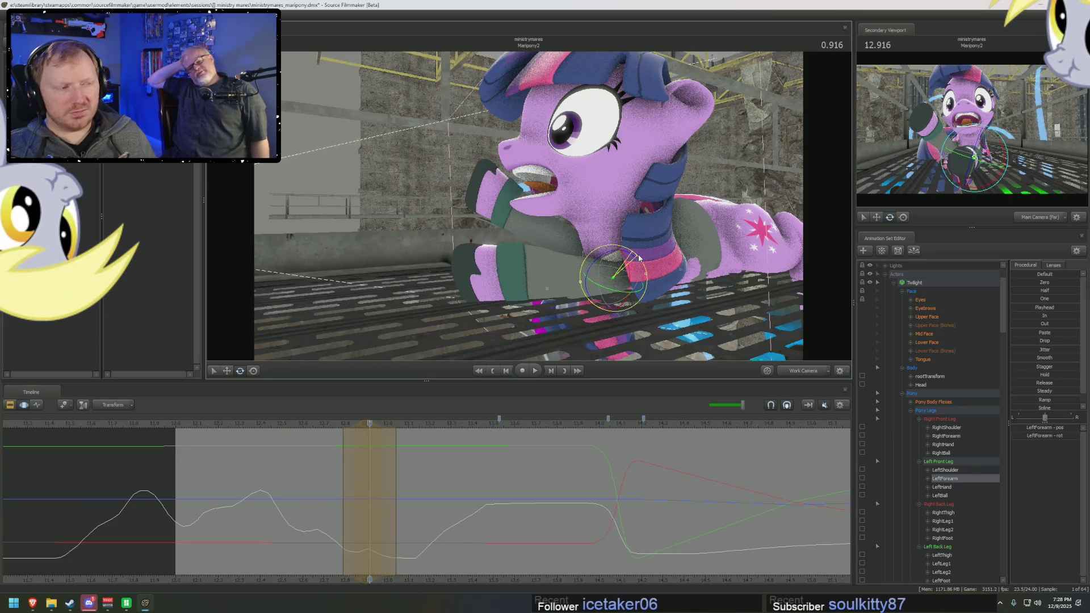
# Step: Play and scrub the punch through the Main Camera, then select the RightHand control
pyautogui.click(320, 423)
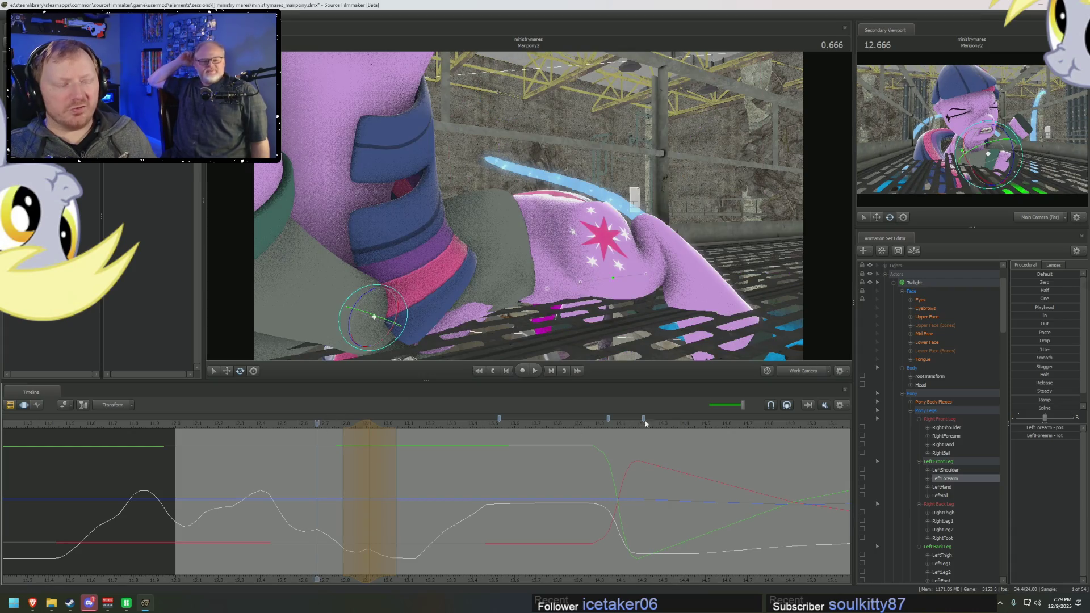
pyautogui.click(794, 370)
pyautogui.press('space')
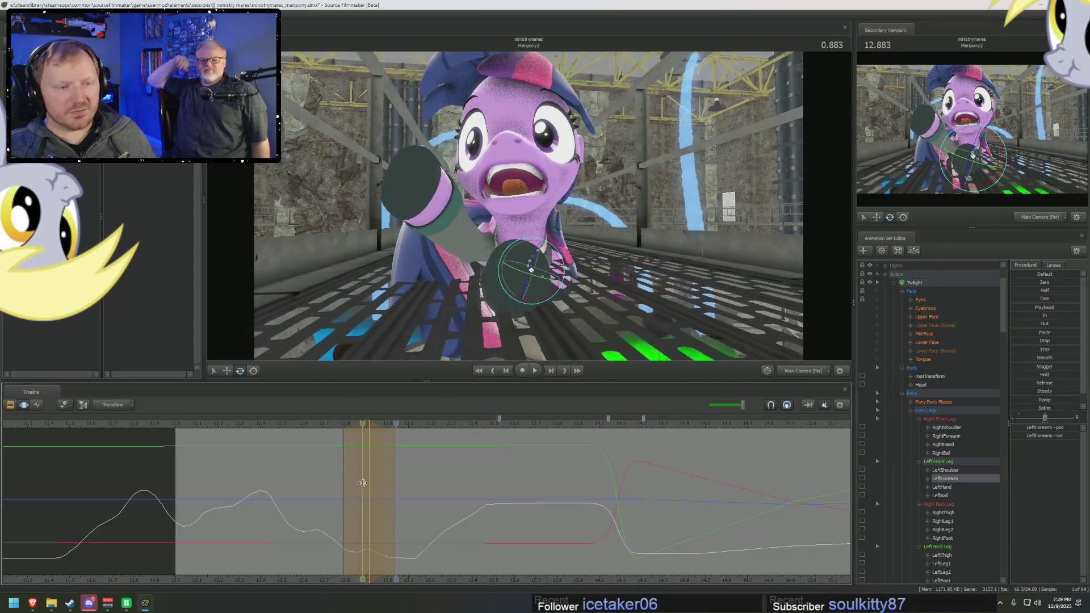
pyautogui.moveTo(379, 488); pyautogui.dragTo(411, 504)
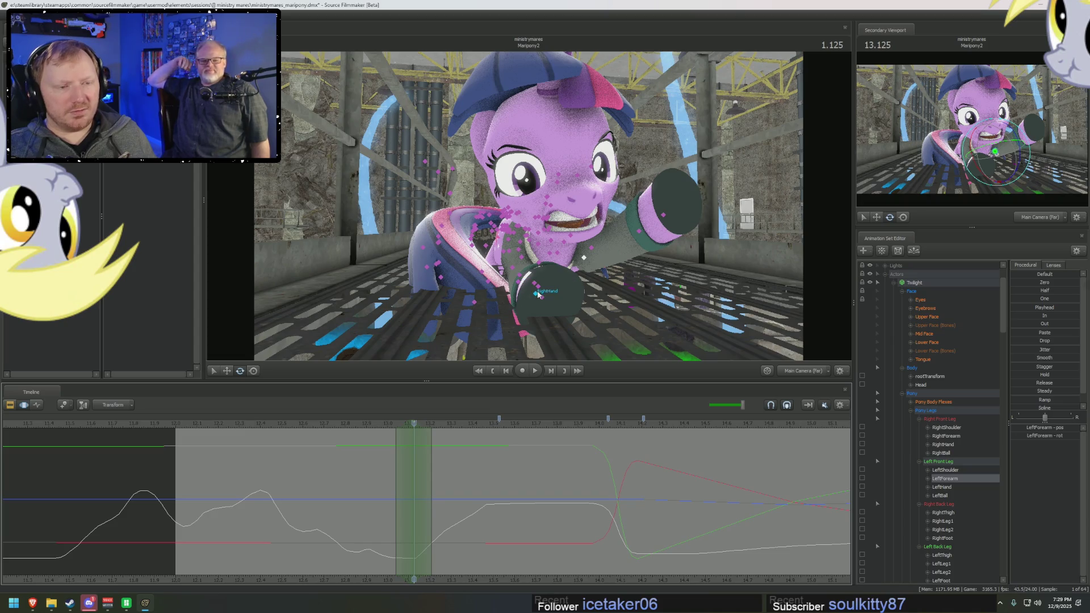
pyautogui.click(538, 294)
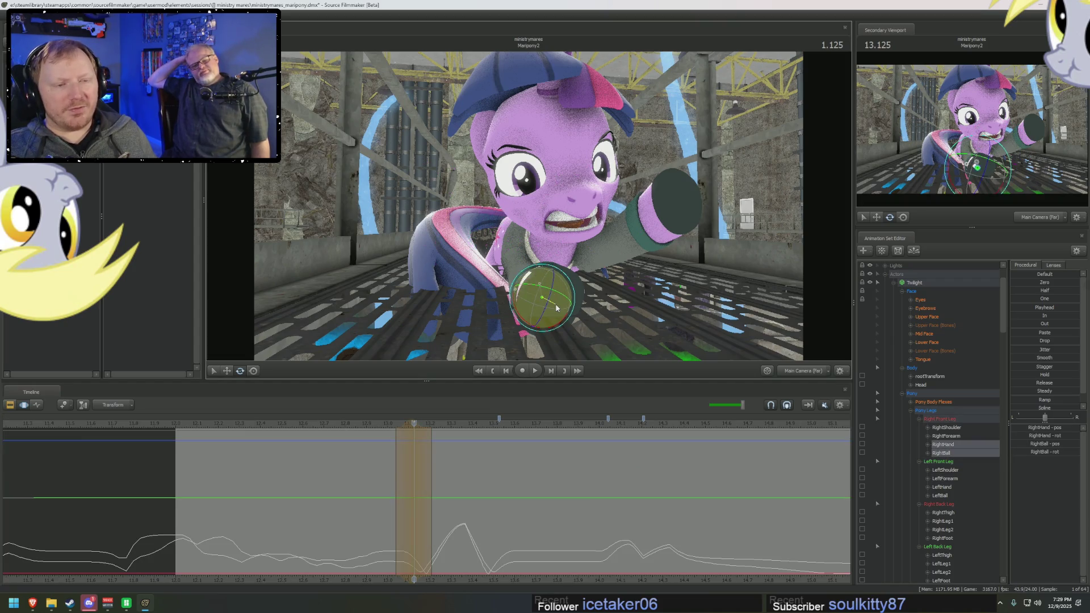
# Step: Show bone markers, review RightForearm's swing between 1.1 and 1.6 seconds, then select LeftForearm
pyautogui.press('ctrl')
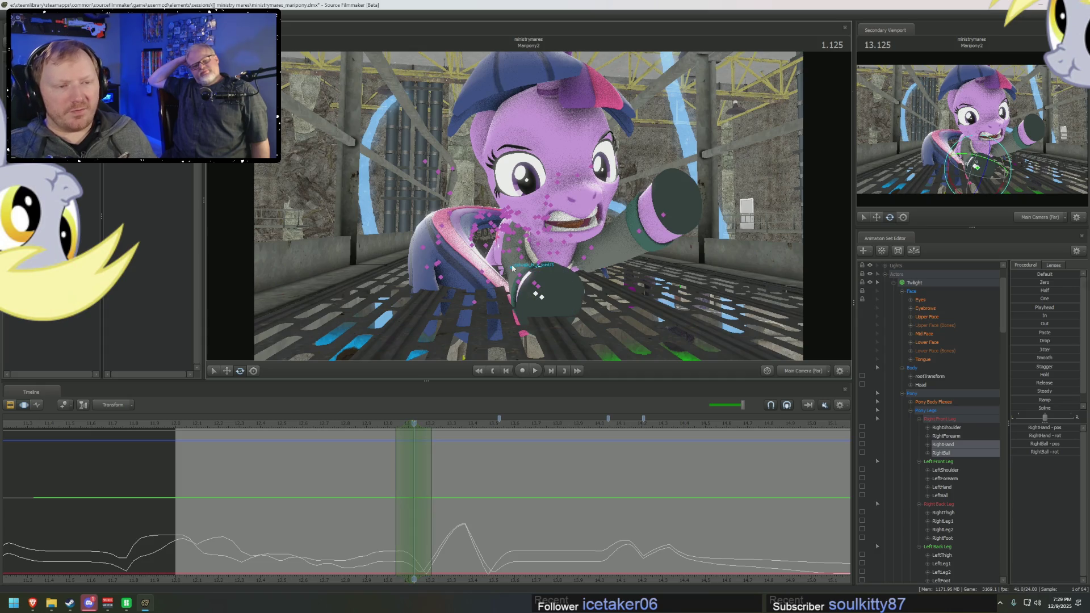
pyautogui.keyDown('ctrl'); pyautogui.click(521, 274); pyautogui.keyUp('ctrl')
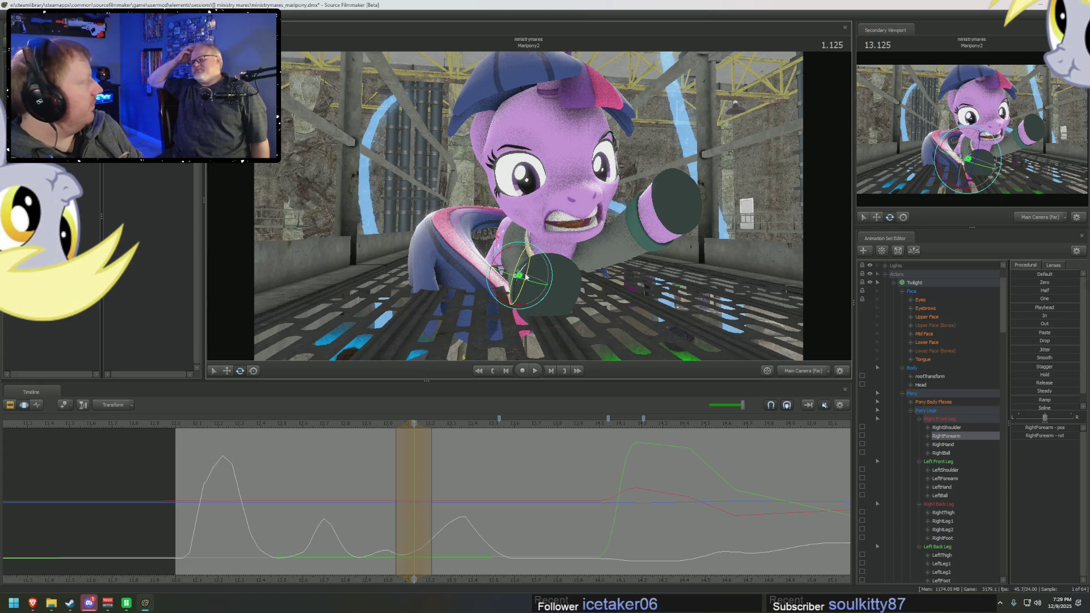
pyautogui.click(350, 472)
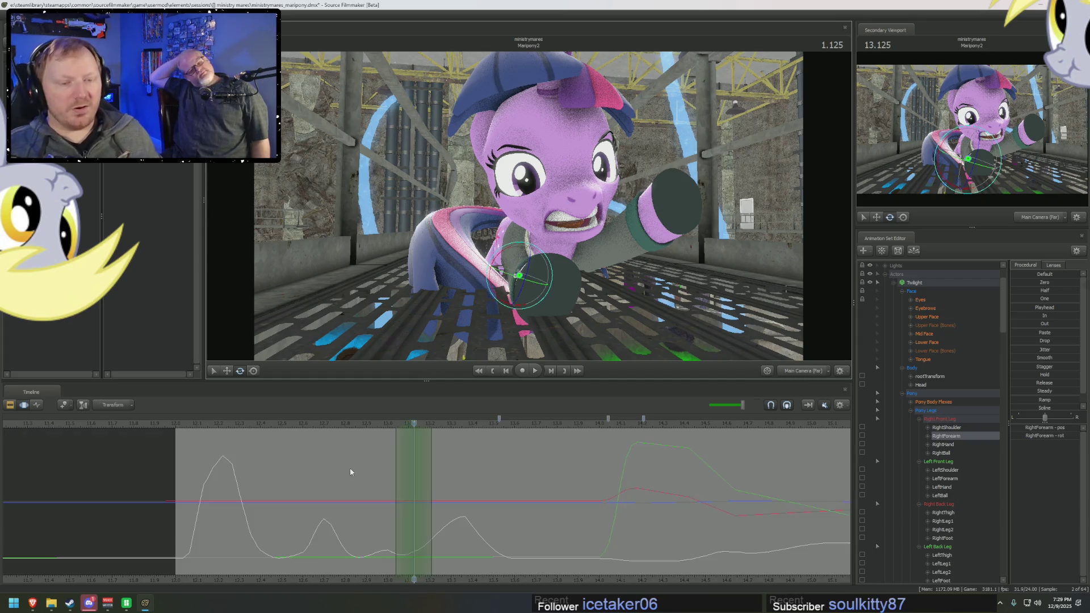
pyautogui.press('space')
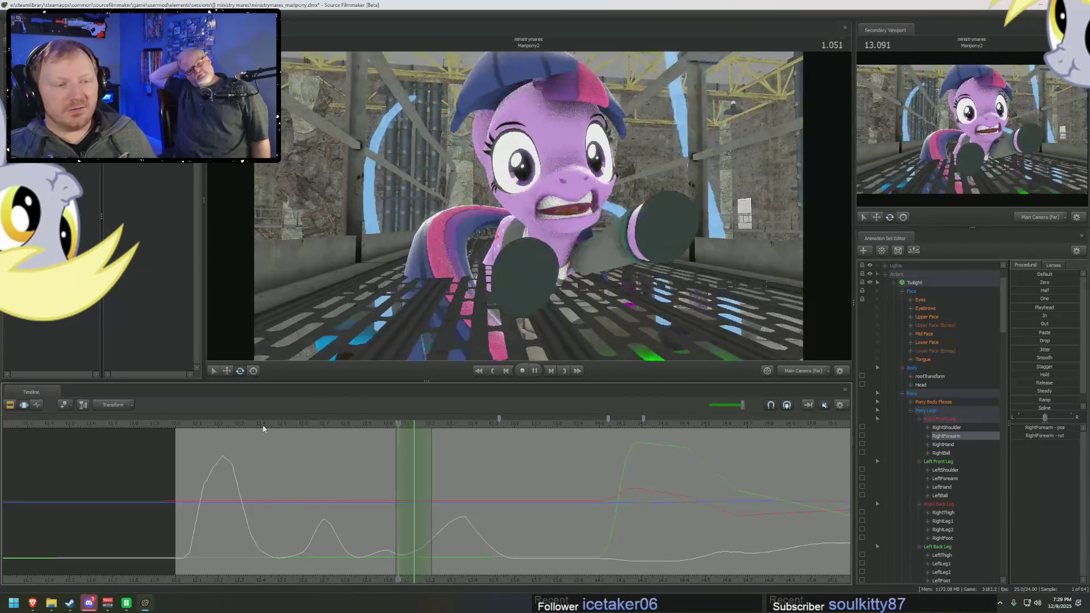
pyautogui.moveTo(260, 464); pyautogui.dragTo(465, 492, button='middle')
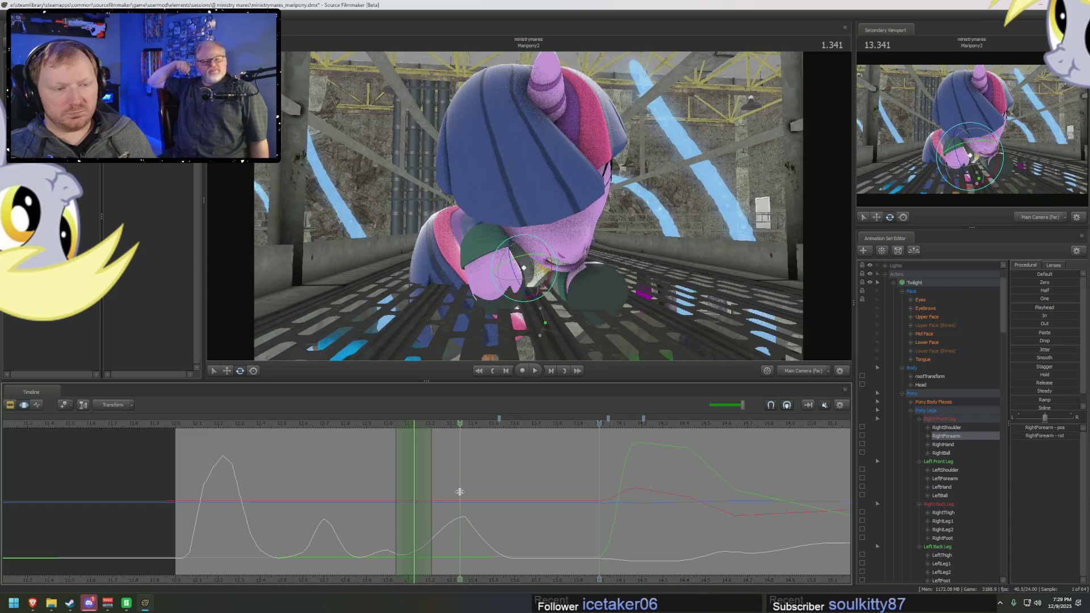
pyautogui.moveTo(464, 491)
pyautogui.mouseDown(button='middle')
pyautogui.moveTo(588, 504)
pyautogui.moveTo(573, 507)
pyautogui.mouseUp(button='middle')
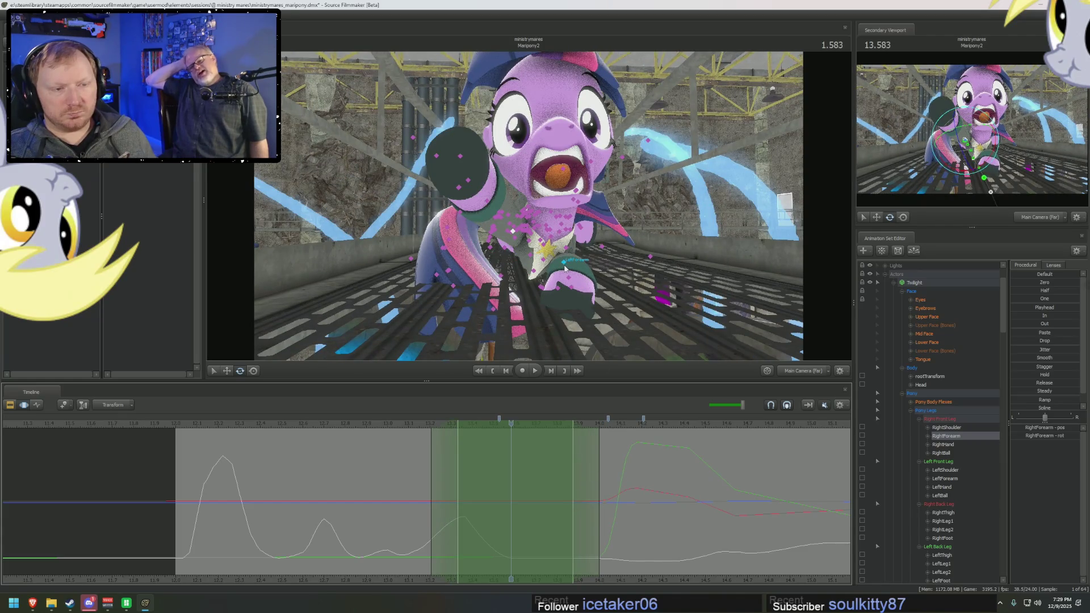
pyautogui.click(568, 265)
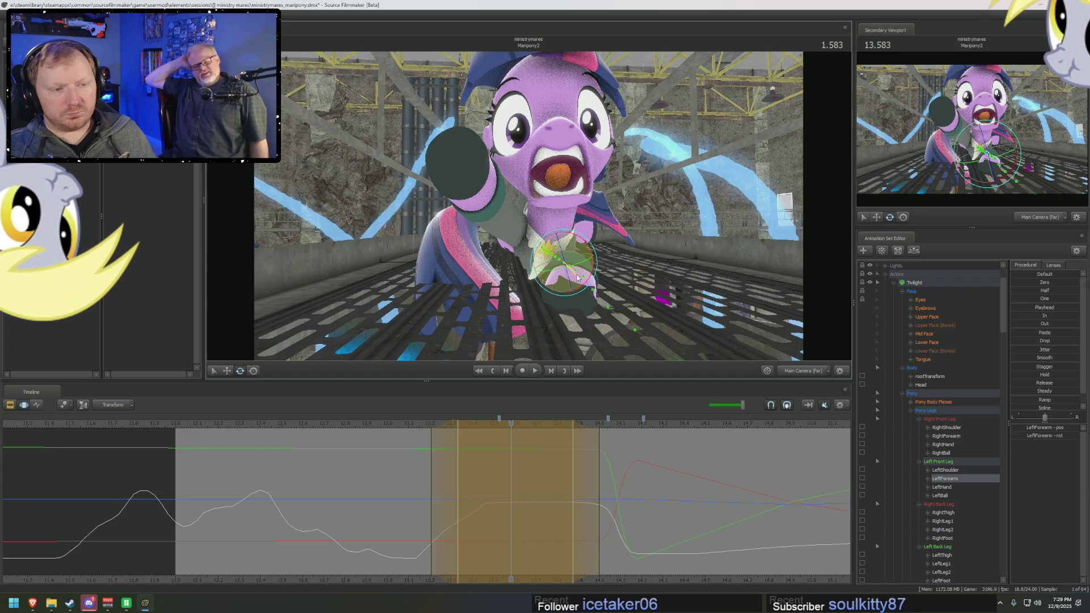
# Step: Select LeftHand and LeftBall and rotate the hoof at about 1.67s and 1.875s for follow-through
pyautogui.click(575, 282)
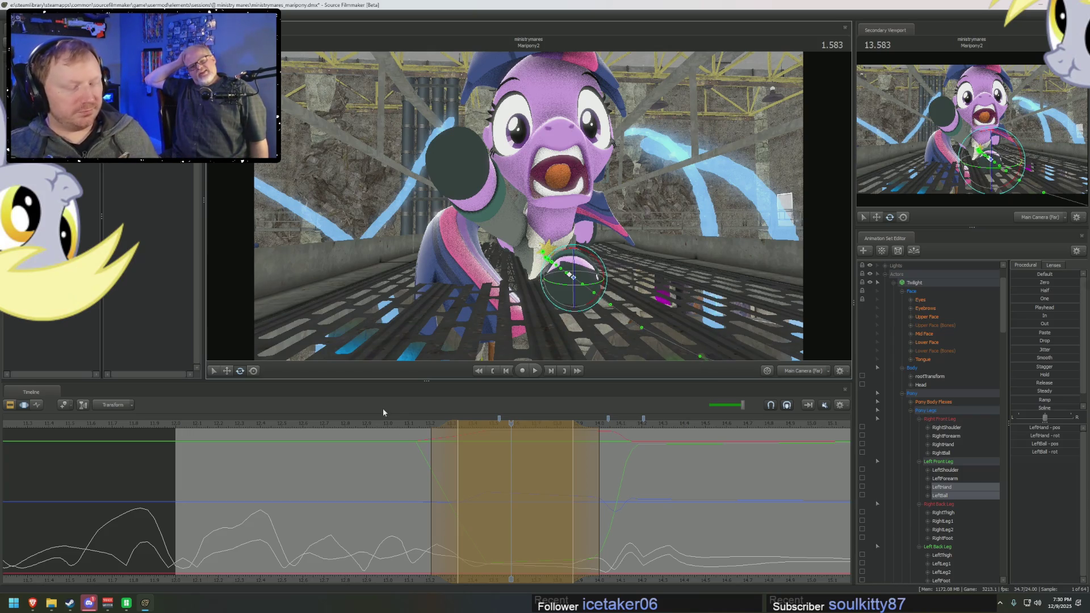
pyautogui.press('space')
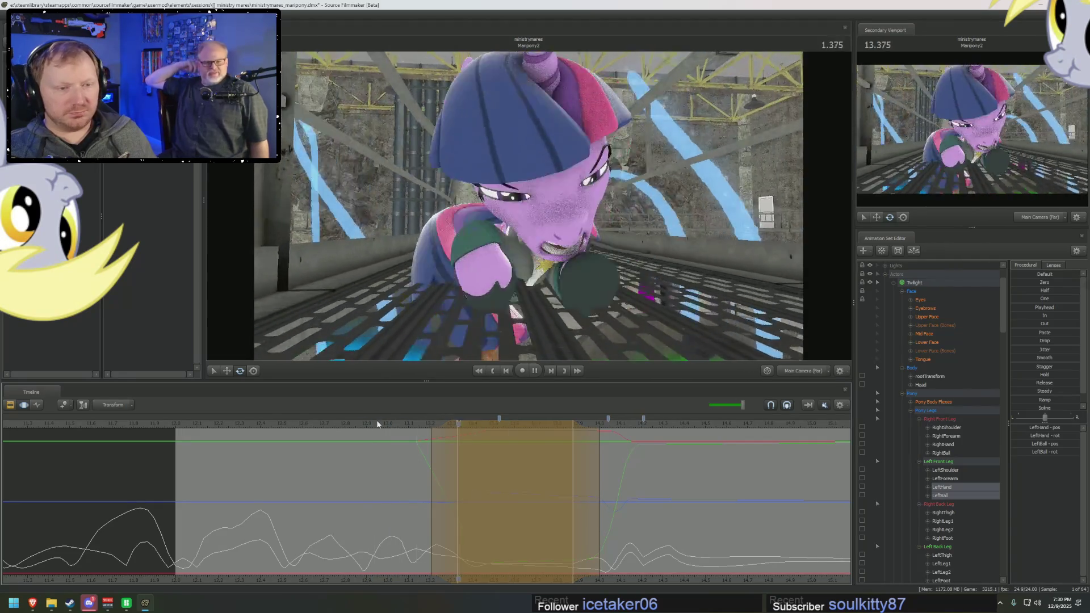
pyautogui.click(455, 503)
pyautogui.moveTo(456, 502); pyautogui.dragTo(530, 500)
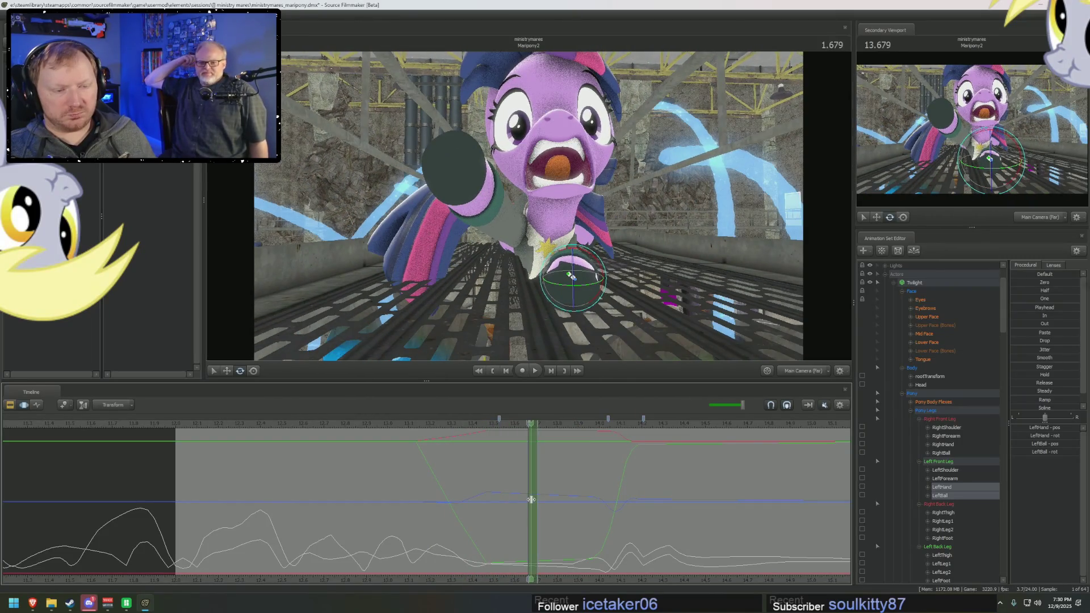
pyautogui.scroll(2, 530, 499)
pyautogui.moveTo(584, 313); pyautogui.dragTo(581, 300)
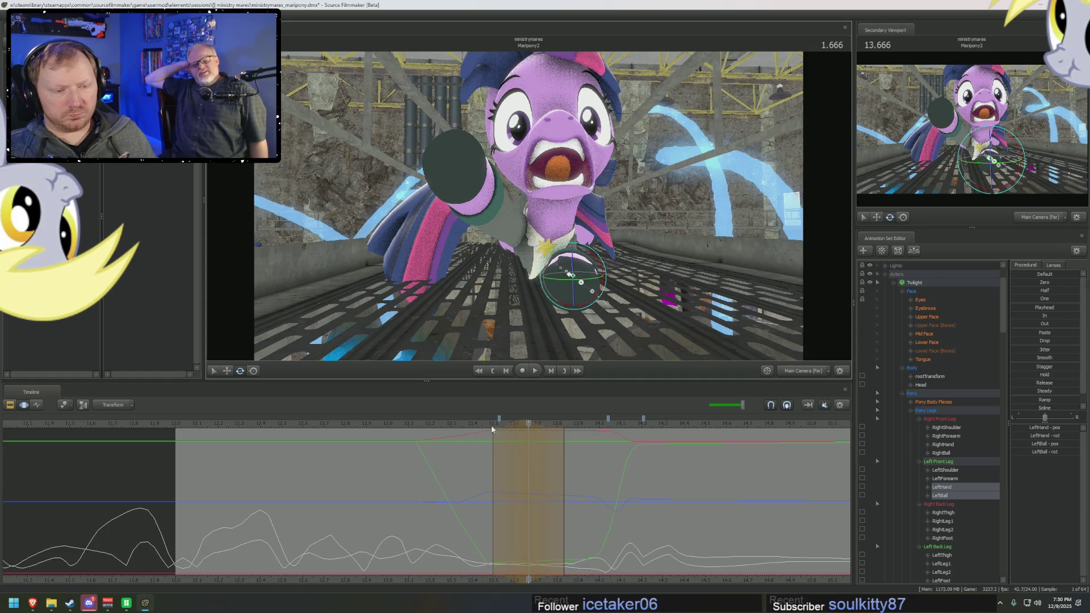
pyautogui.moveTo(492, 429); pyautogui.dragTo(443, 434)
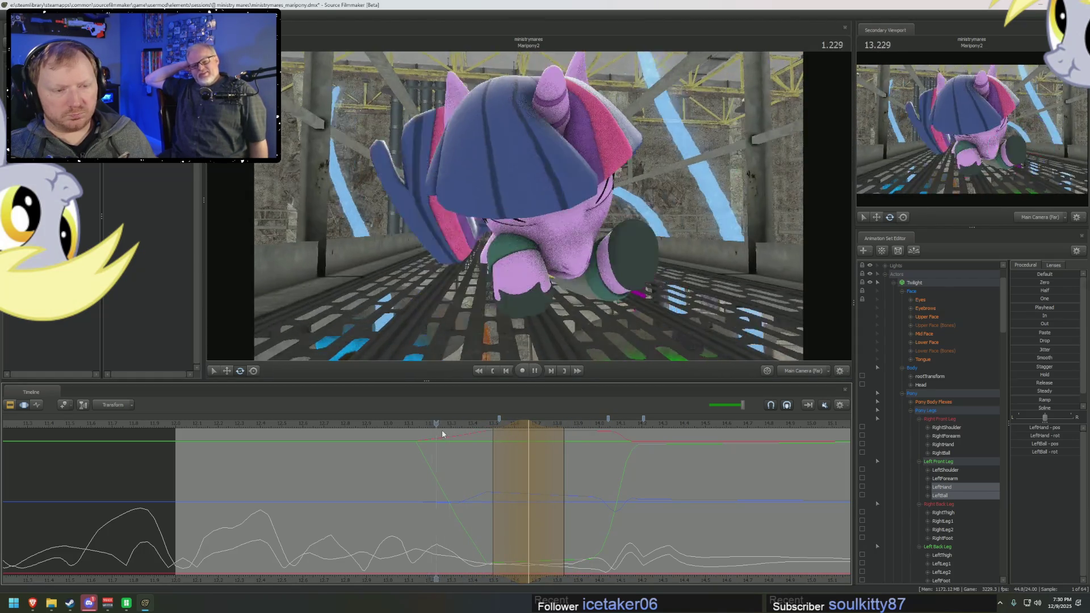
pyautogui.moveTo(442, 434); pyautogui.dragTo(569, 481)
pyautogui.moveTo(582, 301); pyautogui.dragTo(586, 297)
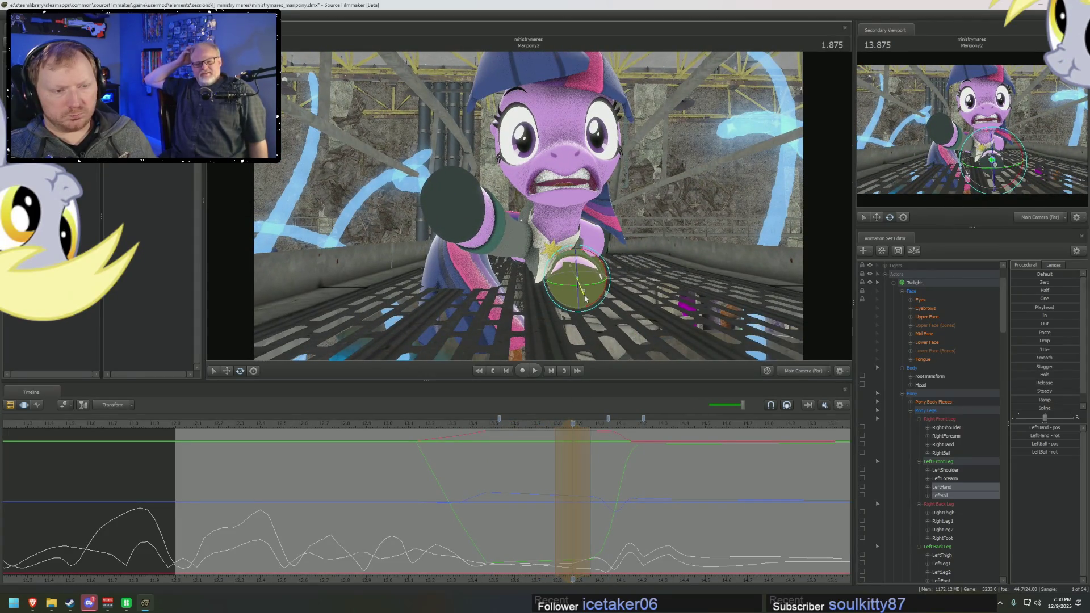
# Step: Replay the change, set a time falloff near 2.04 seconds and select RightHand with RightBall
pyautogui.press('space')
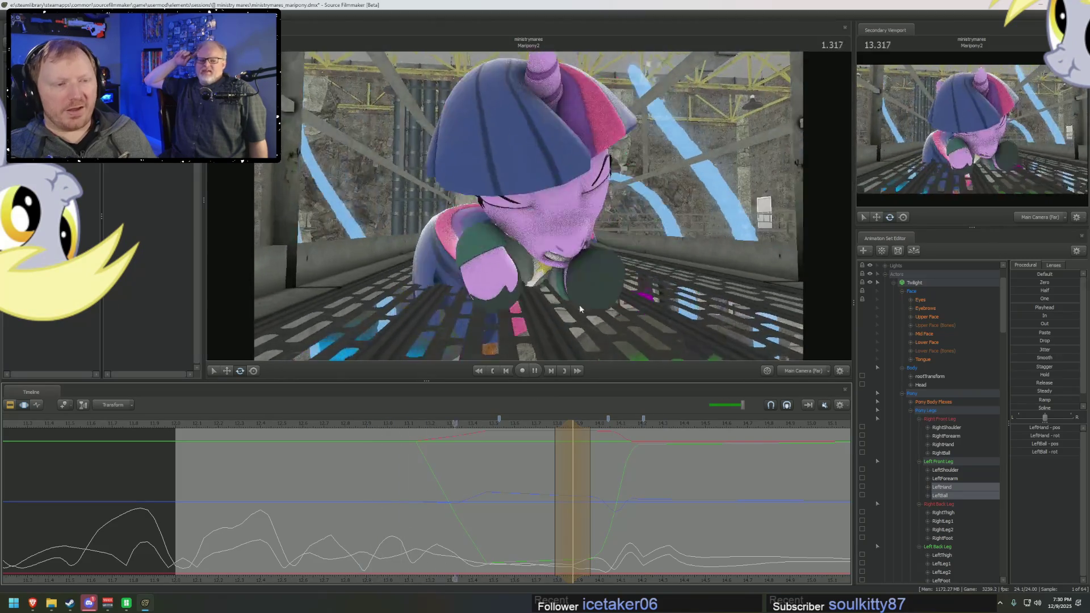
pyautogui.press('space')
pyautogui.press('space')
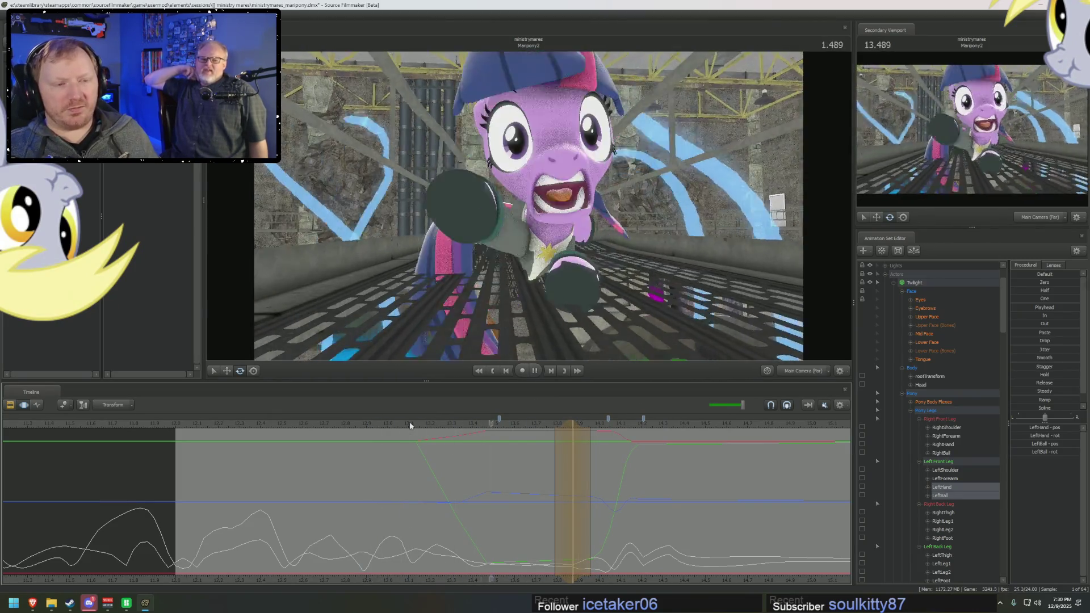
pyautogui.press('space')
pyautogui.press('space')
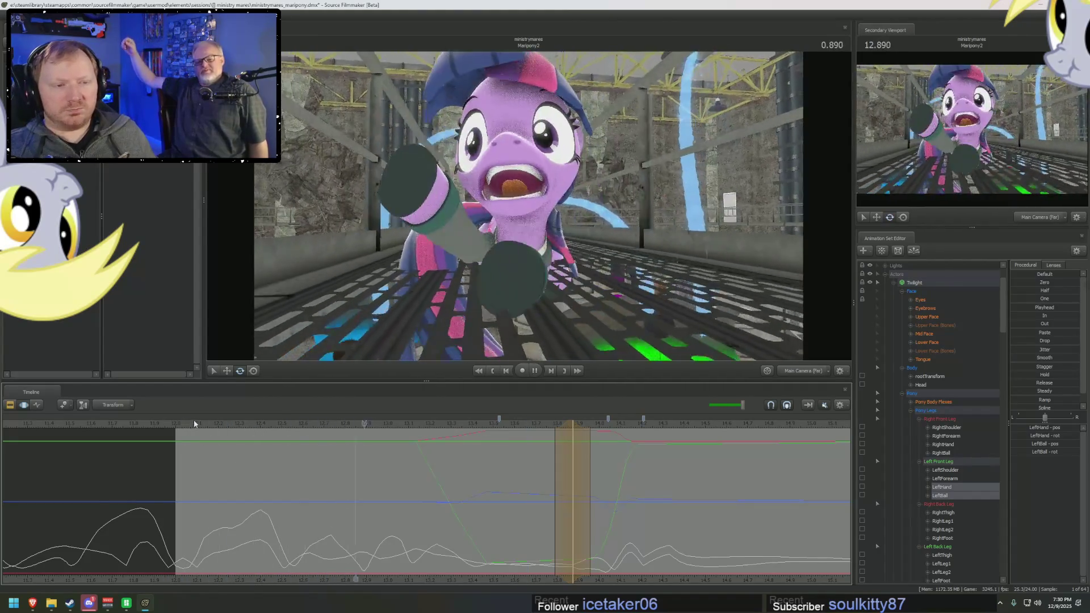
pyautogui.click(259, 464)
pyautogui.moveTo(259, 464)
pyautogui.mouseDown()
pyautogui.moveTo(556, 472)
pyautogui.moveTo(543, 476)
pyautogui.mouseUp()
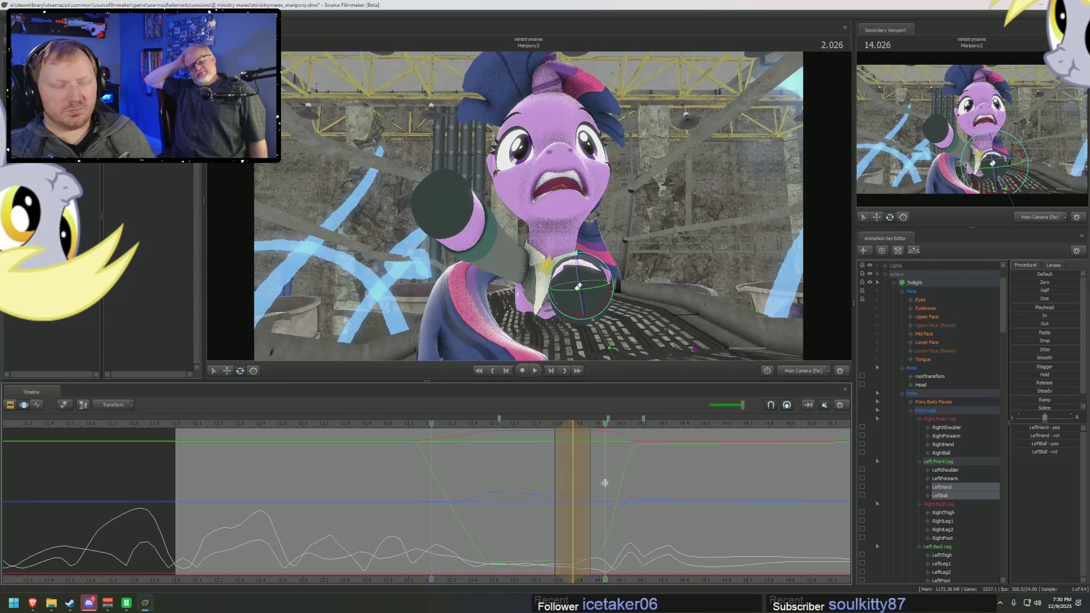
pyautogui.click(603, 482)
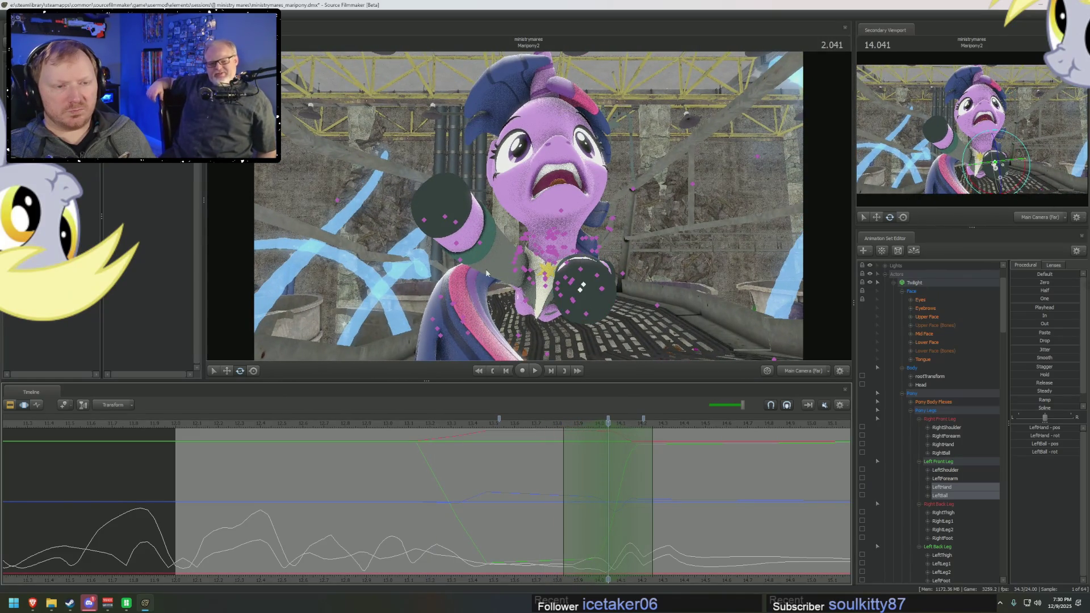
pyautogui.click(481, 248)
pyautogui.keyDown('ctrl'); pyautogui.click(460, 240); pyautogui.keyUp('ctrl')
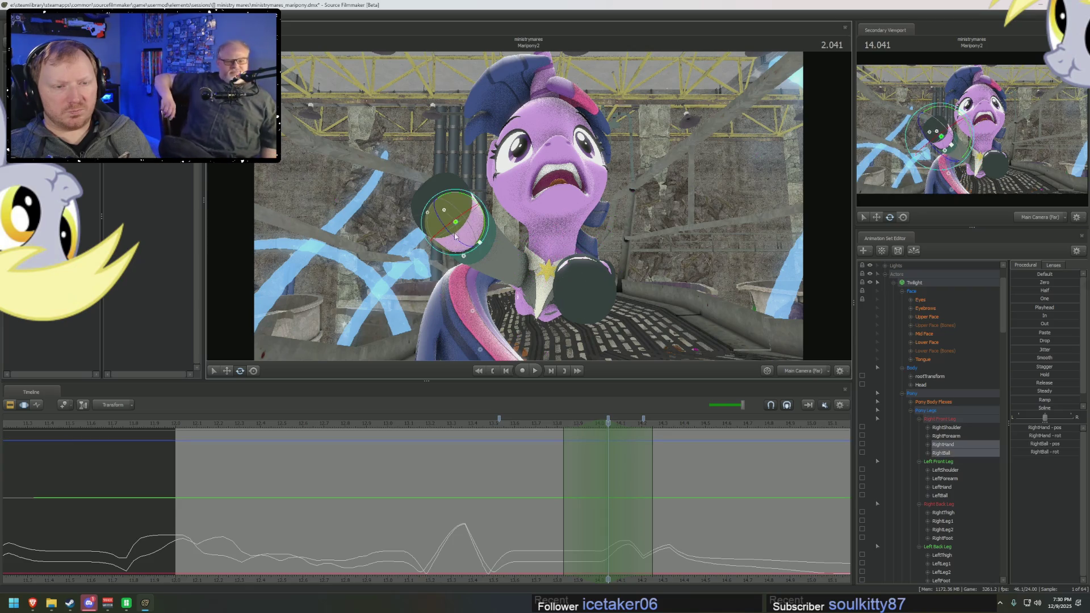
# Step: Widen the falloff, add LeftBall and LeftHand and test rotating both front hooves at 2.125s
pyautogui.moveTo(550, 480)
pyautogui.mouseDown()
pyautogui.moveTo(643, 512)
pyautogui.moveTo(624, 506)
pyautogui.mouseUp()
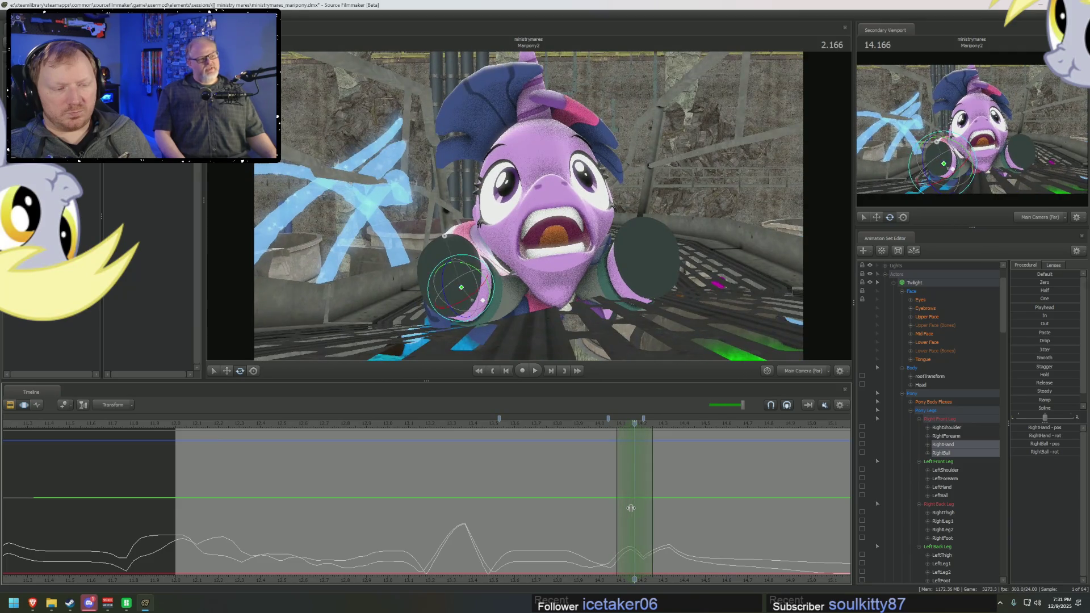
pyautogui.moveTo(623, 508); pyautogui.dragTo(635, 503)
pyautogui.moveTo(602, 430); pyautogui.dragTo(621, 434)
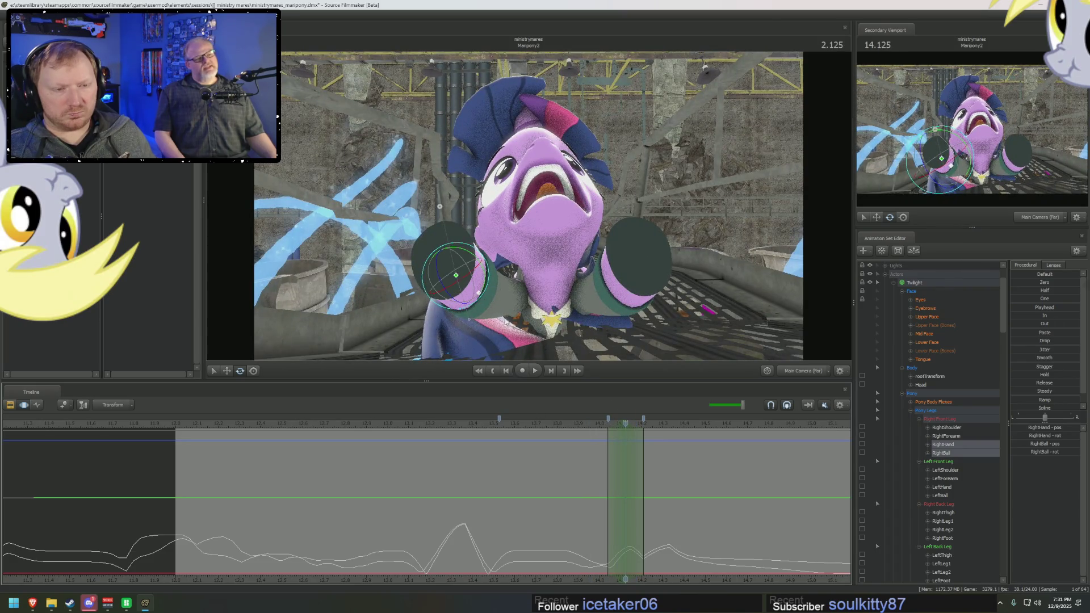
pyautogui.click(633, 272)
pyautogui.keyDown('ctrl'); pyautogui.click(616, 295); pyautogui.keyUp('ctrl')
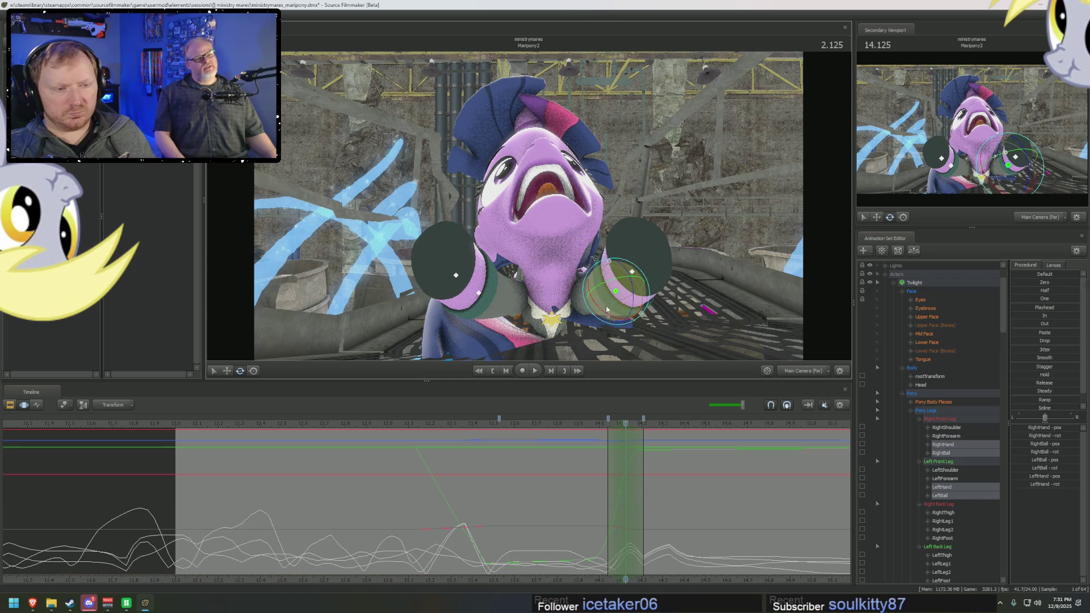
pyautogui.moveTo(627, 470); pyautogui.dragTo(629, 484)
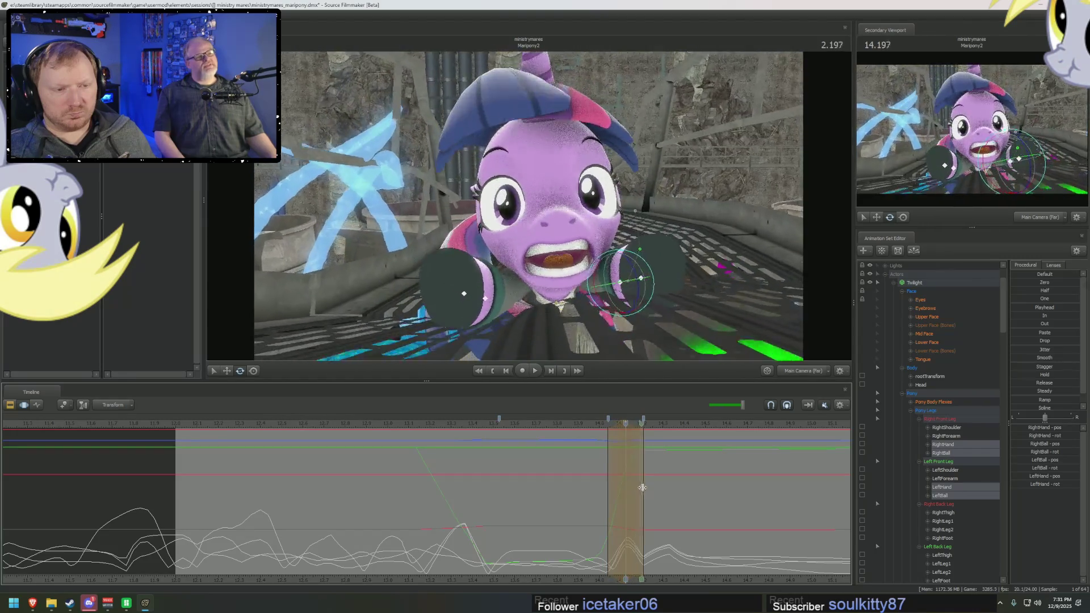
pyautogui.moveTo(628, 484)
pyautogui.mouseDown()
pyautogui.moveTo(552, 432)
pyautogui.moveTo(491, 428)
pyautogui.moveTo(622, 476)
pyautogui.mouseUp()
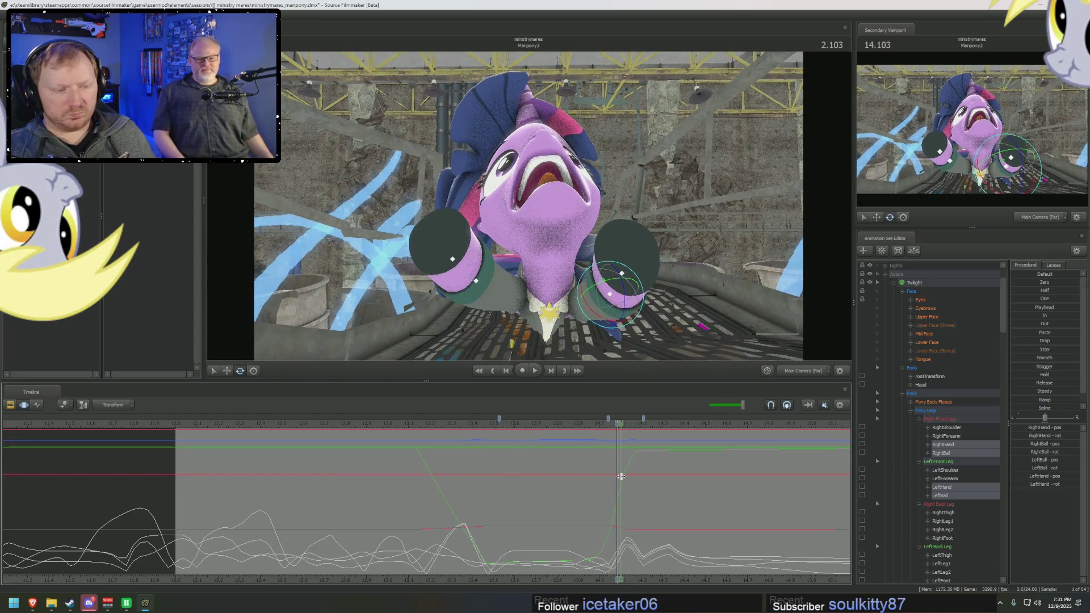
# Step: Step back a frame and show both RightForearm and LeftForearm curves in the graph editor
pyautogui.press('Left')
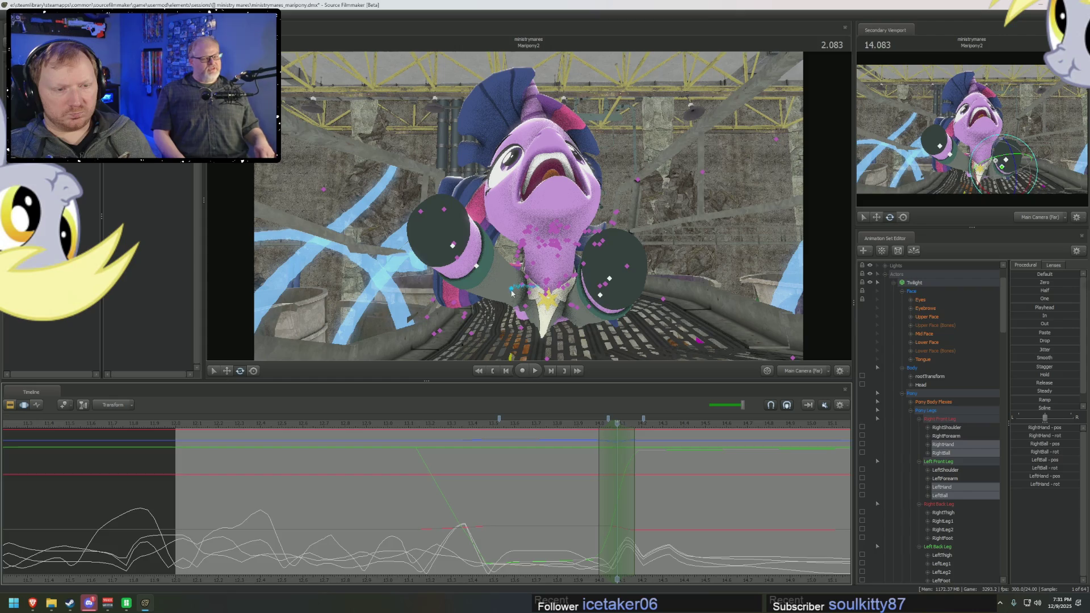
pyautogui.click(511, 289)
pyautogui.keyDown('ctrl'); pyautogui.click(581, 314); pyautogui.keyUp('ctrl')
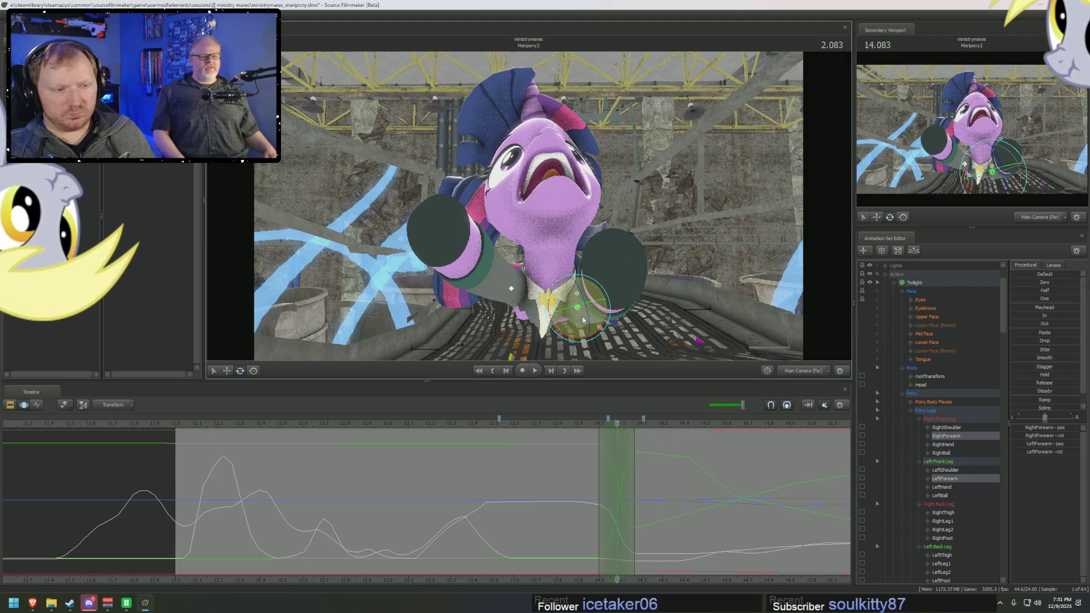
# Step: Play the shot repeatedly from earlier frames to review the front-hoof motion
pyautogui.press('space')
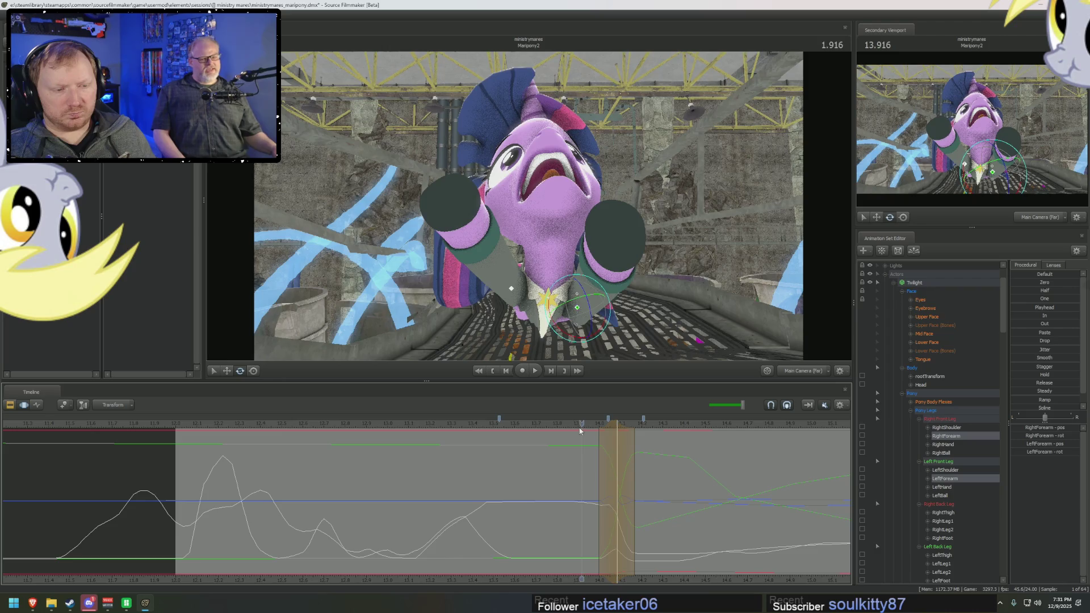
pyautogui.moveTo(577, 430); pyautogui.dragTo(480, 424)
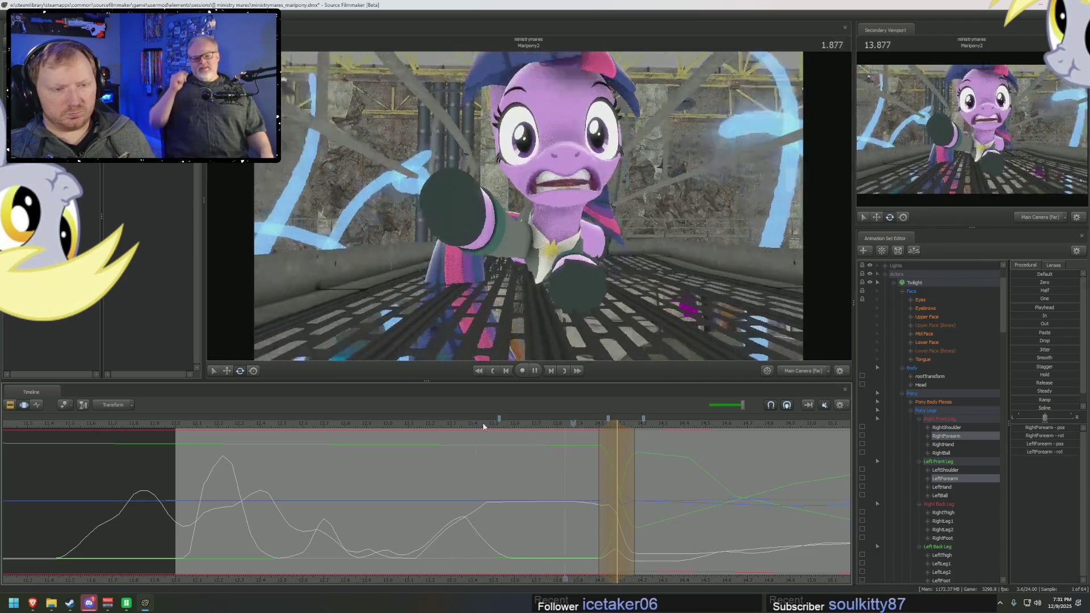
pyautogui.press('space')
pyautogui.click(187, 420)
pyautogui.press('space')
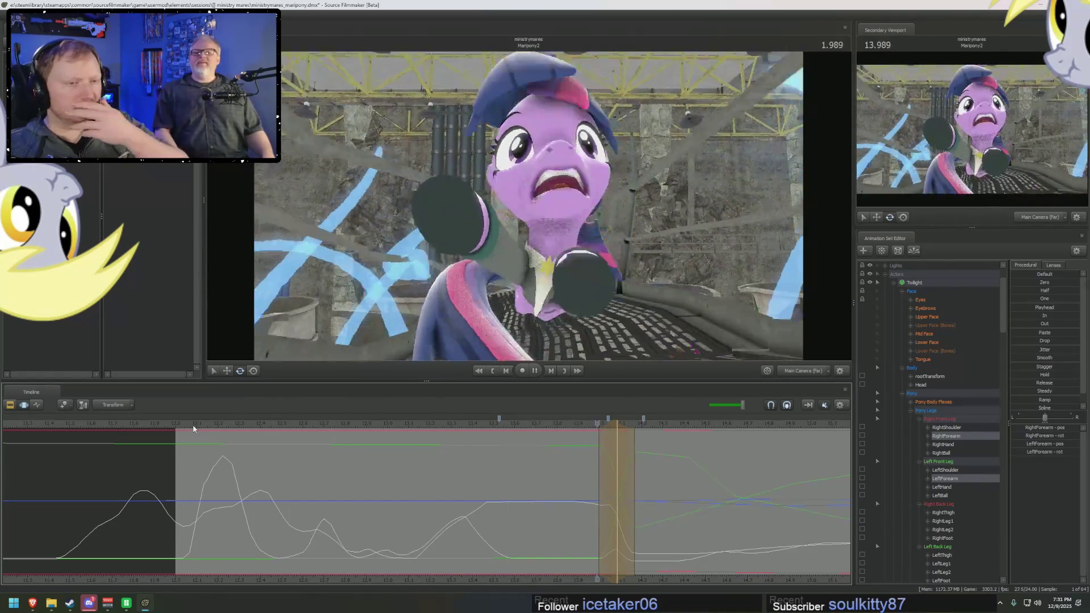
pyautogui.press('space')
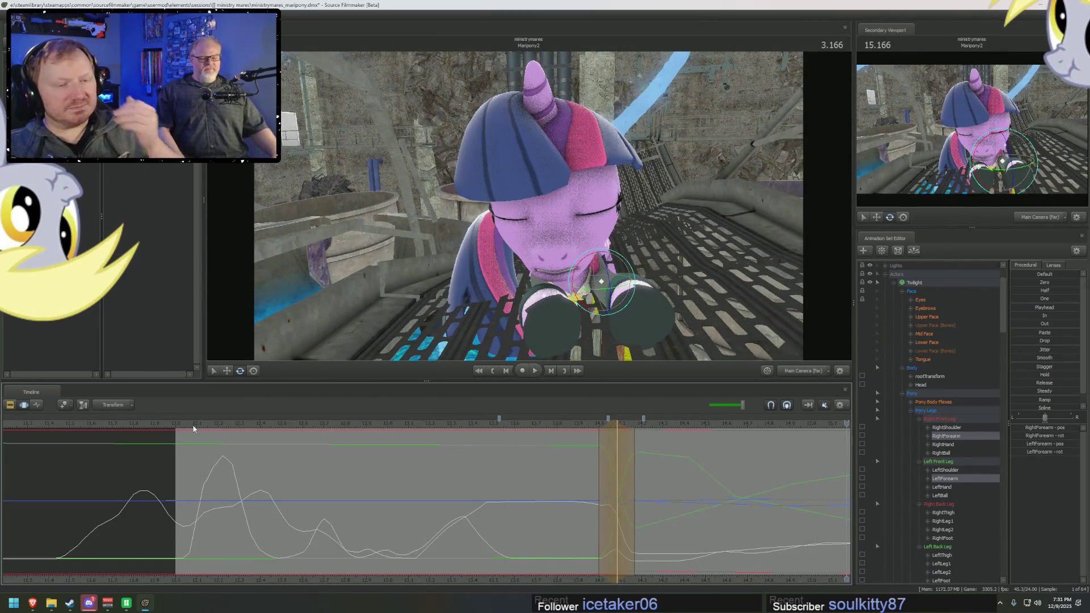
pyautogui.click(213, 429)
pyautogui.press('space')
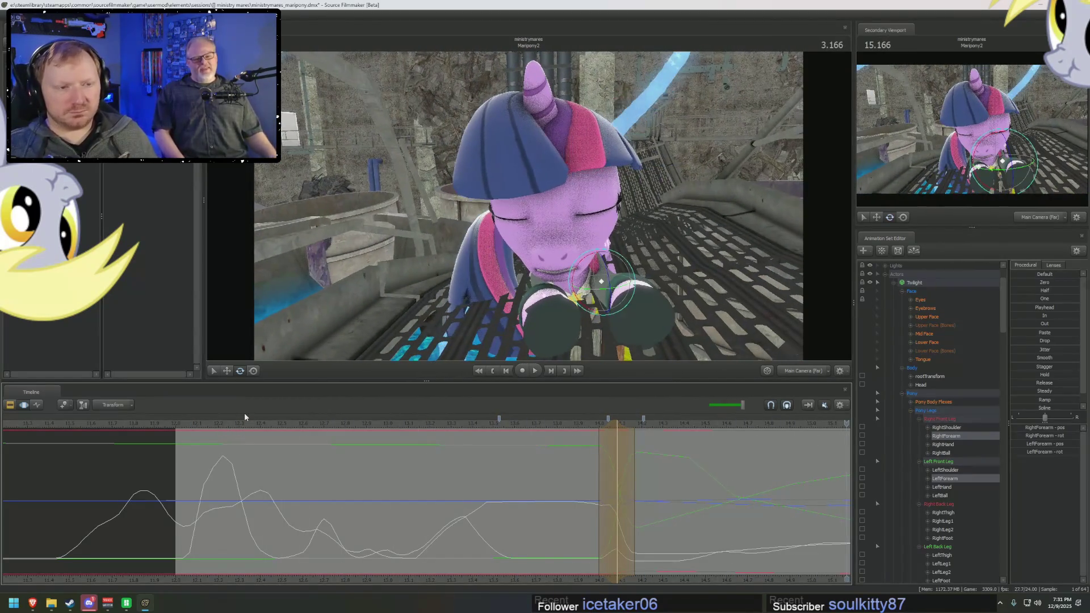
pyautogui.scroll(-3, 609, 456)
# Step: Review the motion across later shots, then show the Upper Face curves at the look-up moment
pyautogui.press('space')
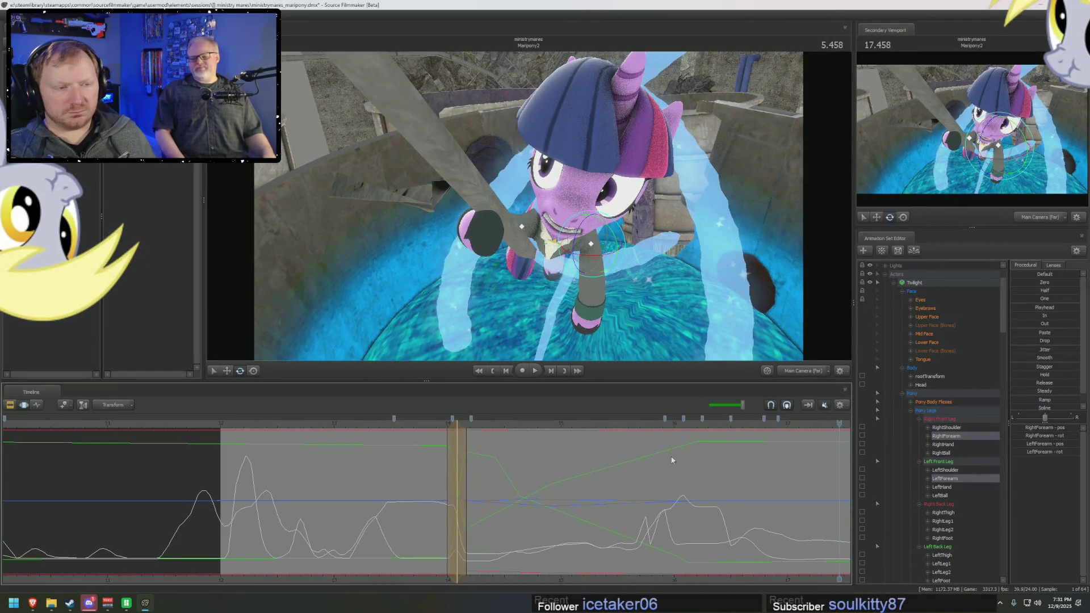
pyautogui.click(228, 423)
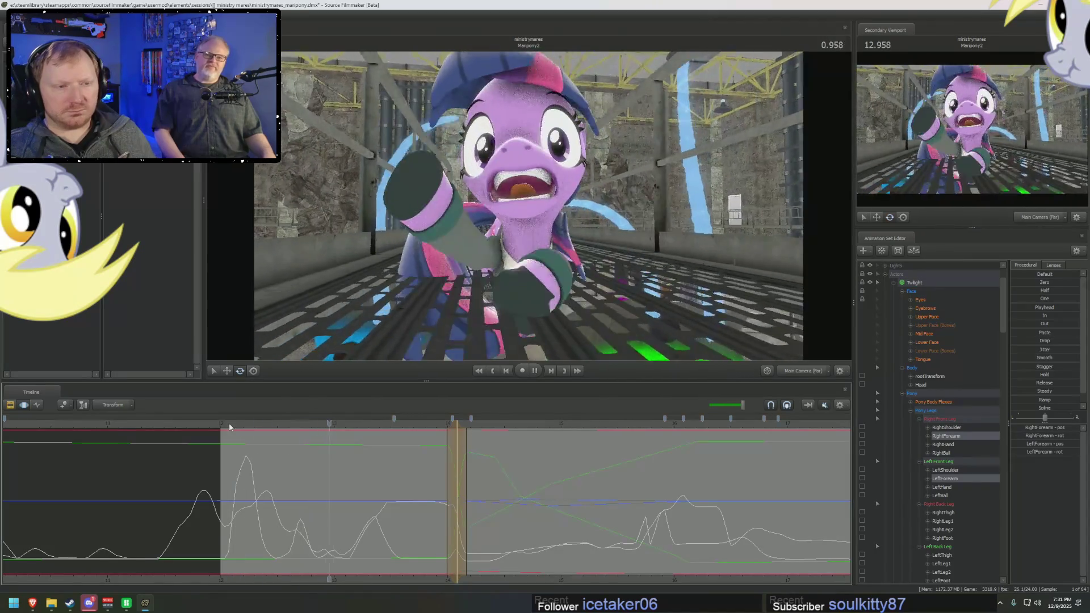
pyautogui.press('space')
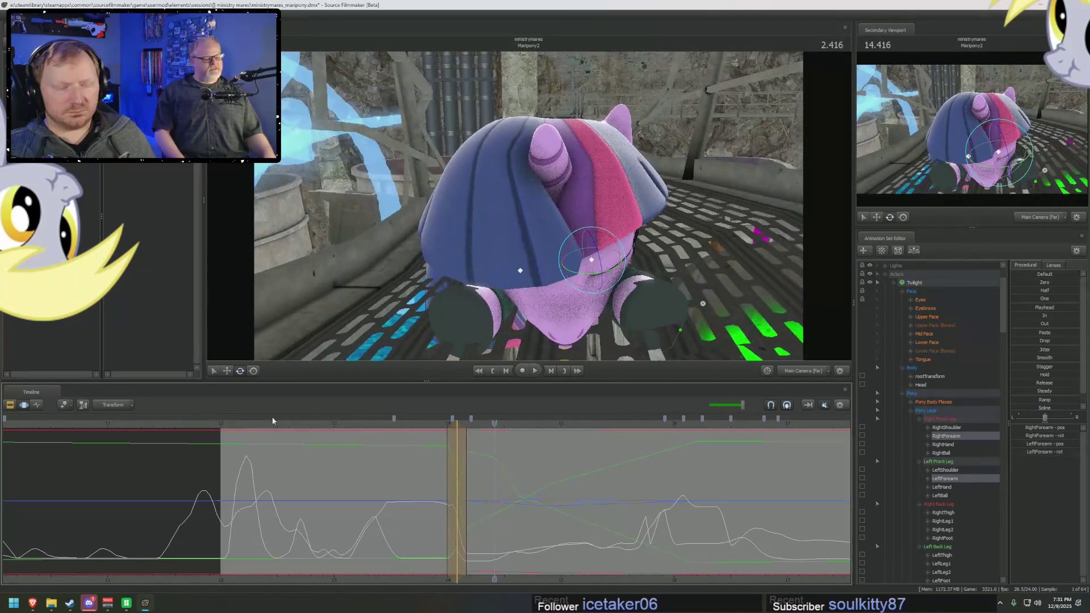
pyautogui.click(317, 476)
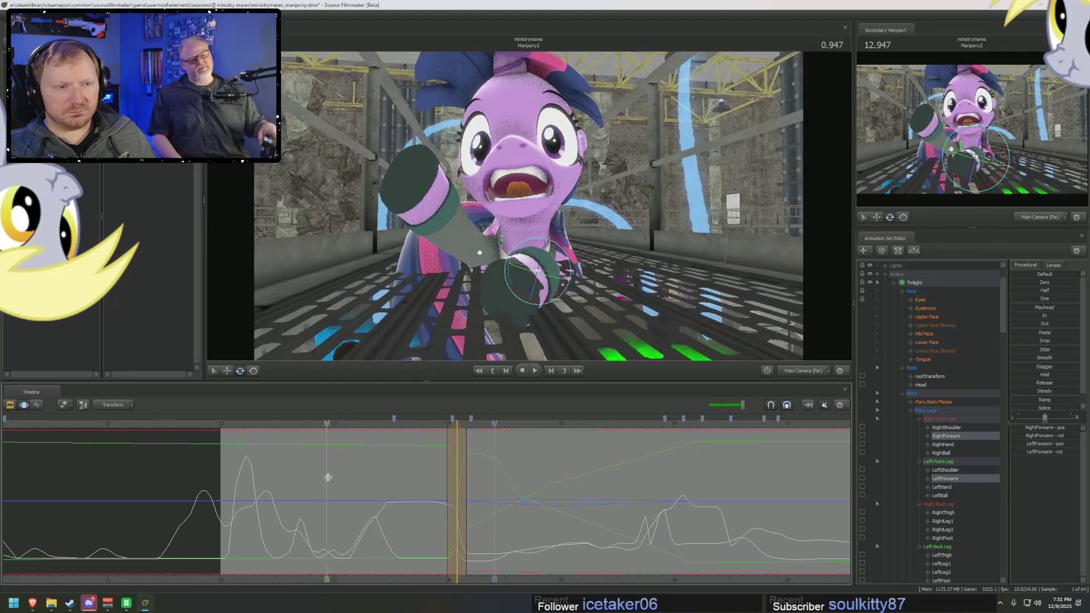
pyautogui.moveTo(336, 480); pyautogui.dragTo(440, 488)
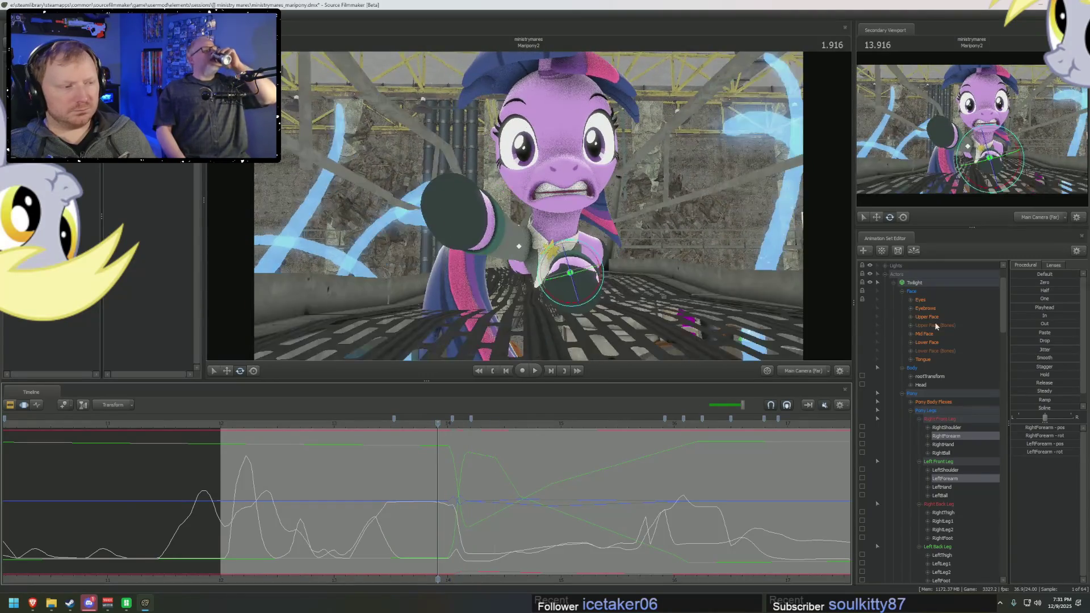
pyautogui.click(926, 317)
pyautogui.scroll(3, 582, 472)
pyautogui.moveTo(389, 514)
pyautogui.mouseDown()
pyautogui.moveTo(455, 525)
pyautogui.moveTo(418, 518)
pyautogui.mouseUp()
# Step: Raise the upper-face expression within a time range at the look-up, then show the Eyes curves
pyautogui.click(440, 526)
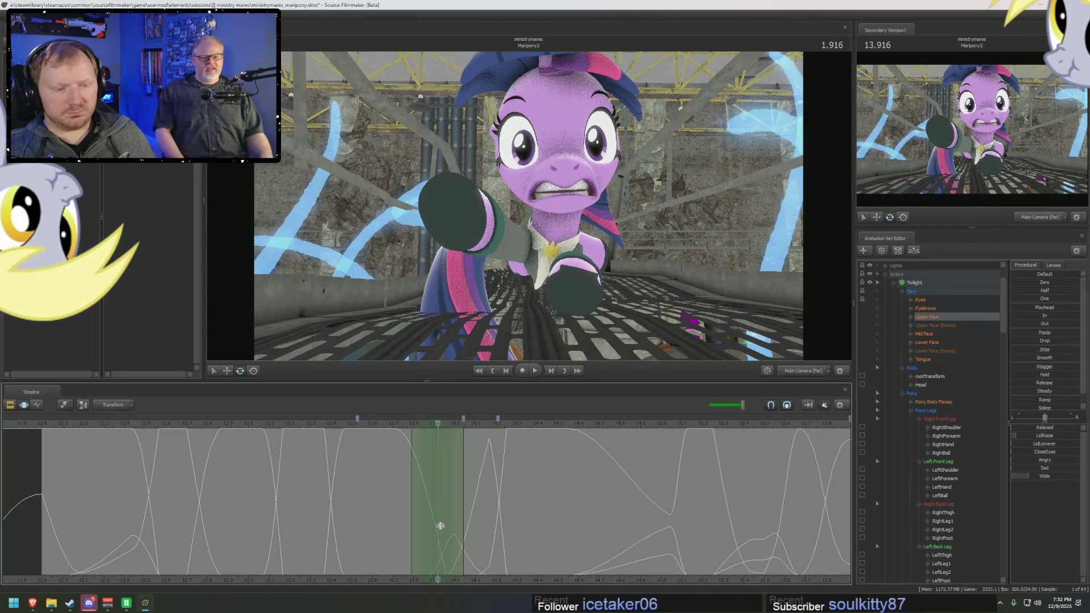
pyautogui.click(1033, 443)
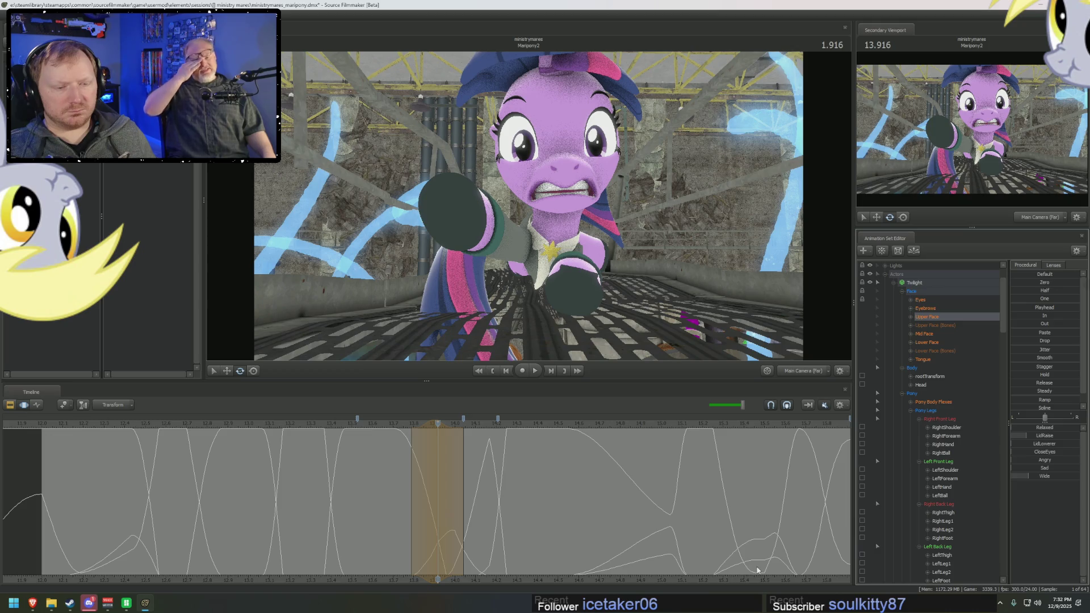
pyautogui.moveTo(441, 484); pyautogui.dragTo(490, 517)
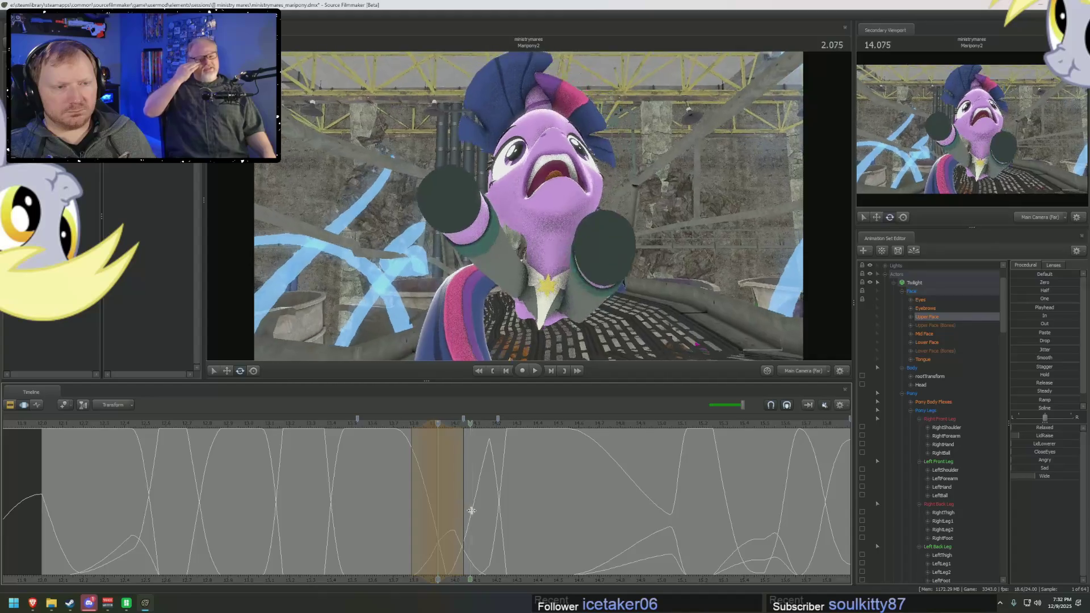
pyautogui.moveTo(490, 518)
pyautogui.mouseDown()
pyautogui.moveTo(763, 512)
pyautogui.moveTo(693, 504)
pyautogui.moveTo(707, 505)
pyautogui.mouseUp()
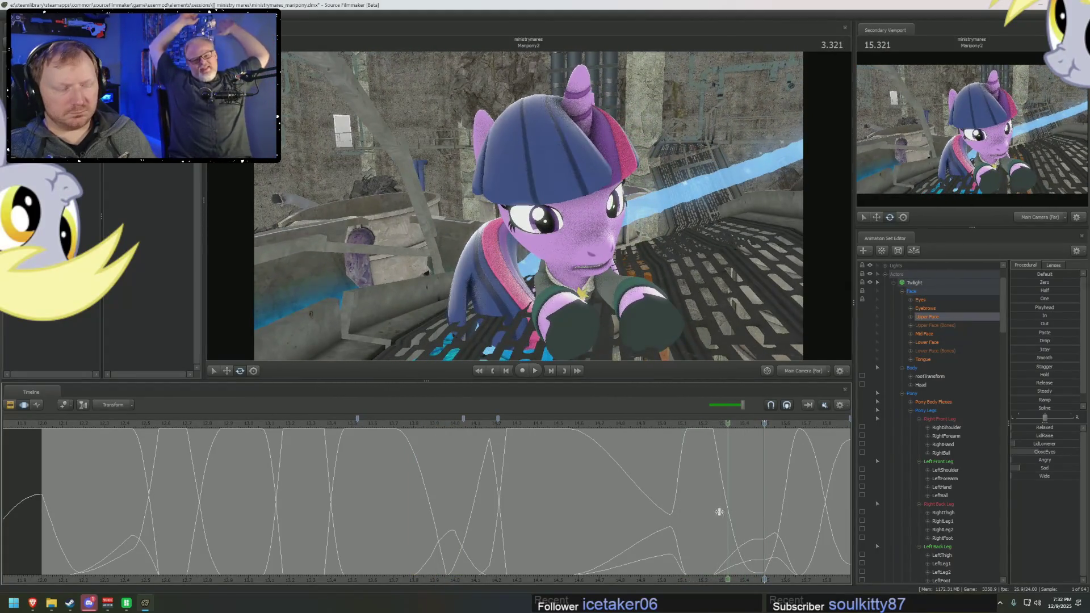
pyautogui.moveTo(726, 510)
pyautogui.mouseDown(button='middle')
pyautogui.moveTo(697, 508)
pyautogui.moveTo(750, 512)
pyautogui.moveTo(695, 511)
pyautogui.mouseUp(button='middle')
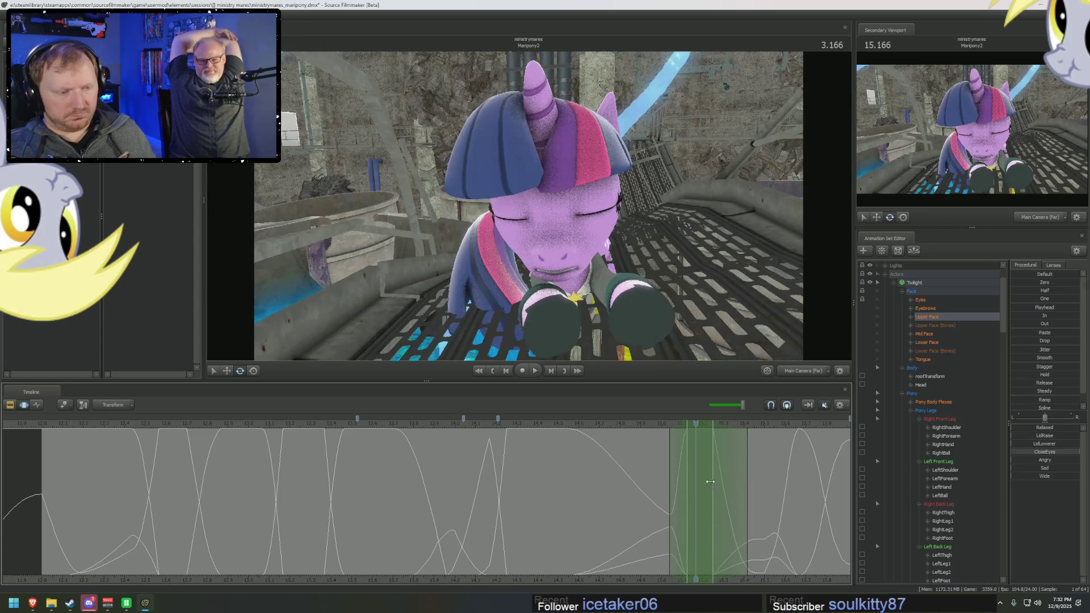
pyautogui.click(920, 300)
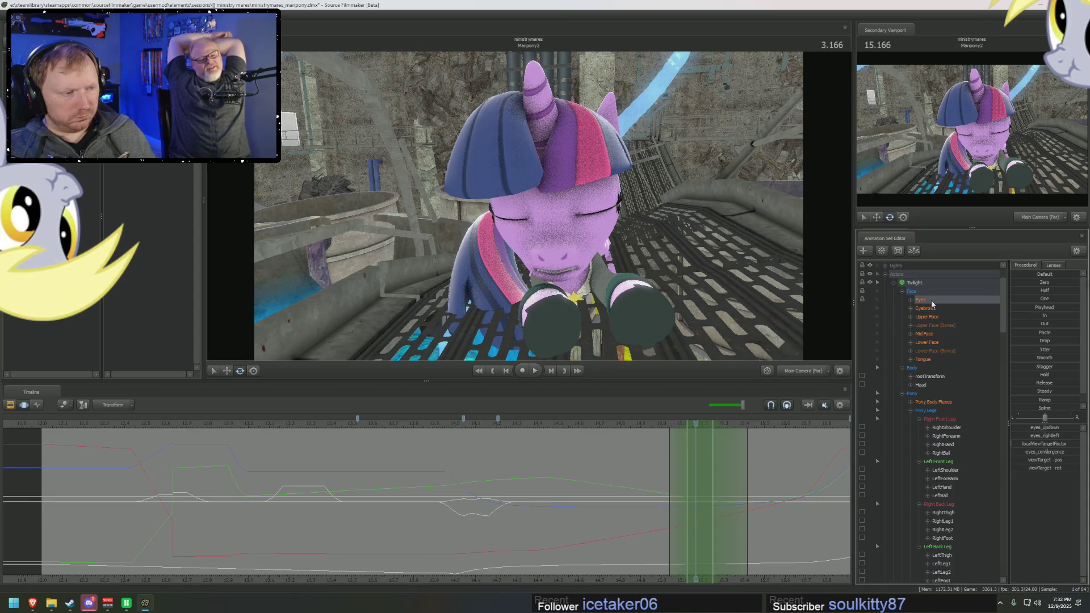
# Step: Pan the eye curves to the wide-eyed scream near frame 1.458 and widen the time range there
pyautogui.moveTo(696, 474)
pyautogui.mouseDown(button='middle')
pyautogui.moveTo(668, 475)
pyautogui.moveTo(768, 515)
pyautogui.moveTo(683, 578)
pyautogui.mouseUp(button='middle')
pyautogui.press('F2')
pyautogui.press('F4')
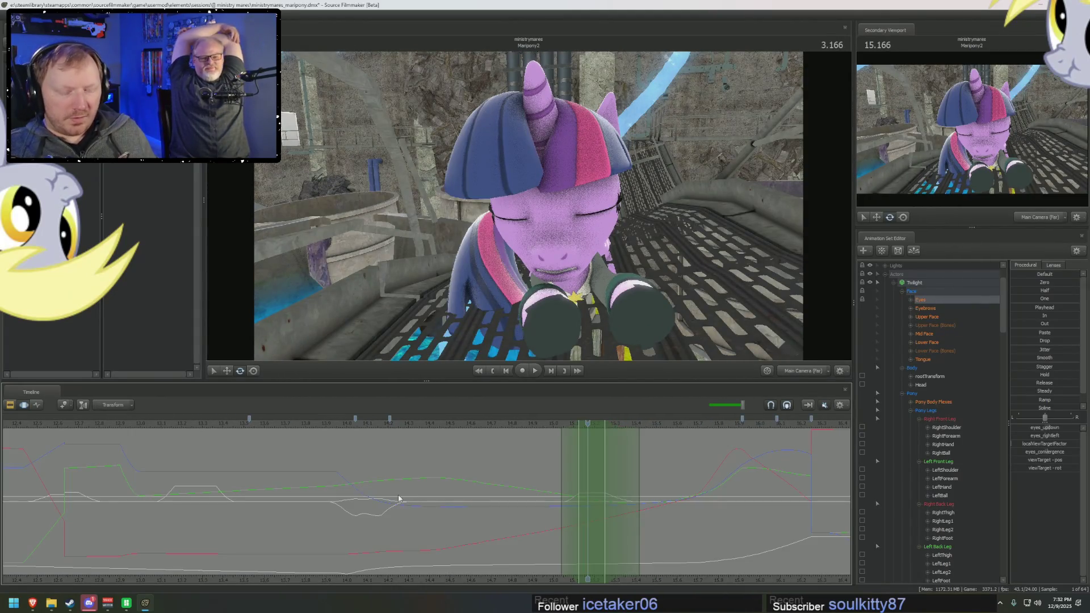
pyautogui.moveTo(376, 580); pyautogui.dragTo(522, 578, button='middle')
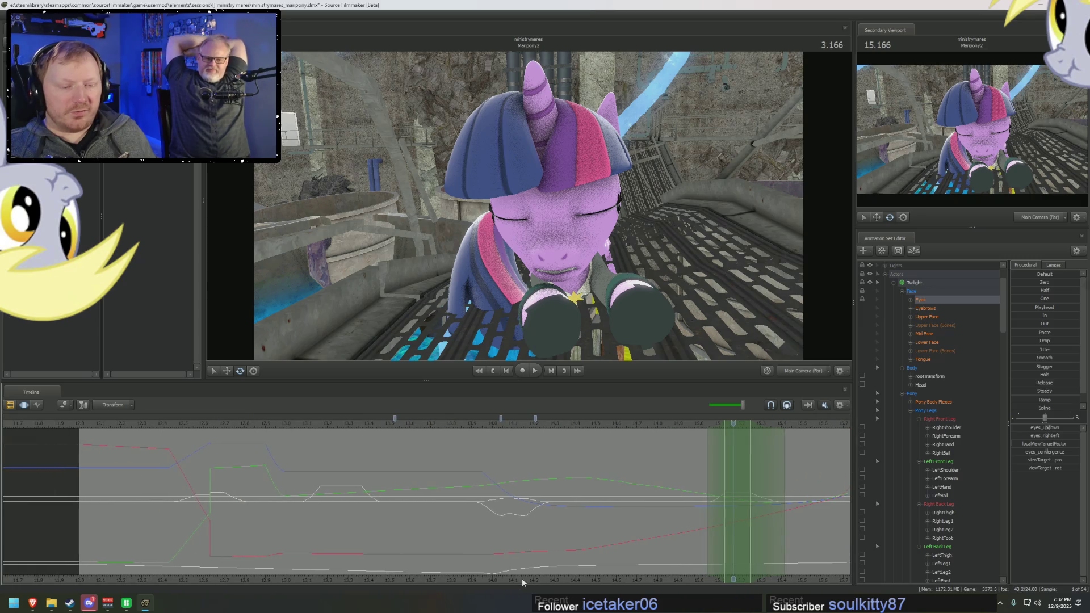
pyautogui.moveTo(287, 494)
pyautogui.mouseDown(button='middle')
pyautogui.moveTo(462, 505)
pyautogui.moveTo(304, 497)
pyautogui.moveTo(392, 499)
pyautogui.moveTo(347, 502)
pyautogui.moveTo(377, 503)
pyautogui.mouseUp(button='middle')
pyautogui.scroll(2, 346, 501)
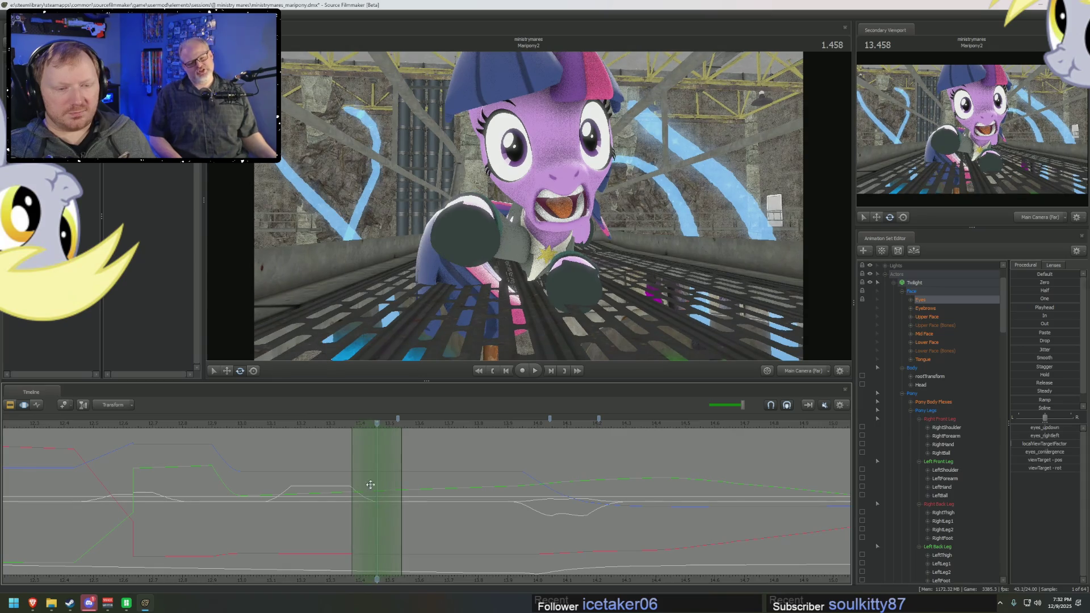
pyautogui.moveTo(370, 484); pyautogui.dragTo(396, 484)
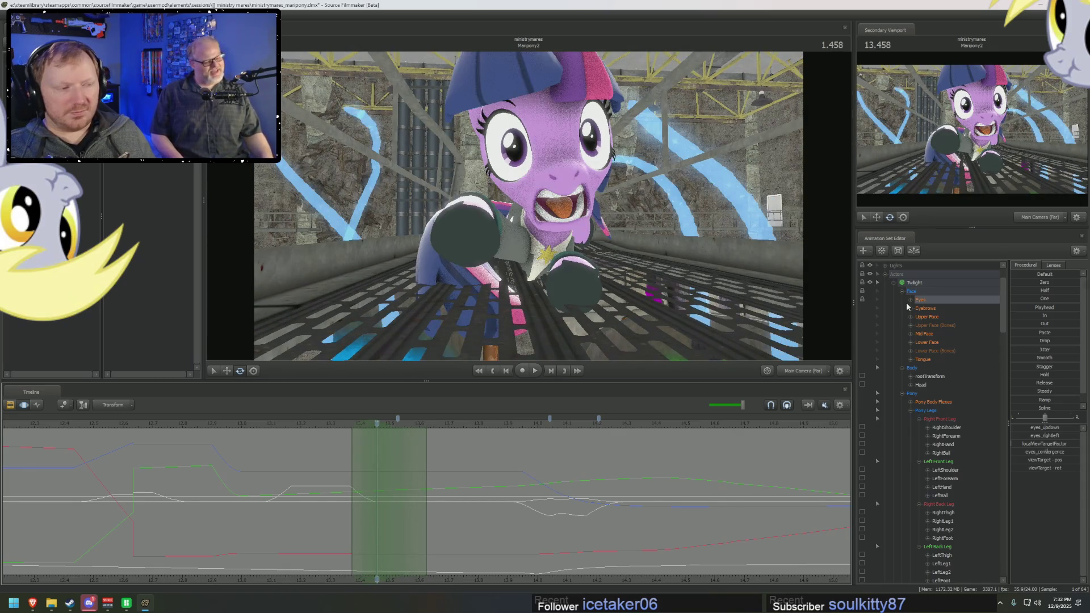
pyautogui.click(932, 299)
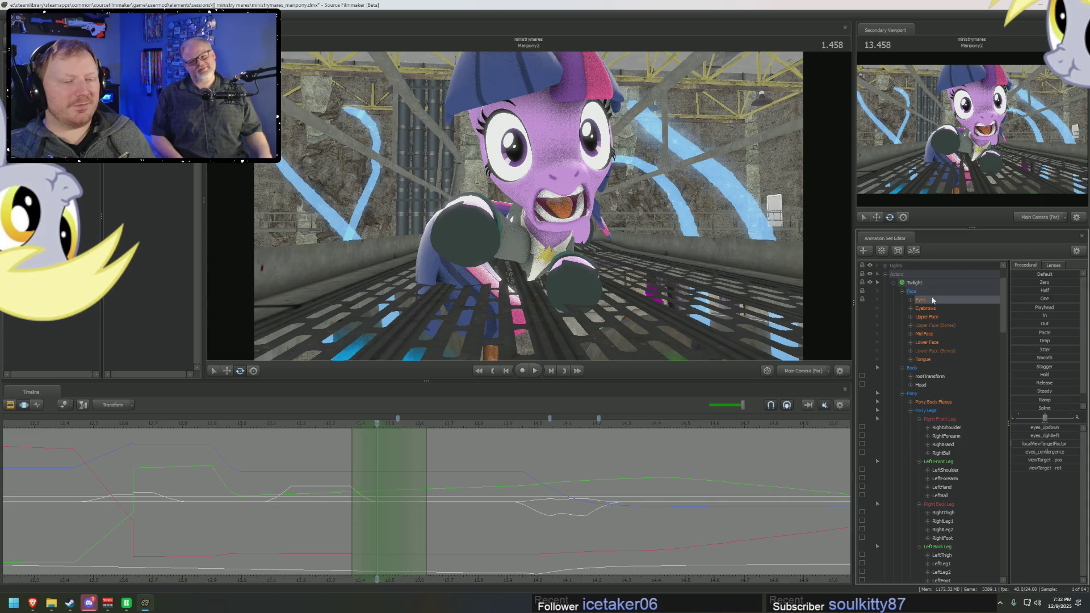
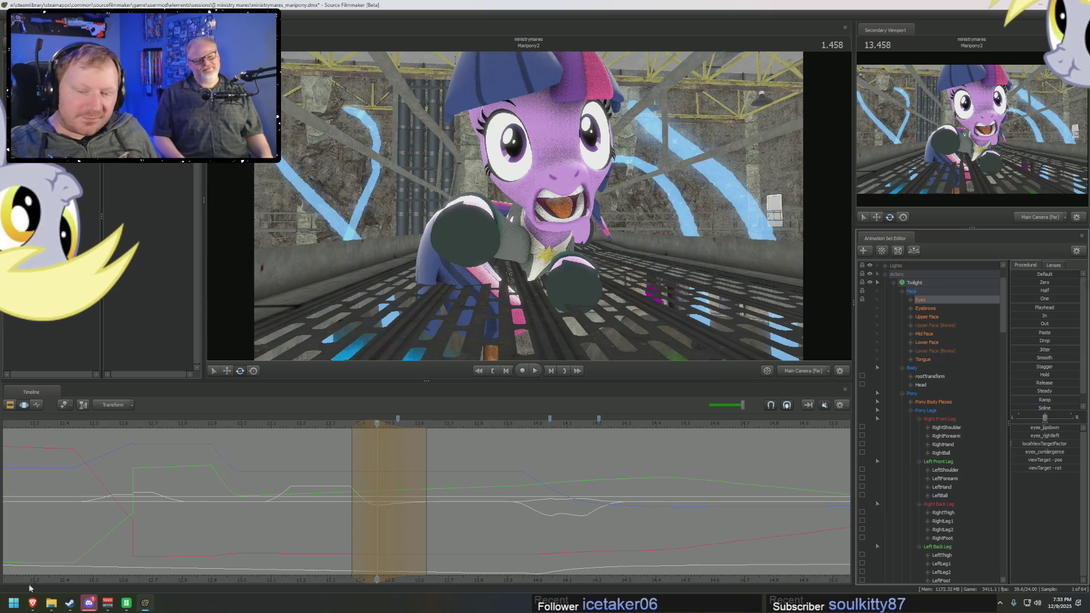
# Step: Search the web for 'arnold quotes as mr freeze' and maximize the browser window
pyautogui.click(33, 602)
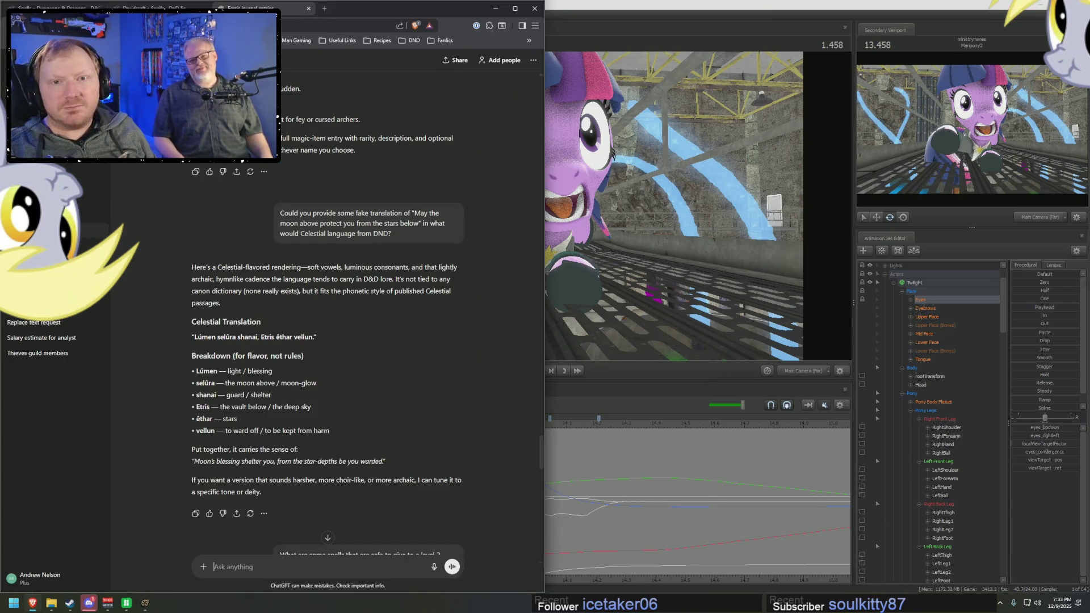
pyautogui.hotkey('ctrl', 'shift', 'Tab')
pyautogui.hotkey('ctrl', 'shift', 'Tab')
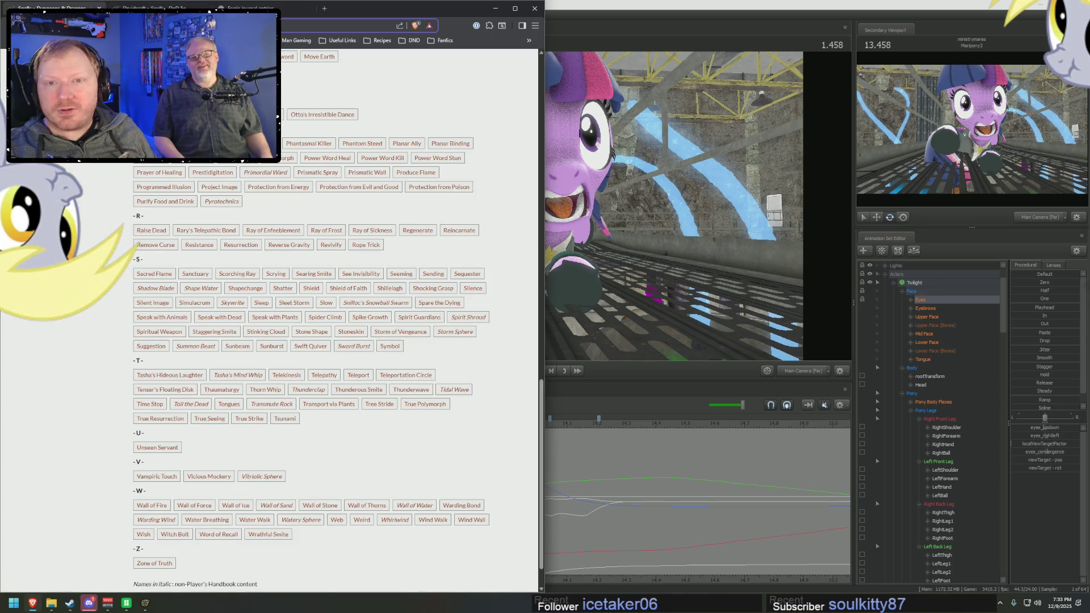
pyautogui.hotkey('ctrl', 'l')
pyautogui.write('arnold')
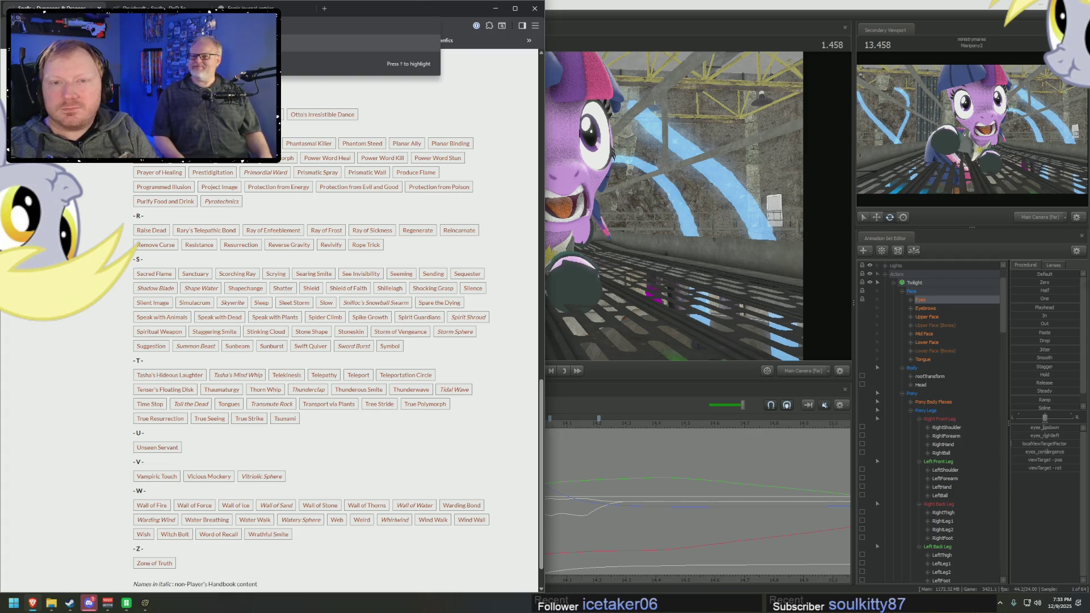
pyautogui.press('Return')
pyautogui.doubleClick(368, 16)
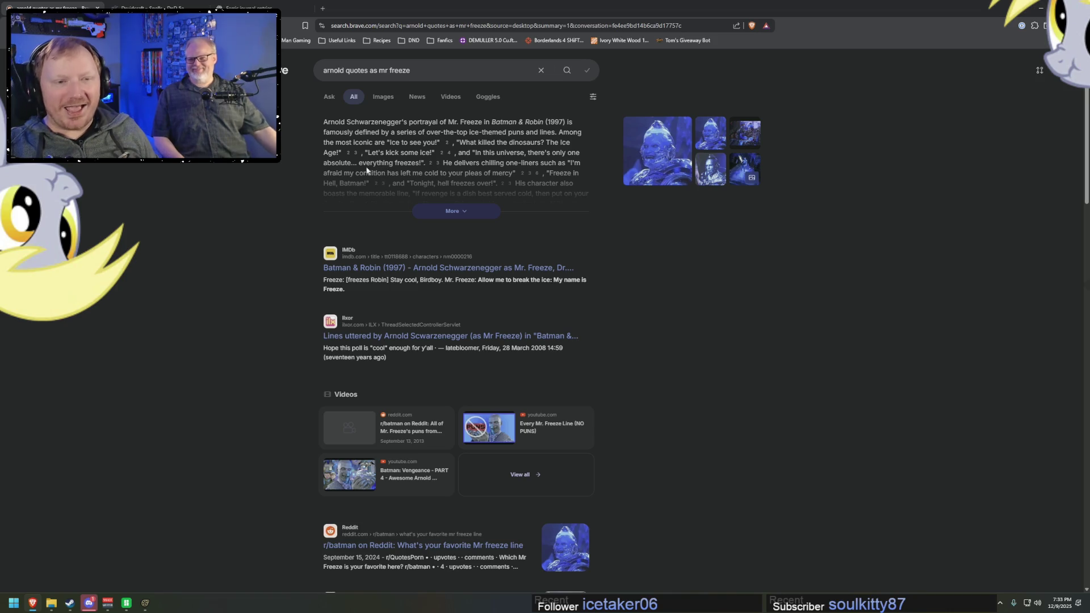
# Step: Expand the AI summary, then browse the Mr. Freeze image results including the ADULTERY SCANDAL image
pyautogui.click(477, 212)
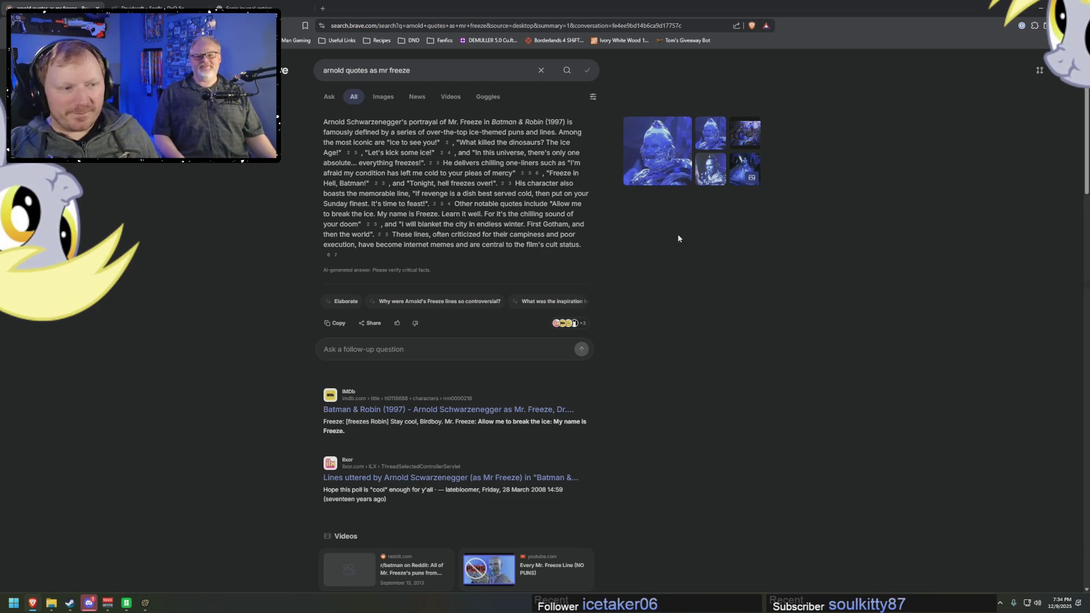
pyautogui.click(673, 162)
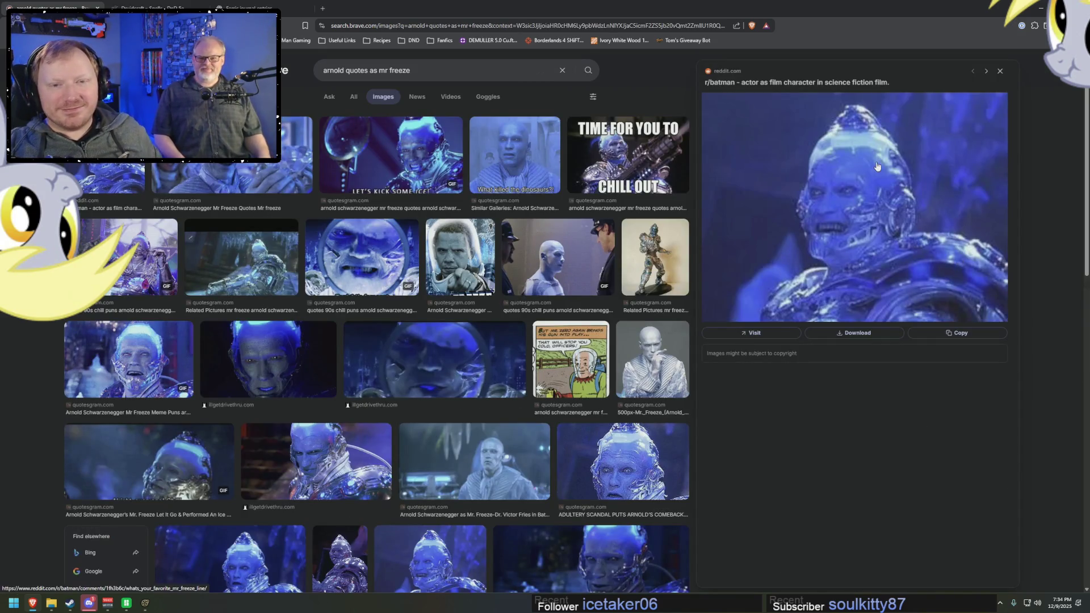
pyautogui.press('Right')
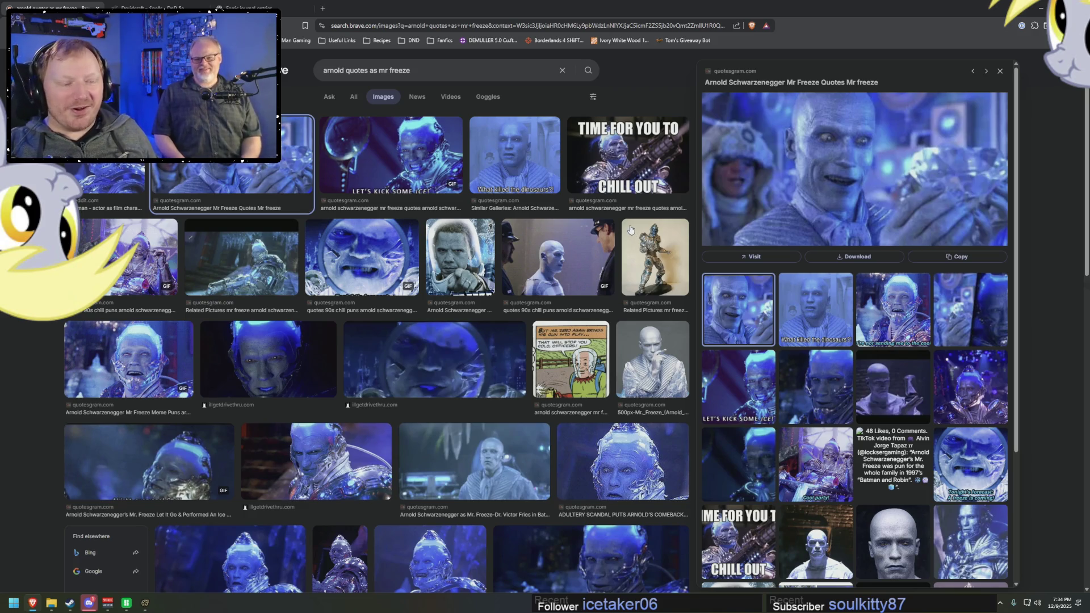
pyautogui.click(613, 434)
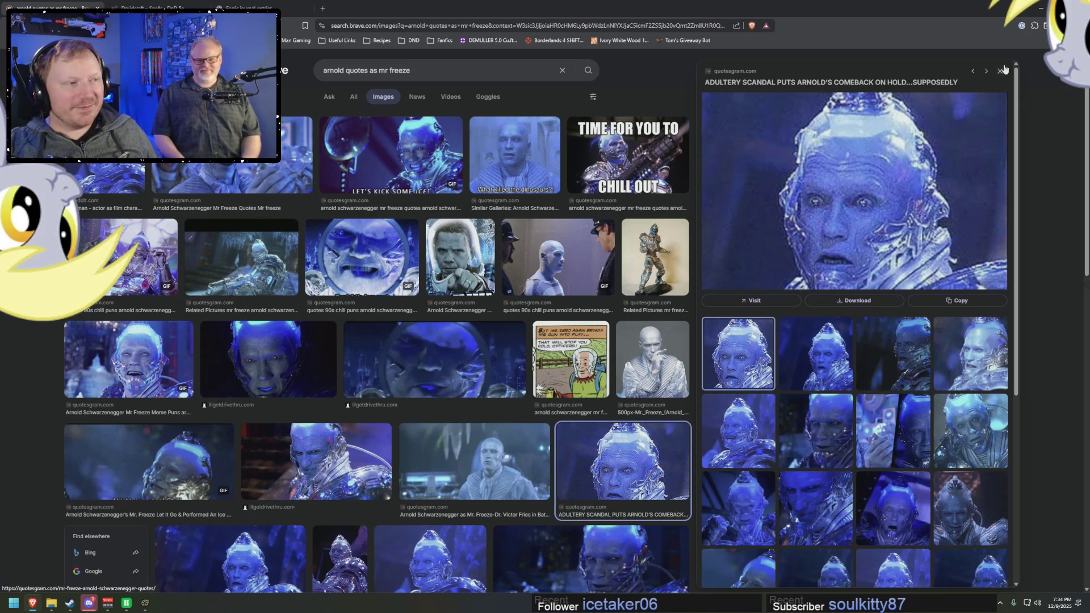
# Step: Restore and minimize Brave to reveal the Source Filmmaker animation
pyautogui.click(1040, 12)
pyautogui.click(960, 52)
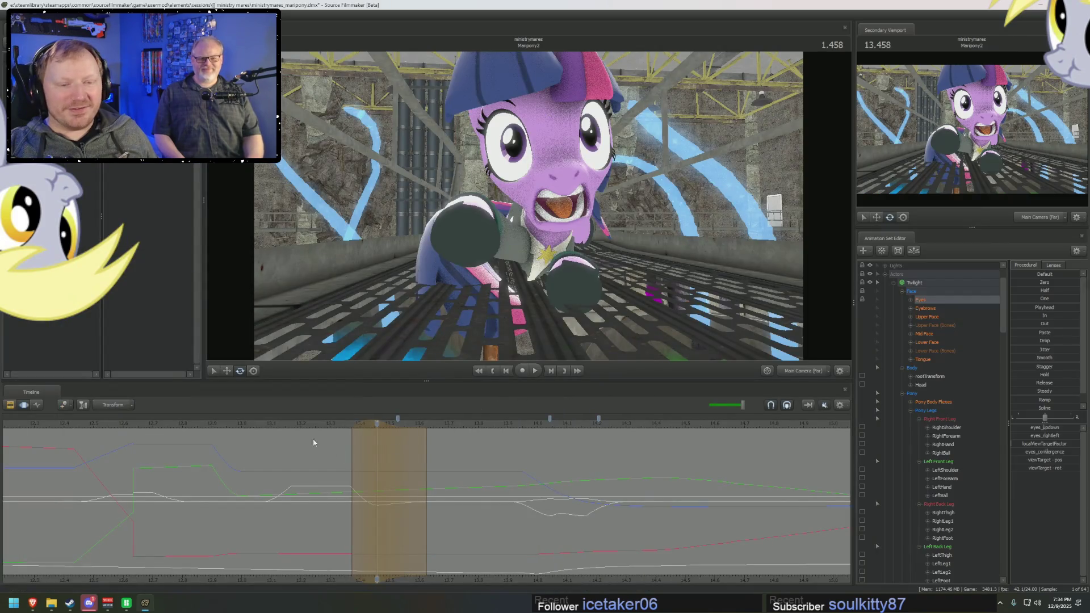
# Step: Scrub the playhead back to about 1.29, then switch back to the Brave window
pyautogui.moveTo(377, 423); pyautogui.dragTo(303, 424)
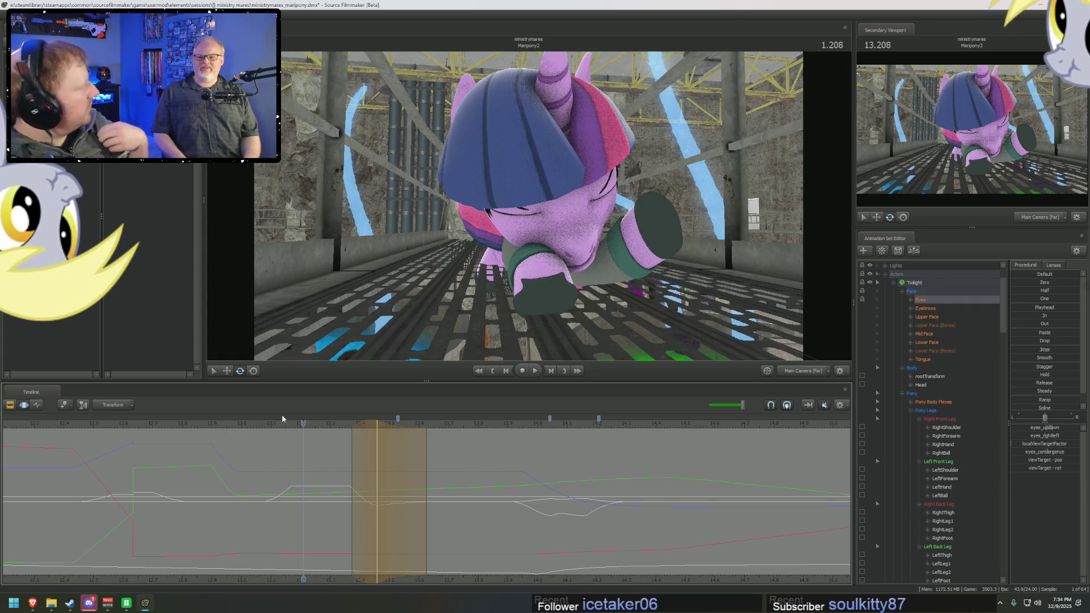
pyautogui.hotkey('alt', 'Tab')
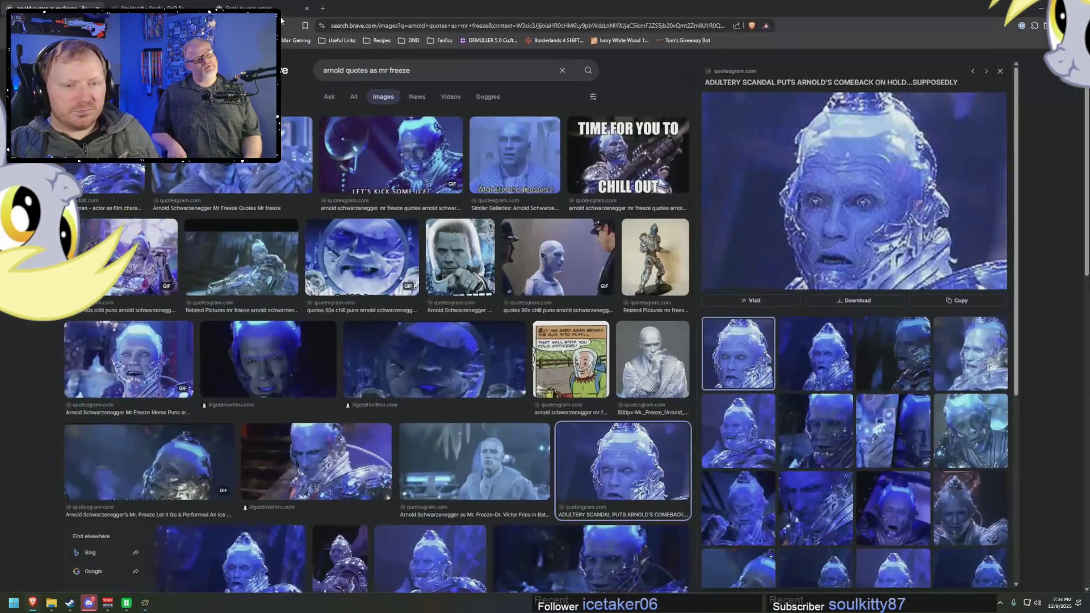
# Step: Minimize Brave, scrub the pony's animation back to an earlier frame and play it
pyautogui.moveTo(412, 72); pyautogui.dragTo(299, 72)
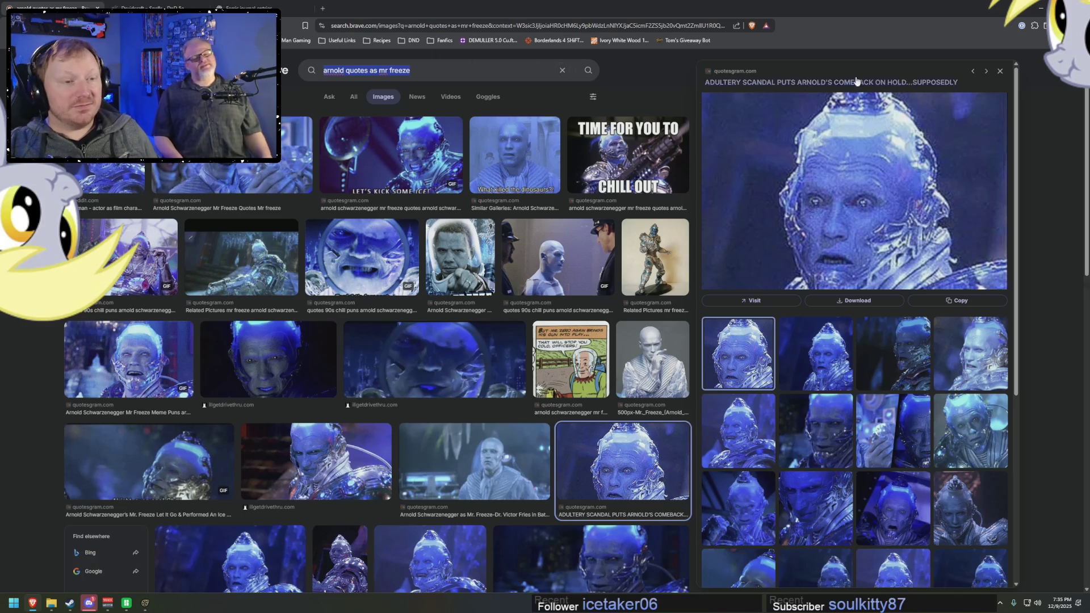
pyautogui.click(1035, 9)
pyautogui.click(846, 121)
pyautogui.moveTo(341, 424); pyautogui.dragTo(291, 424)
pyautogui.press('space')
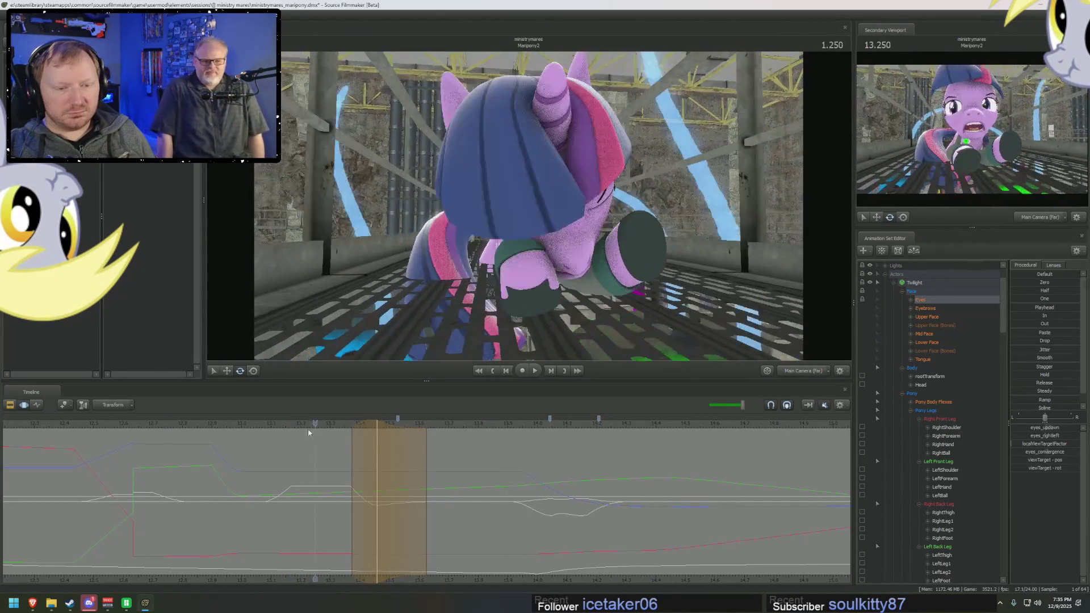
# Step: Stop and replay the pony's motion, then switch to the motion editor with the work camera
pyautogui.press('space')
pyautogui.press('space')
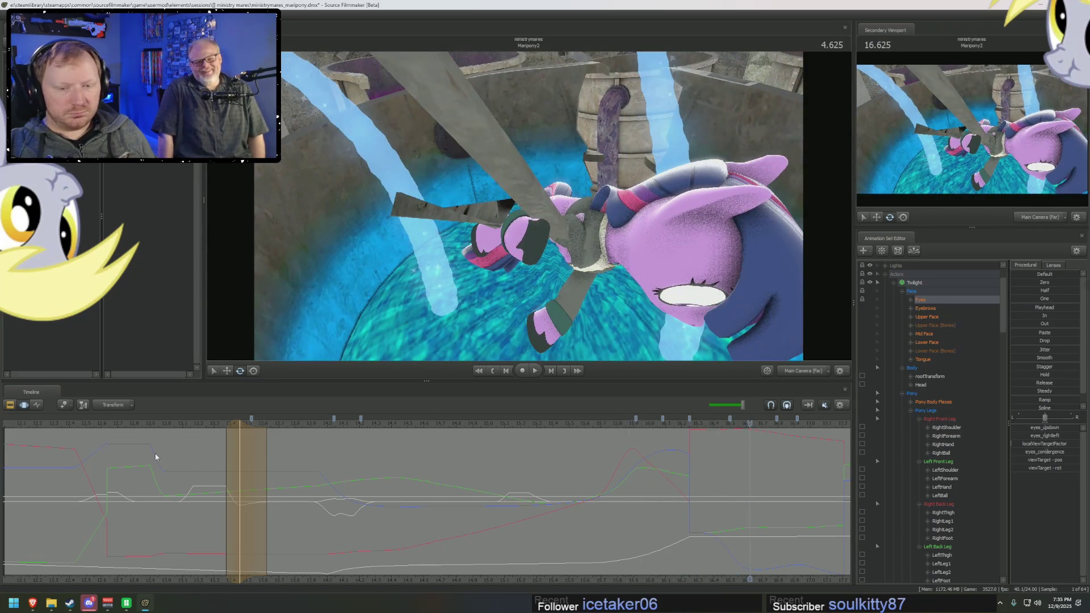
pyautogui.scroll(-2, 155, 457)
pyautogui.press('space')
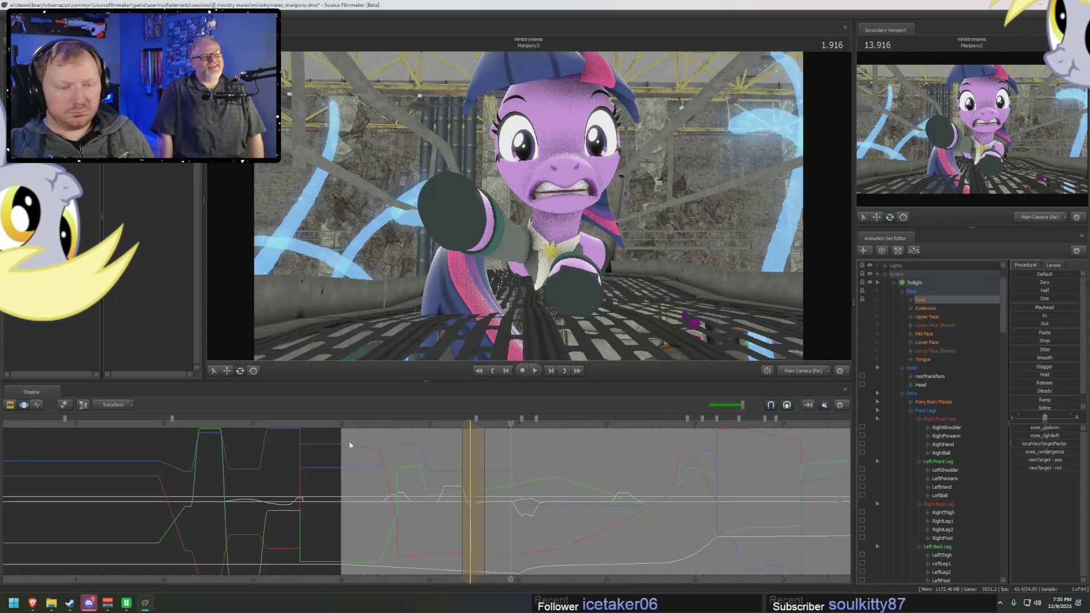
pyautogui.press('space')
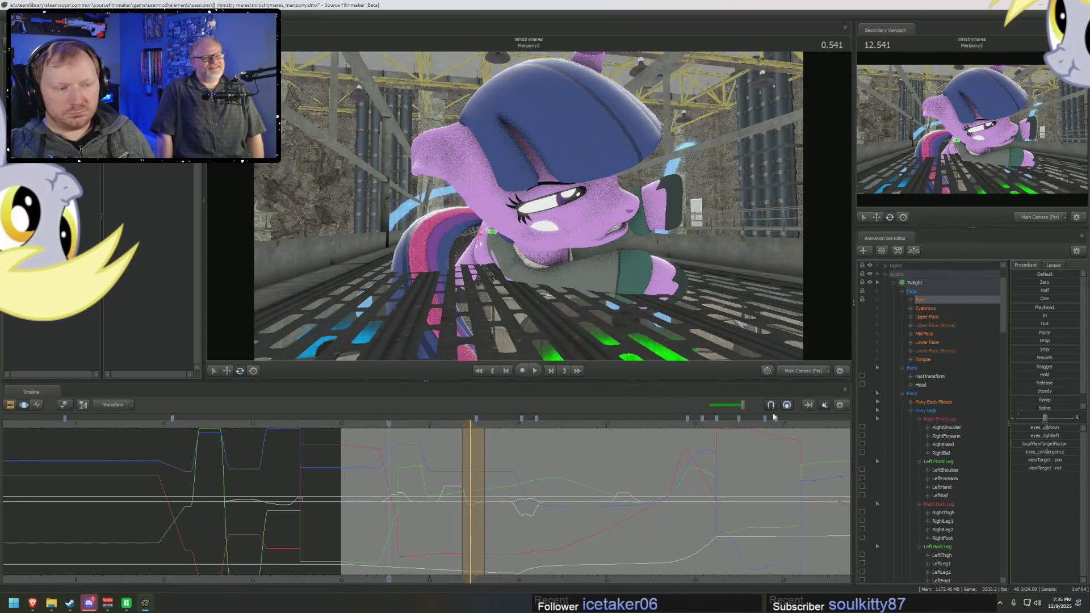
pyautogui.press('F2')
pyautogui.press('F3')
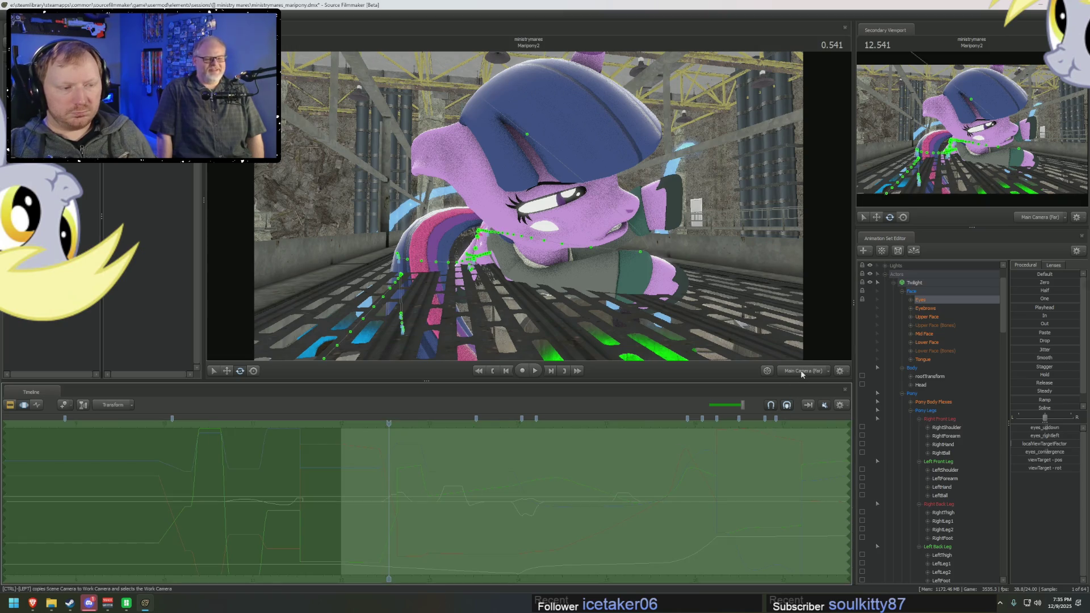
# Step: Pull the work camera back and scrub the motion editor playhead to the 2.333 mark
pyautogui.moveTo(529, 205); pyautogui.dragTo(511, 199)
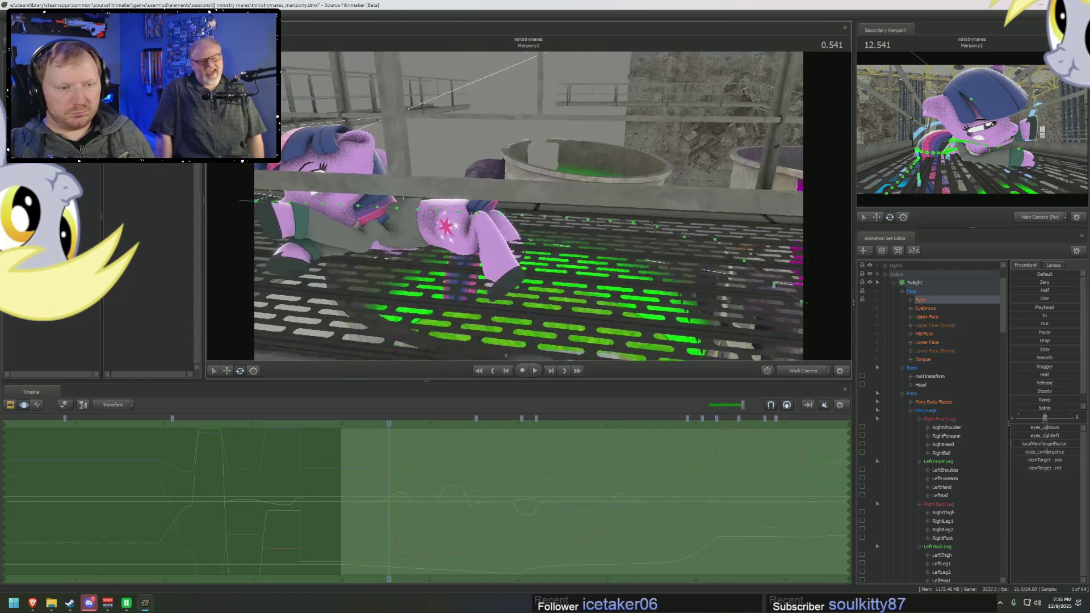
pyautogui.press('space')
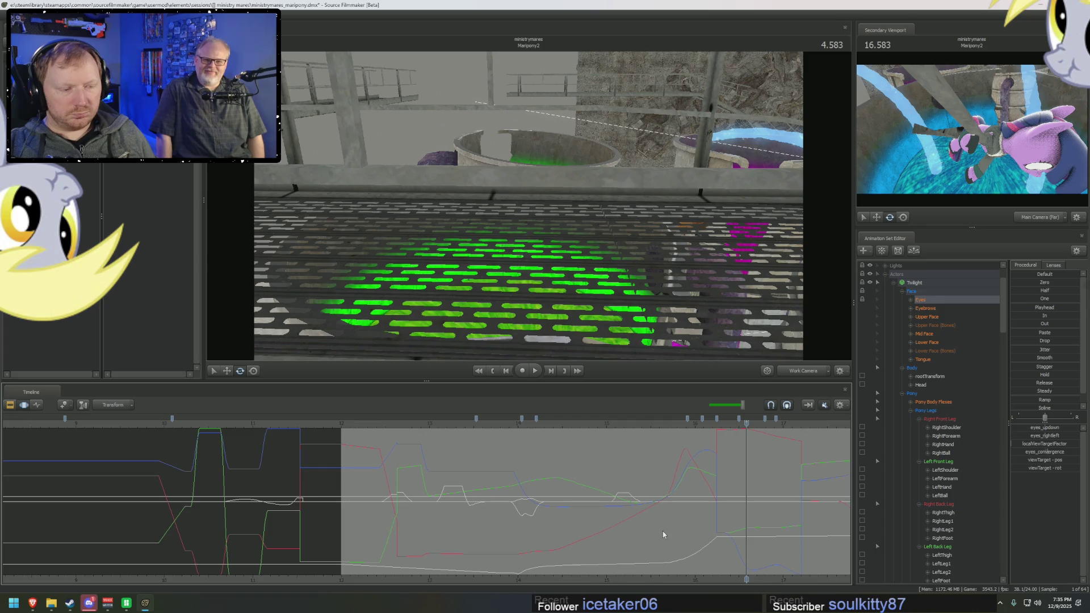
pyautogui.moveTo(663, 535)
pyautogui.mouseDown()
pyautogui.moveTo(684, 528)
pyautogui.moveTo(603, 520)
pyautogui.moveTo(667, 517)
pyautogui.mouseUp()
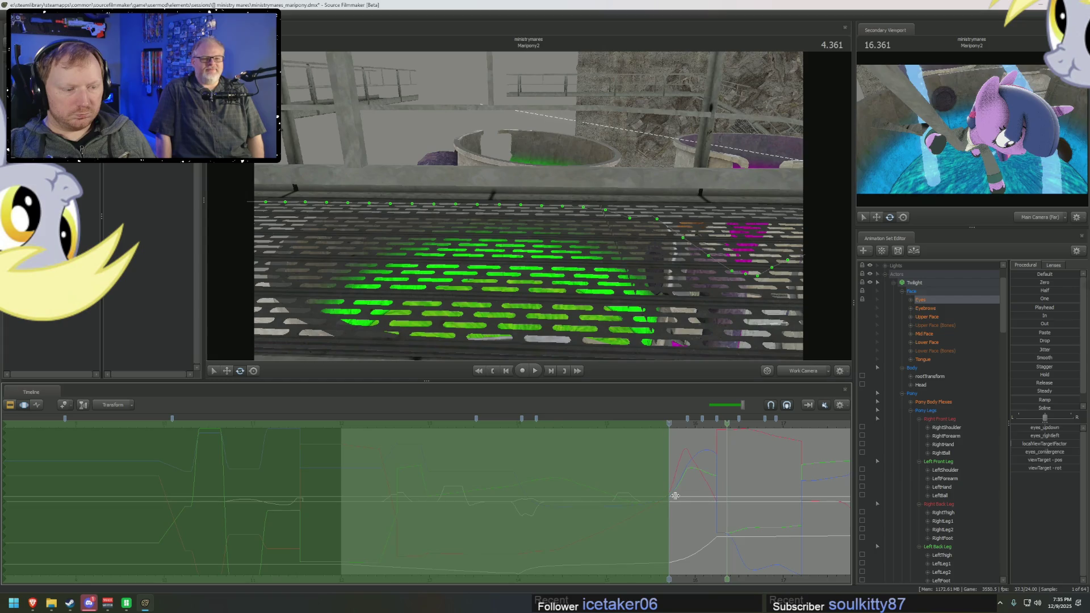
pyautogui.moveTo(672, 490)
pyautogui.mouseDown()
pyautogui.moveTo(691, 493)
pyautogui.moveTo(670, 425)
pyautogui.mouseUp()
pyautogui.click(547, 432)
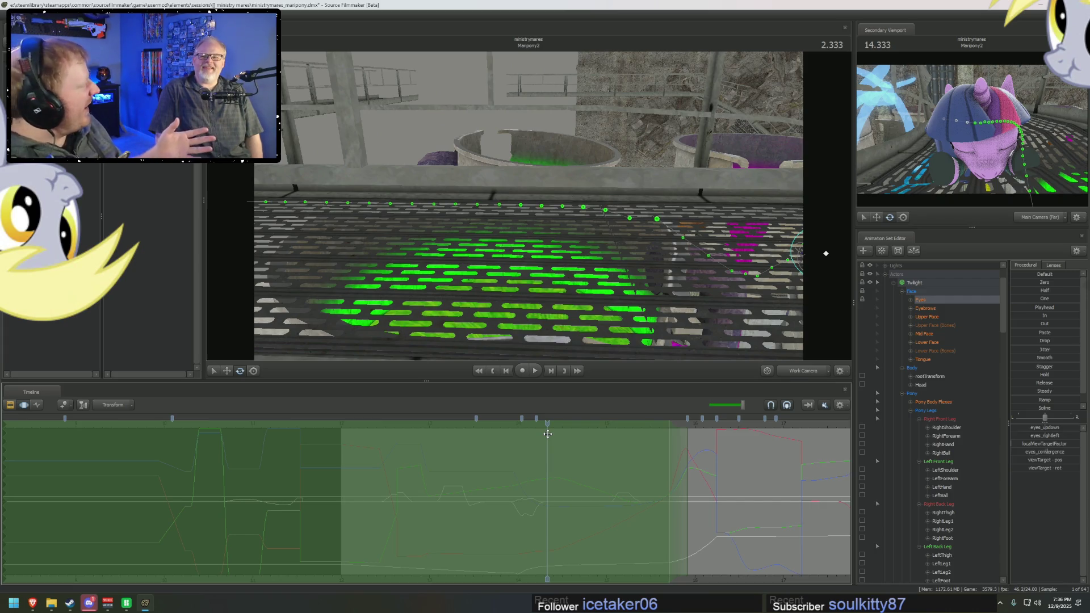
# Step: Swing the camera above the floor grating toward the railing with the playhead back at 1.166
pyautogui.moveTo(523, 350); pyautogui.dragTo(549, 347)
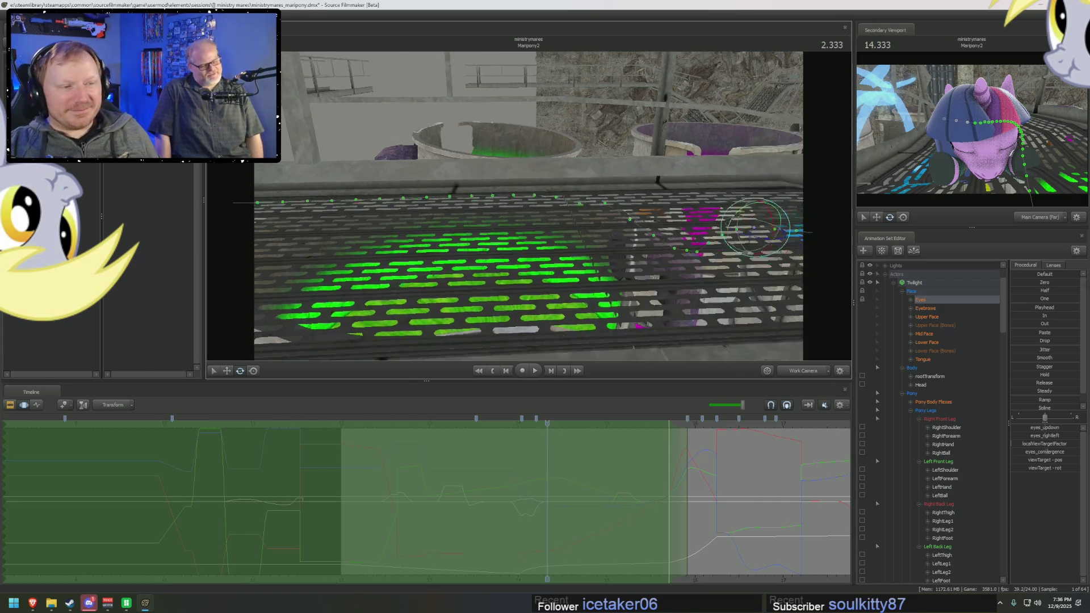
pyautogui.moveTo(545, 435); pyautogui.dragTo(444, 433)
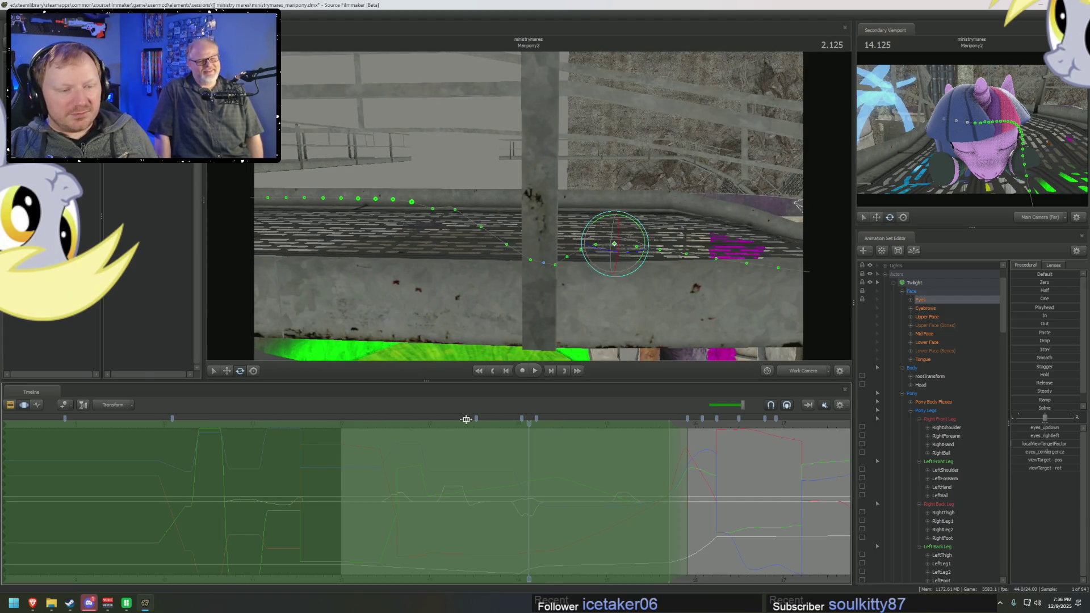
pyautogui.moveTo(528, 205); pyautogui.dragTo(562, 213)
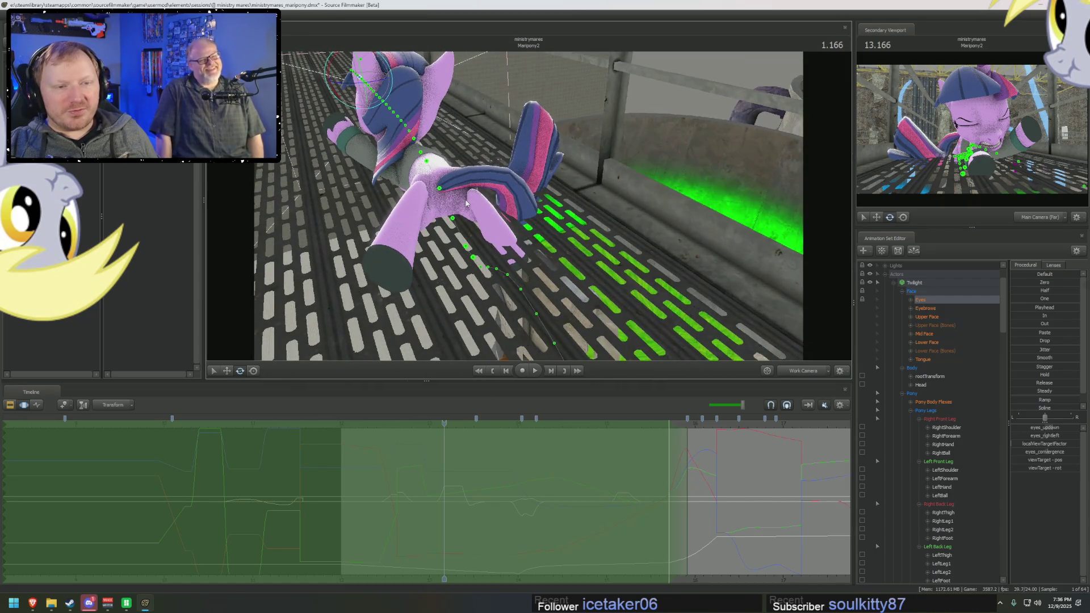
# Step: Select the RightLeg2 bone, replay and rewind the motion, and fly the camera down the walkway toward the pony
pyautogui.click(470, 198)
pyautogui.moveTo(471, 197)
pyautogui.mouseDown()
pyautogui.moveTo(488, 199)
pyautogui.moveTo(467, 188)
pyautogui.mouseUp()
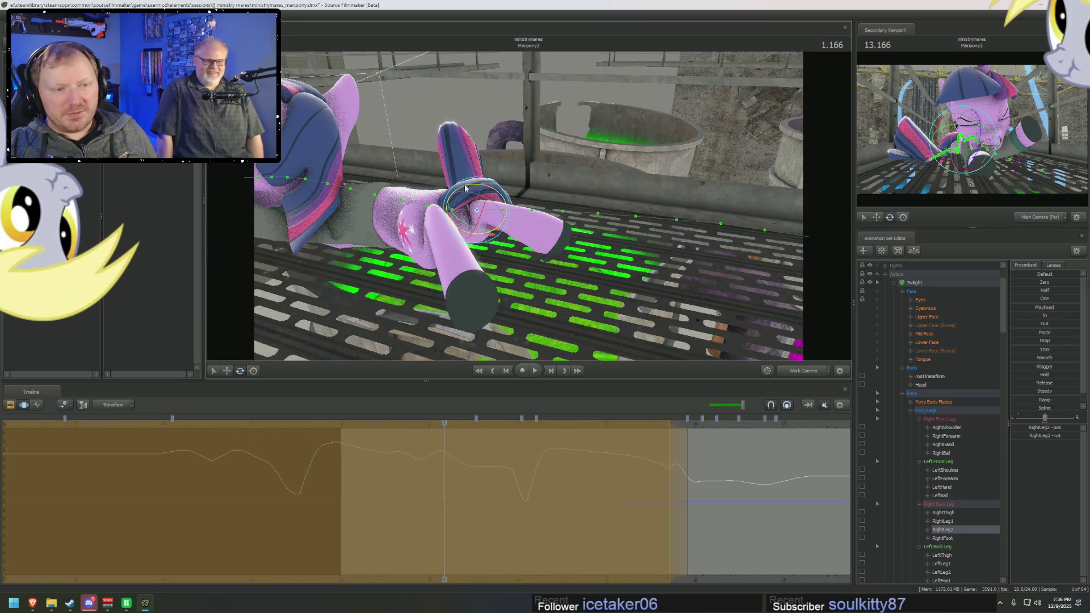
pyautogui.press('space')
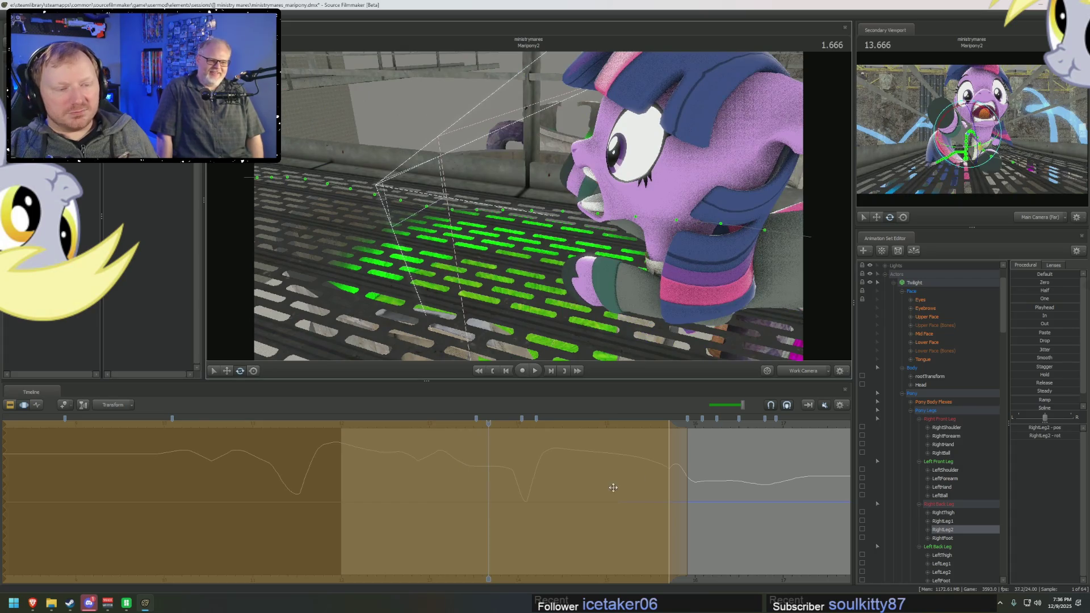
pyautogui.moveTo(394, 426); pyautogui.dragTo(415, 422)
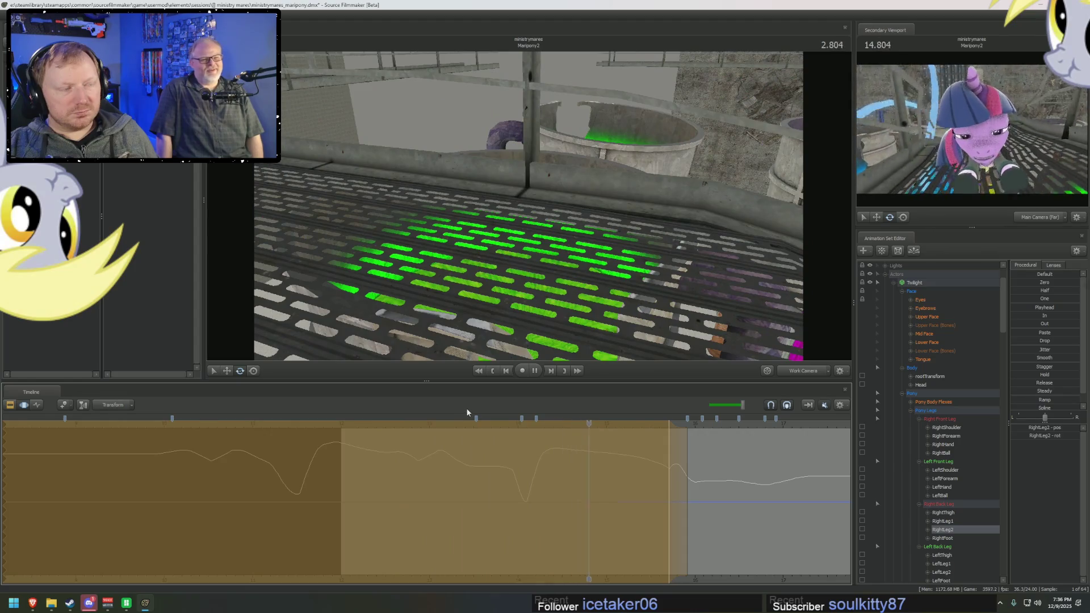
pyautogui.press('space')
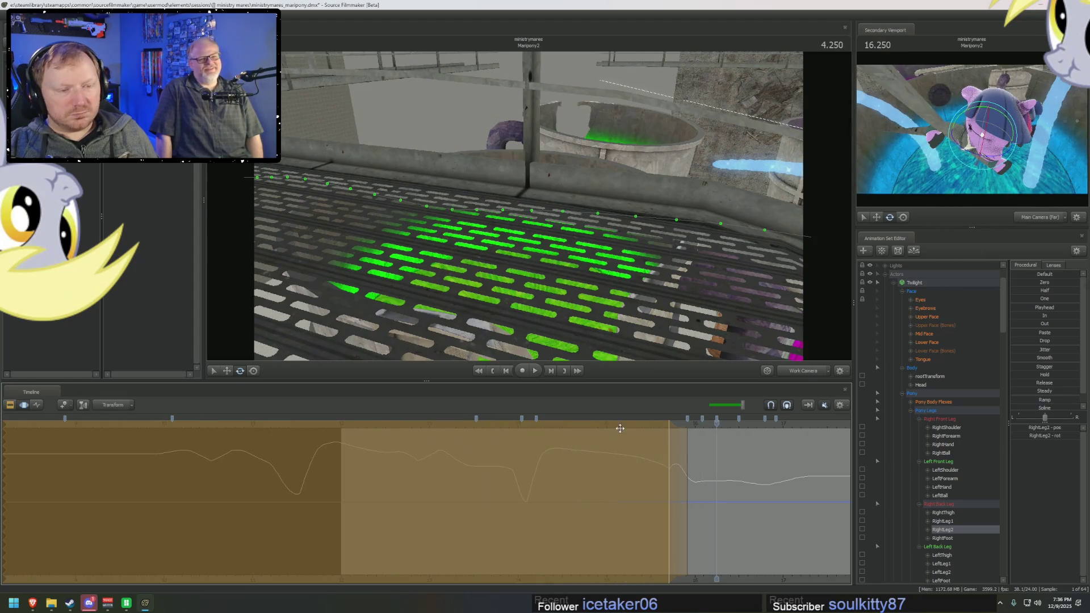
pyautogui.moveTo(634, 426); pyautogui.dragTo(454, 445)
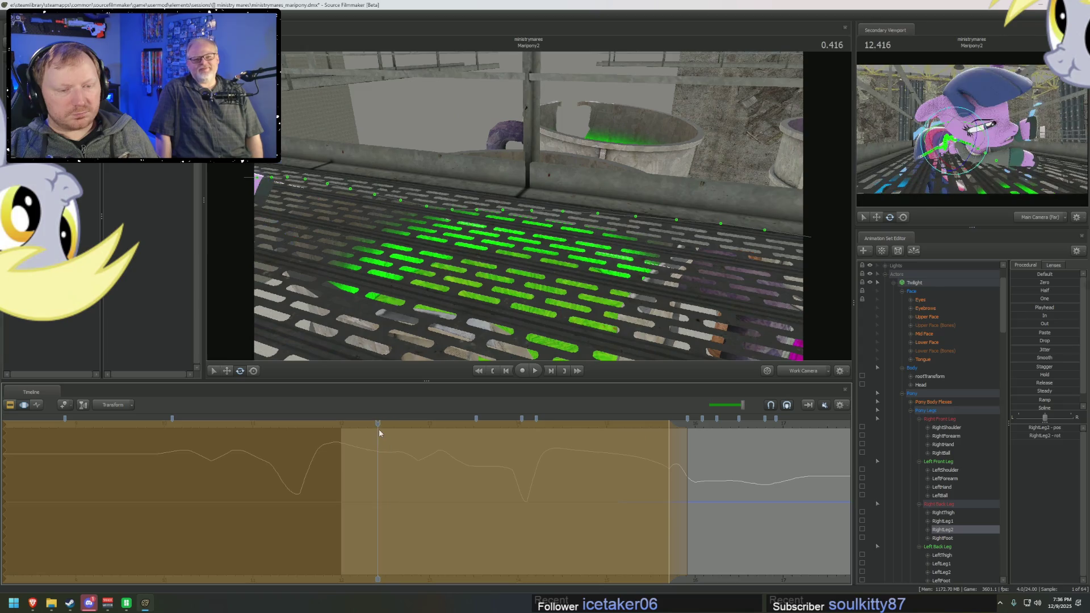
pyautogui.press('space')
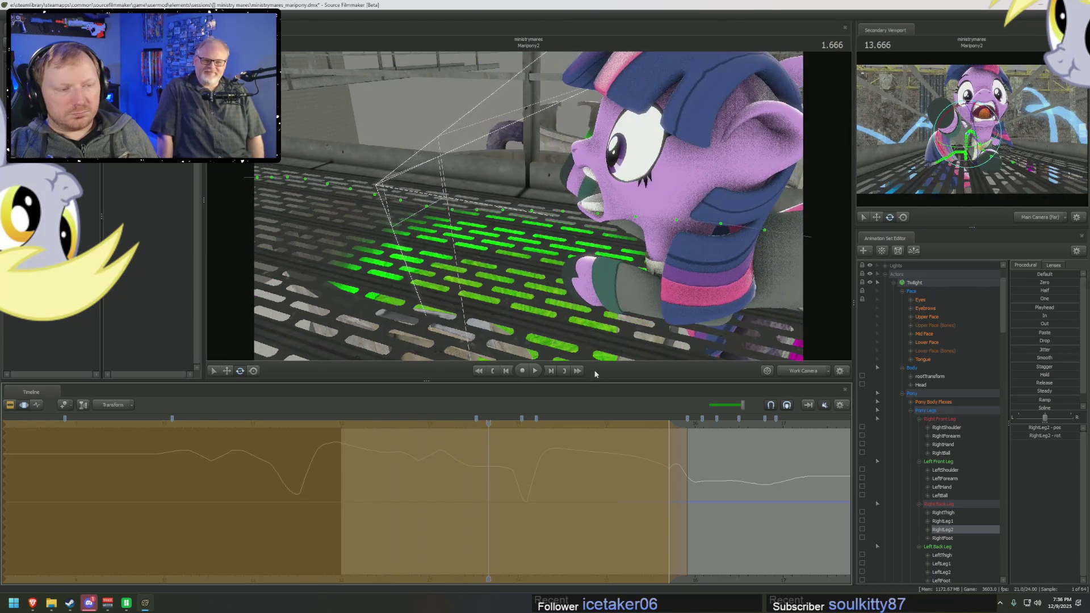
pyautogui.moveTo(448, 424); pyautogui.dragTo(385, 425)
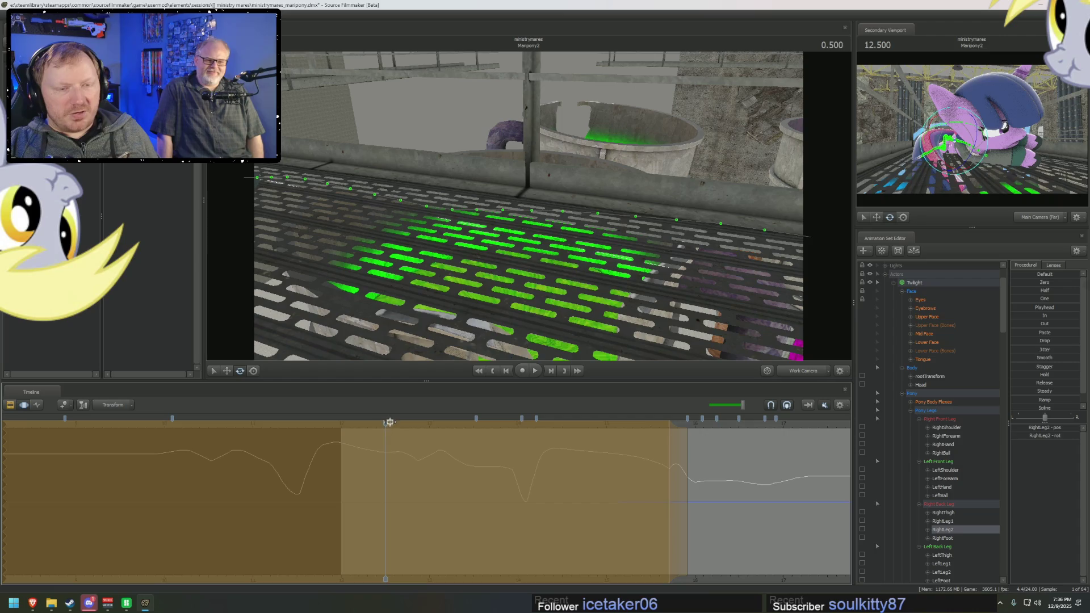
pyautogui.moveTo(654, 191); pyautogui.dragTo(653, 191)
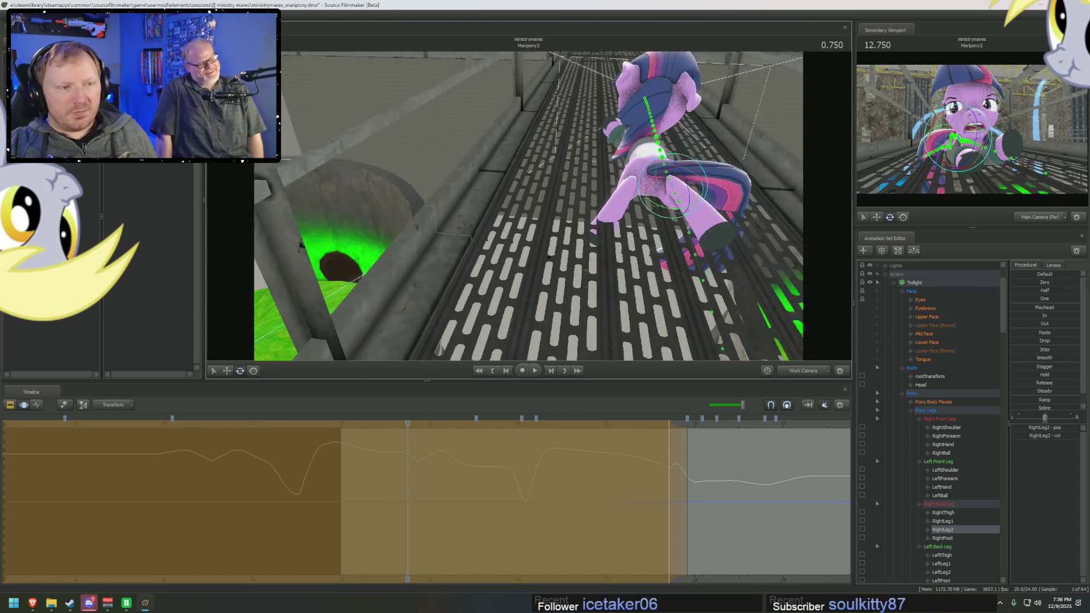
# Step: Bend the right back leg's RightLeg2 and RightLeg1 bones into a new pose
pyautogui.click(609, 174)
pyautogui.keyDown('ctrl'); pyautogui.click(609, 203); pyautogui.keyUp('ctrl')
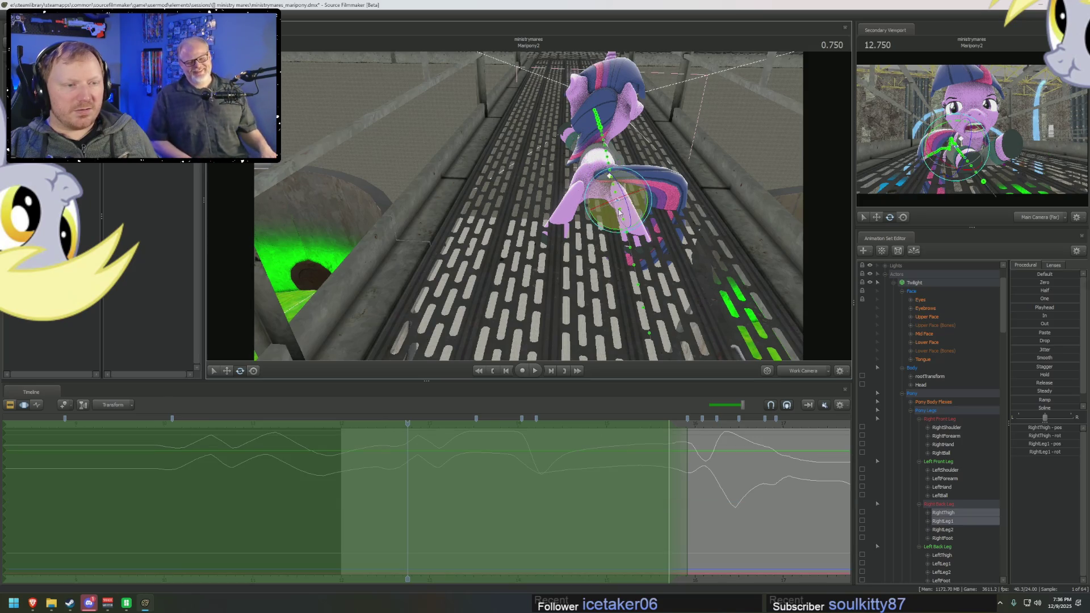
pyautogui.click(629, 170)
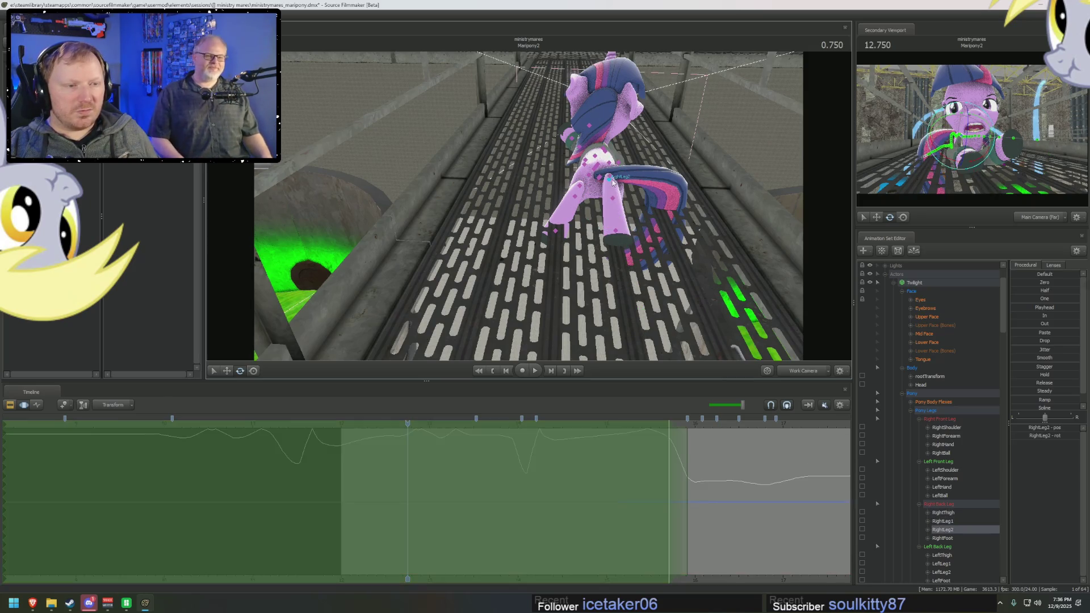
pyautogui.moveTo(596, 194); pyautogui.dragTo(601, 183)
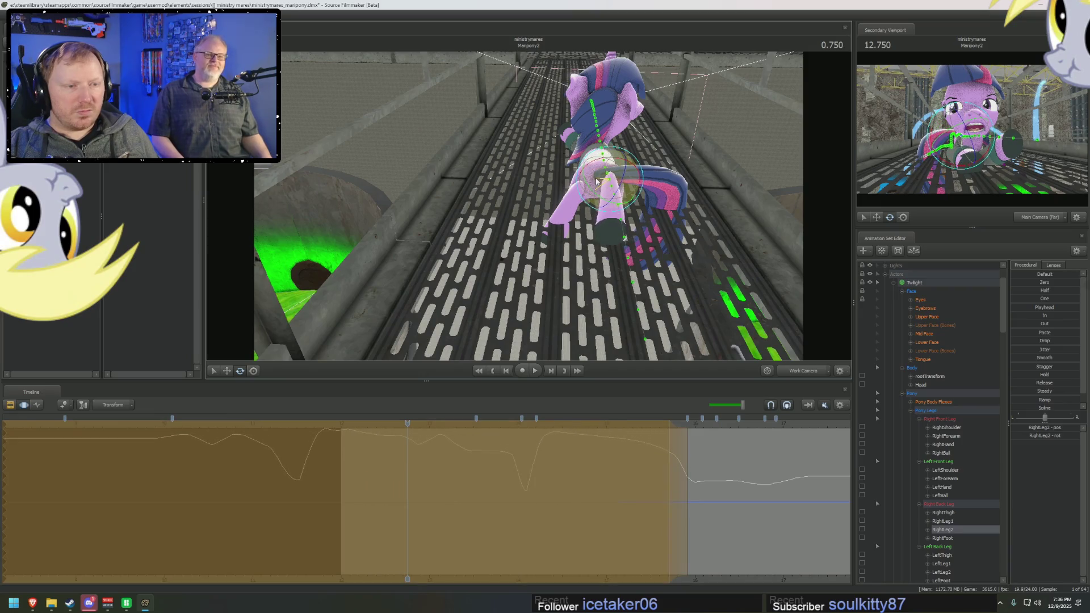
pyautogui.click(937, 413)
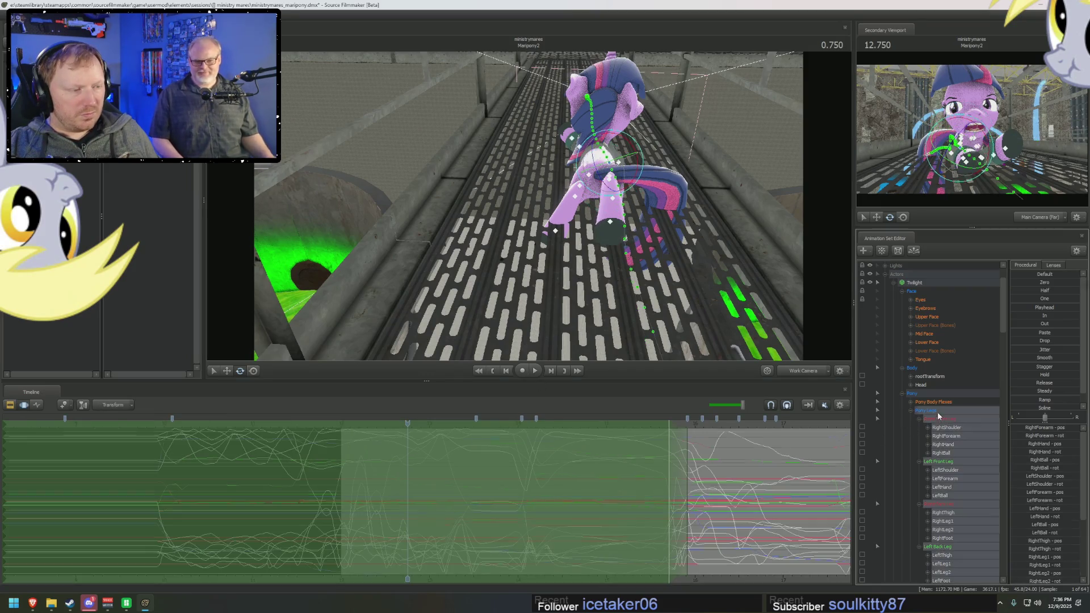
pyautogui.moveTo(528, 205)
pyautogui.mouseDown()
pyautogui.moveTo(580, 213)
pyautogui.moveTo(597, 201)
pyautogui.mouseUp()
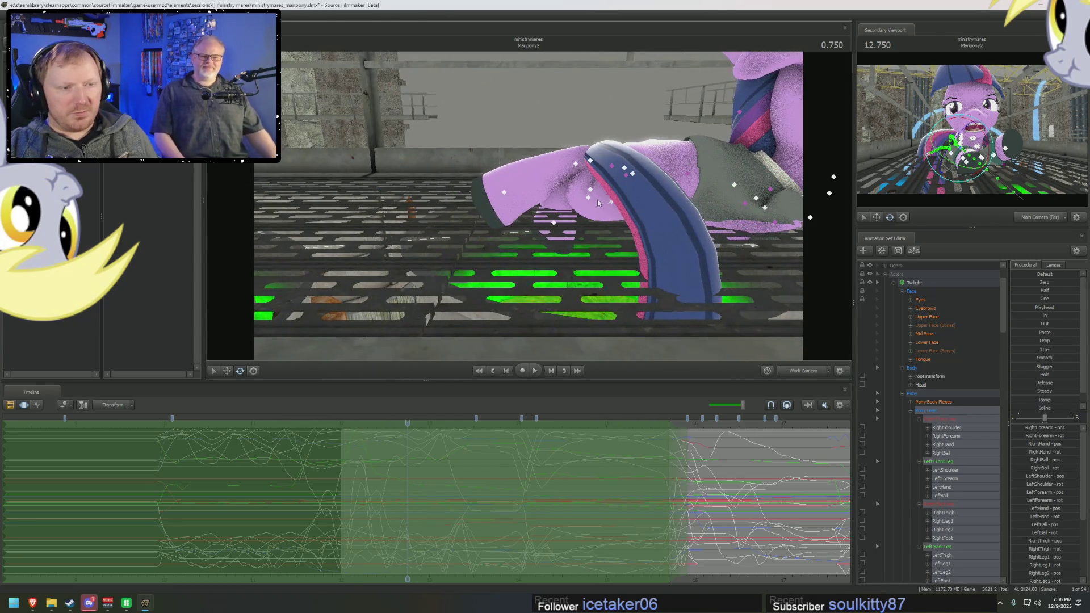
pyautogui.click(587, 199)
pyautogui.moveTo(579, 173)
pyautogui.mouseDown()
pyautogui.moveTo(585, 141)
pyautogui.moveTo(528, 209)
pyautogui.mouseUp()
# Step: Rotate RightLeg2 to a new angle, step to the RightFoot bone and orbit to a low side view
pyautogui.press('Down')
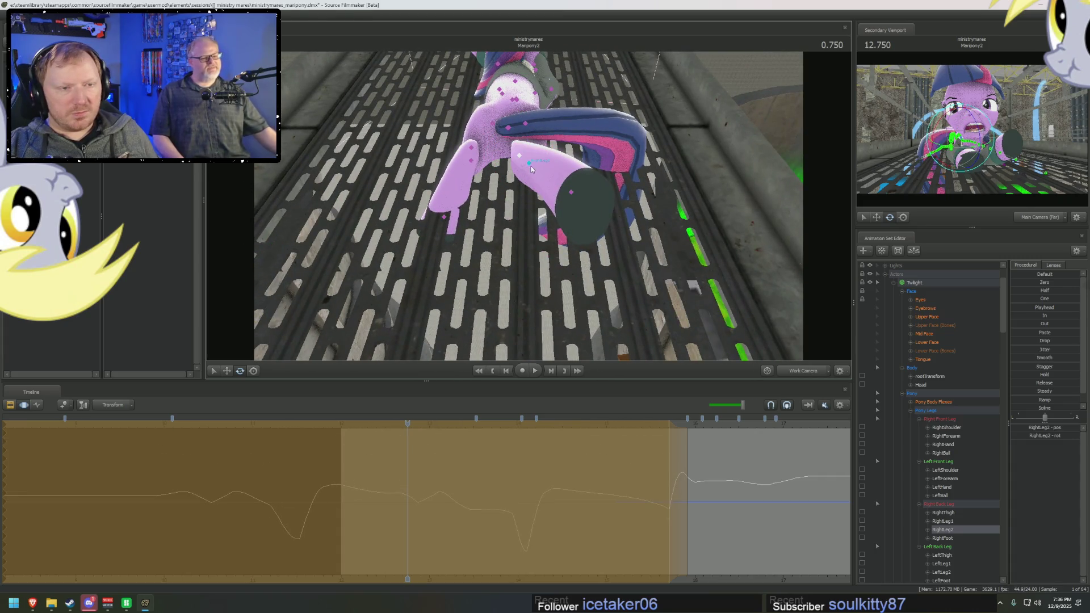
pyautogui.press('Up')
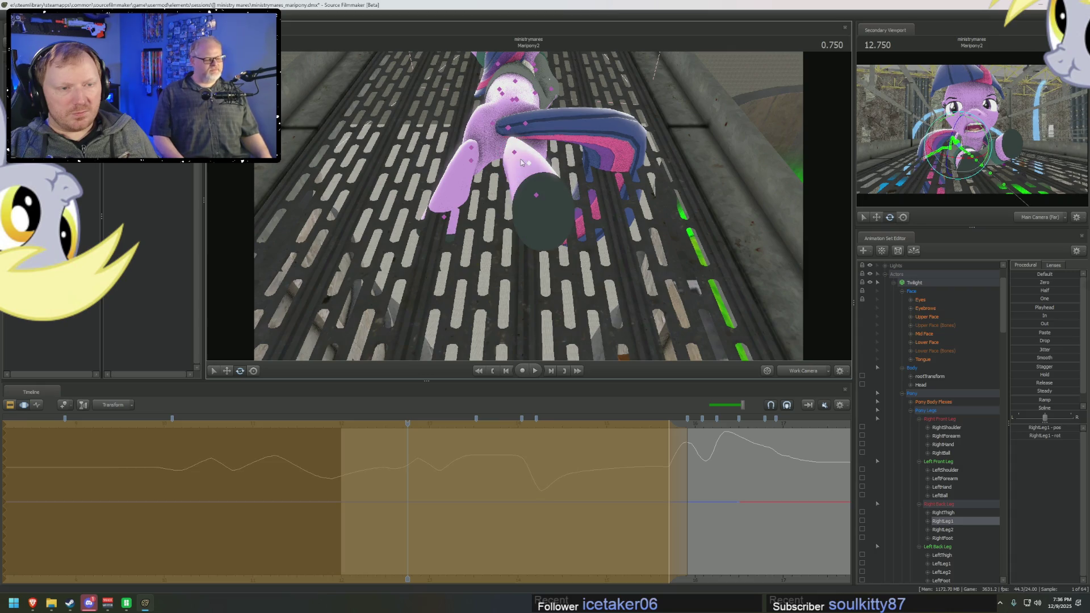
pyautogui.press('Down')
pyautogui.moveTo(521, 160); pyautogui.dragTo(518, 199)
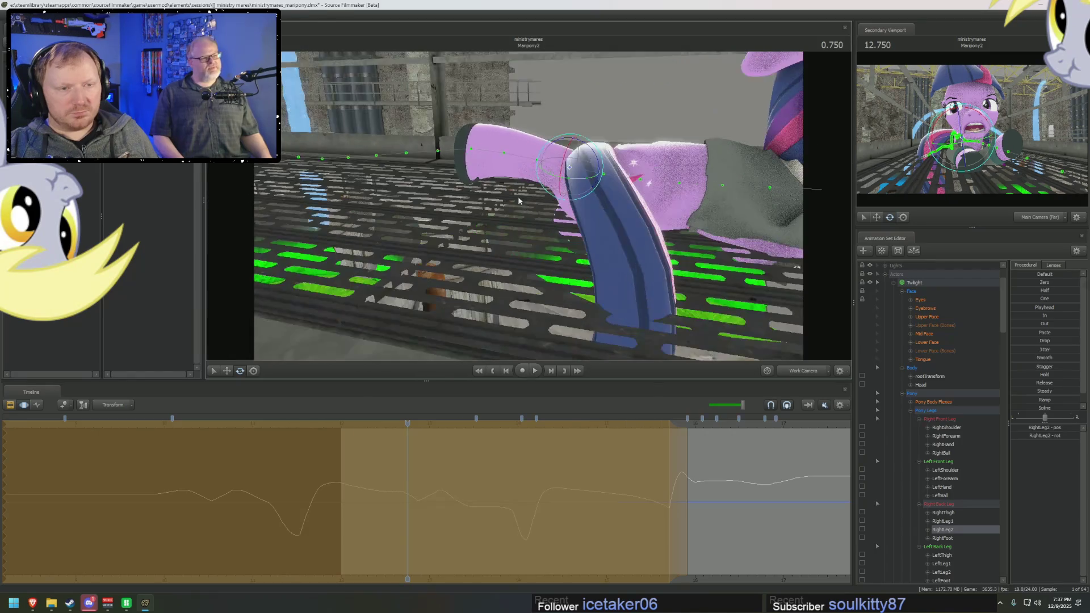
pyautogui.press('Down')
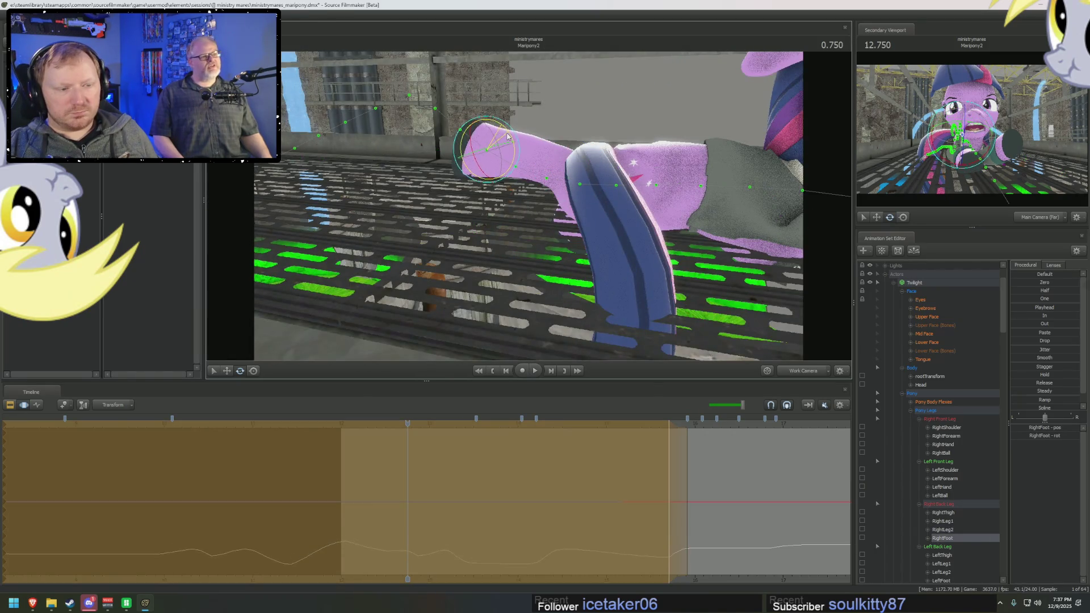
pyautogui.click(486, 490)
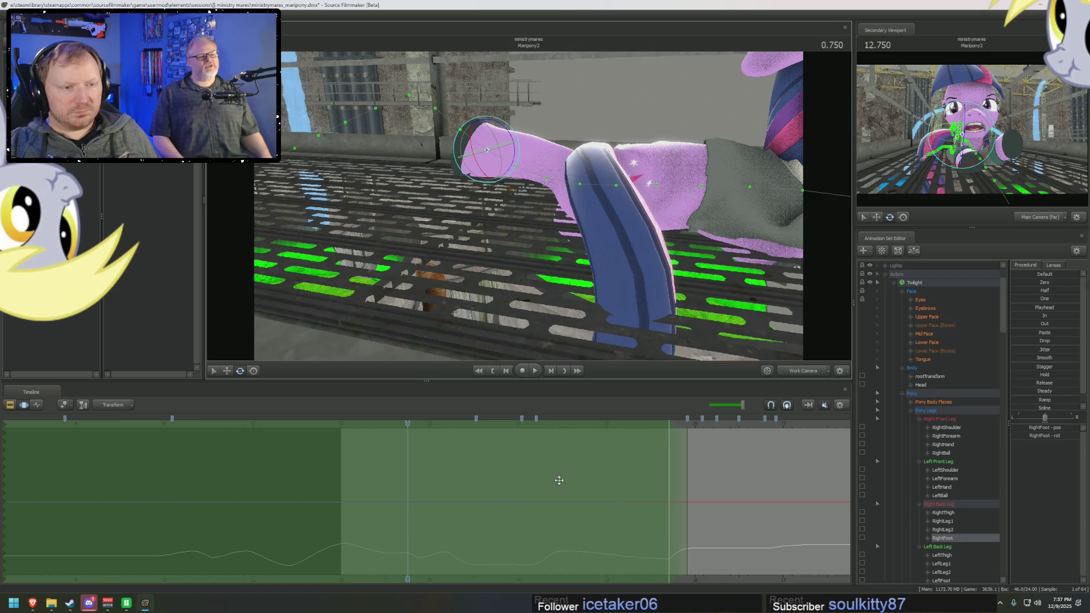
pyautogui.moveTo(545, 256)
pyautogui.mouseDown()
pyautogui.moveTo(512, 171)
pyautogui.moveTo(536, 221)
pyautogui.mouseUp()
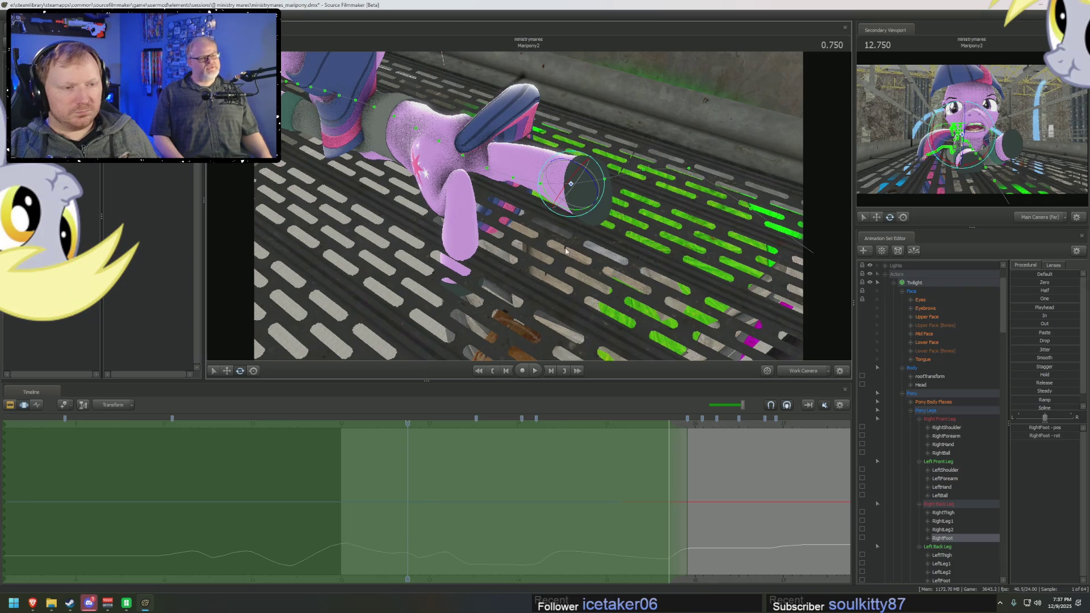
pyautogui.moveTo(689, 272); pyautogui.dragTo(910, 338)
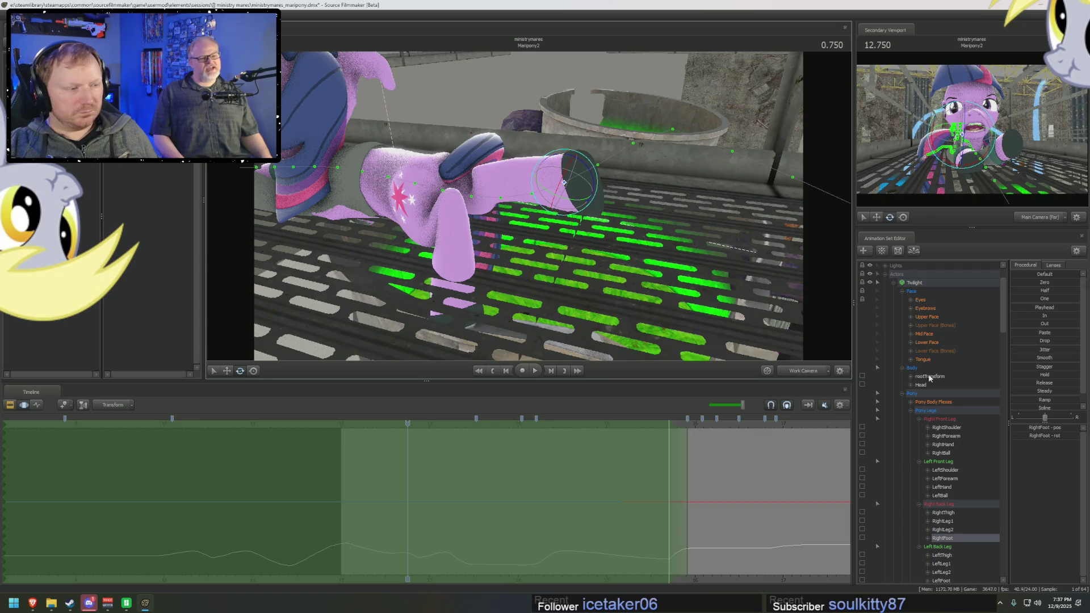
# Step: Select the RightThigh bone and apply the Playhead preset to hold the leg pose across the time range
pyautogui.click(908, 367)
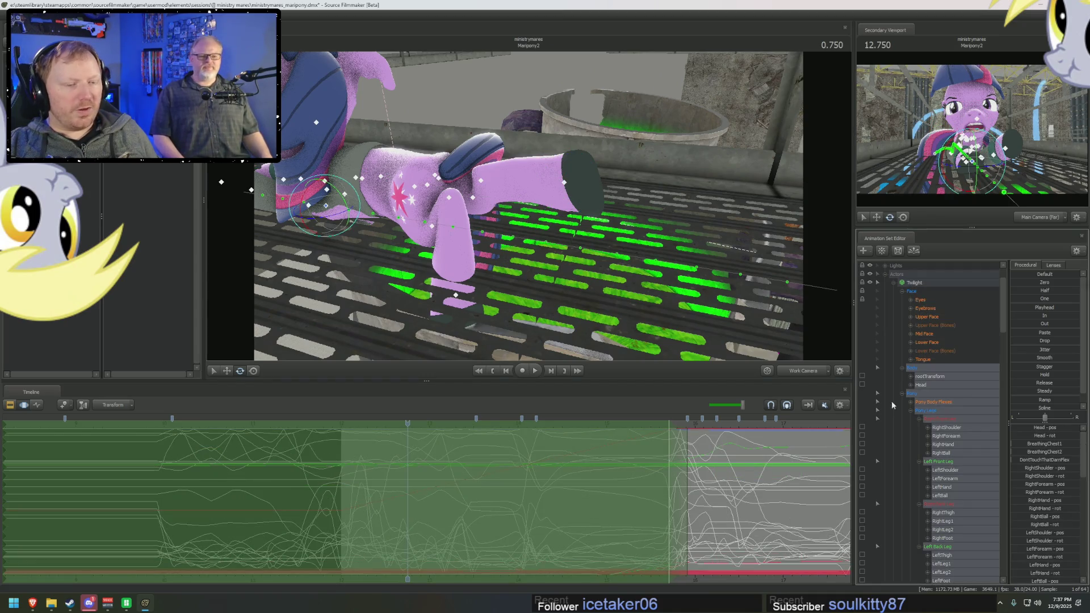
pyautogui.scroll(-3, 915, 391)
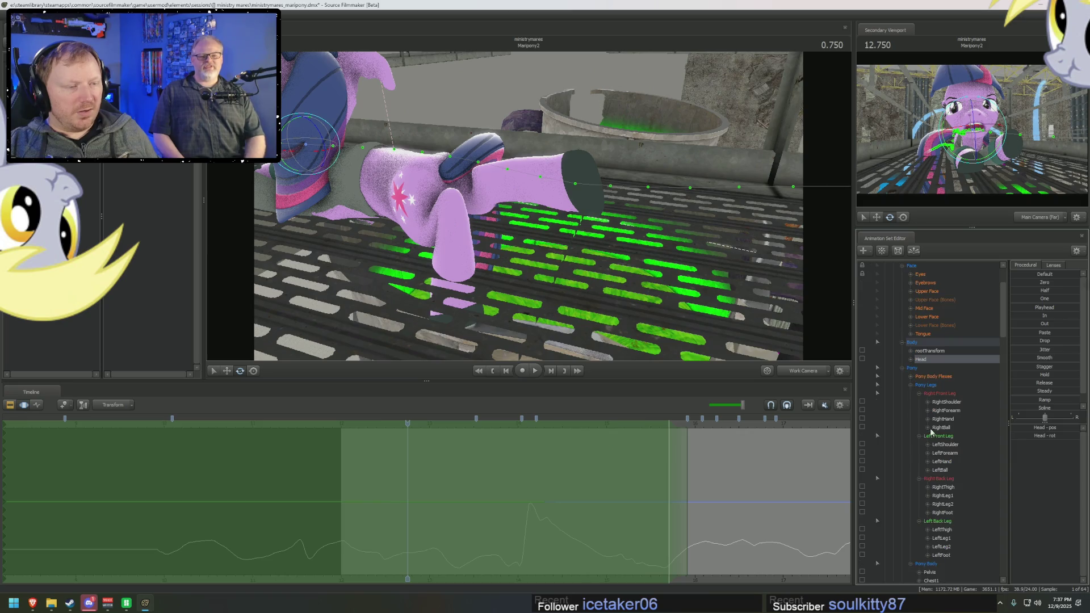
pyautogui.click(949, 410)
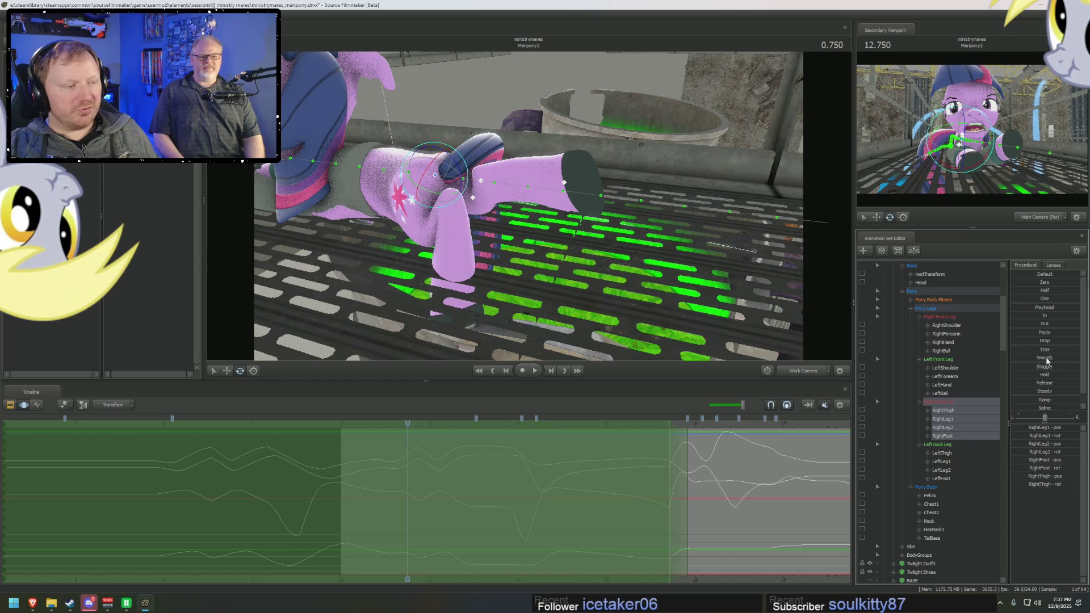
pyautogui.click(1026, 310)
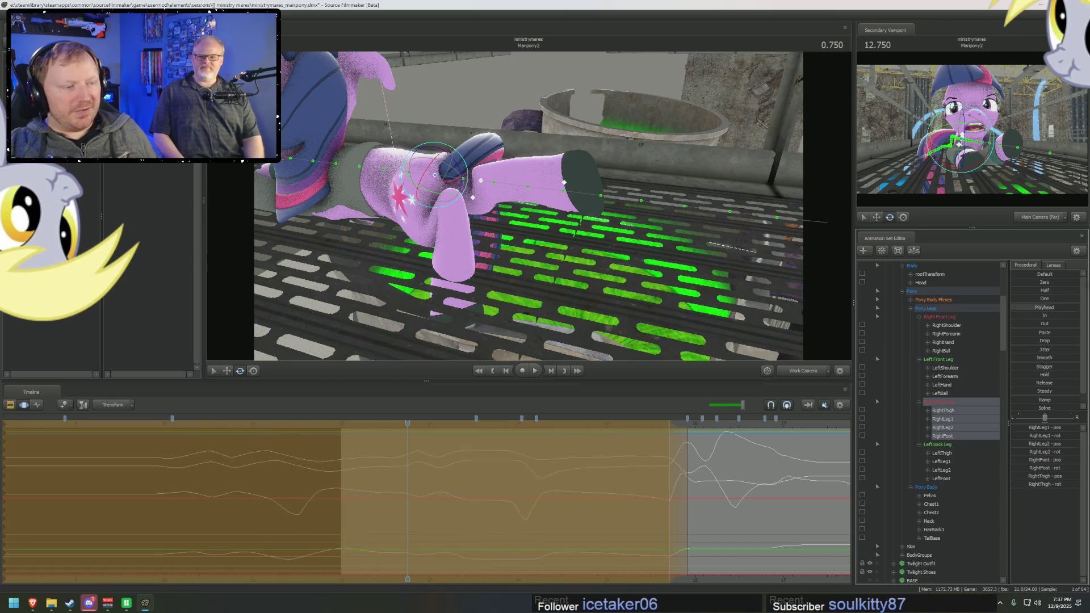
pyautogui.press('F2')
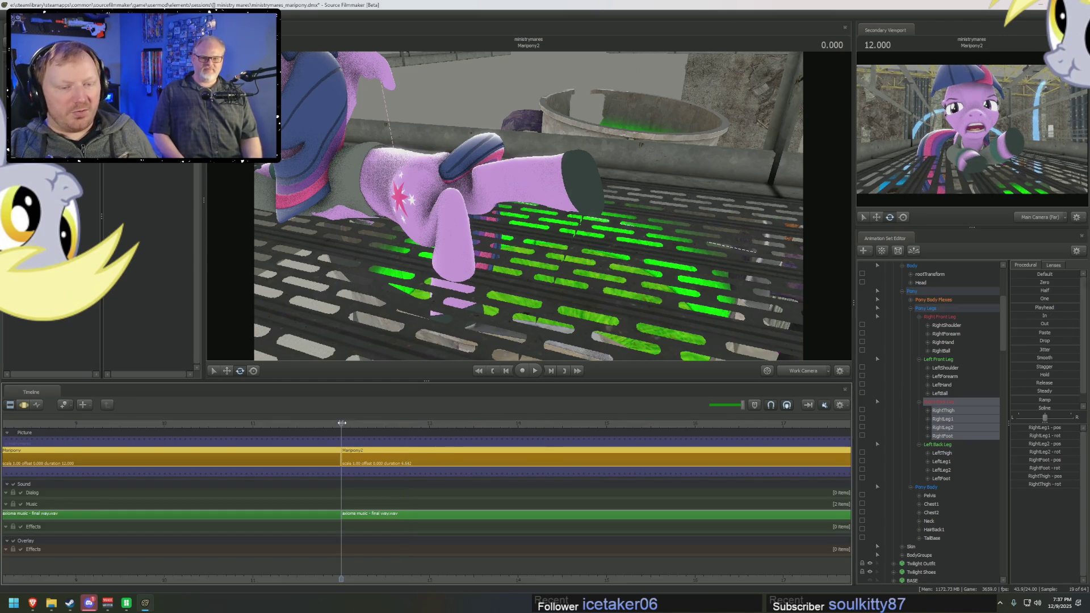
pyautogui.press('Home')
pyautogui.press('space')
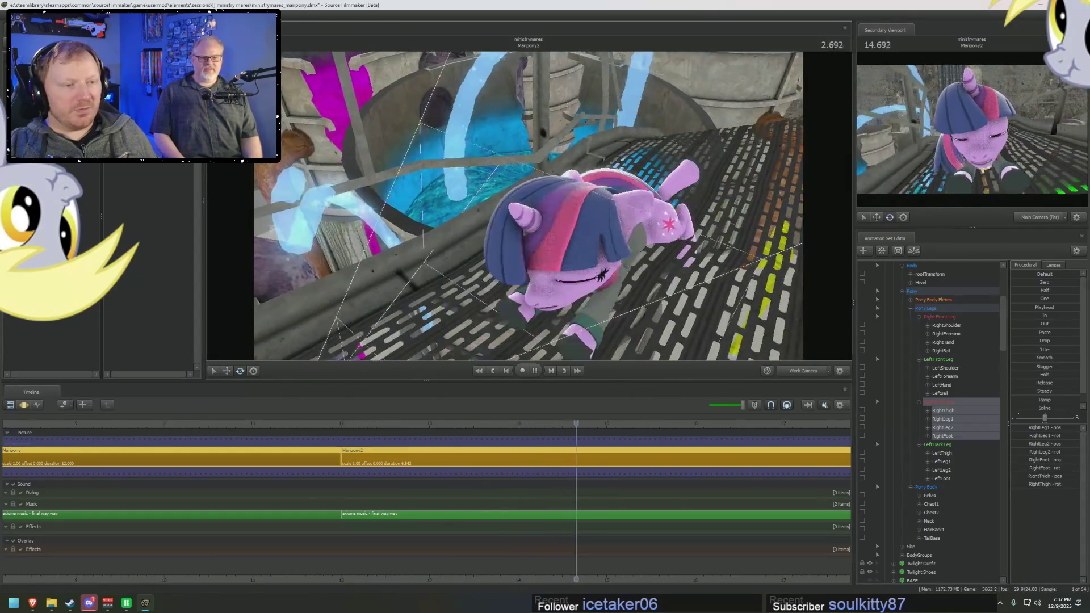
pyautogui.press('space')
pyautogui.moveTo(528, 204)
pyautogui.mouseDown()
pyautogui.moveTo(551, 185)
pyautogui.moveTo(529, 207)
pyautogui.mouseUp()
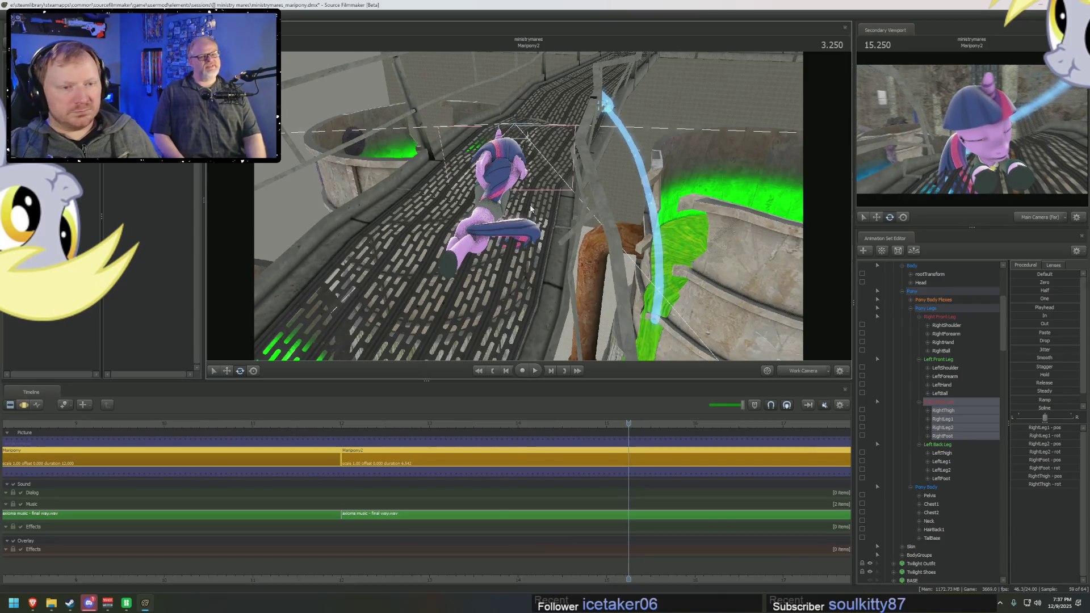
pyautogui.press('space')
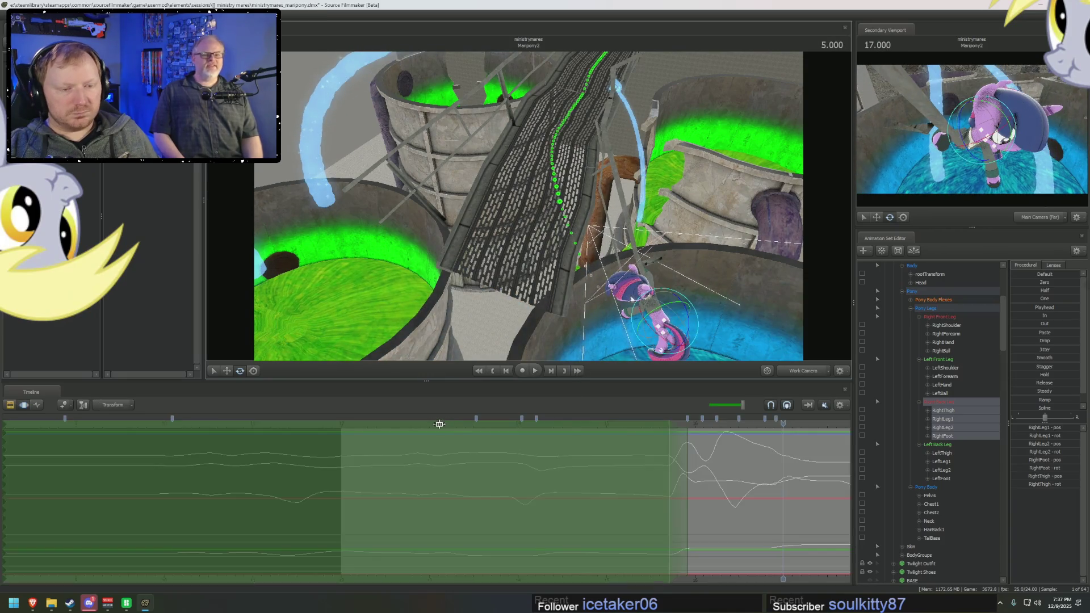
pyautogui.click(434, 426)
pyautogui.press('space')
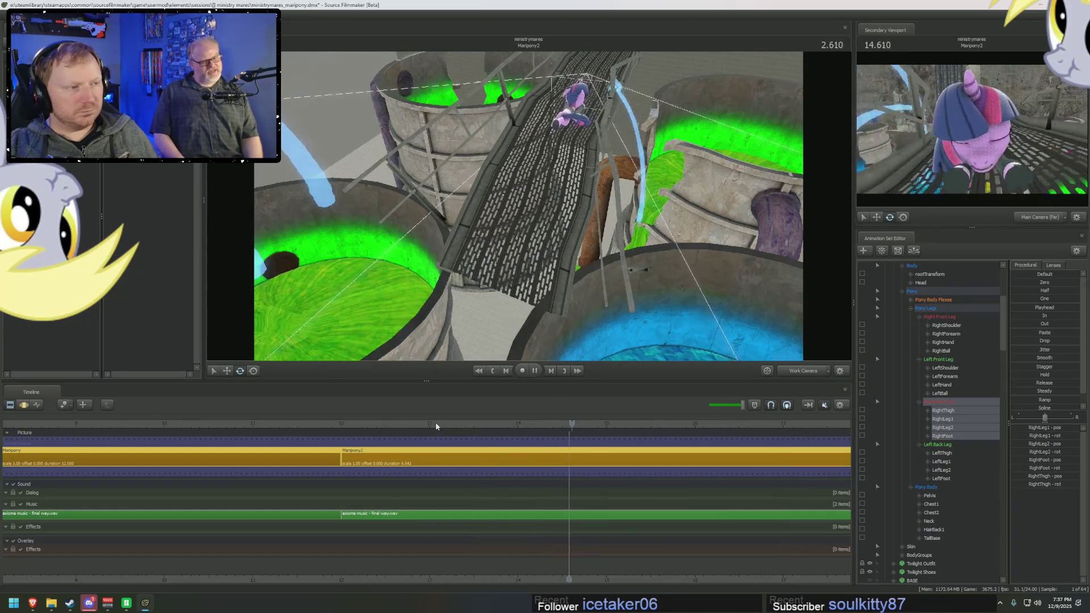
pyautogui.press('space')
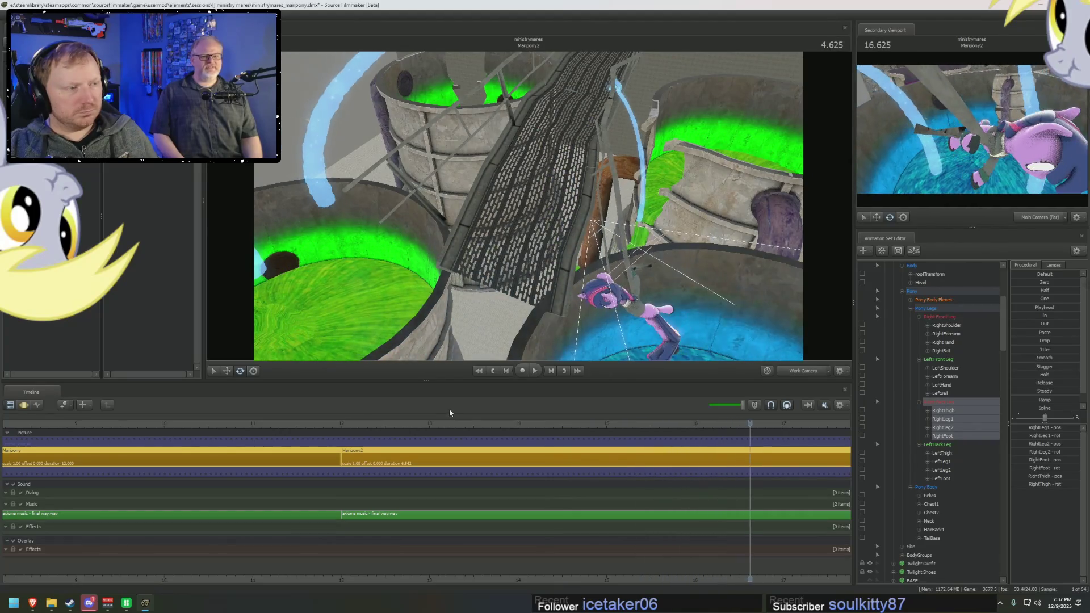
pyautogui.moveTo(469, 424); pyautogui.dragTo(643, 424)
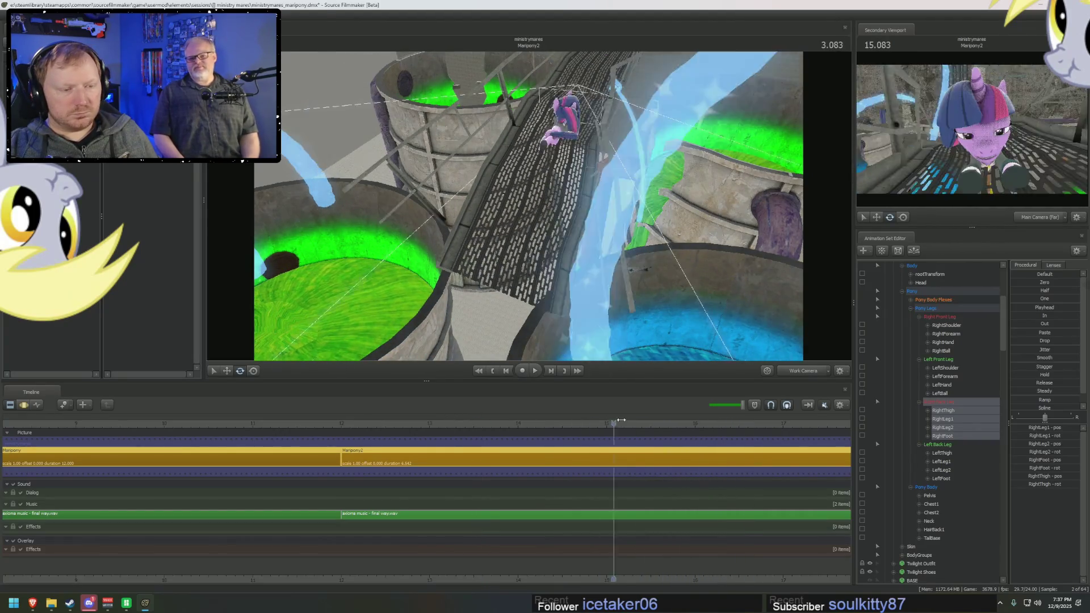
pyautogui.press('space')
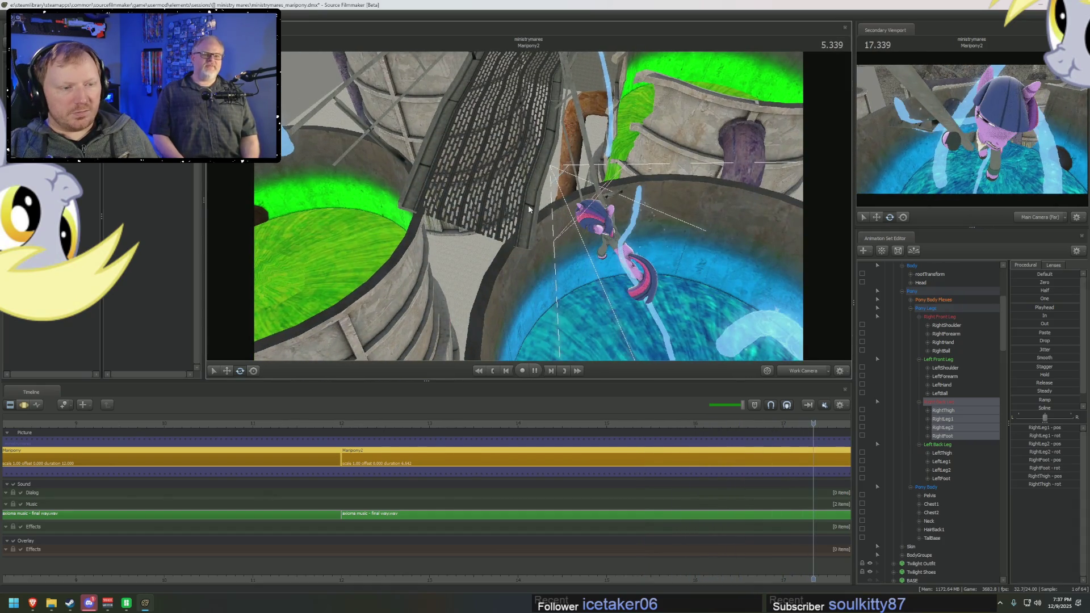
pyautogui.click(430, 423)
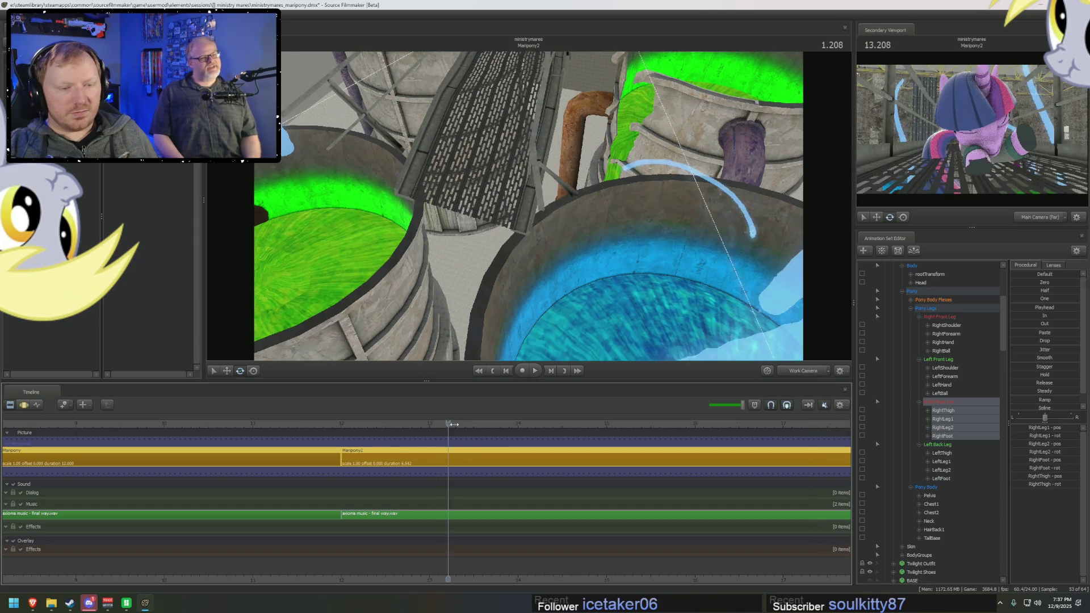
pyautogui.moveTo(426, 423)
pyautogui.mouseDown()
pyautogui.moveTo(366, 423)
pyautogui.moveTo(536, 423)
pyautogui.mouseUp()
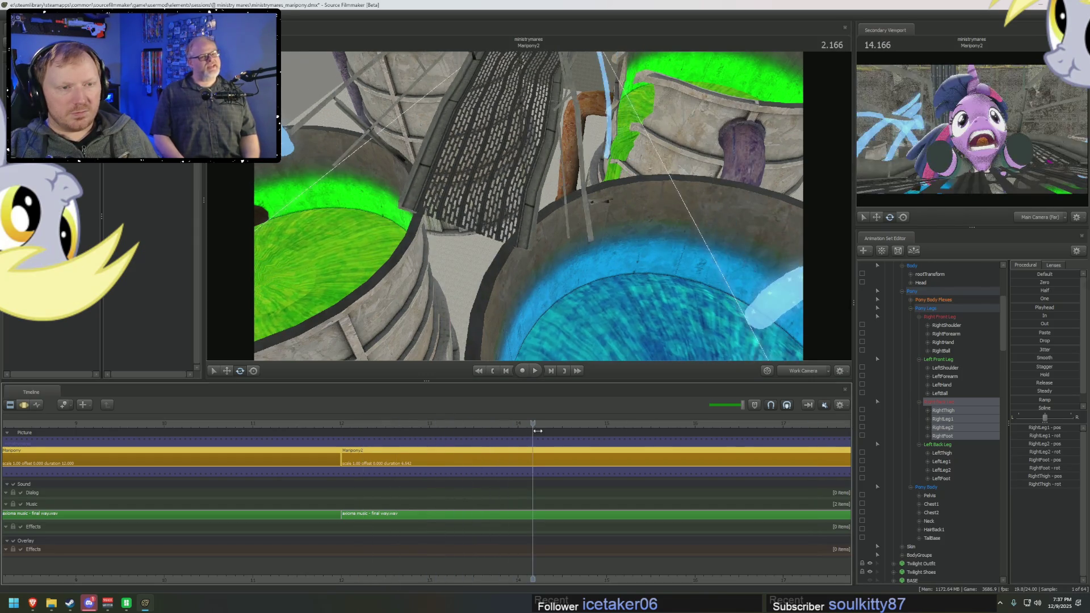
pyautogui.moveTo(545, 223); pyautogui.dragTo(556, 223)
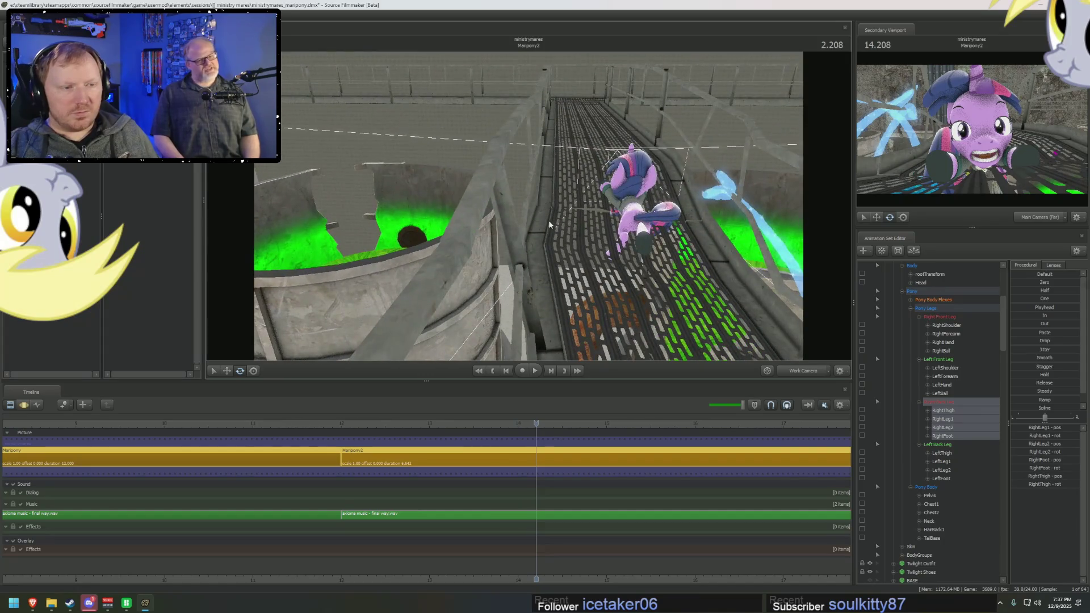
pyautogui.press('F4')
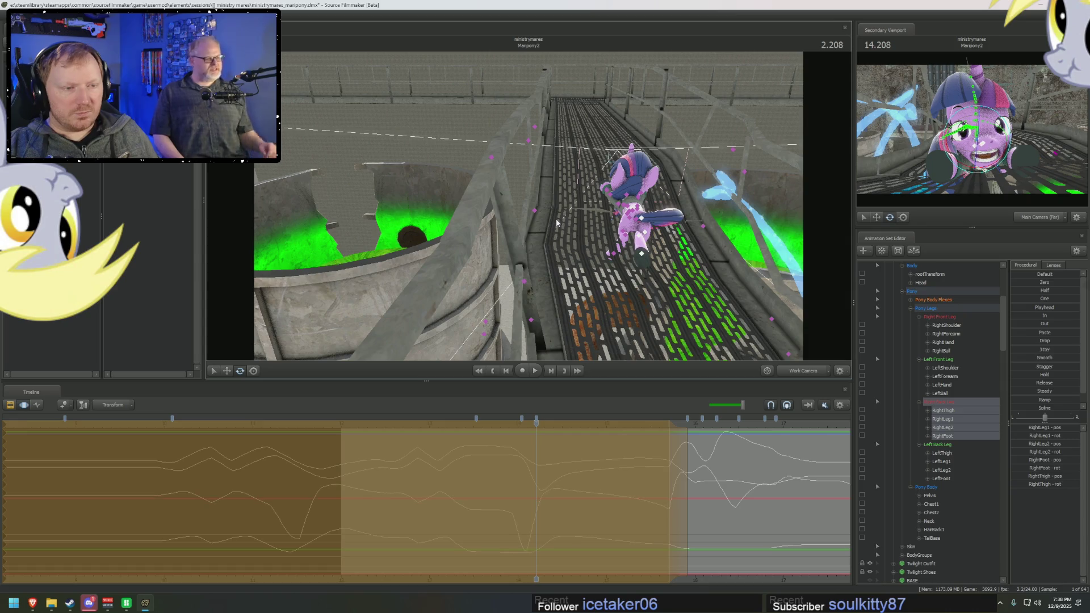
# Step: With the rotate gizmo, adjust the right hind leg's RightLeg2 bend from behind the pony
pyautogui.press('e')
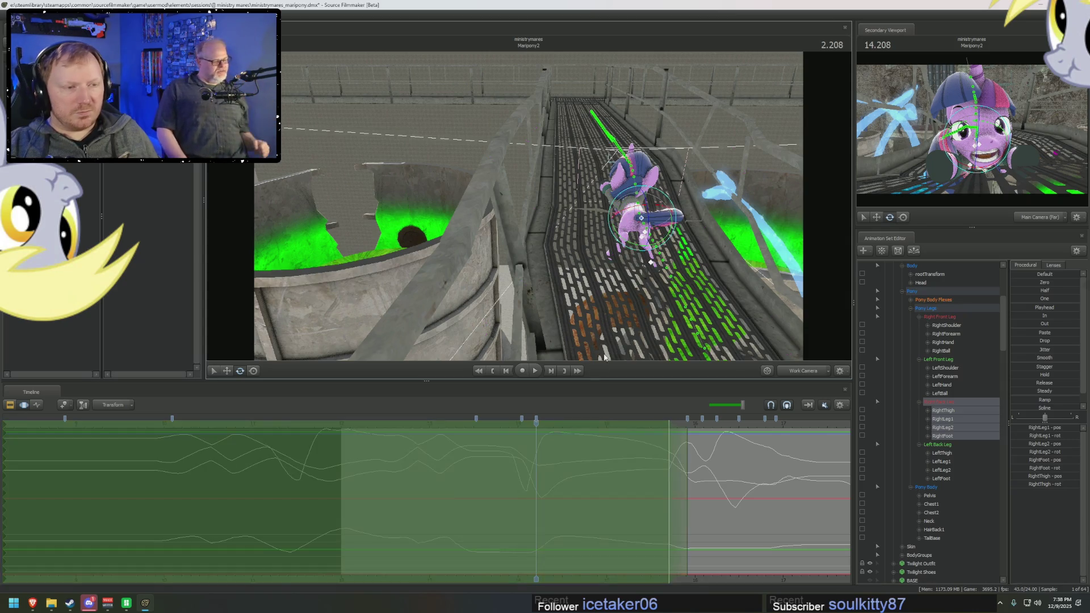
pyautogui.moveTo(555, 195); pyautogui.dragTo(556, 195)
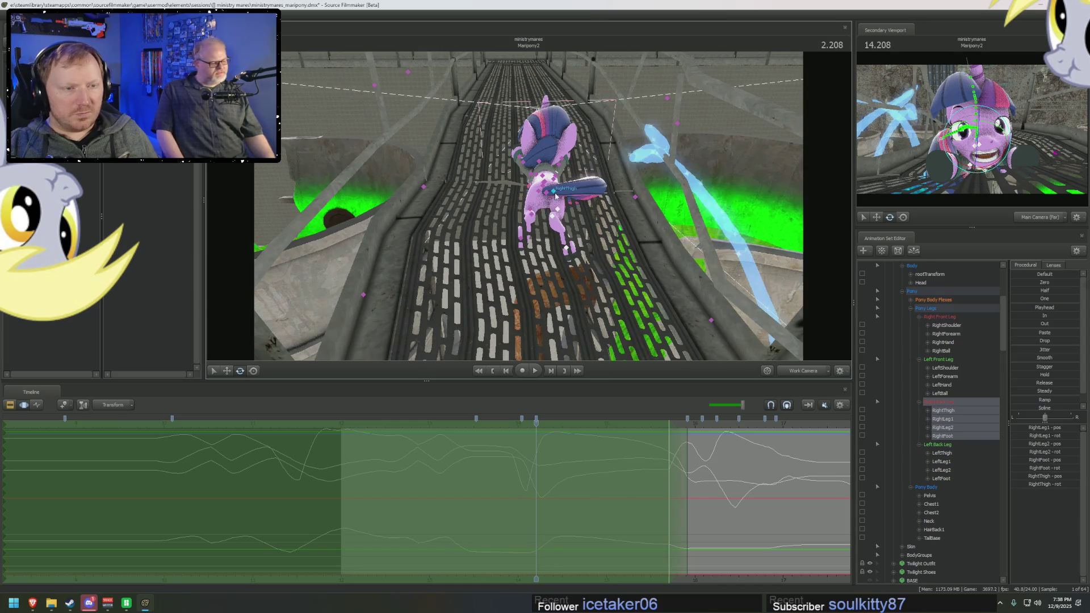
pyautogui.click(556, 196)
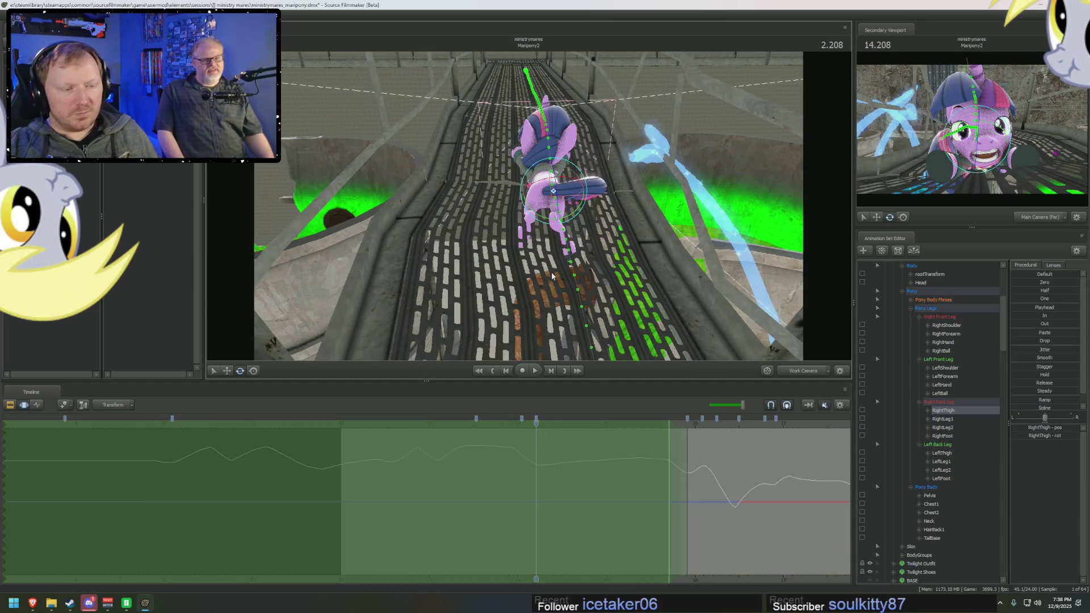
pyautogui.click(552, 223)
pyautogui.moveTo(555, 240); pyautogui.dragTo(554, 228)
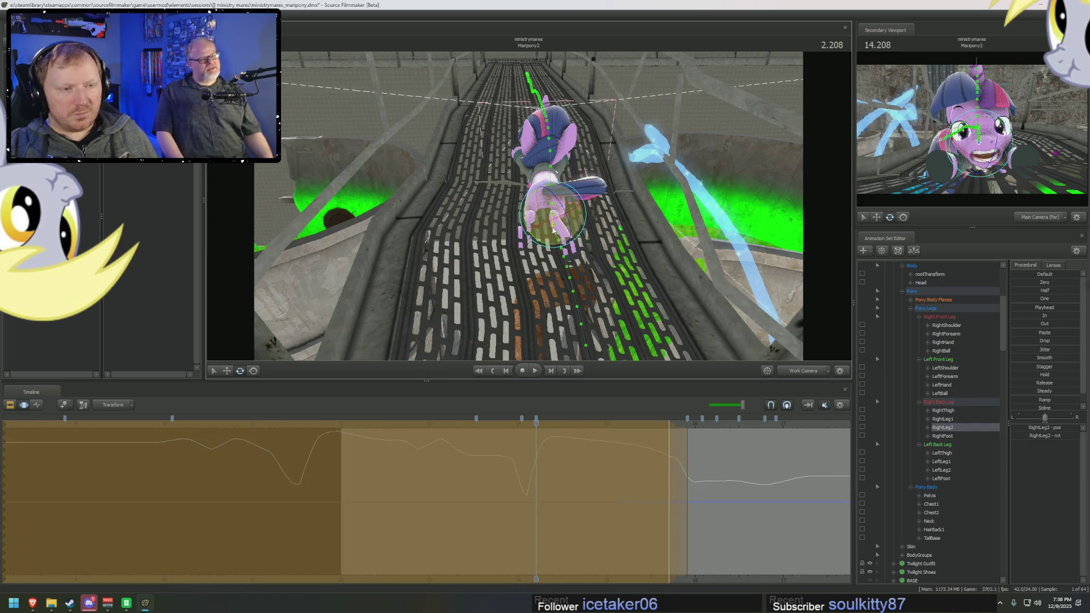
pyautogui.click(553, 219)
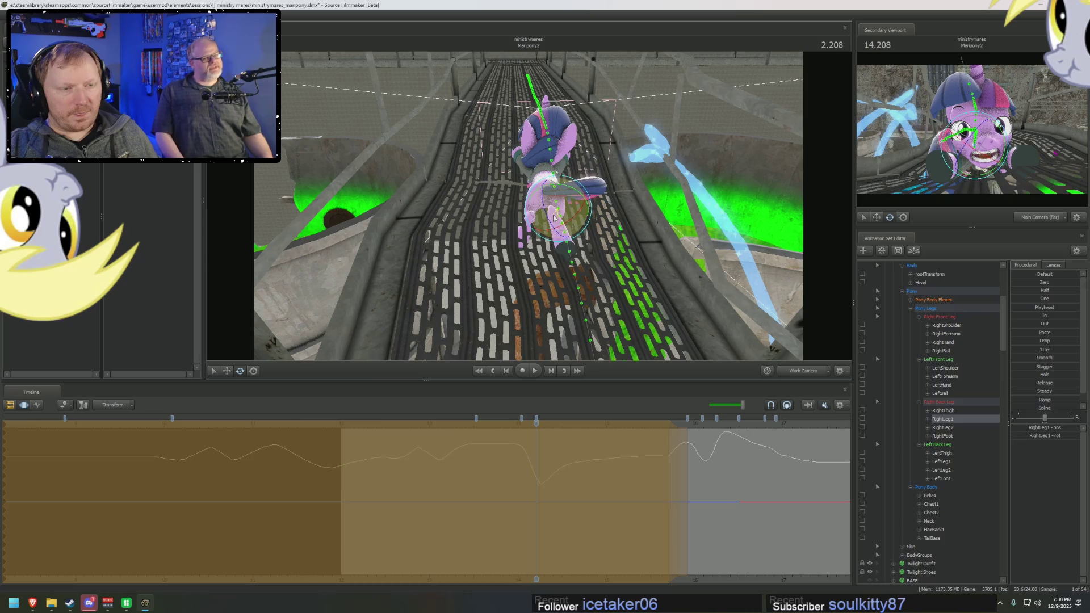
# Step: Nudge the LeftThigh rotation, select the whole left back leg and show the clip tracks
pyautogui.click(529, 208)
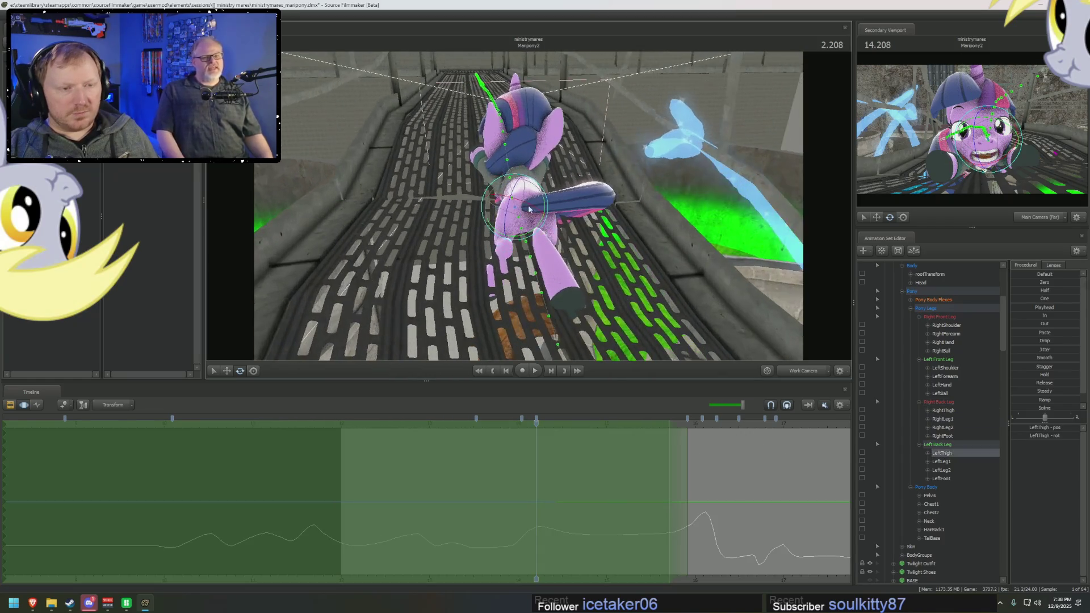
pyautogui.moveTo(521, 220); pyautogui.dragTo(521, 210)
pyautogui.doubleClick(521, 207)
pyautogui.press('f')
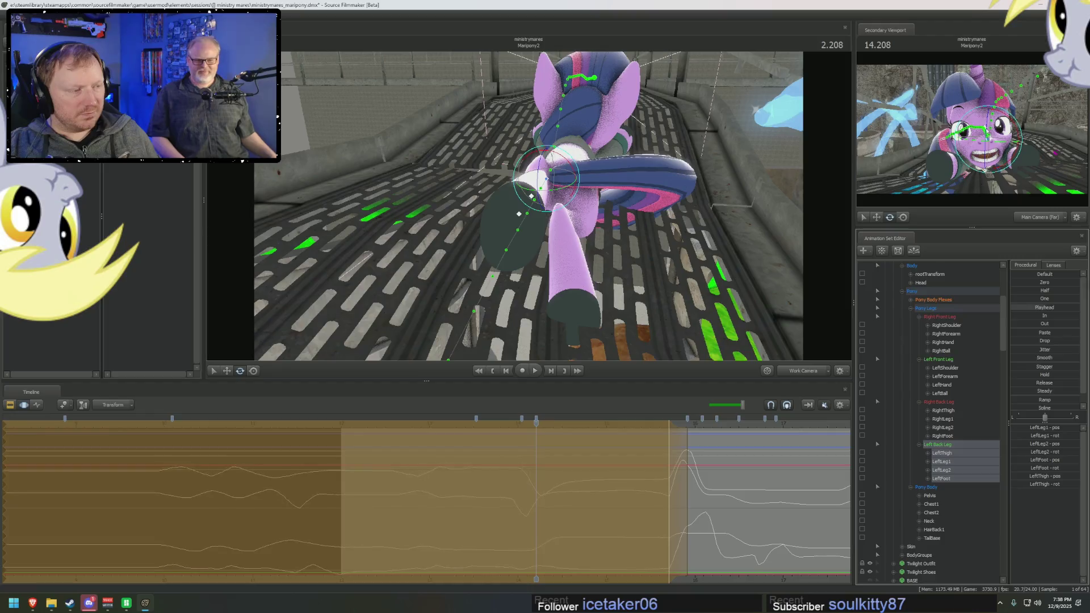
pyautogui.press('F3')
pyautogui.press('F2')
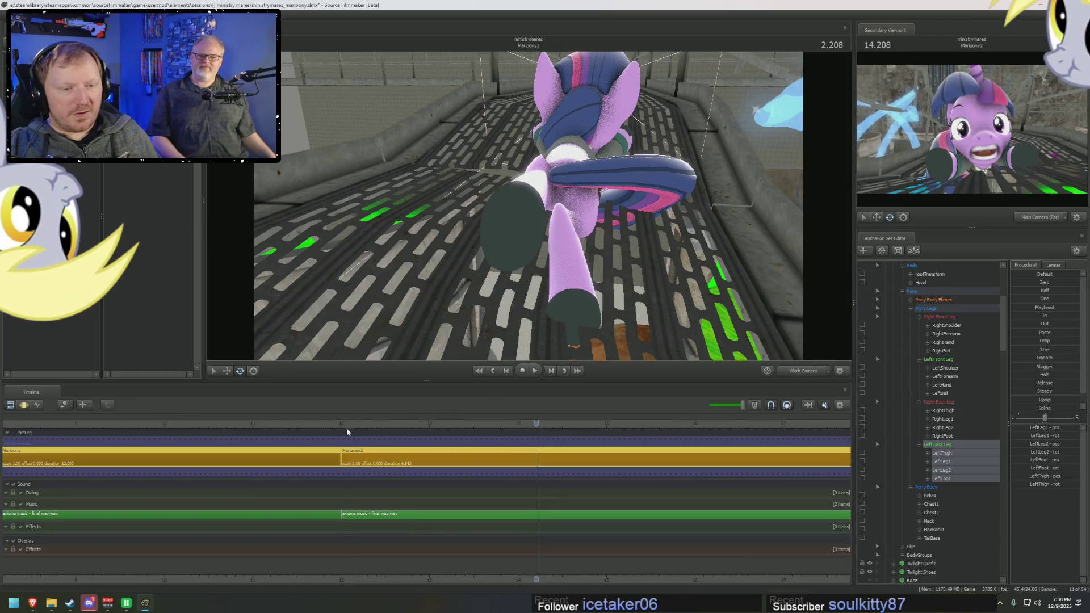
# Step: Scrub to near the start of the shot and play it back to review Twilight's motion
pyautogui.moveTo(535, 424); pyautogui.dragTo(350, 424)
pyautogui.press('space')
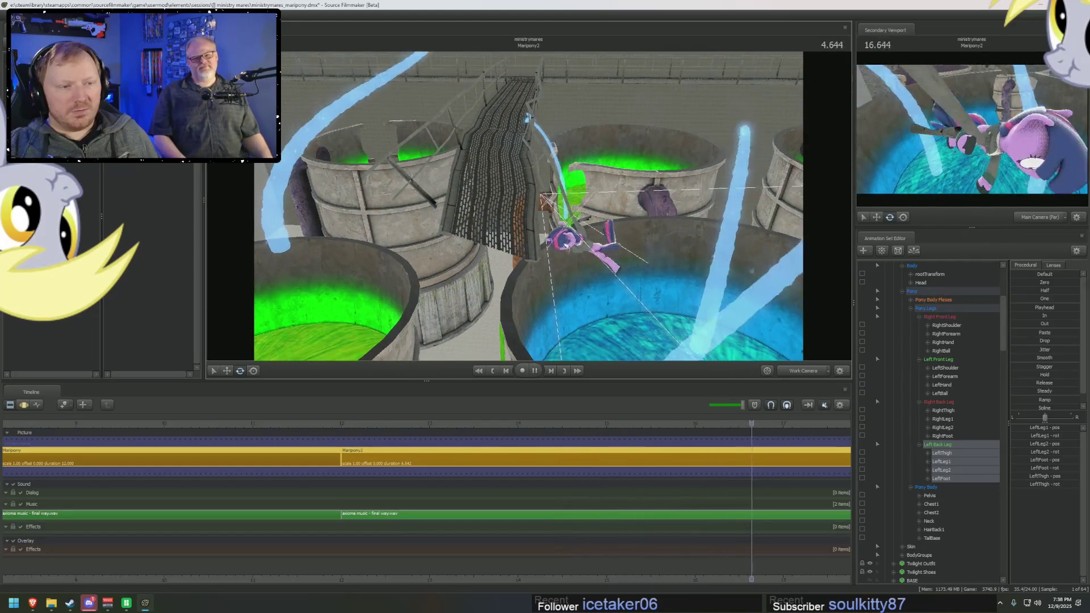
pyautogui.press('space')
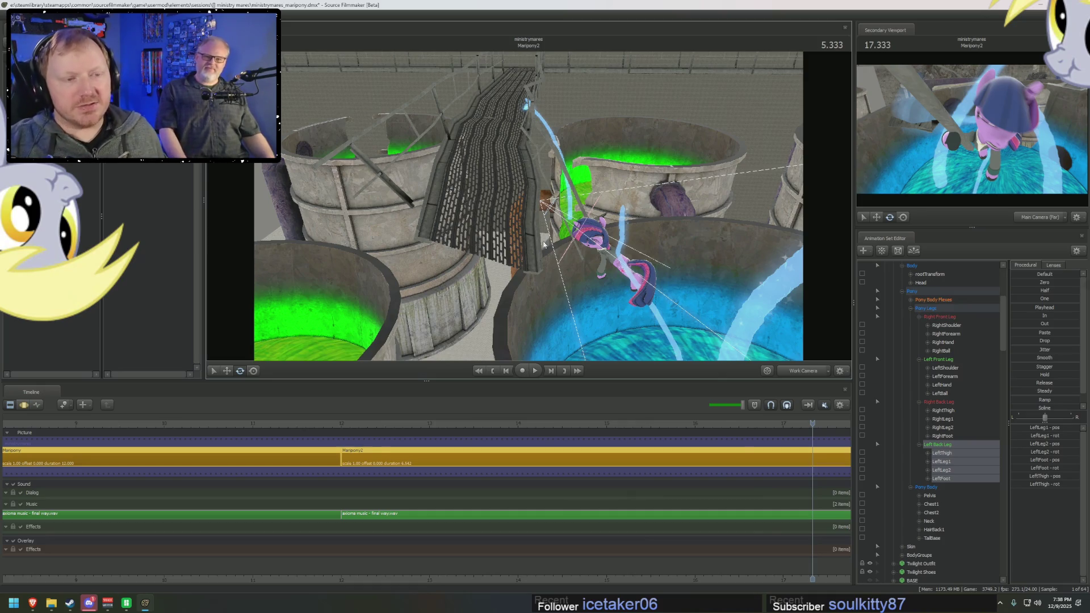
pyautogui.press('F3')
pyautogui.press('F2')
# Step: Replay from an earlier moment, jump to 0.250 and show the animation curves
pyautogui.click(357, 444)
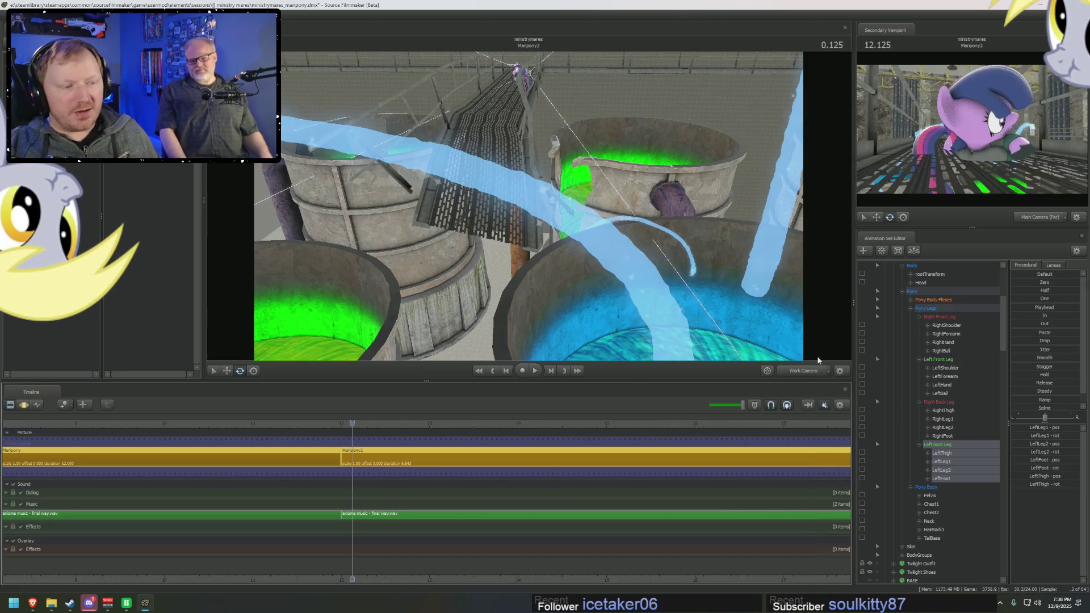
pyautogui.press('space')
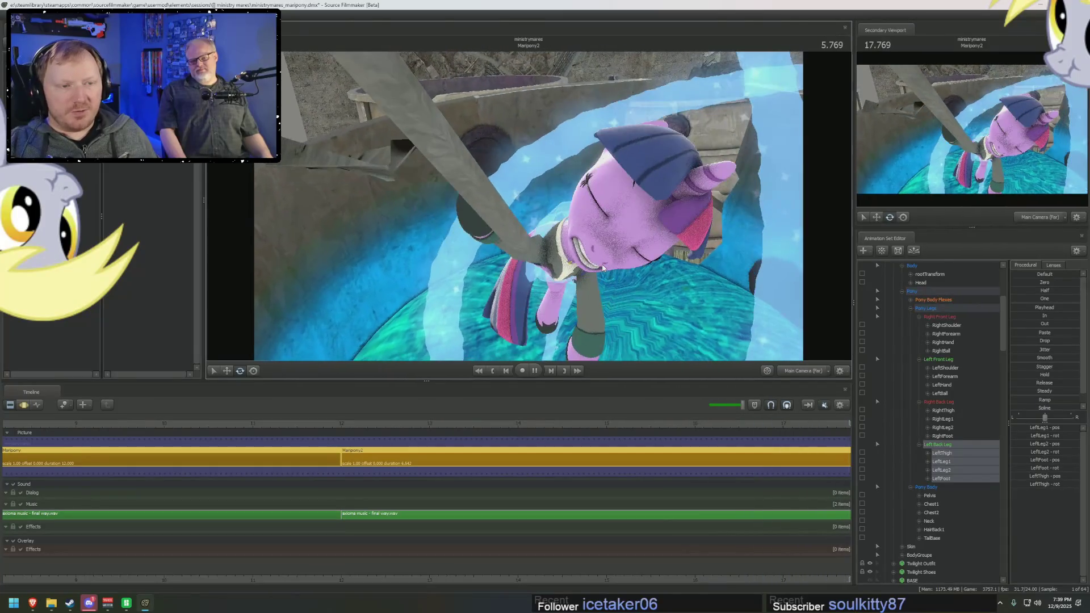
pyautogui.click(360, 424)
pyautogui.press('F4')
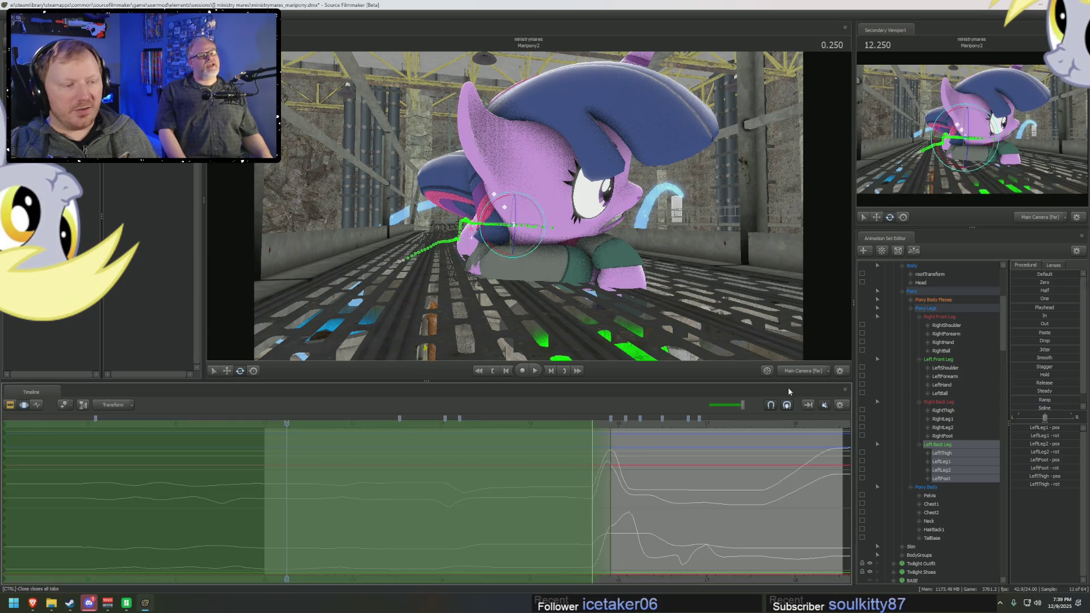
# Step: Pull the work camera back over the vats and collapse the Pony and Catwalks groups
pyautogui.press('f')
pyautogui.moveTo(689, 269); pyautogui.dragTo(688, 269)
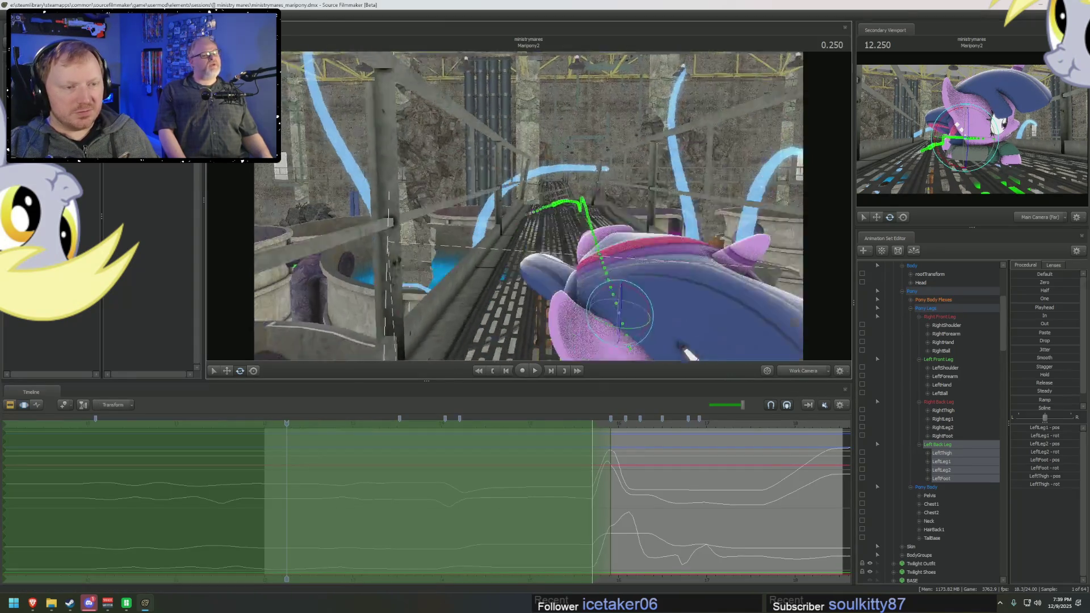
pyautogui.press('F2')
pyautogui.press('F4')
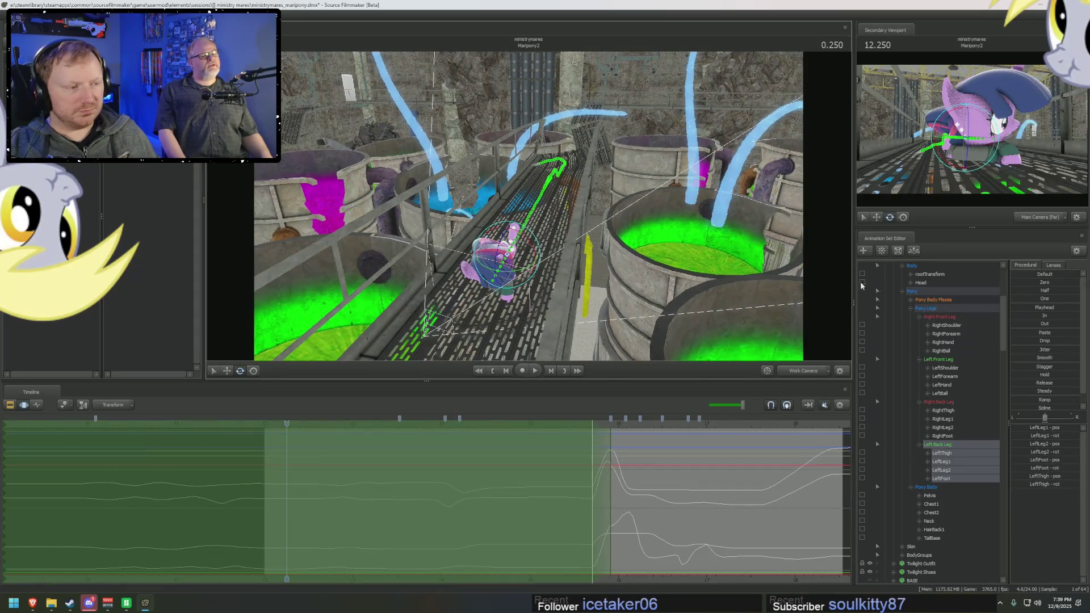
pyautogui.click(902, 292)
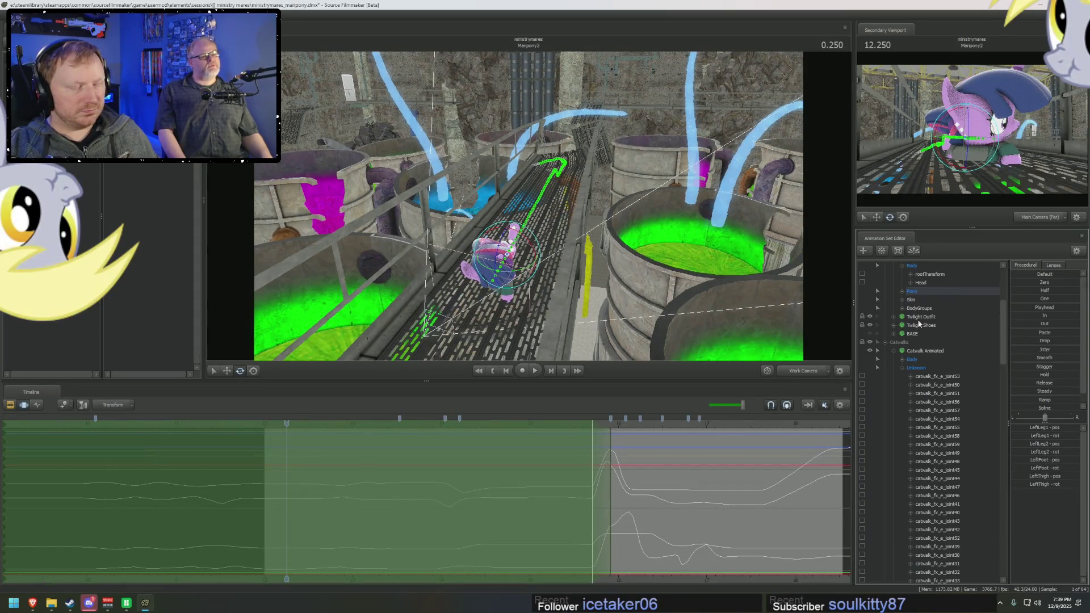
pyautogui.click(891, 347)
pyautogui.scroll(4, 887, 361)
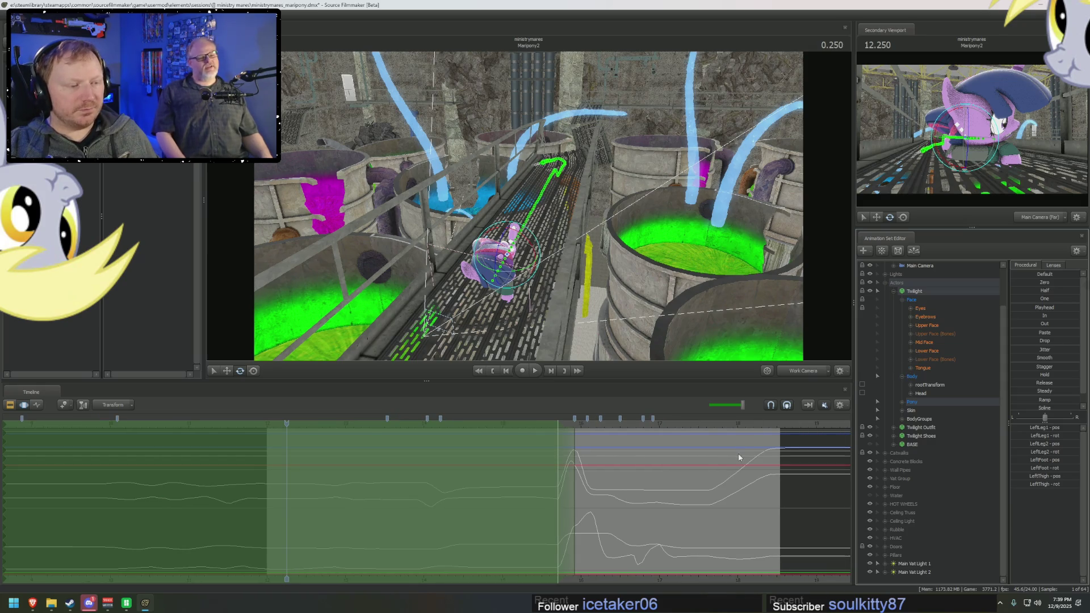
# Step: Collapse the Body and Twilight nodes in the Animation Set Editor
pyautogui.press('F2')
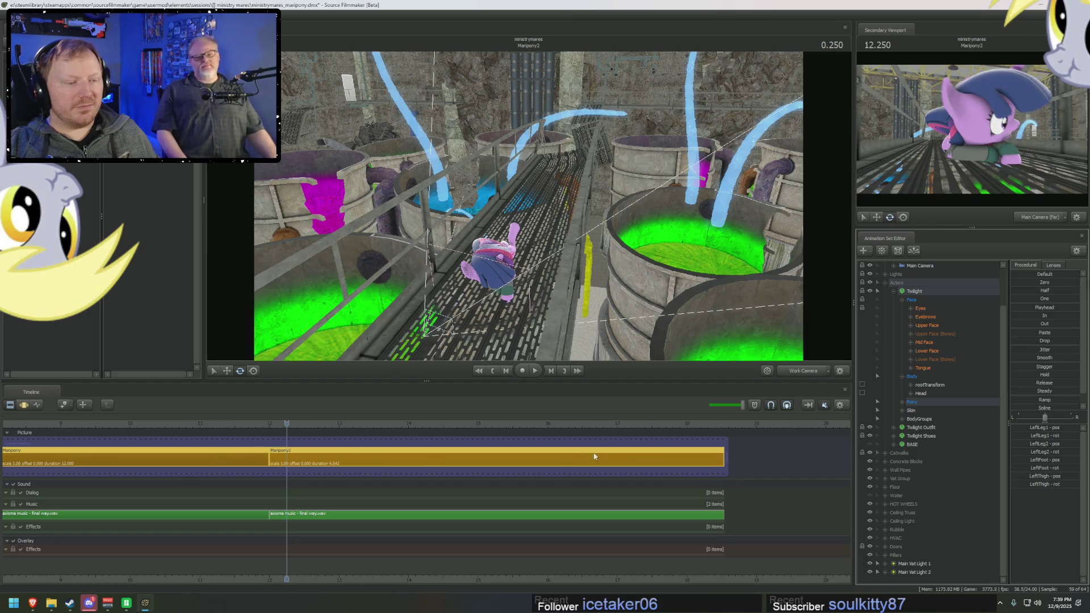
pyautogui.press('F4')
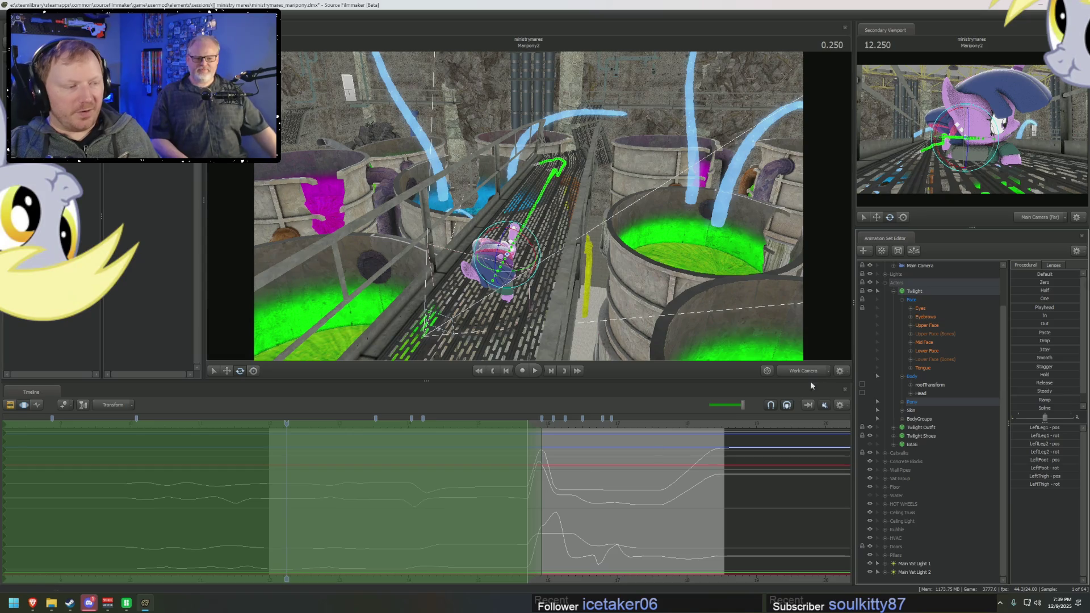
pyautogui.click(902, 376)
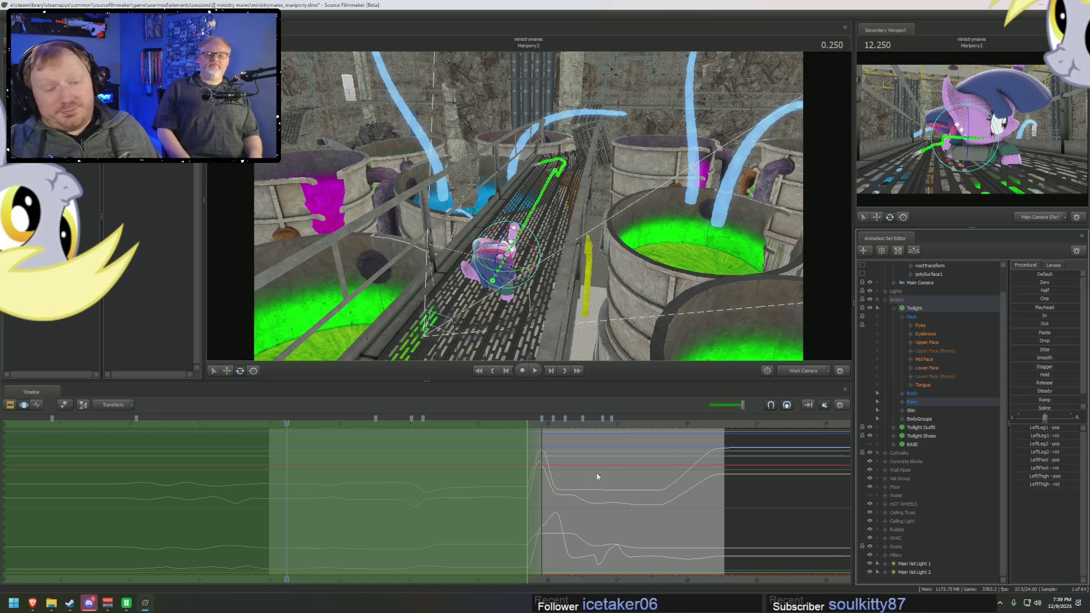
pyautogui.click(895, 308)
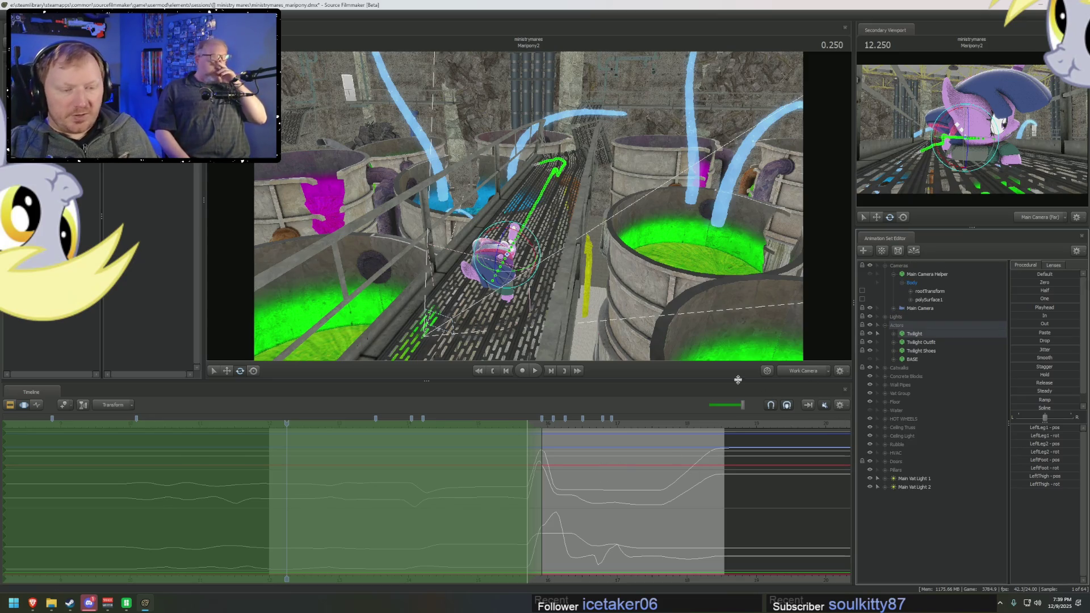
# Step: Delete the two Main Vat Light entries and expand the HOT WHEELS tube-prop group
pyautogui.click(910, 485)
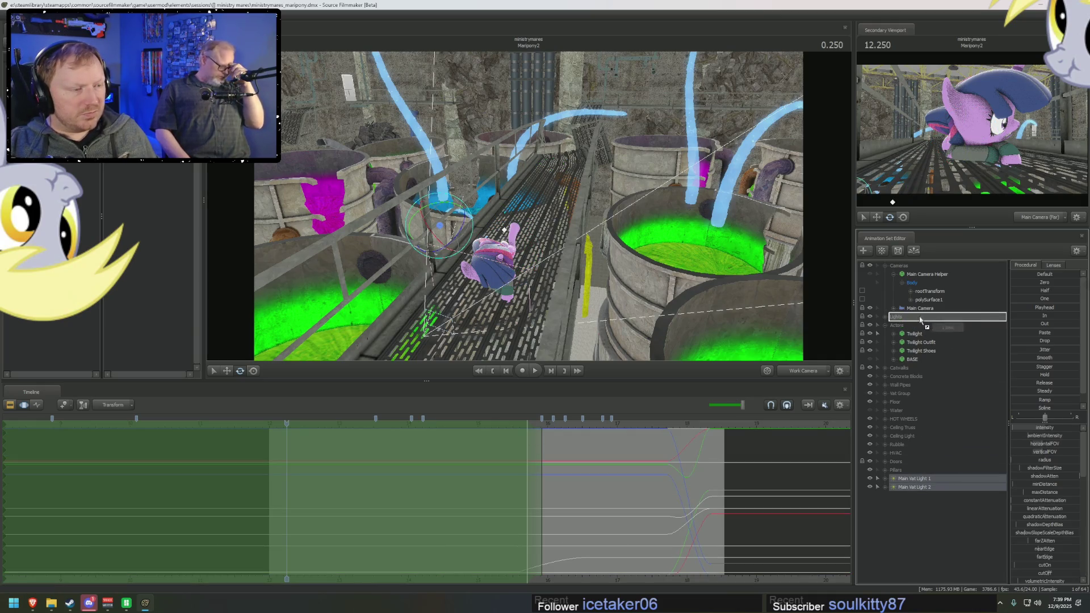
pyautogui.press('Delete')
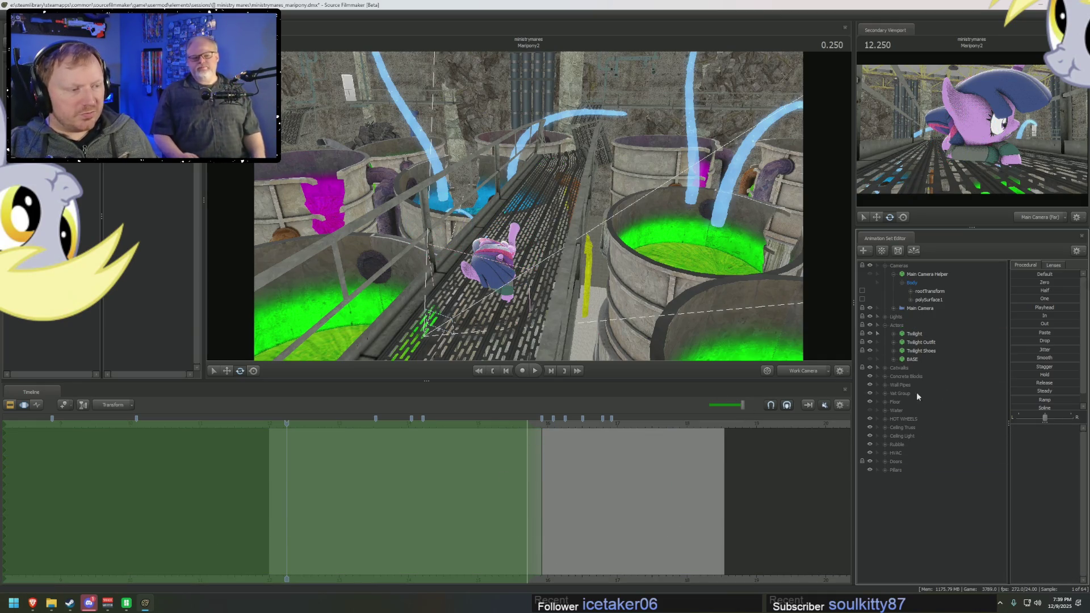
pyautogui.click(885, 419)
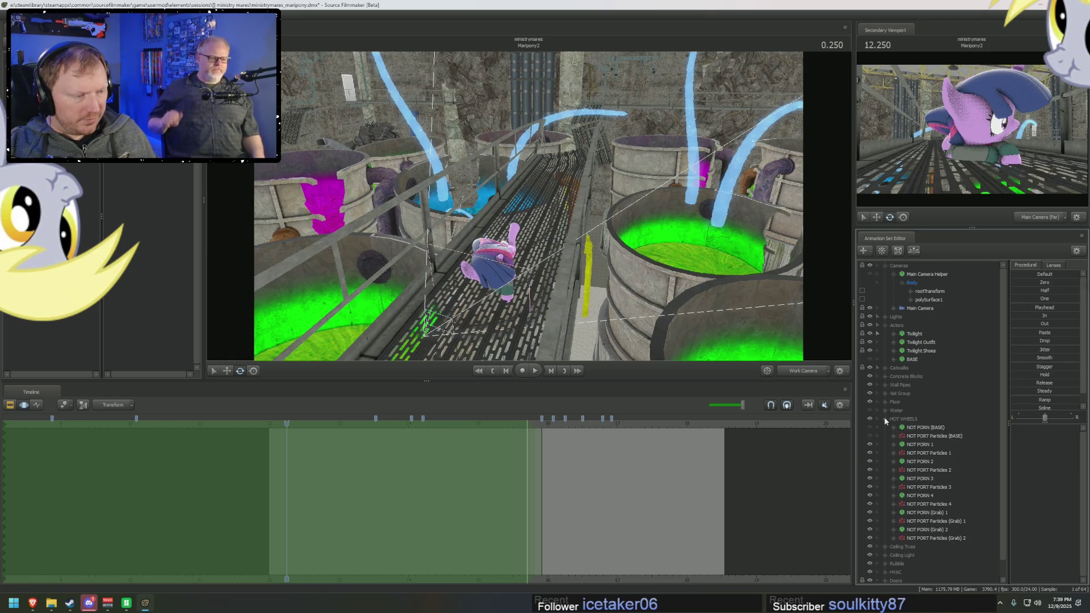
# Step: Inspect the context options on a tube-prop entry and its particle system without choosing anything
pyautogui.click(924, 530)
pyautogui.rightClick(933, 529)
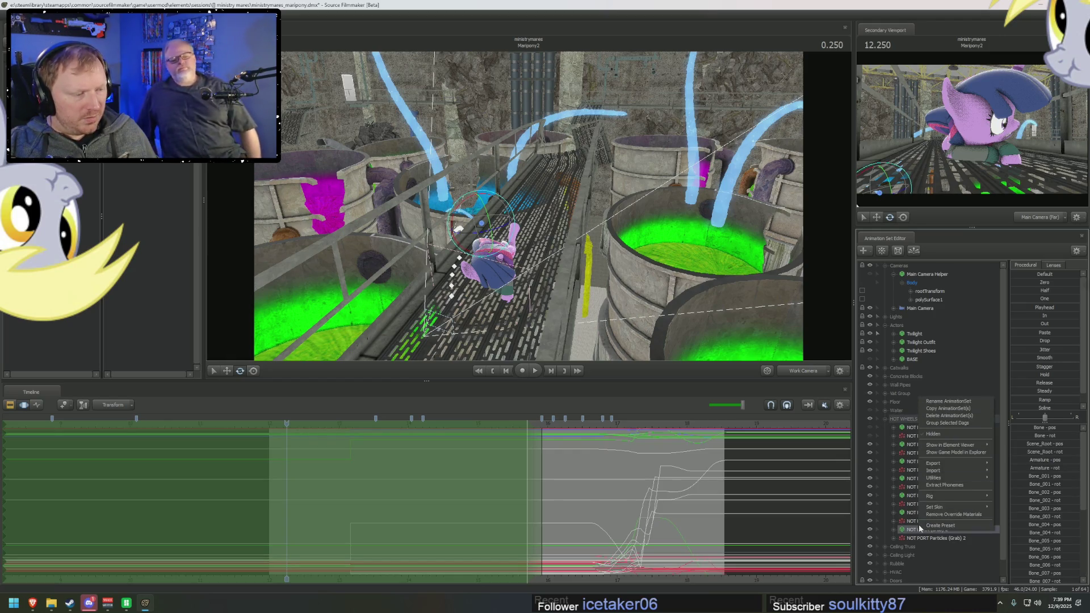
pyautogui.rightClick(919, 531)
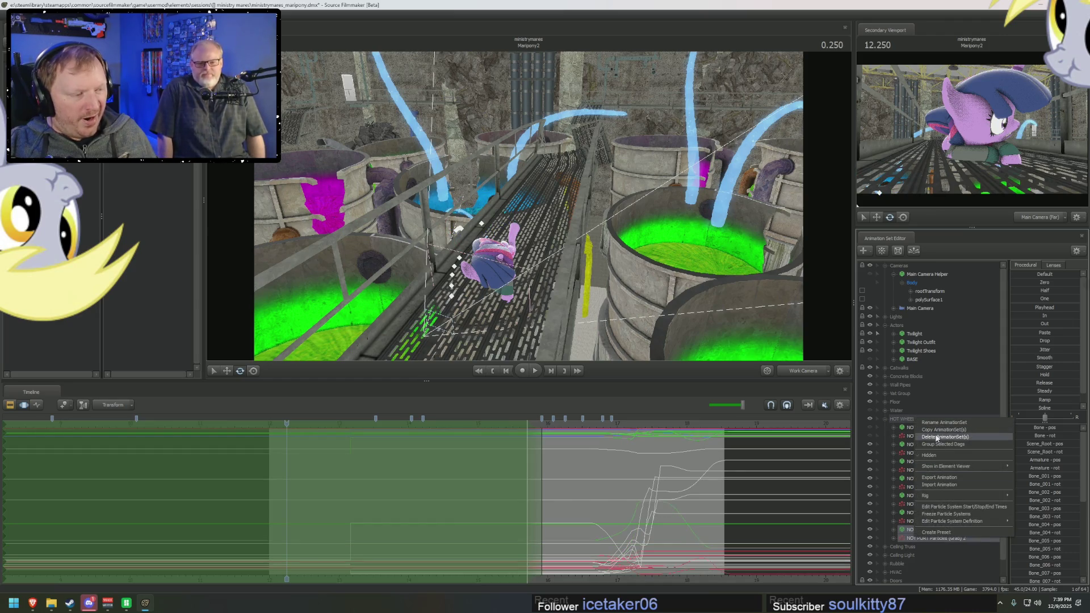
pyautogui.click(905, 424)
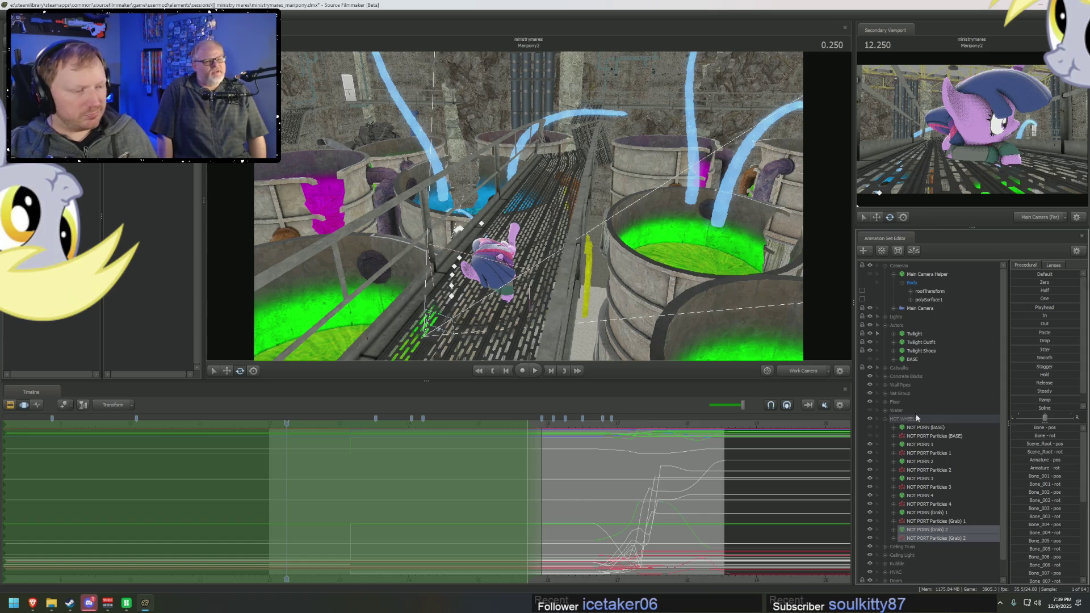
# Step: Select the first tube prop with its particle system, then fold the HOT WHEELS group away
pyautogui.click(930, 445)
pyautogui.keyDown('ctrl'); pyautogui.click(927, 454); pyautogui.keyUp('ctrl')
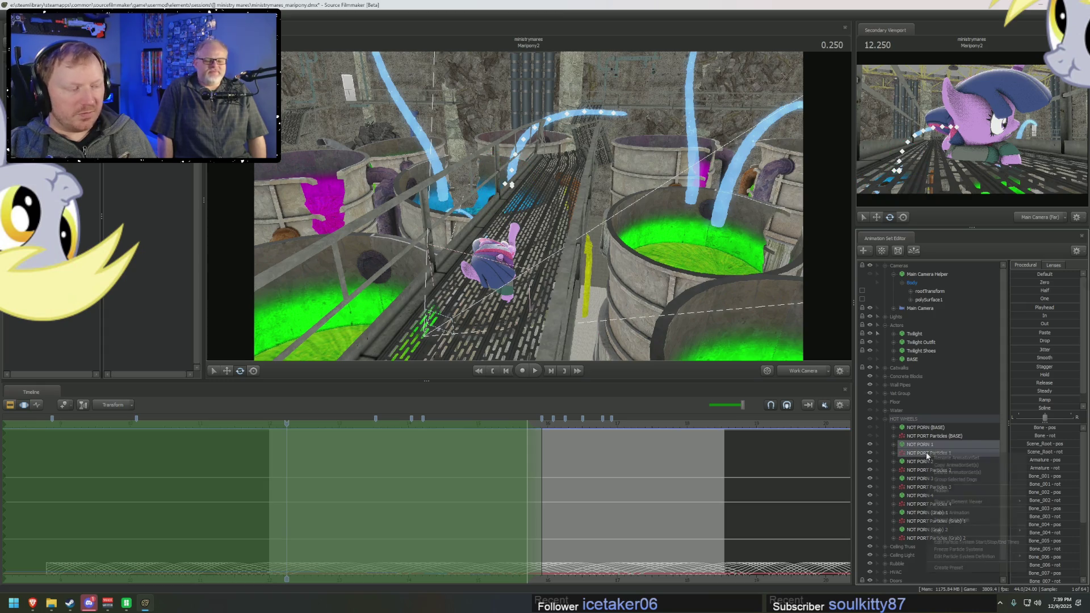
pyautogui.click(886, 418)
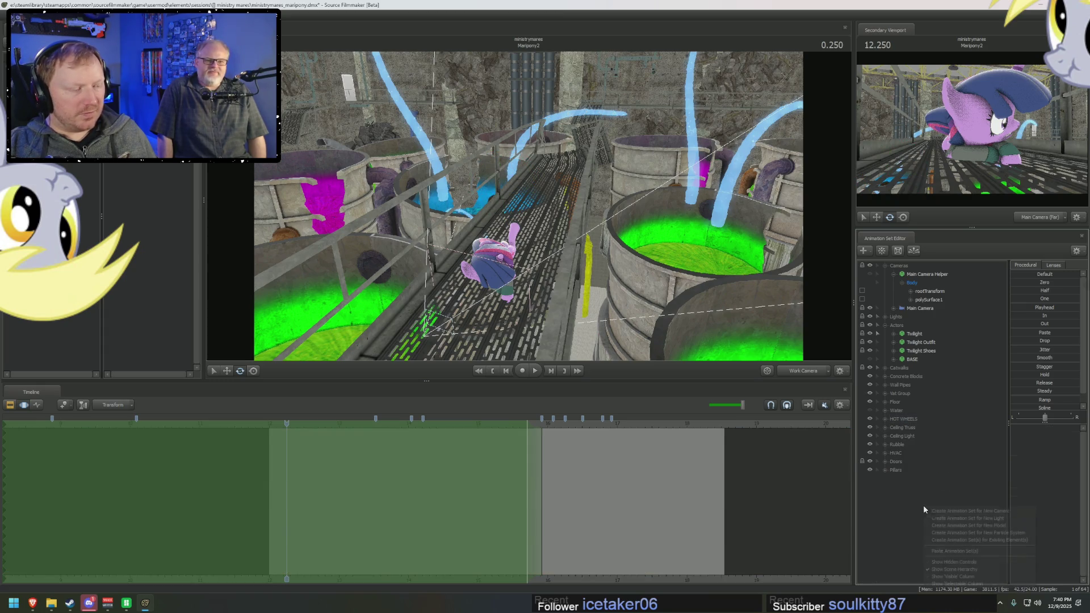
# Step: Move the selected tube prop and particle set to the scene root and select each new entry
pyautogui.click(906, 487)
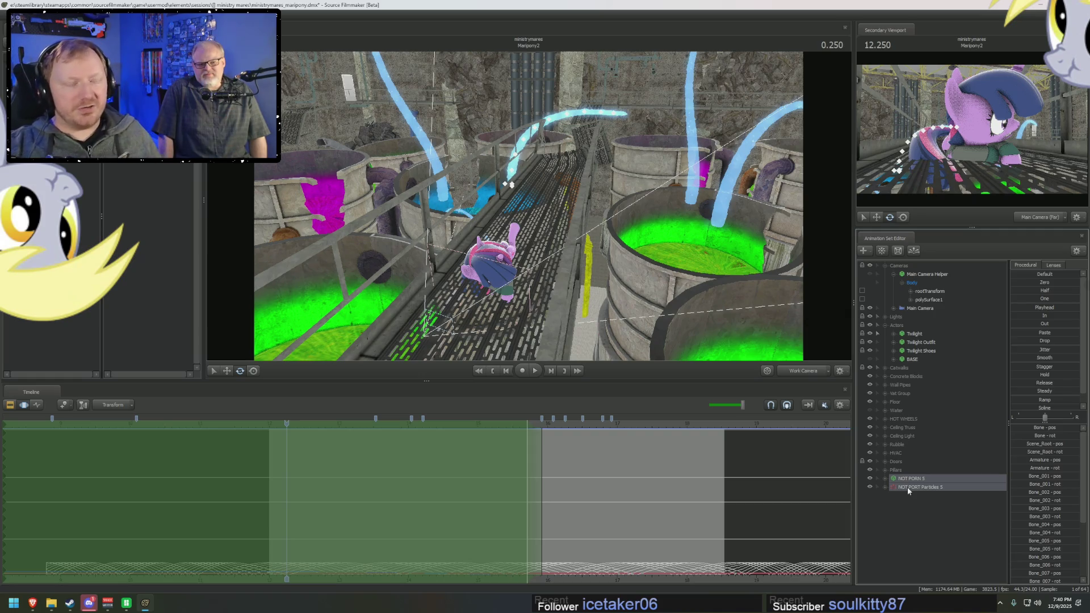
pyautogui.click(935, 487)
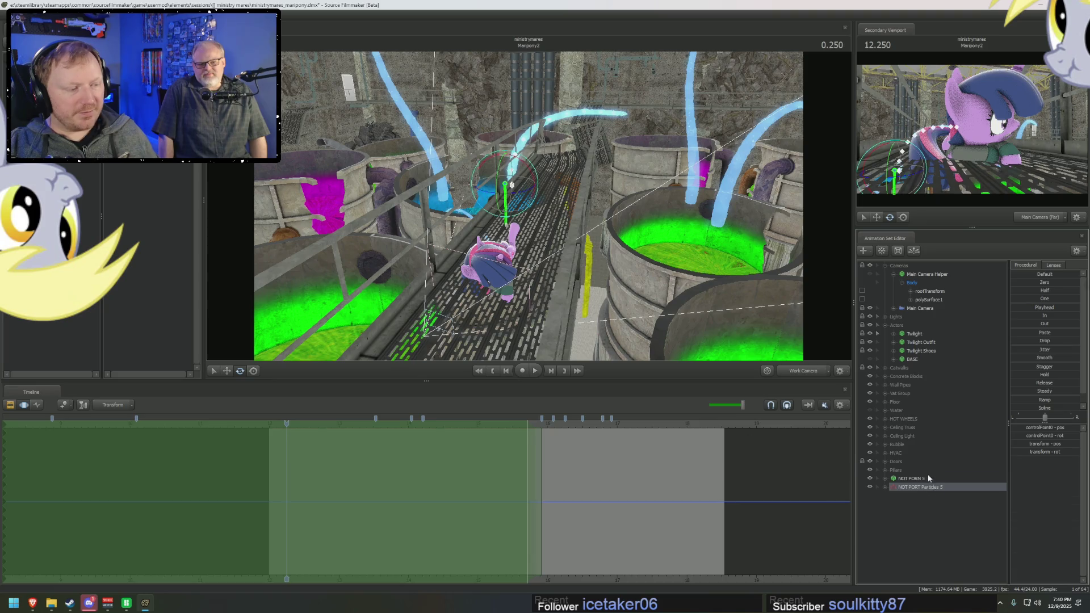
pyautogui.click(928, 490)
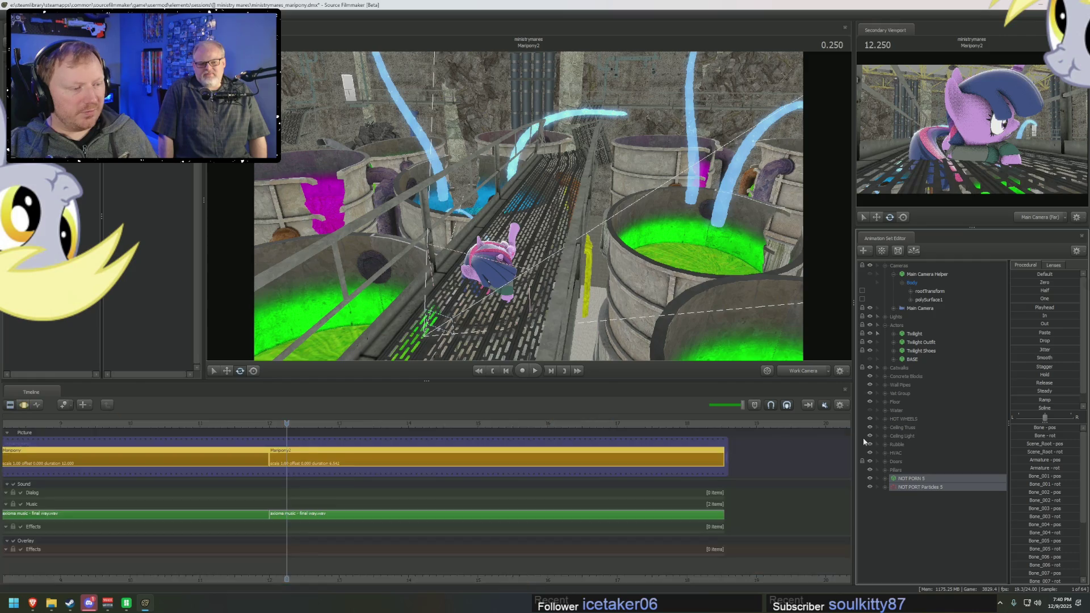
# Step: Check the particle system's element details, select the tube prop and look over the catwalk and vats
pyautogui.rightClick(903, 487)
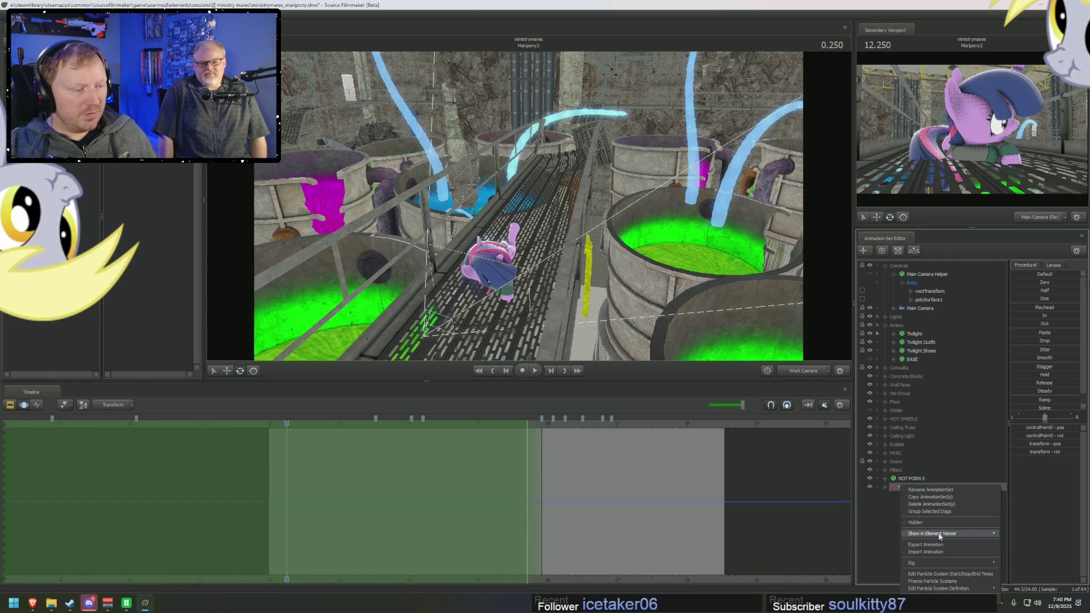
pyautogui.click(1030, 538)
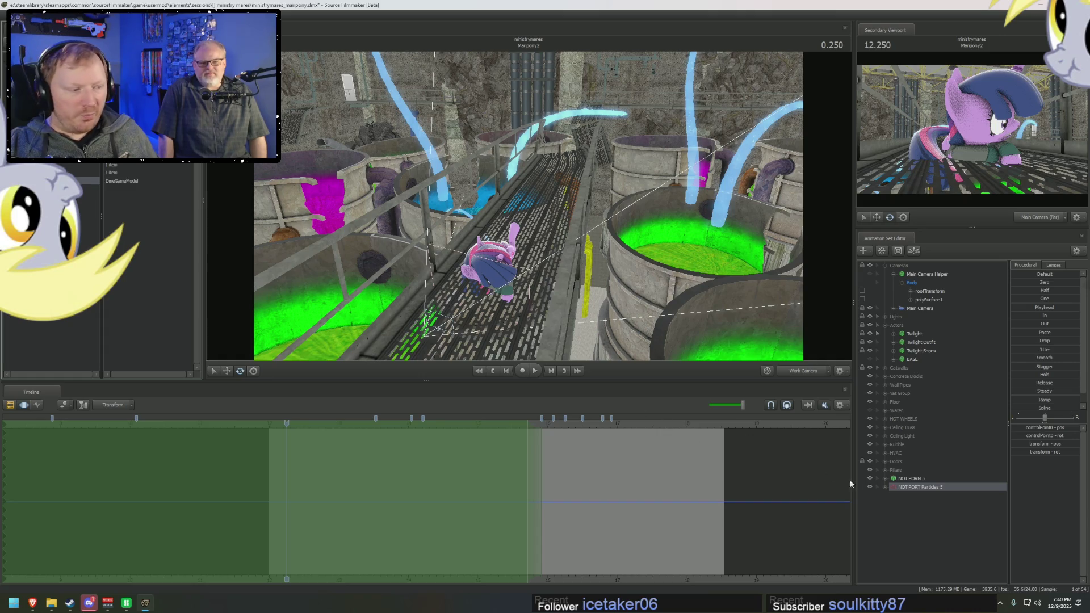
pyautogui.click(912, 478)
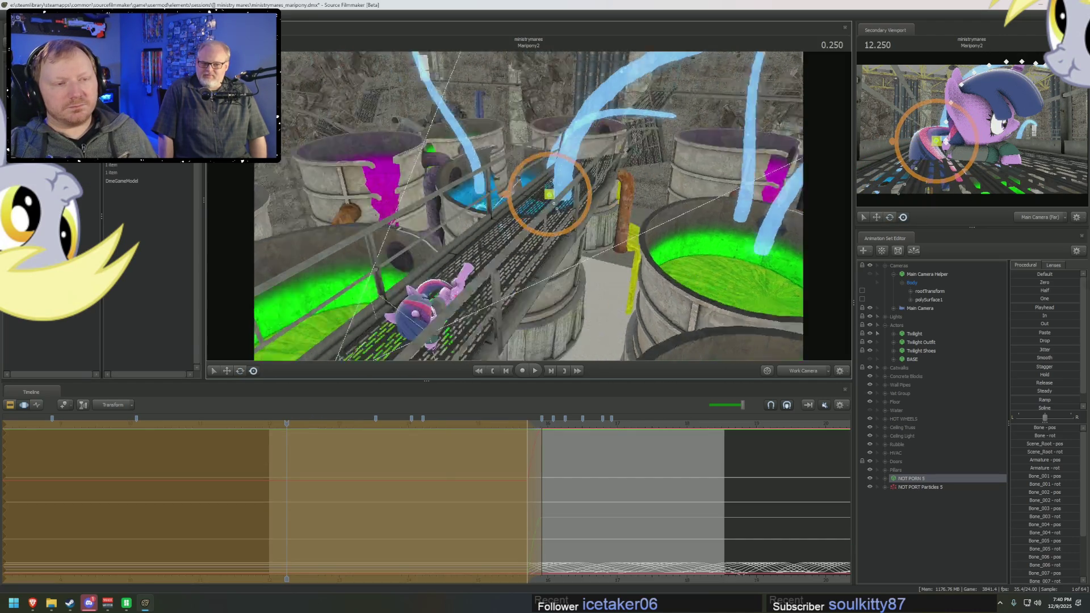
pyautogui.moveTo(604, 231); pyautogui.dragTo(833, 264)
pyautogui.moveTo(556, 225)
pyautogui.mouseDown()
pyautogui.moveTo(556, 281)
pyautogui.moveTo(537, 214)
pyautogui.mouseUp()
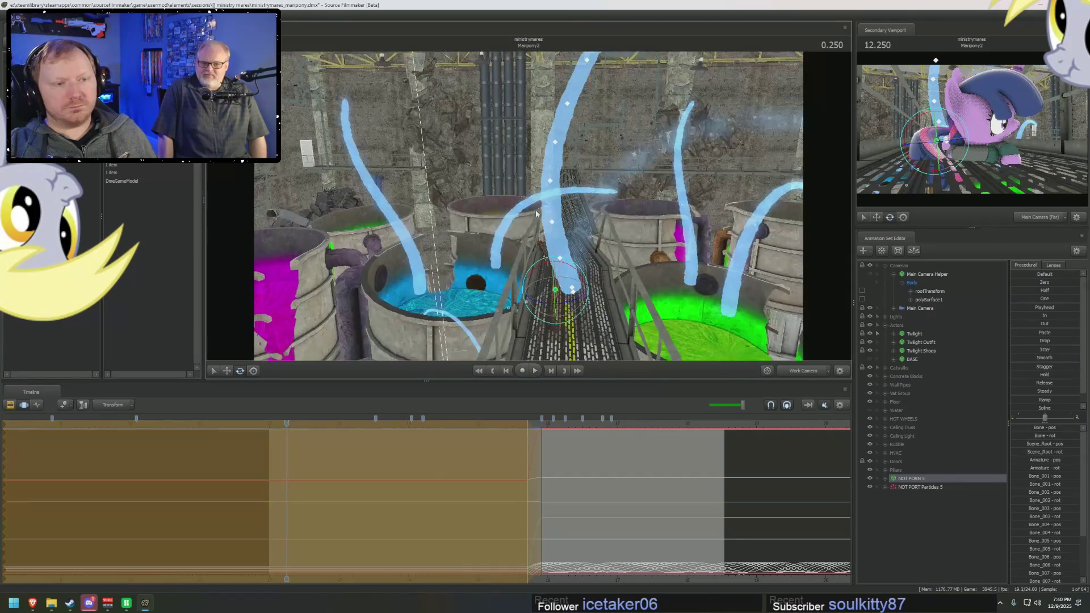
# Step: Select the tube prop as a whole and orbit the work camera higher over the vats toward its stream
pyautogui.press('F2')
pyautogui.doubleClick(555, 474)
pyautogui.click(525, 479)
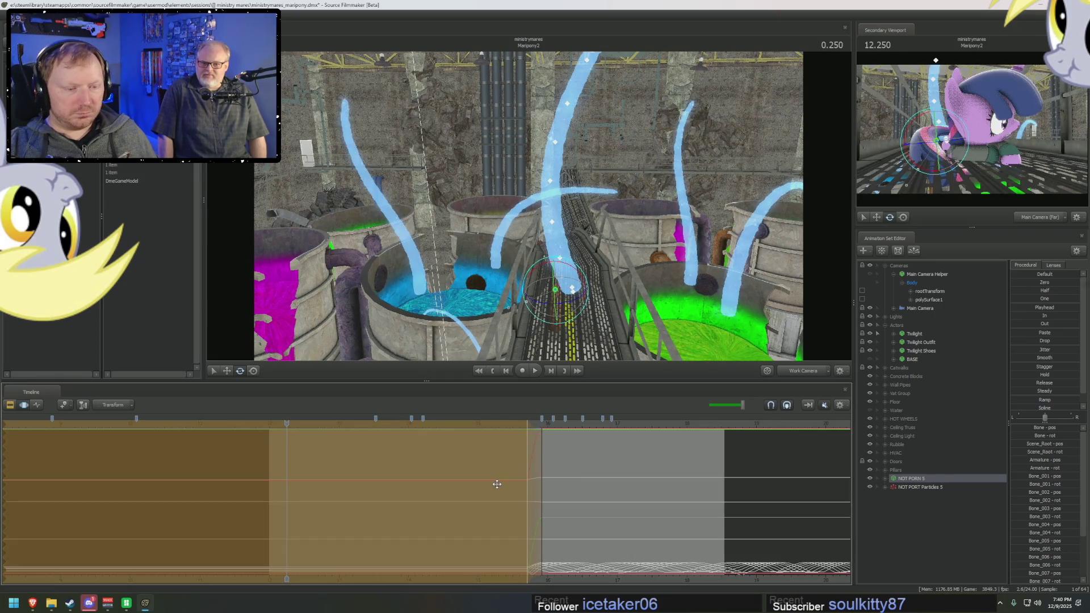
pyautogui.click(770, 518)
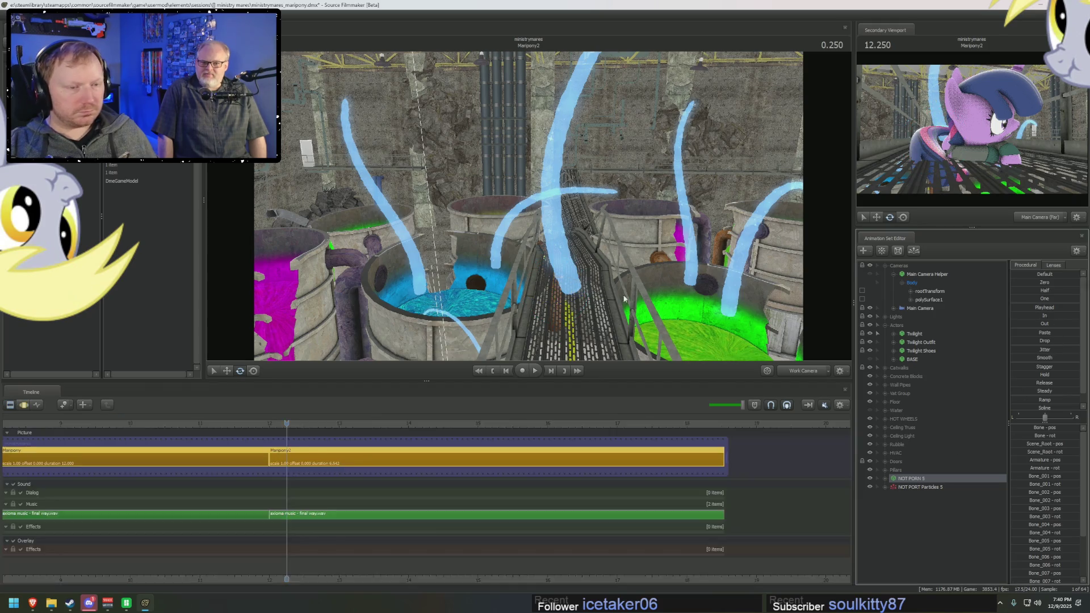
pyautogui.moveTo(545, 256); pyautogui.dragTo(582, 258)
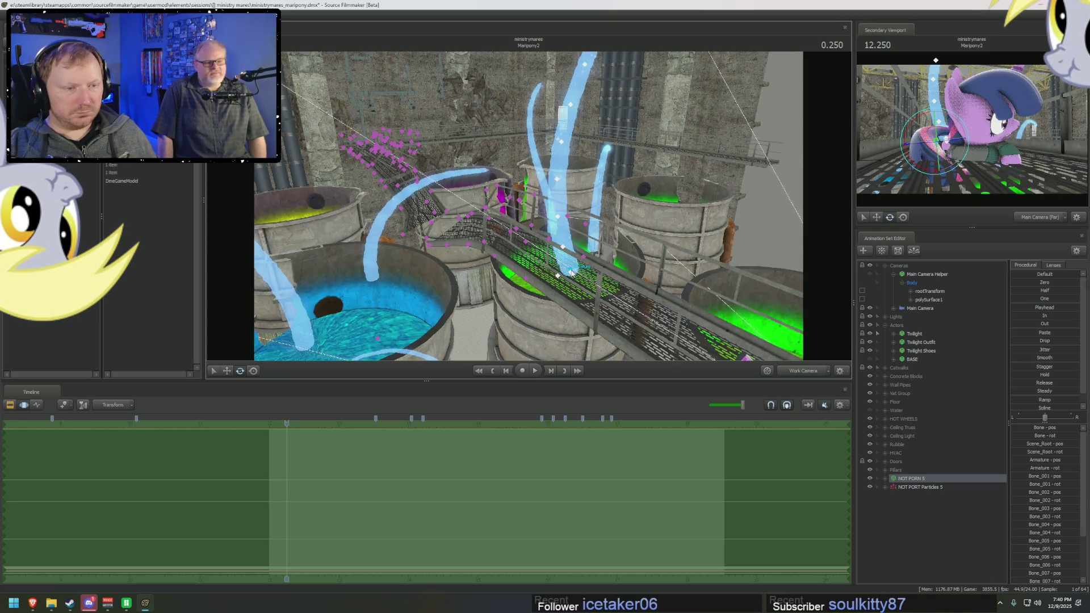
pyautogui.click(558, 275)
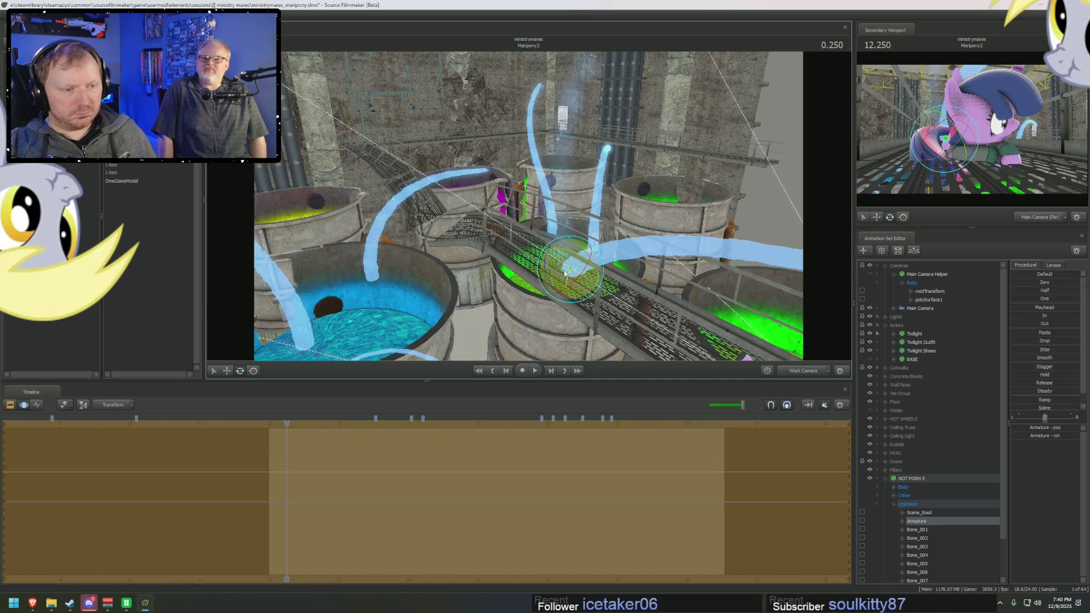
# Step: Fly the work camera along the catwalk to inspect the tube stream with the rotate gizmo active
pyautogui.moveTo(570, 291)
pyautogui.mouseDown()
pyautogui.moveTo(409, 358)
pyautogui.moveTo(462, 268)
pyautogui.moveTo(546, 245)
pyautogui.moveTo(514, 186)
pyautogui.mouseUp()
pyautogui.press('e')
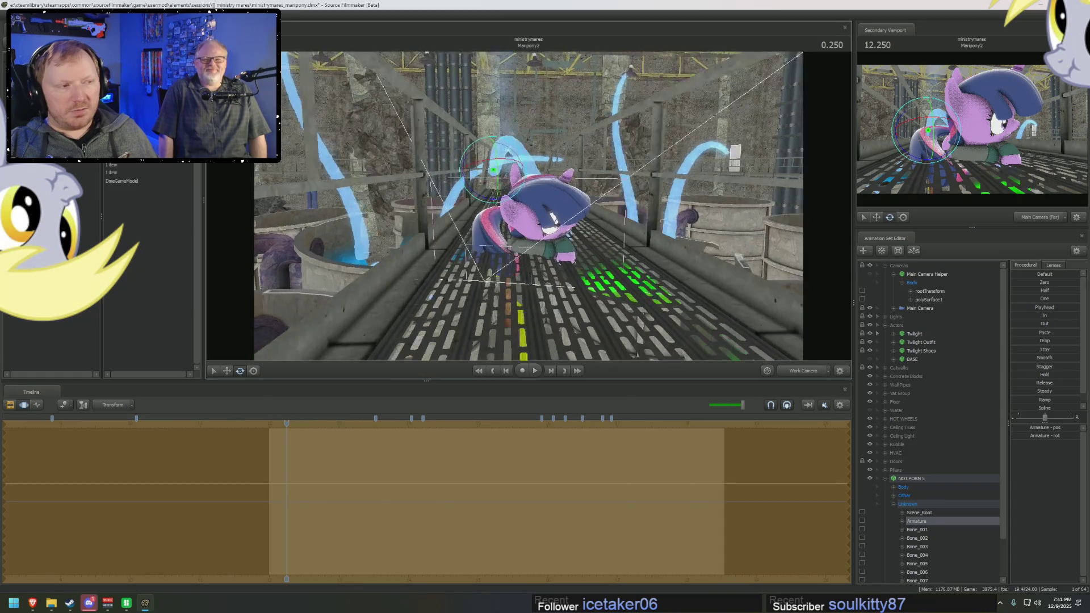
pyautogui.press('F2')
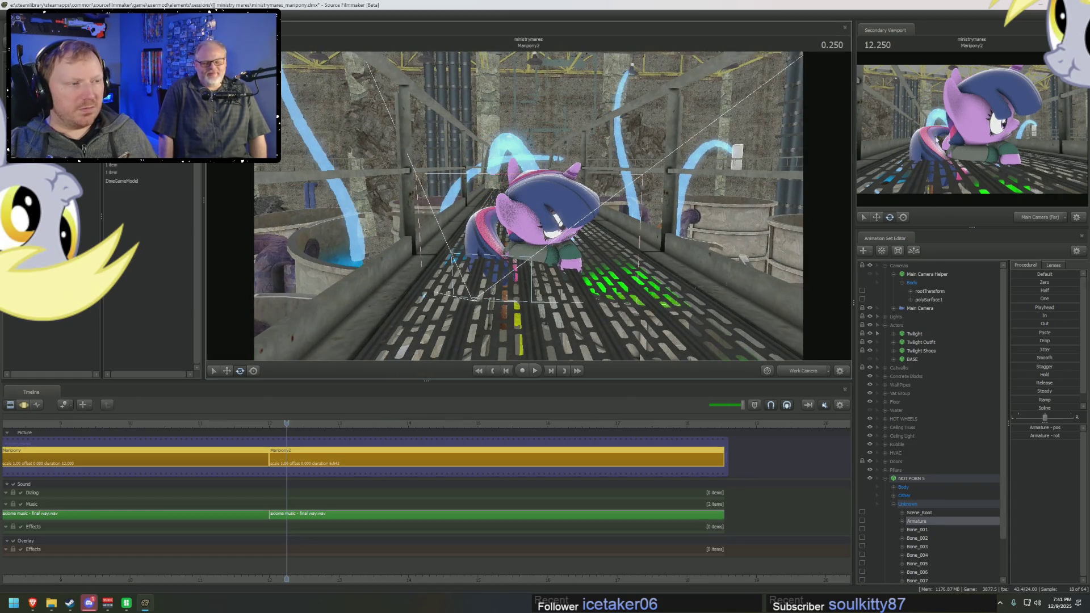
pyautogui.moveTo(657, 181); pyautogui.dragTo(656, 181)
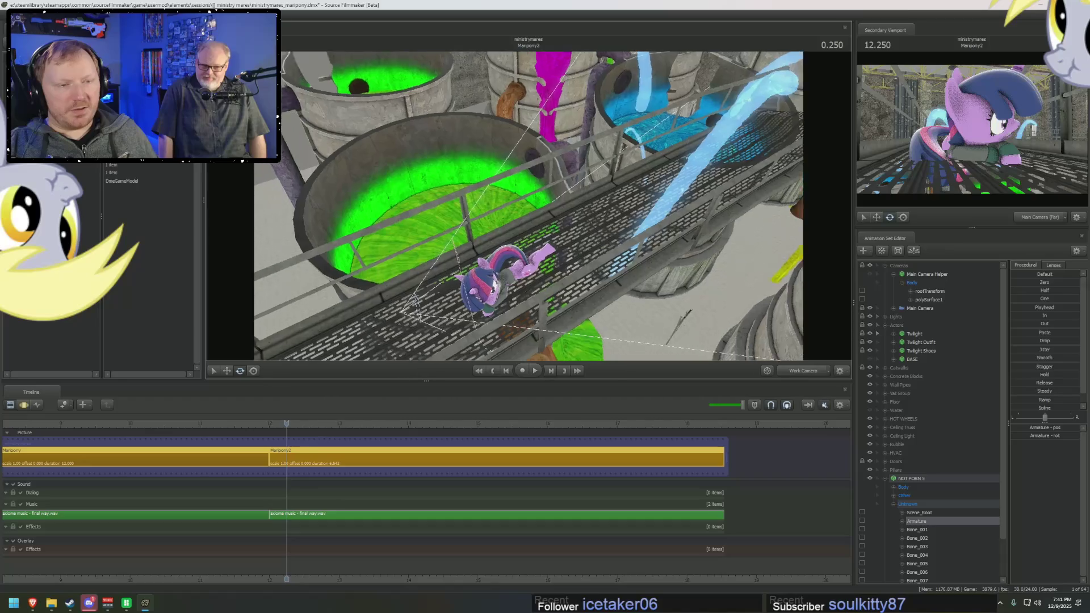
pyautogui.moveTo(545, 210); pyautogui.dragTo(545, 209)
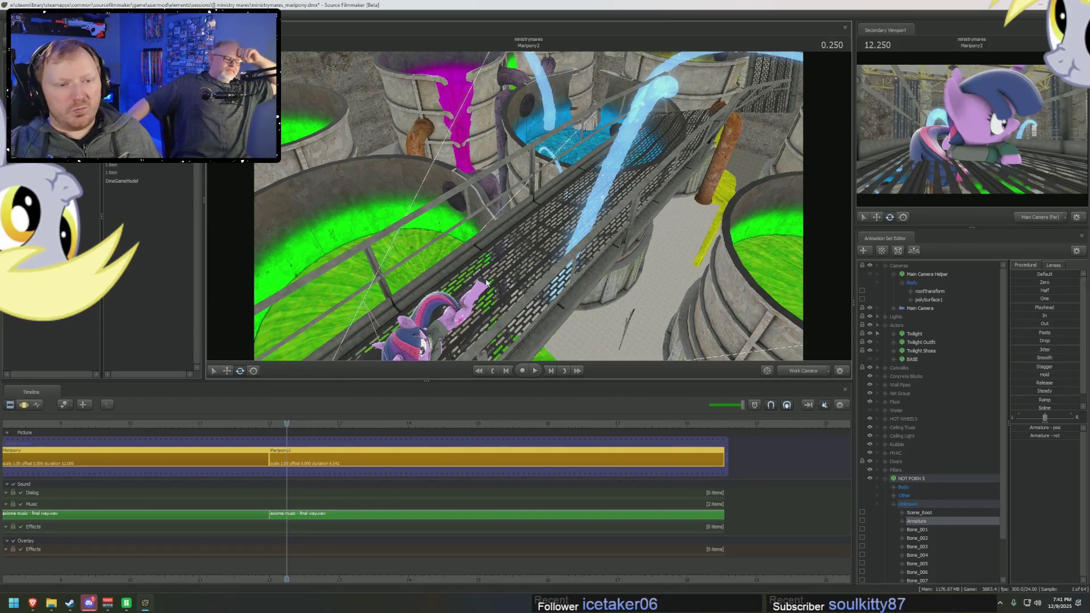
pyautogui.press('F3')
pyautogui.scroll(-2, 377, 445)
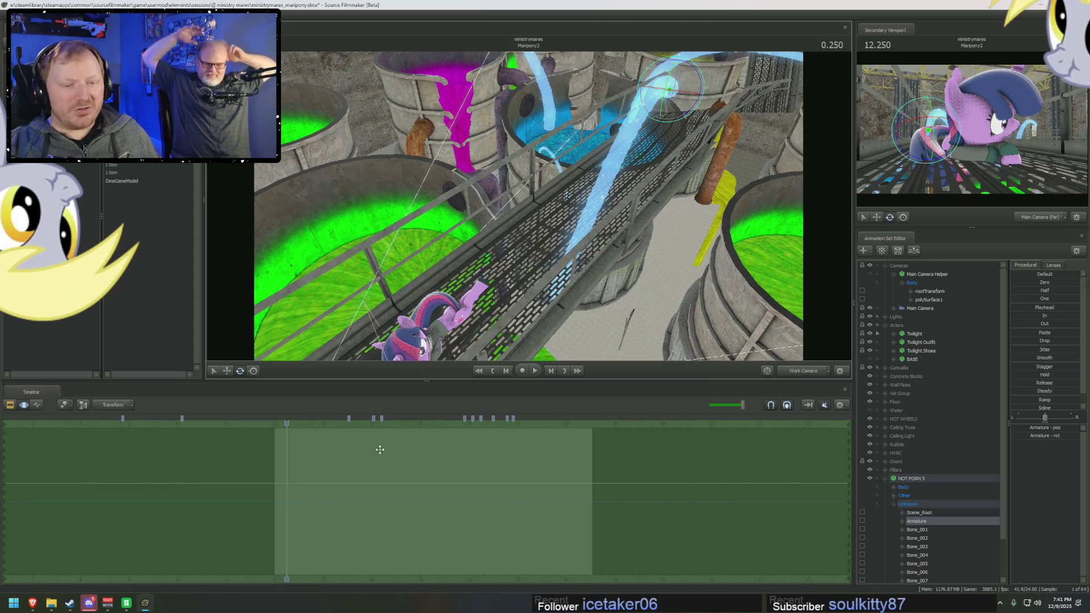
# Step: Set the playhead to 0.041 seconds and fly to a new look at the tanks
pyautogui.click(278, 424)
pyautogui.moveTo(277, 424); pyautogui.dragTo(277, 423)
pyautogui.moveTo(528, 204)
pyautogui.mouseDown()
pyautogui.moveTo(562, 196)
pyautogui.moveTo(548, 188)
pyautogui.mouseUp()
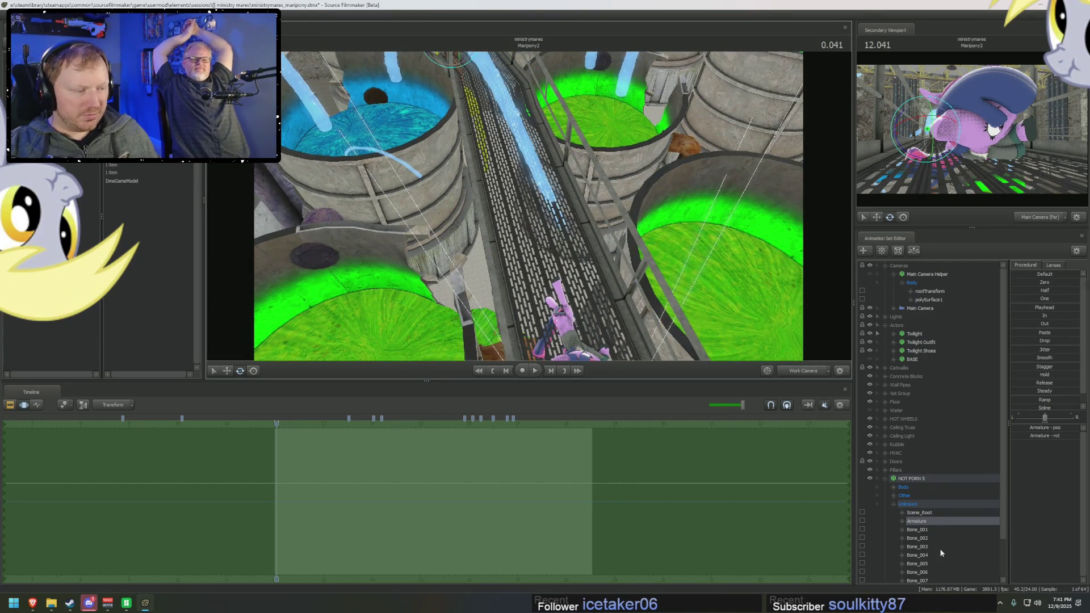
pyautogui.scroll(-2, 941, 554)
# Step: Select Bone_006 through Bone_009, then the whole NOT PORN 5 tube, checking it from new angles
pyautogui.click(923, 555)
pyautogui.keyDown('shift'); pyautogui.click(917, 528); pyautogui.keyUp('shift')
pyautogui.moveTo(546, 205)
pyautogui.mouseDown()
pyautogui.moveTo(514, 208)
pyautogui.moveTo(513, 196)
pyautogui.mouseUp()
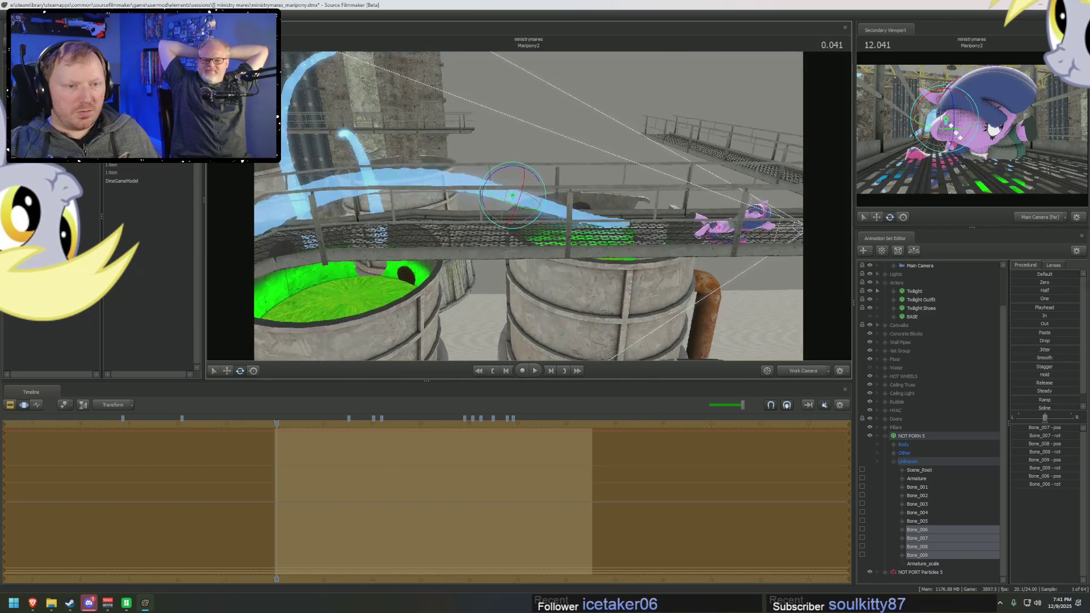
pyautogui.click(911, 434)
pyautogui.moveTo(510, 204)
pyautogui.mouseDown()
pyautogui.moveTo(502, 209)
pyautogui.moveTo(551, 228)
pyautogui.mouseUp()
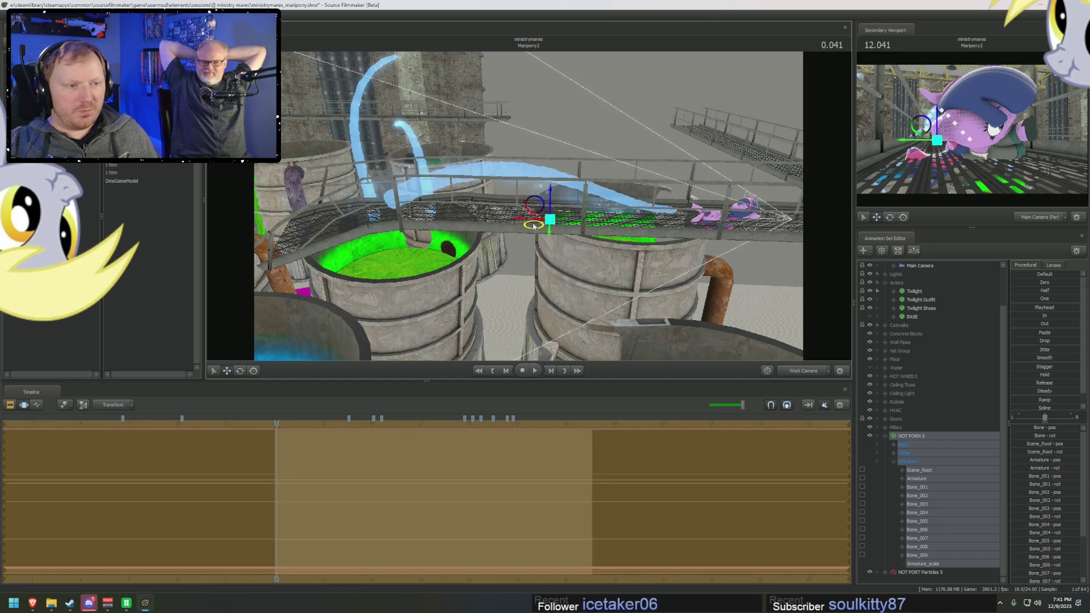
# Step: Position NOT PORN 5 arching across the catwalk above the green vats and collapse its hierarchy
pyautogui.press('F2')
pyautogui.moveTo(587, 195); pyautogui.dragTo(587, 129)
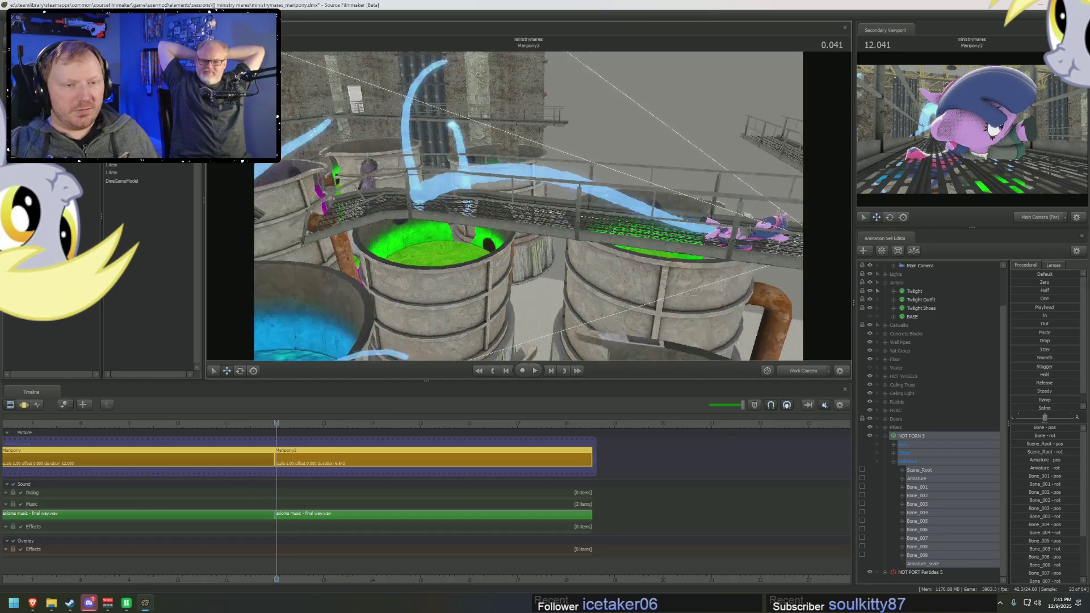
pyautogui.moveTo(529, 205); pyautogui.dragTo(528, 256)
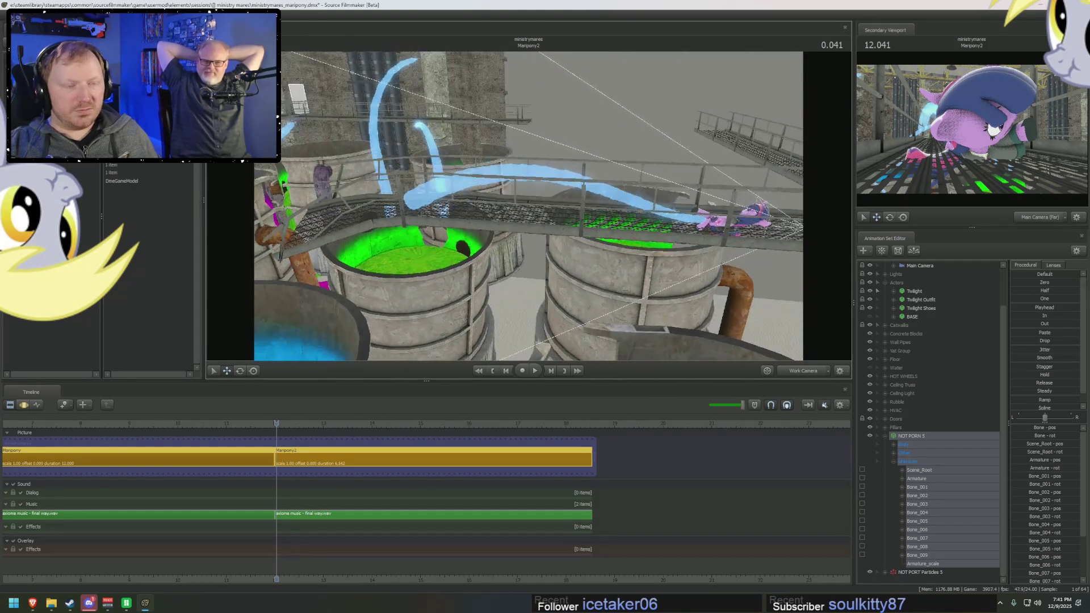
pyautogui.moveTo(445, 195); pyautogui.dragTo(444, 195)
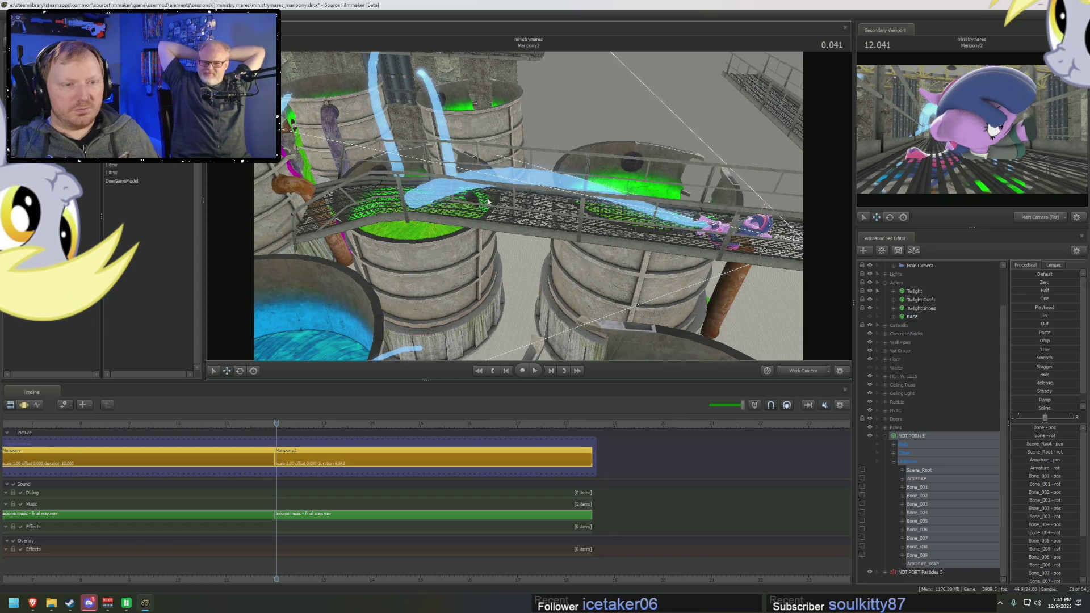
pyautogui.moveTo(515, 201); pyautogui.dragTo(563, 235)
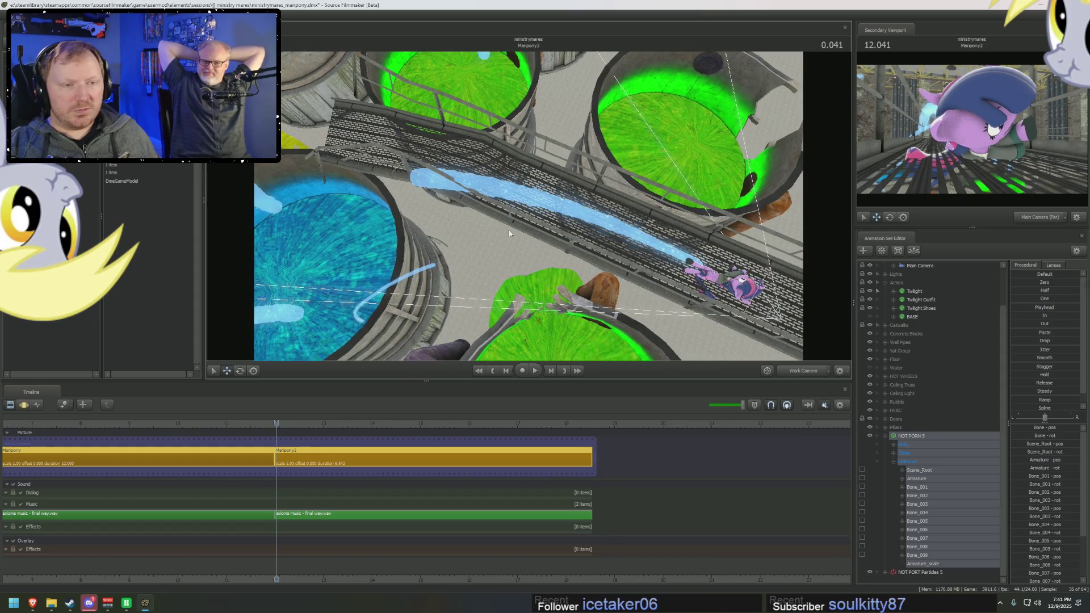
pyautogui.press('F3')
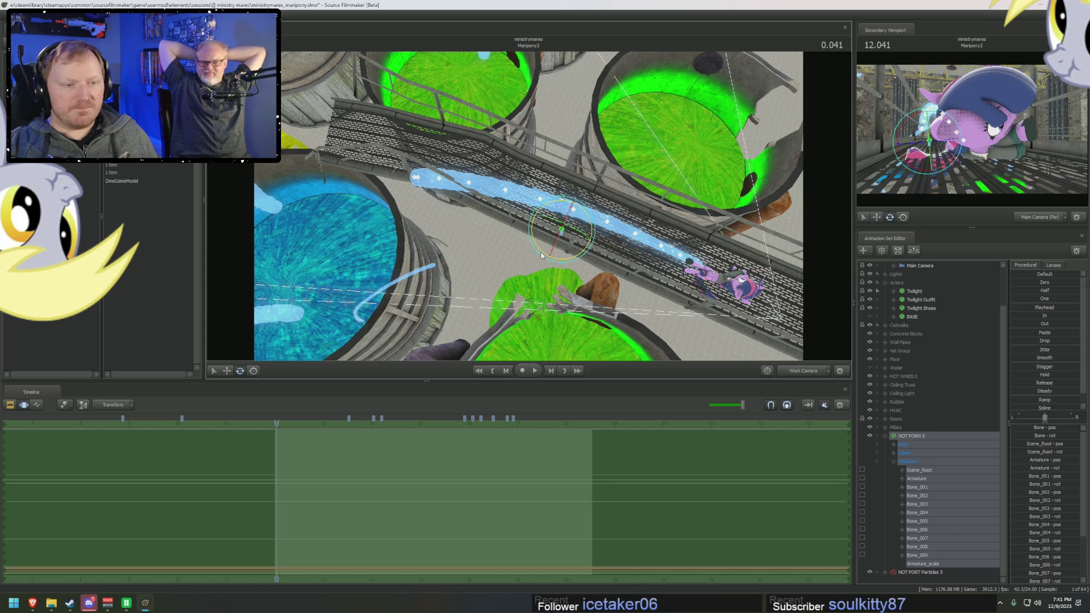
pyautogui.moveTo(541, 234)
pyautogui.mouseDown()
pyautogui.moveTo(530, 205)
pyautogui.moveTo(514, 209)
pyautogui.mouseUp()
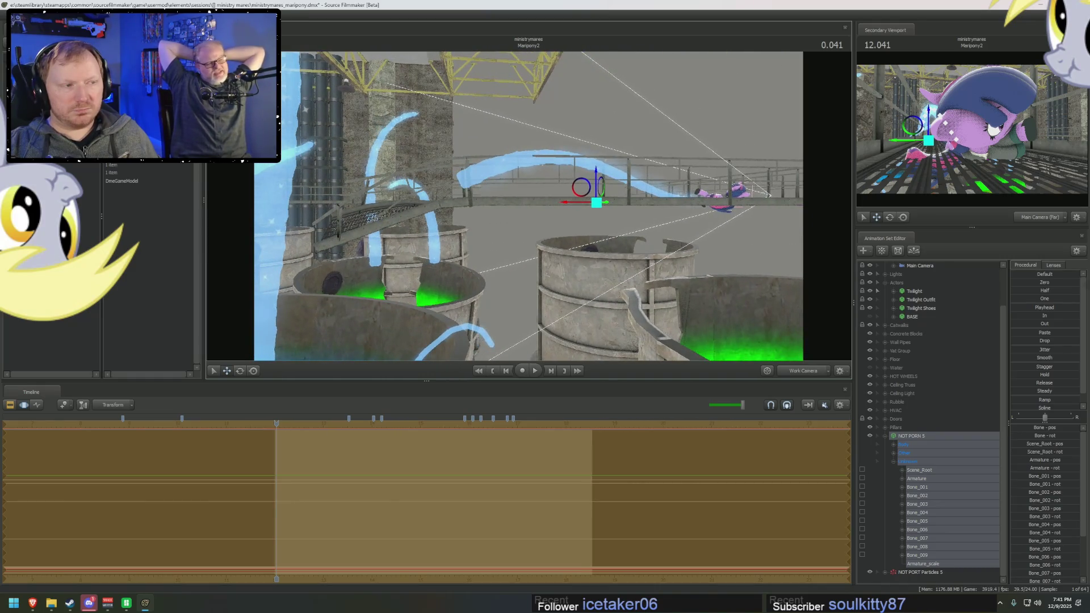
pyautogui.moveTo(535, 232); pyautogui.dragTo(536, 233)
pyautogui.click(885, 436)
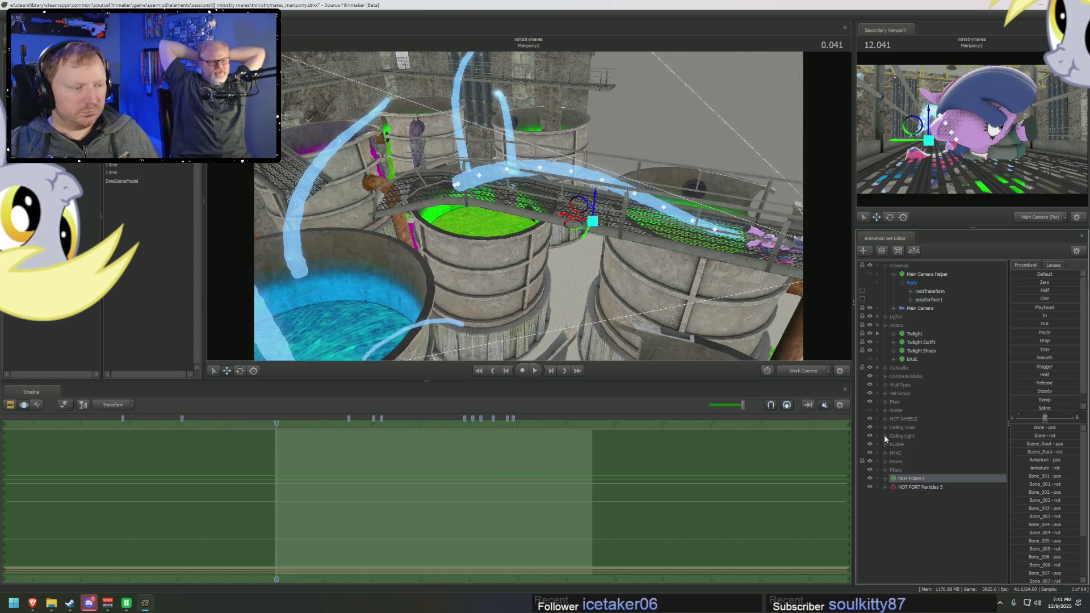
# Step: Copy the NOT PORN 5 set and paste it as NOT PORN 6 with NOT PORT Particles 6
pyautogui.rightClick(922, 480)
pyautogui.click(949, 489)
pyautogui.rightClick(924, 511)
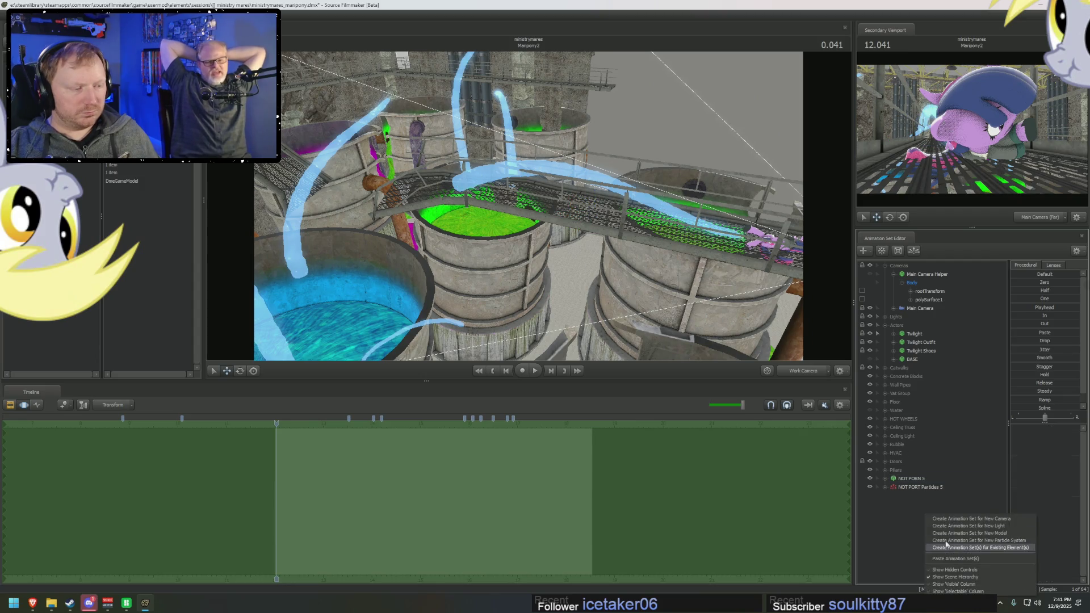
pyautogui.press('Escape')
pyautogui.rightClick(905, 490)
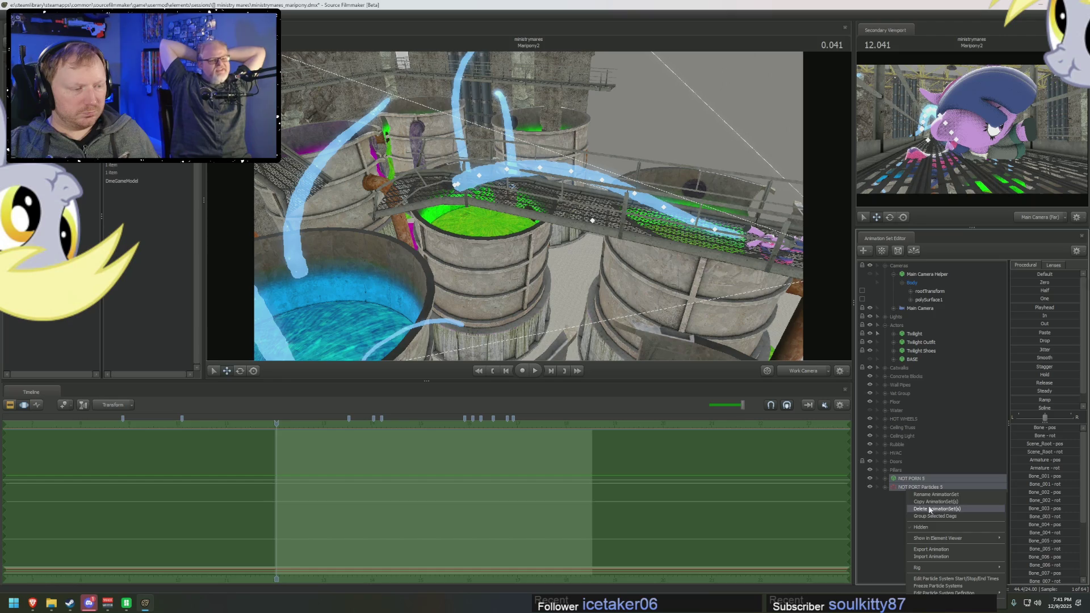
pyautogui.press('Escape')
pyautogui.rightClick(918, 511)
pyautogui.click(949, 558)
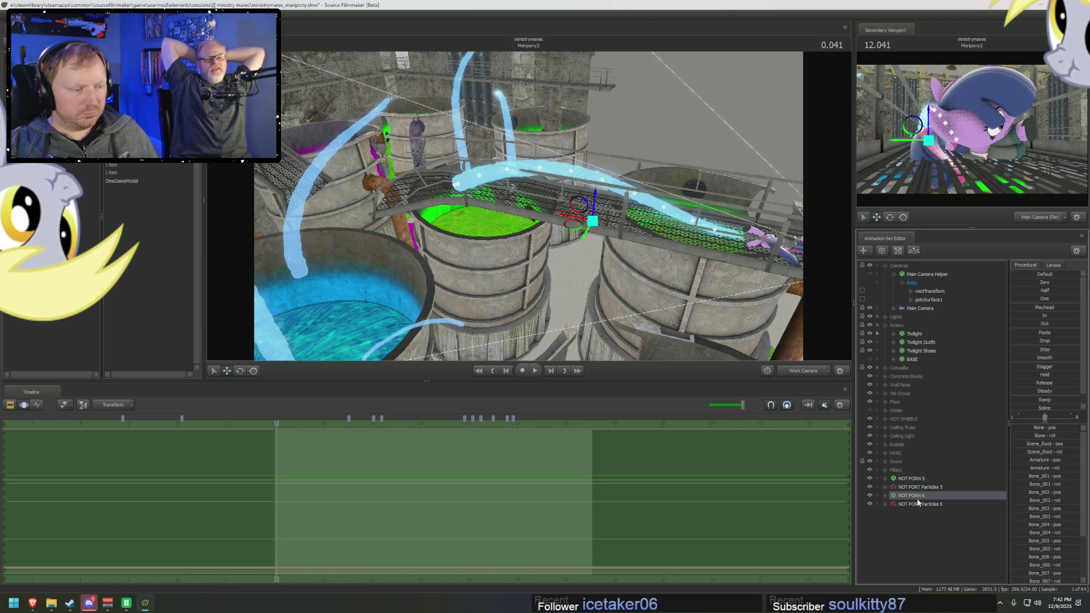
# Step: Expand NOT PORN 6 to list its bones and select Bone_009
pyautogui.click(889, 496)
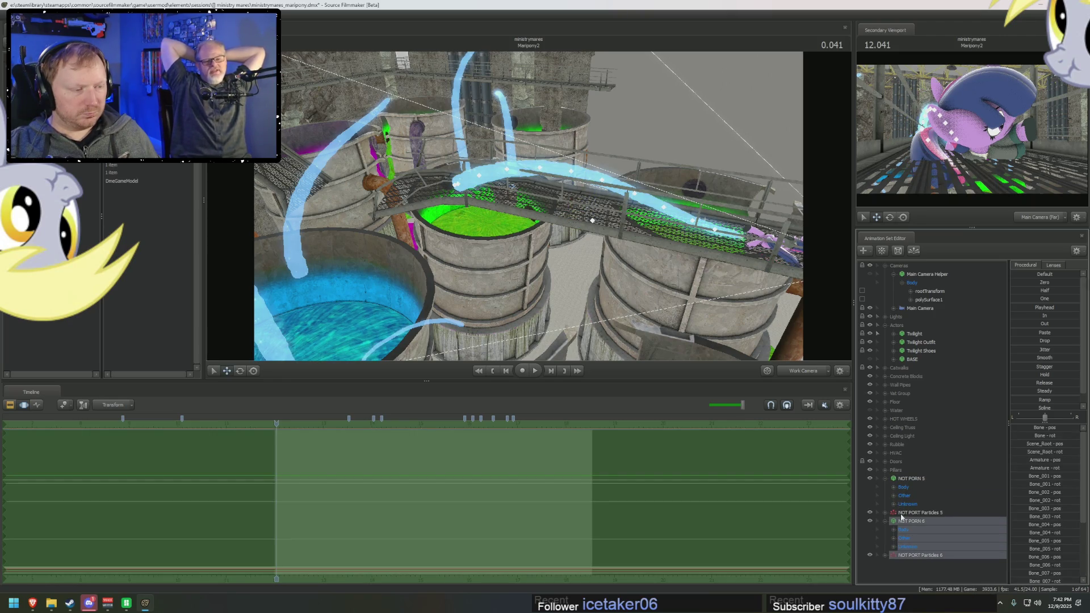
pyautogui.click(894, 539)
pyautogui.click(895, 540)
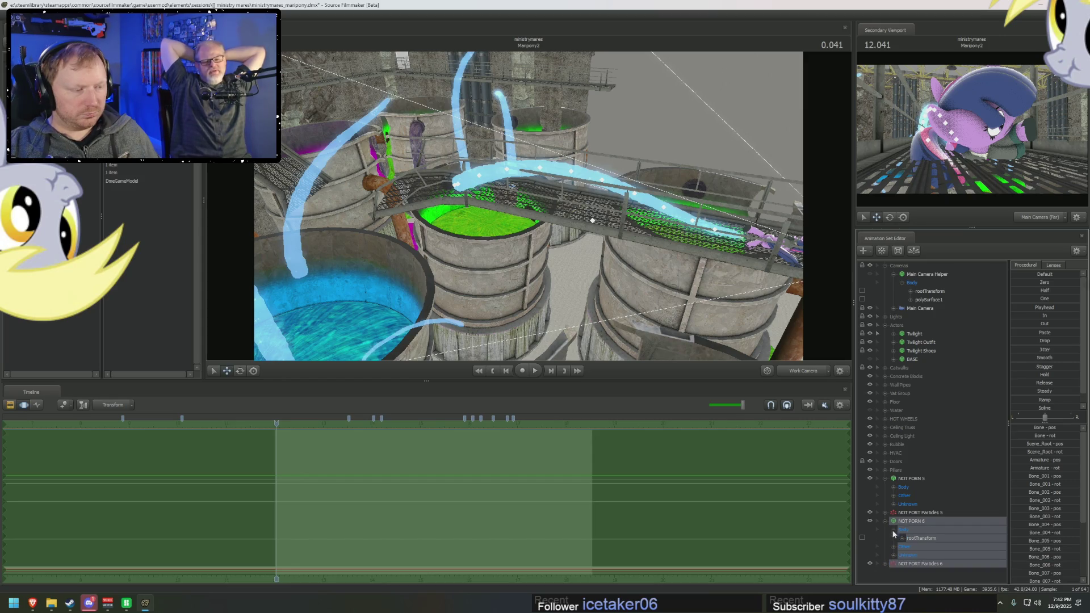
pyautogui.click(894, 547)
pyautogui.click(896, 504)
pyautogui.scroll(-5, 902, 518)
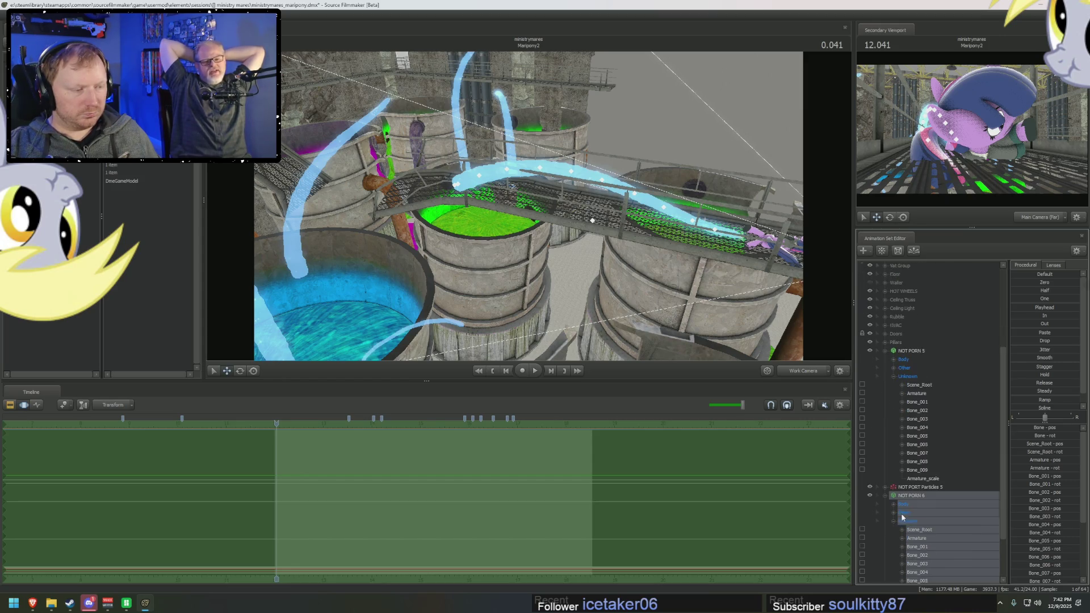
pyautogui.click(927, 471)
pyautogui.moveTo(550, 213); pyautogui.dragTo(561, 232)
pyautogui.scroll(-2, 899, 506)
pyautogui.scroll(-1, 911, 541)
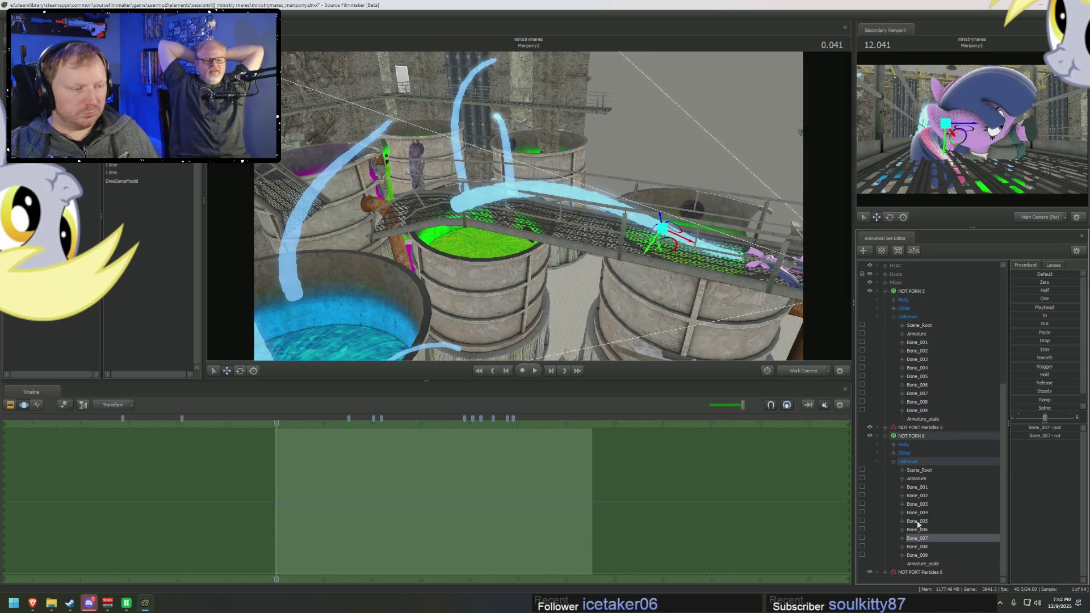
# Step: Select the copy's Armature, Bone_001 and Bone_007 while turning the view toward the copied tube
pyautogui.click(917, 488)
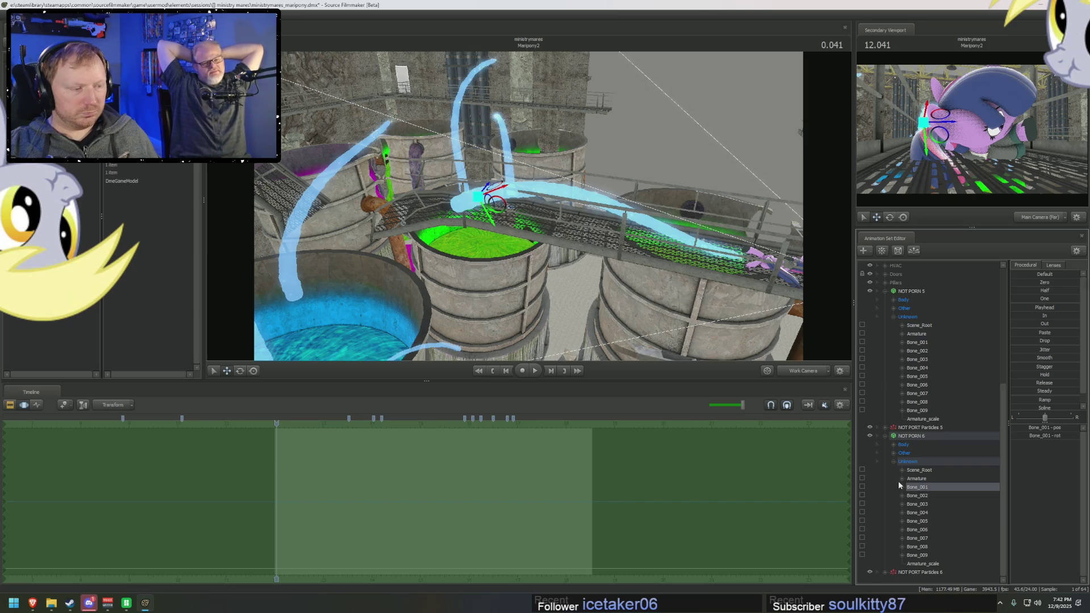
pyautogui.click(917, 478)
pyautogui.moveTo(503, 212)
pyautogui.mouseDown()
pyautogui.moveTo(523, 199)
pyautogui.moveTo(535, 218)
pyautogui.mouseUp()
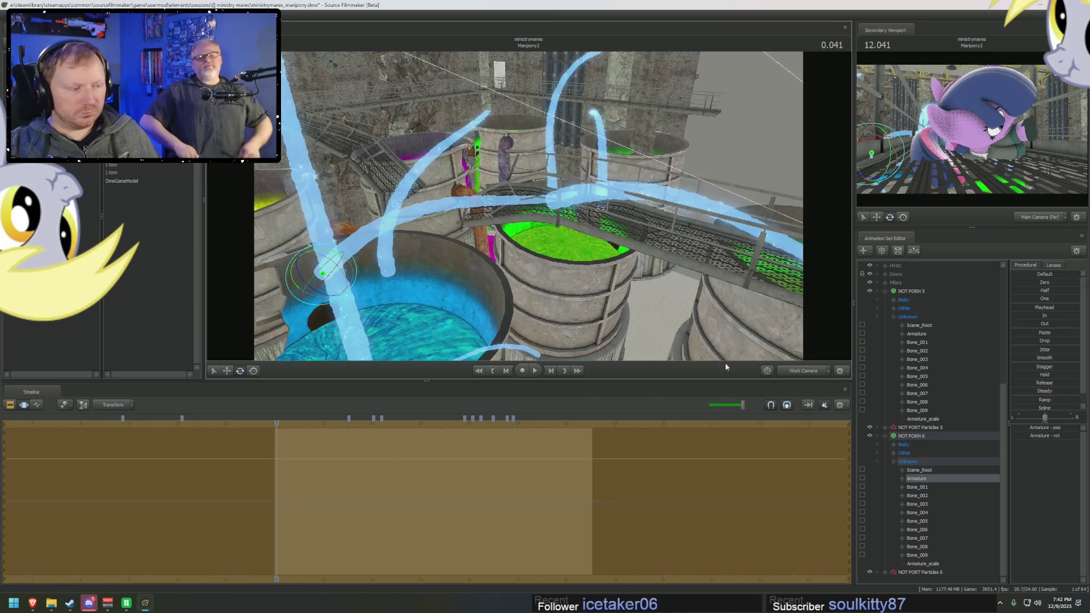
pyautogui.click(929, 489)
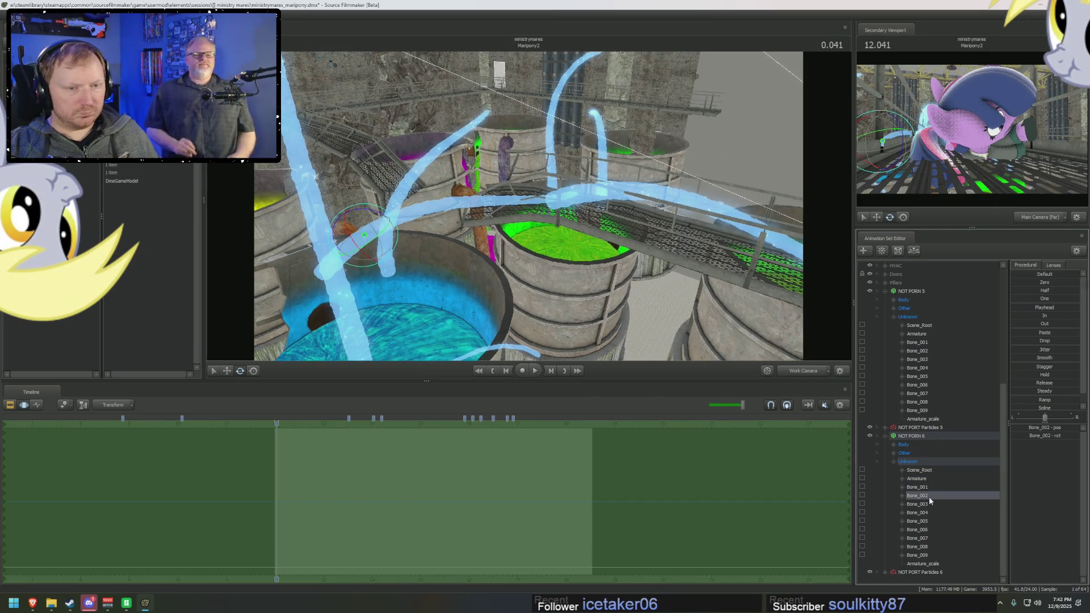
pyautogui.click(930, 535)
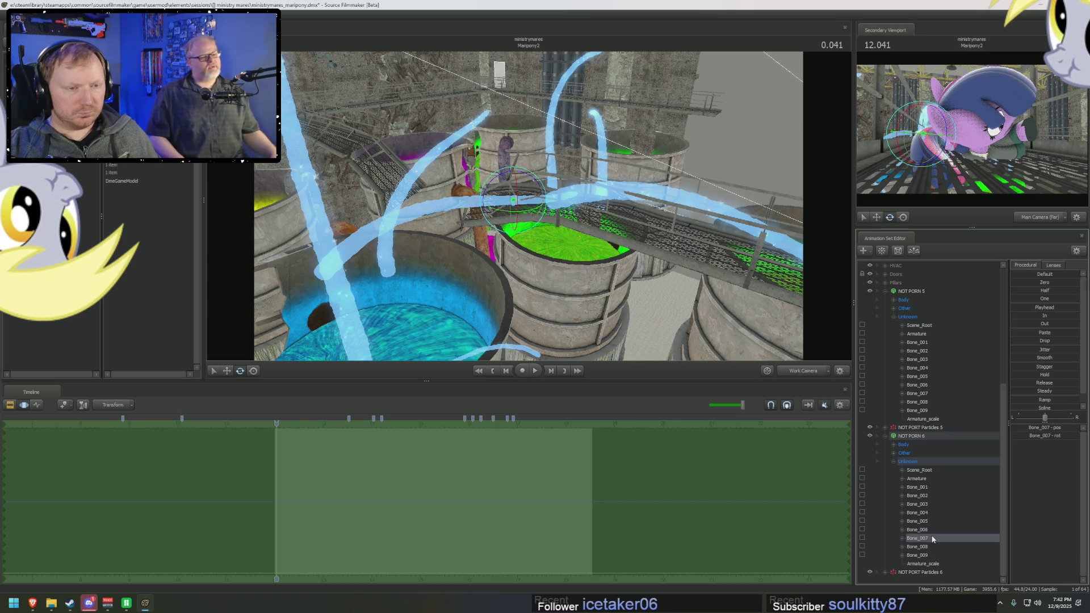
# Step: Add a scale control to Bone_006 of NOT PORN 6 and select the new Bone_006_scale
pyautogui.click(933, 530)
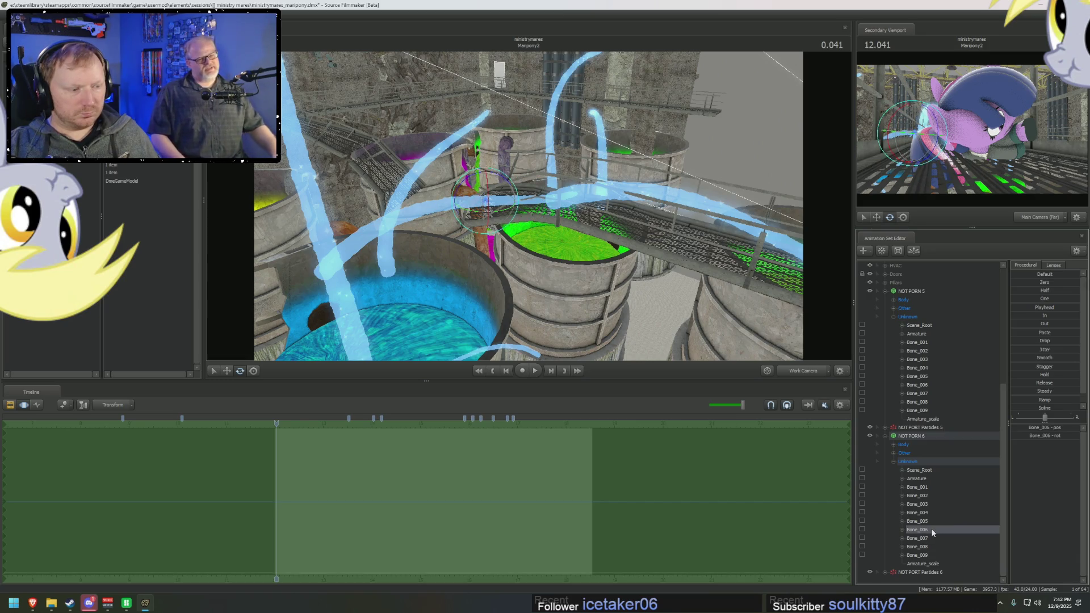
pyautogui.rightClick(933, 533)
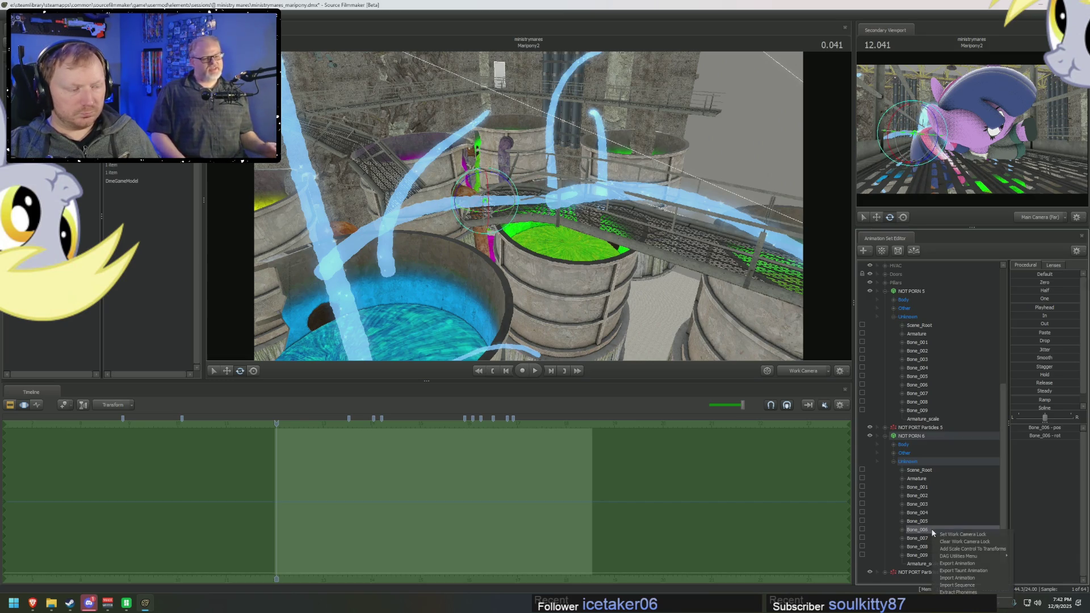
pyautogui.click(953, 549)
pyautogui.click(927, 571)
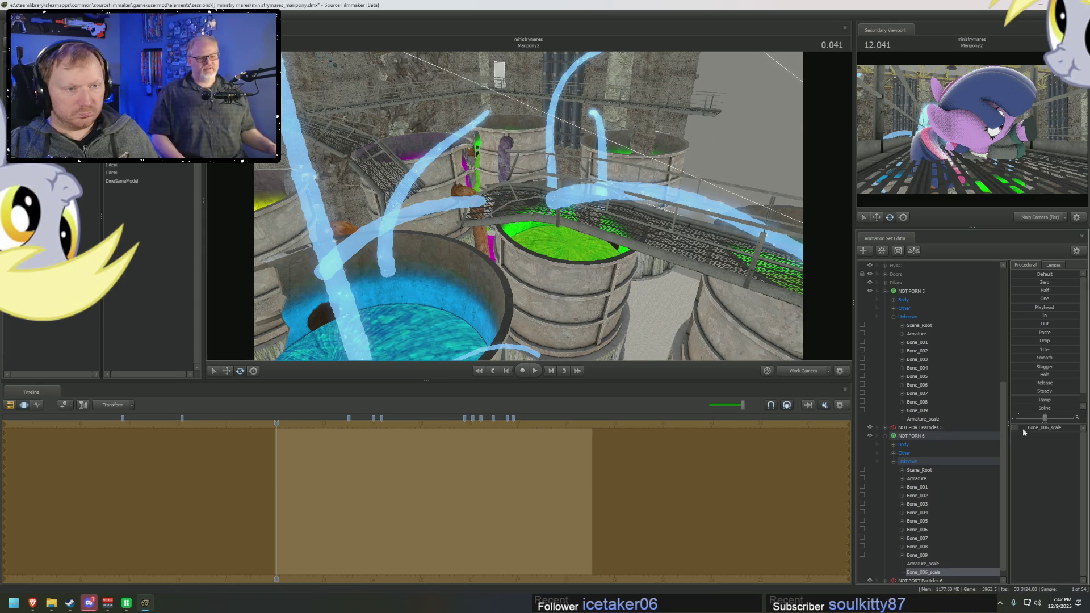
# Step: Select the whole NOT PORN 6 tube, its Bone_006 and then its Scene_Root
pyautogui.click(909, 437)
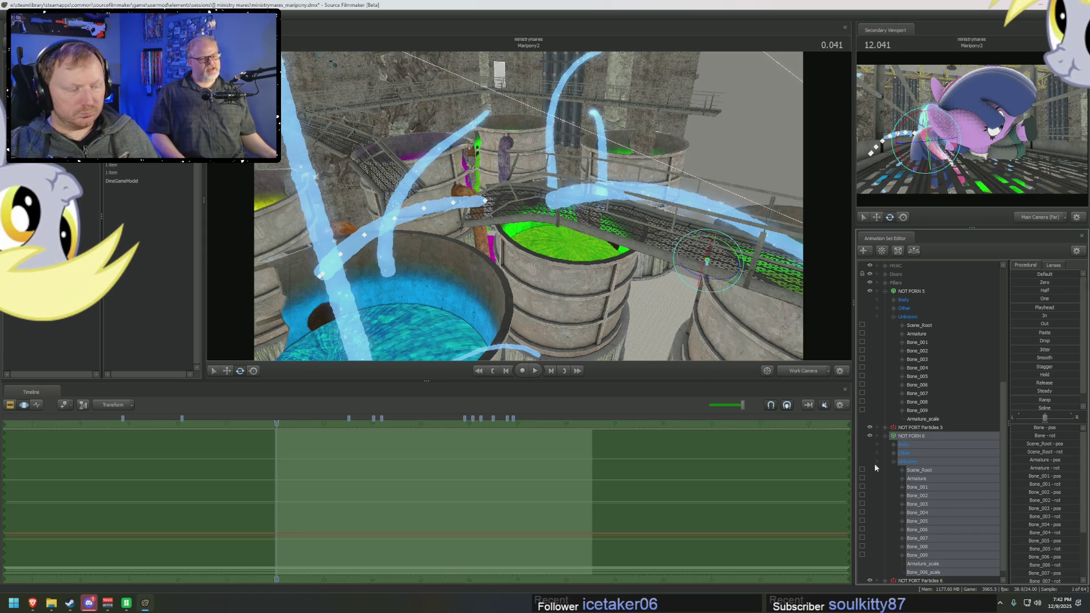
pyautogui.click(921, 529)
pyautogui.scroll(-1, 930, 483)
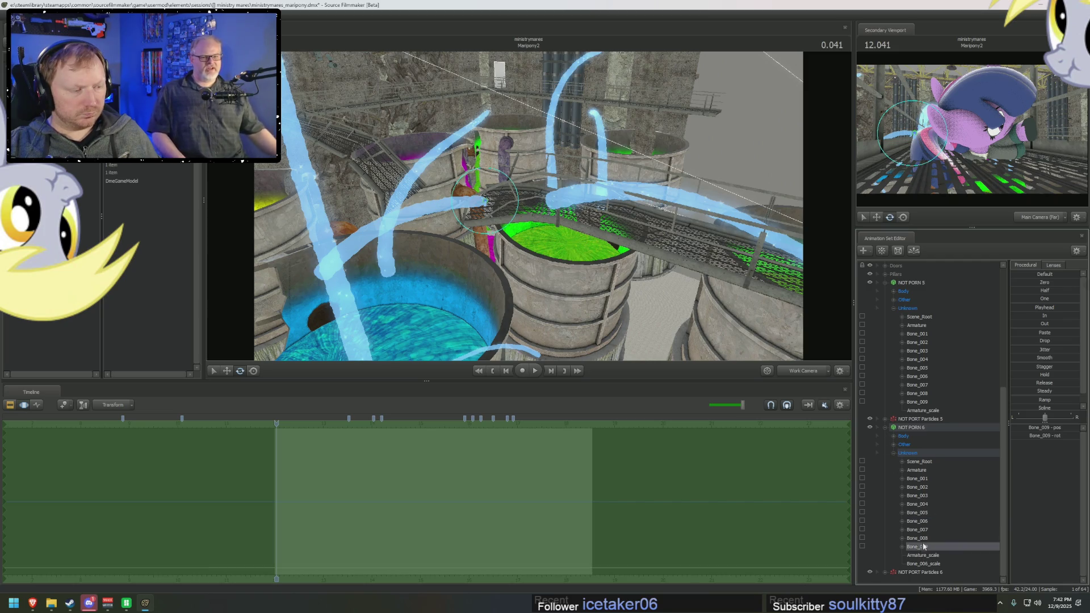
pyautogui.click(918, 463)
# Step: Rotate the NOT PORN 6 tube's Scene_Root so its stream swings over the blue vat
pyautogui.moveTo(643, 359)
pyautogui.mouseDown()
pyautogui.moveTo(361, 273)
pyautogui.moveTo(511, 200)
pyautogui.mouseUp()
pyautogui.press('e')
pyautogui.rightClick(392, 230)
pyautogui.click(391, 232)
pyautogui.moveTo(392, 231)
pyautogui.mouseDown()
pyautogui.moveTo(380, 248)
pyautogui.moveTo(380, 324)
pyautogui.moveTo(507, 203)
pyautogui.moveTo(605, 232)
pyautogui.mouseUp()
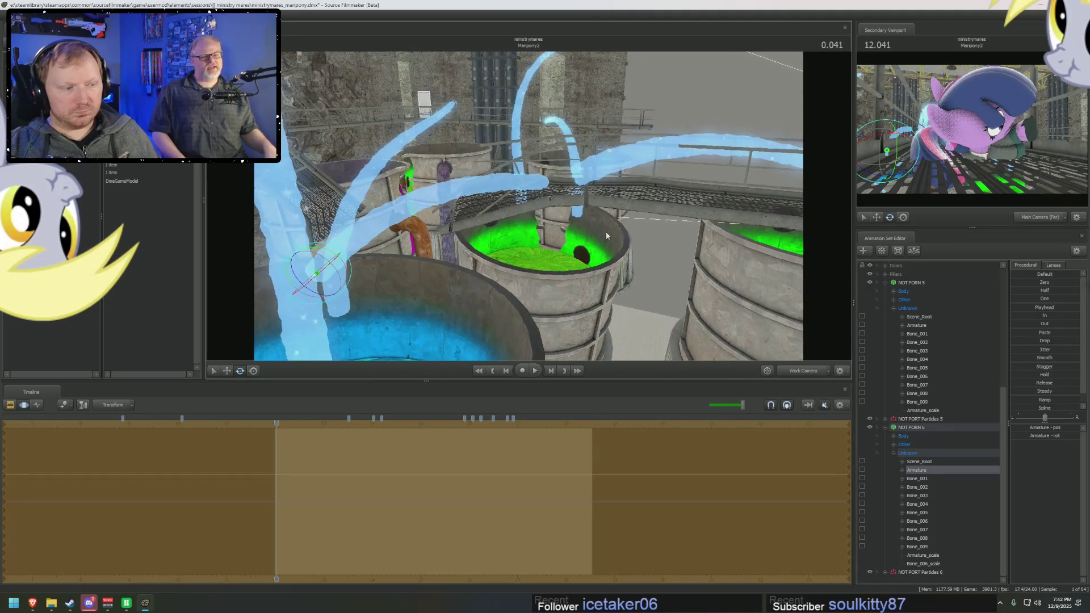
pyautogui.click(929, 428)
pyautogui.moveTo(339, 271); pyautogui.dragTo(568, 253)
# Step: Rotate Bone_001 through Bone_009 together to bend the tube's curve
pyautogui.click(927, 463)
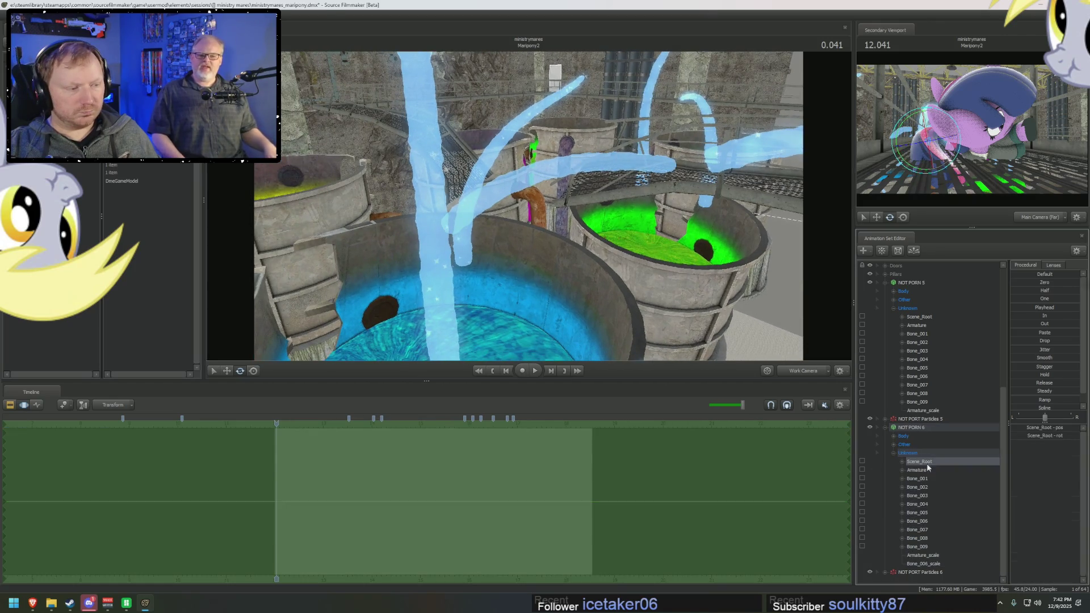
pyautogui.moveTo(926, 479); pyautogui.dragTo(918, 546)
pyautogui.moveTo(488, 189)
pyautogui.mouseDown()
pyautogui.moveTo(545, 213)
pyautogui.moveTo(627, 214)
pyautogui.mouseUp()
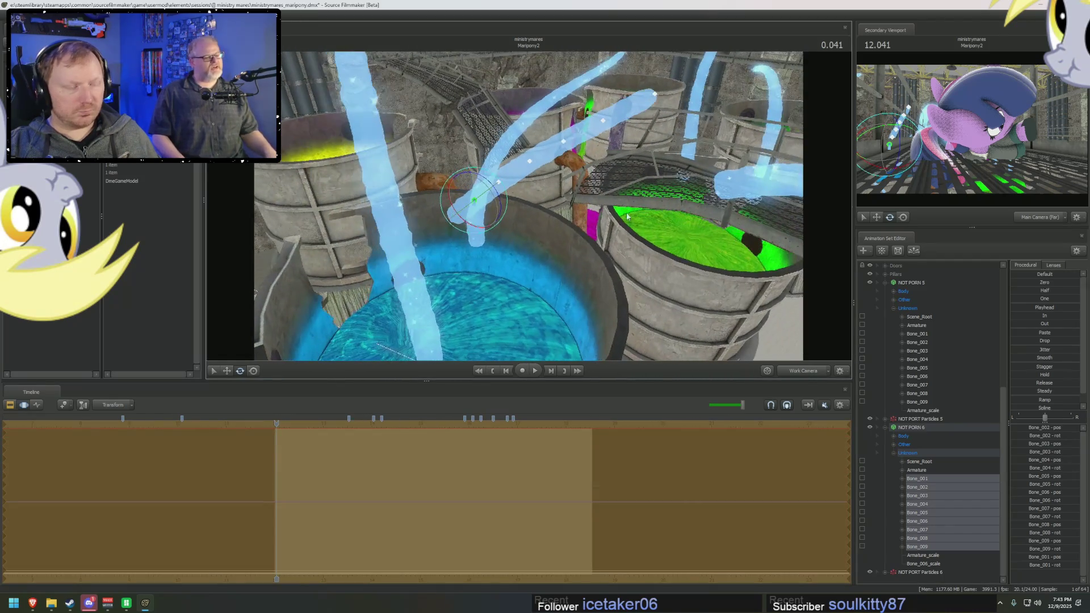
pyautogui.click(926, 482)
pyautogui.click(927, 522)
# Step: Undo a stray nudge of Bone_001 and select the tube's Armature
pyautogui.click(930, 478)
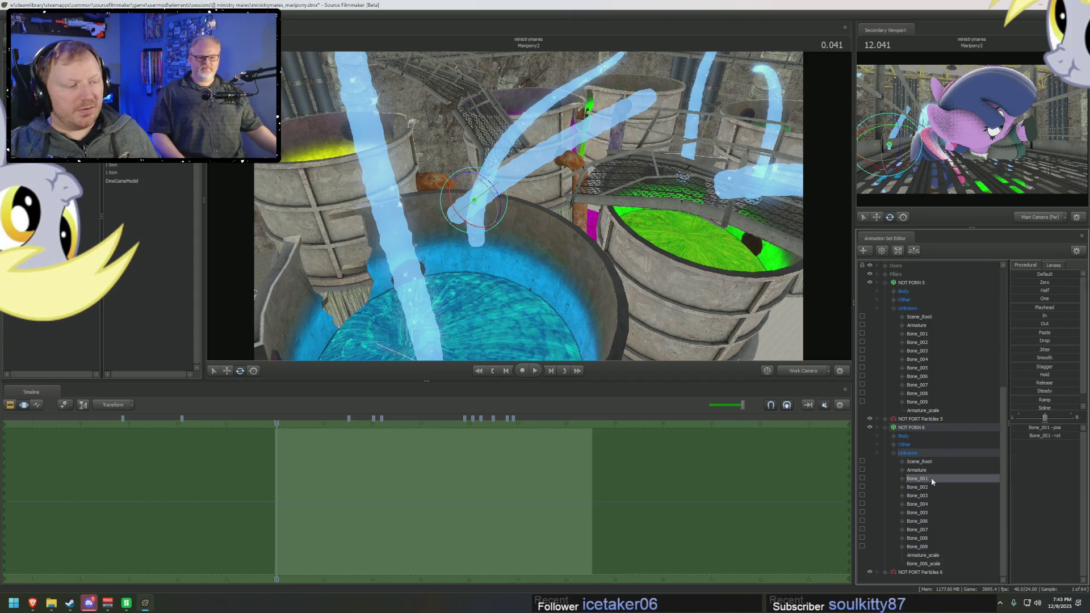
pyautogui.moveTo(623, 340); pyautogui.dragTo(654, 193)
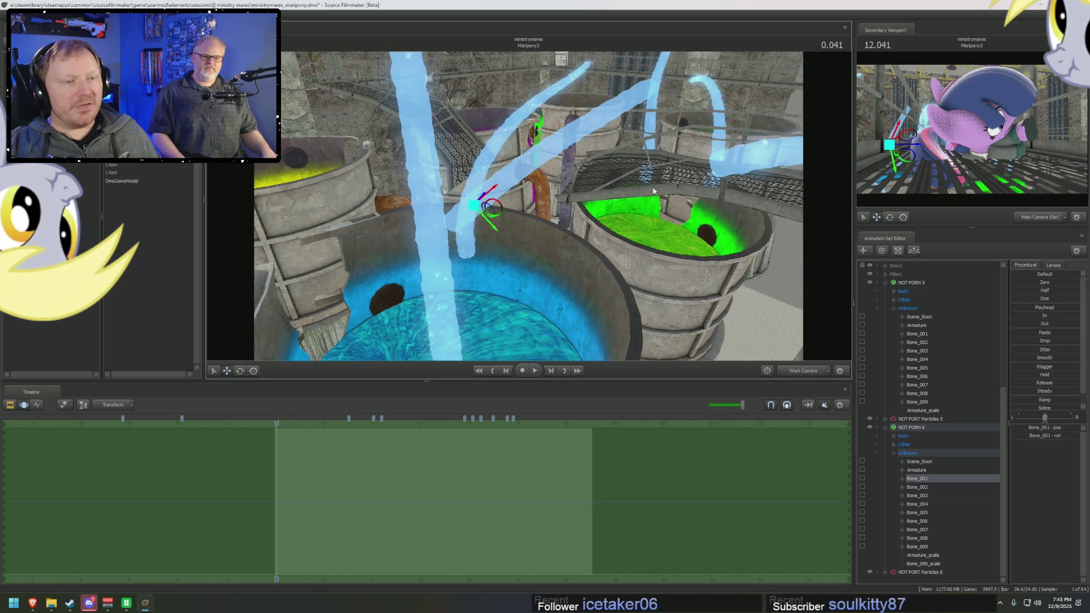
pyautogui.moveTo(499, 213); pyautogui.dragTo(535, 244)
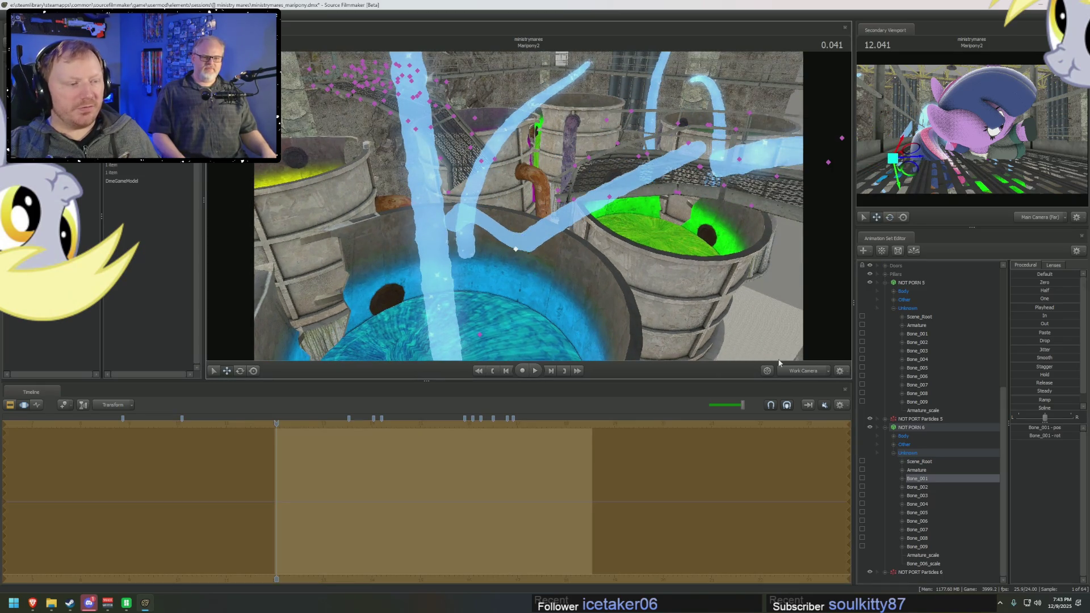
pyautogui.hotkey('ctrl', 'z')
pyautogui.click(920, 470)
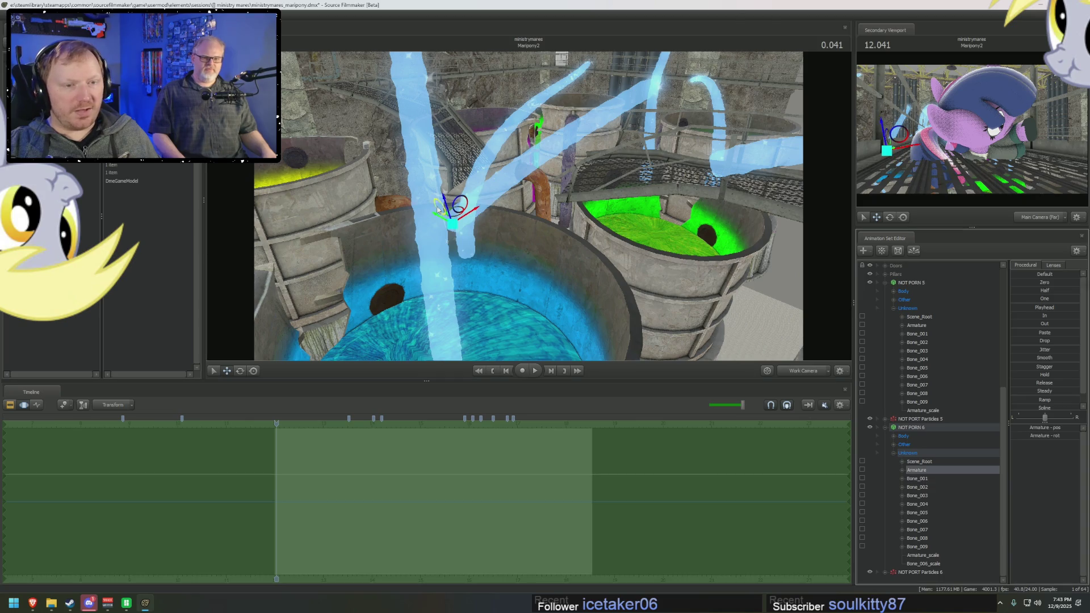
# Step: Move the whole NOT PORN 6 armature down, right and then left above the vats
pyautogui.moveTo(439, 209); pyautogui.dragTo(513, 211)
pyautogui.moveTo(452, 223)
pyautogui.mouseDown()
pyautogui.moveTo(505, 282)
pyautogui.moveTo(563, 256)
pyautogui.moveTo(555, 356)
pyautogui.moveTo(541, 322)
pyautogui.moveTo(554, 317)
pyautogui.mouseUp()
pyautogui.press('e')
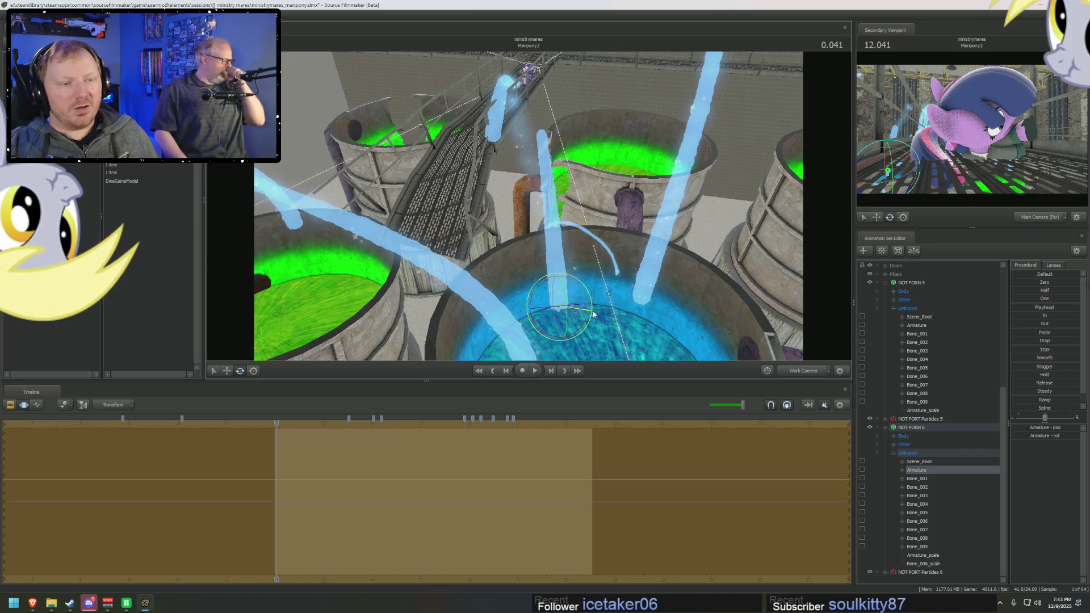
pyautogui.press('w')
pyautogui.moveTo(559, 298)
pyautogui.mouseDown()
pyautogui.moveTo(493, 314)
pyautogui.moveTo(477, 255)
pyautogui.moveTo(460, 264)
pyautogui.mouseUp()
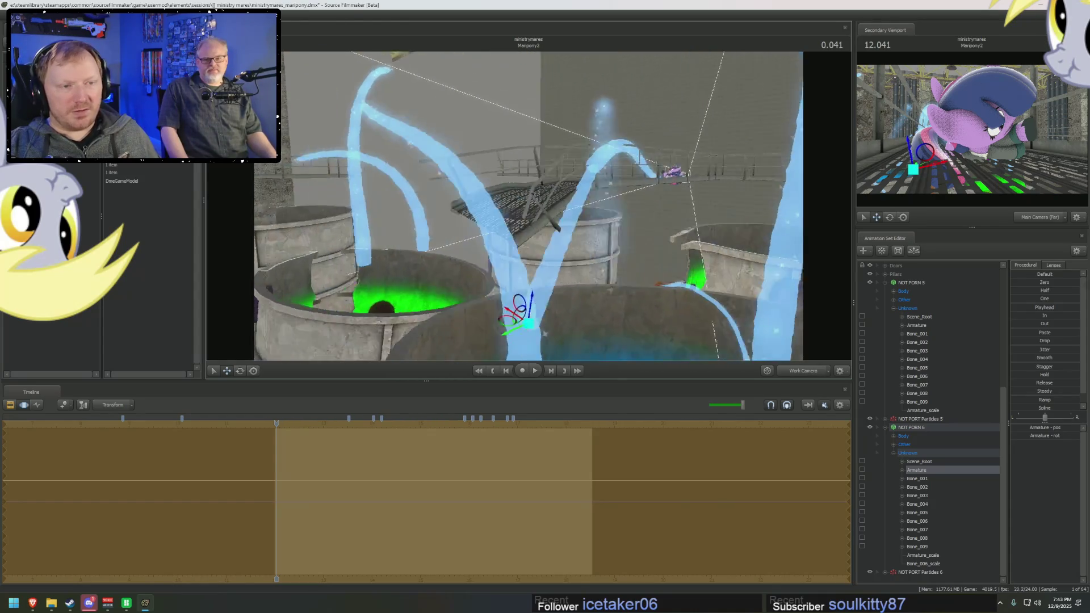
pyautogui.moveTo(460, 264)
pyautogui.mouseDown()
pyautogui.moveTo(486, 251)
pyautogui.moveTo(517, 273)
pyautogui.mouseUp()
# Step: Raise the tube slightly and inspect the arching streams from several angles over the vats
pyautogui.press('e')
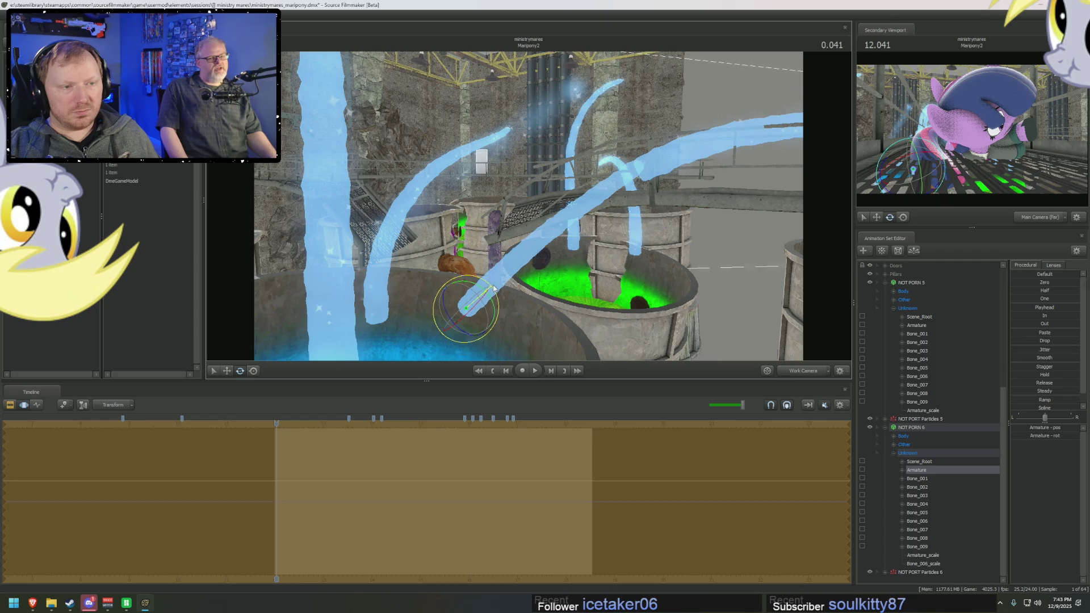
pyautogui.press('w')
pyautogui.moveTo(480, 299); pyautogui.dragTo(481, 295)
pyautogui.moveTo(614, 174)
pyautogui.mouseDown()
pyautogui.moveTo(623, 196)
pyautogui.moveTo(534, 174)
pyautogui.mouseUp()
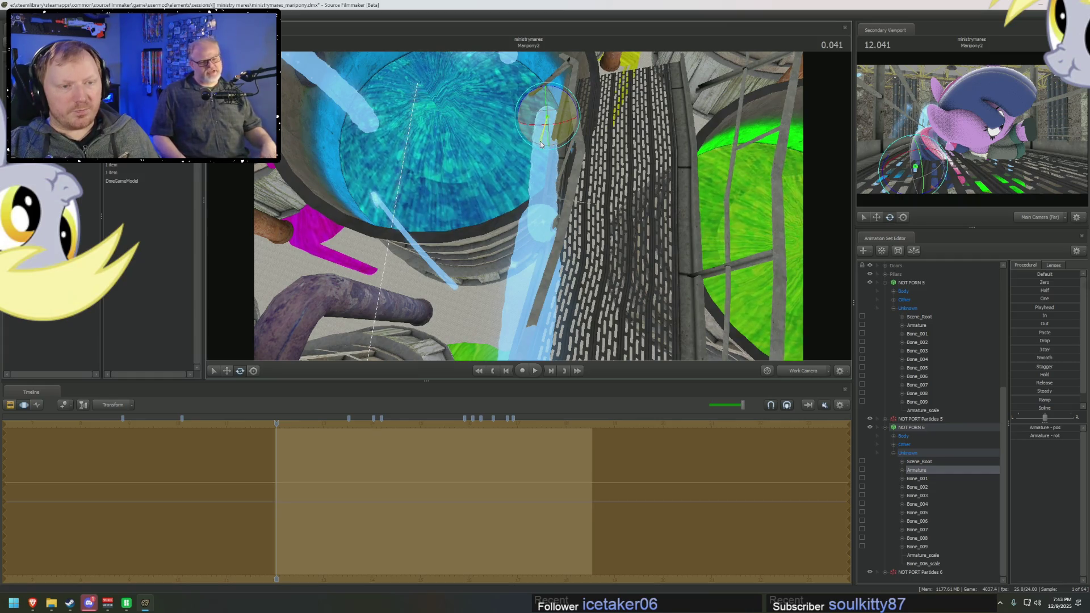
pyautogui.moveTo(540, 145)
pyautogui.mouseDown()
pyautogui.moveTo(443, 256)
pyautogui.moveTo(450, 273)
pyautogui.mouseUp()
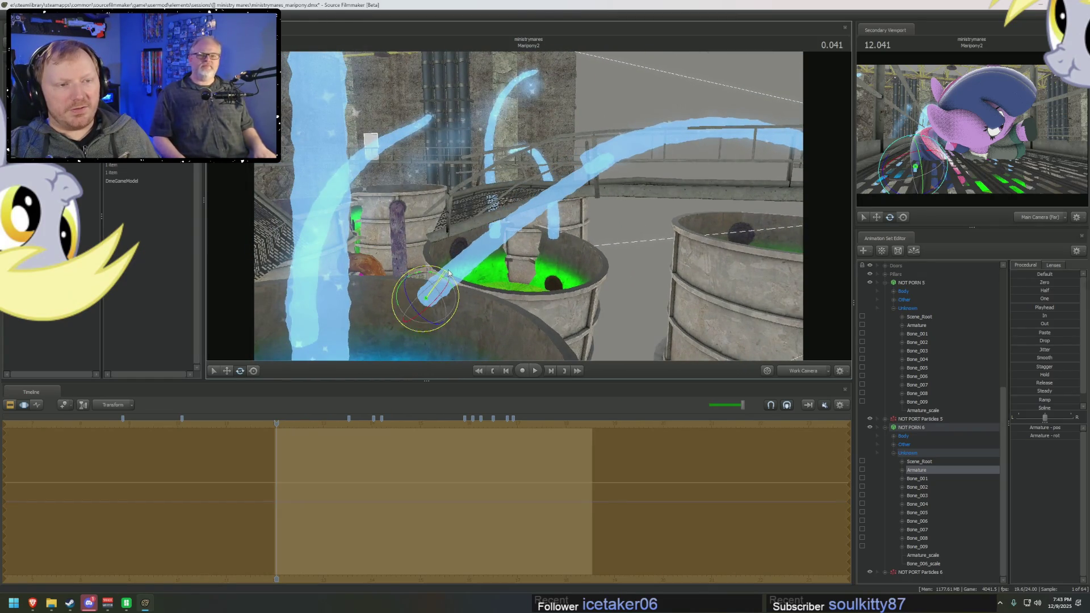
pyautogui.moveTo(451, 269)
pyautogui.mouseDown()
pyautogui.moveTo(548, 229)
pyautogui.moveTo(530, 205)
pyautogui.mouseUp()
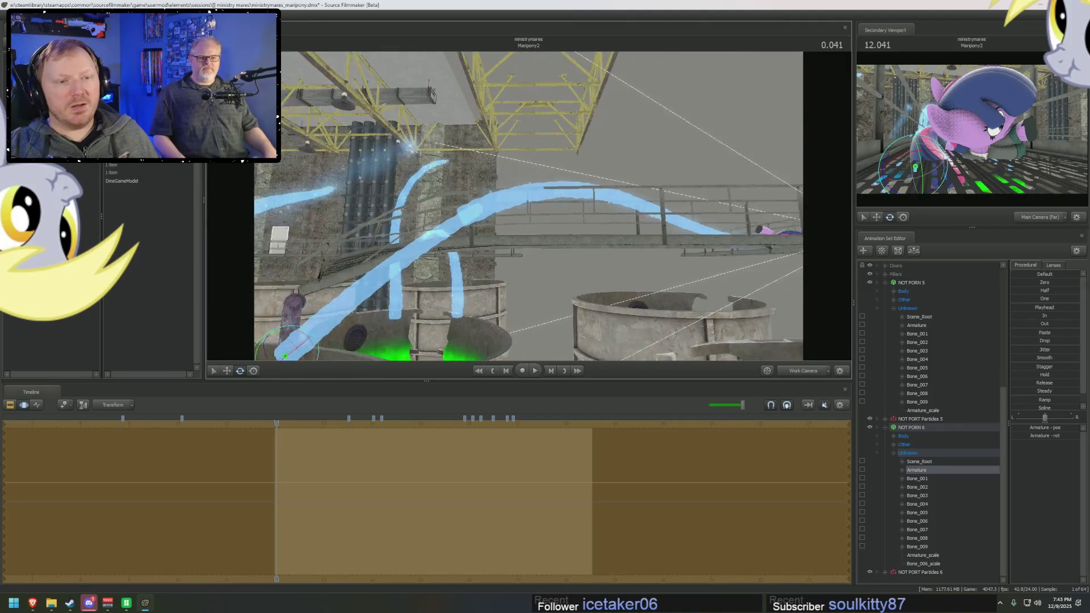
# Step: Add scale controls to Bone_002 through Bone_005 of the NOT PORN 6 tube
pyautogui.click(920, 487)
pyautogui.click(927, 496)
pyautogui.click(934, 520)
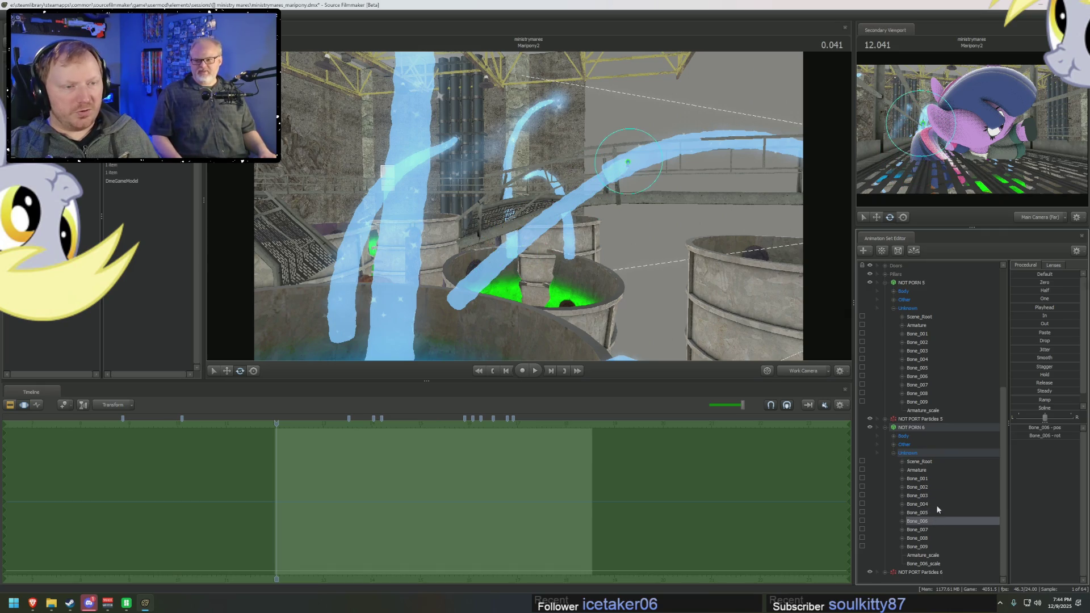
pyautogui.click(941, 512)
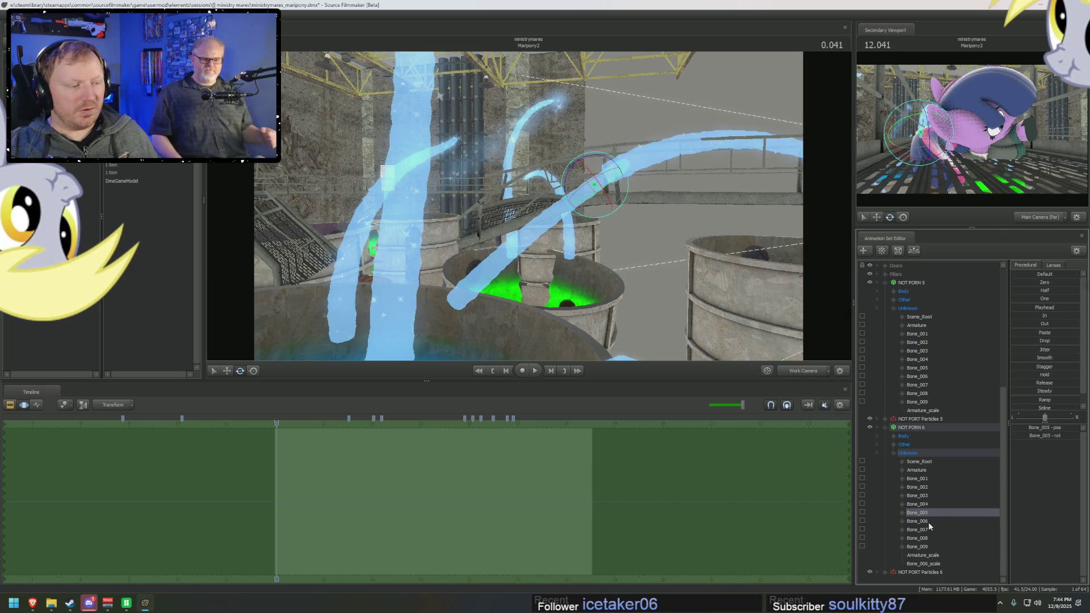
pyautogui.click(929, 522)
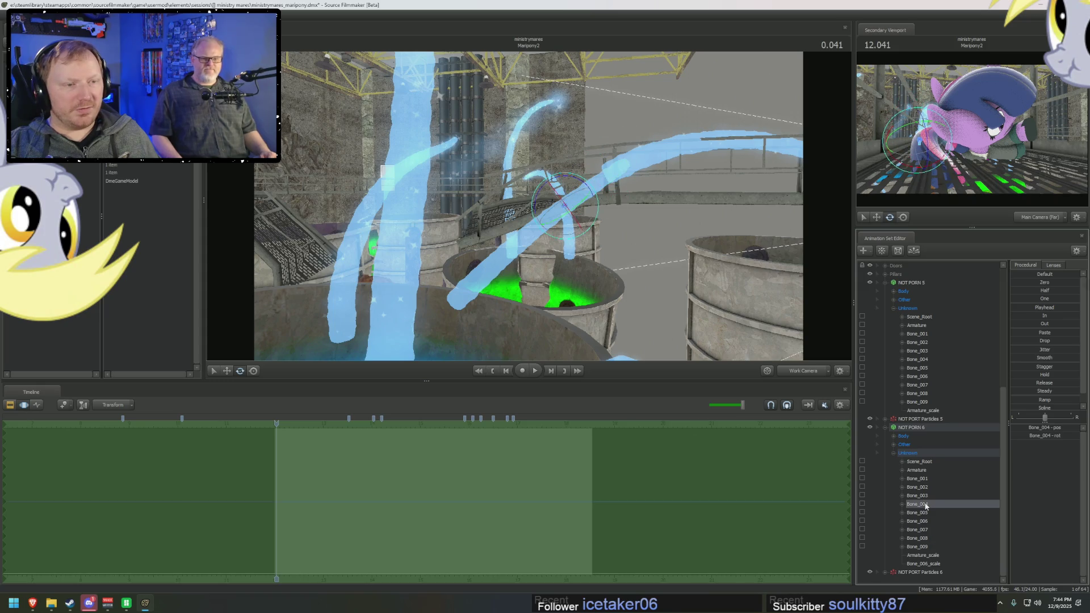
pyautogui.click(928, 512)
pyautogui.keyDown('shift'); pyautogui.click(923, 481); pyautogui.keyUp('shift')
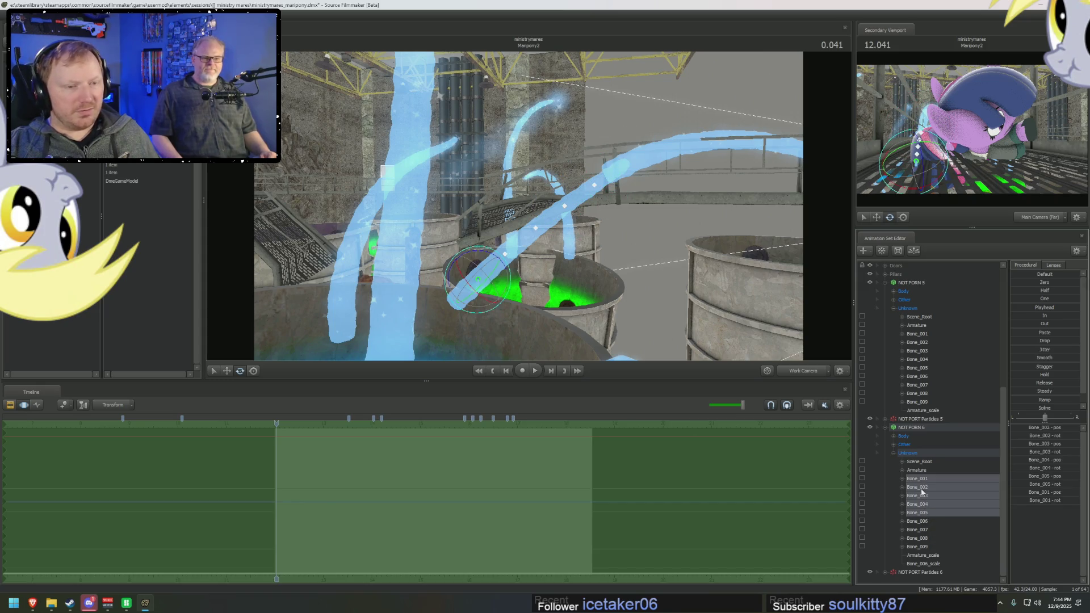
pyautogui.rightClick(922, 488)
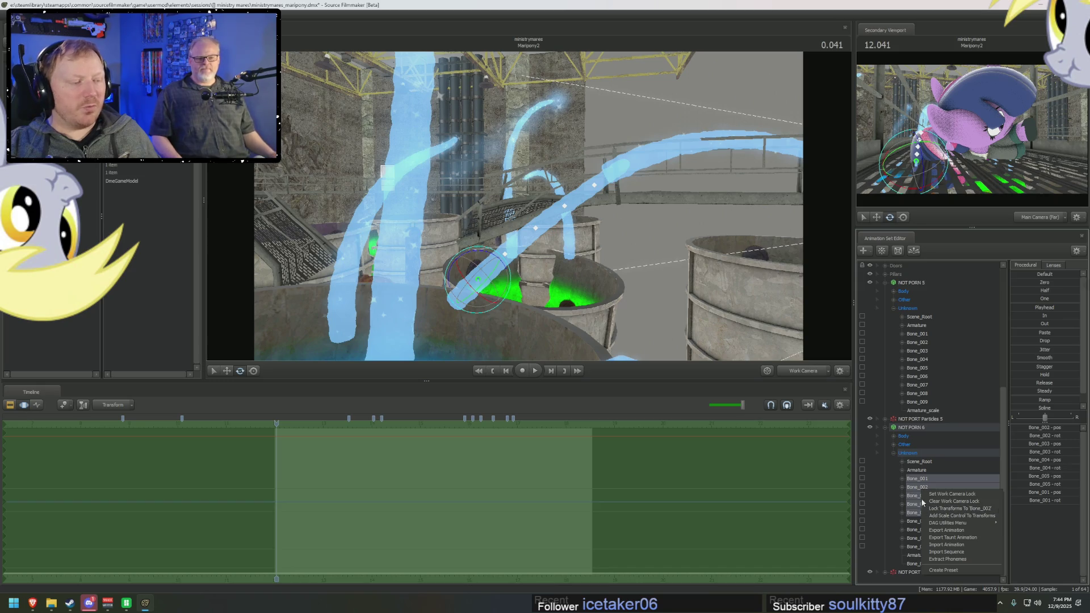
pyautogui.keyDown('ctrl'); pyautogui.click(917, 480); pyautogui.keyUp('ctrl')
pyautogui.rightClick(918, 486)
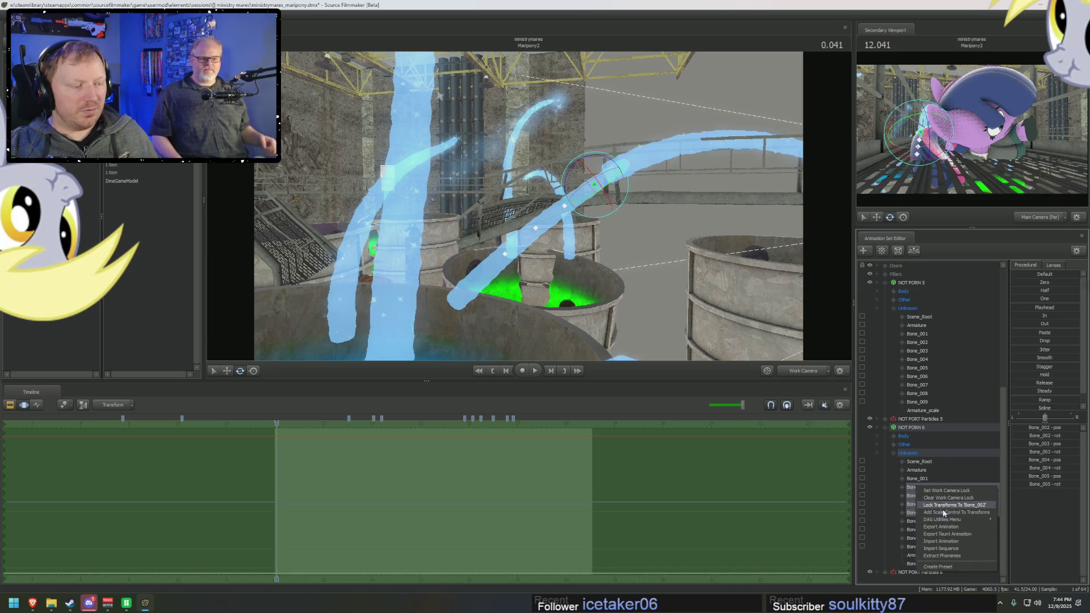
pyautogui.click(937, 526)
pyautogui.scroll(-1, 936, 537)
# Step: Apply preset scale values to Bone_003_scale through Bone_005_scale in stages, then select Bone_001
pyautogui.click(936, 554)
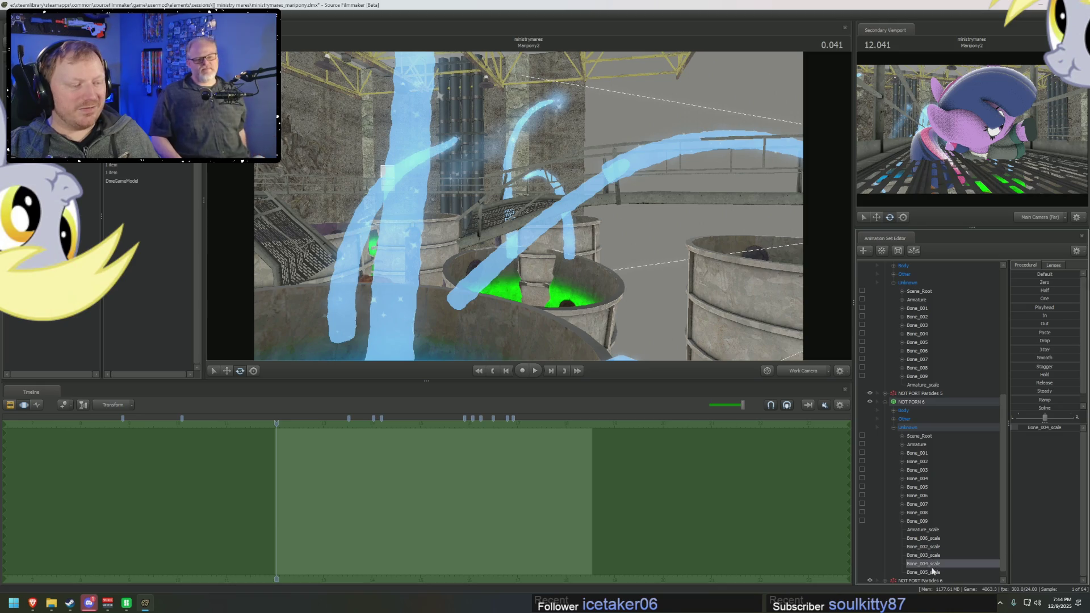
pyautogui.keyDown('shift'); pyautogui.click(936, 573); pyautogui.keyUp('shift')
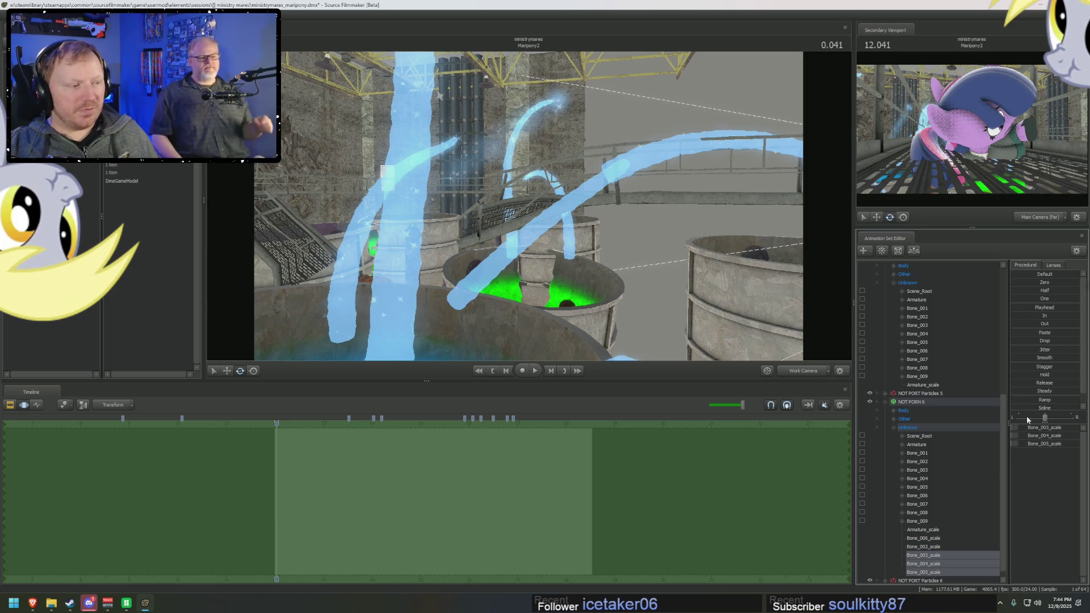
pyautogui.click(1034, 296)
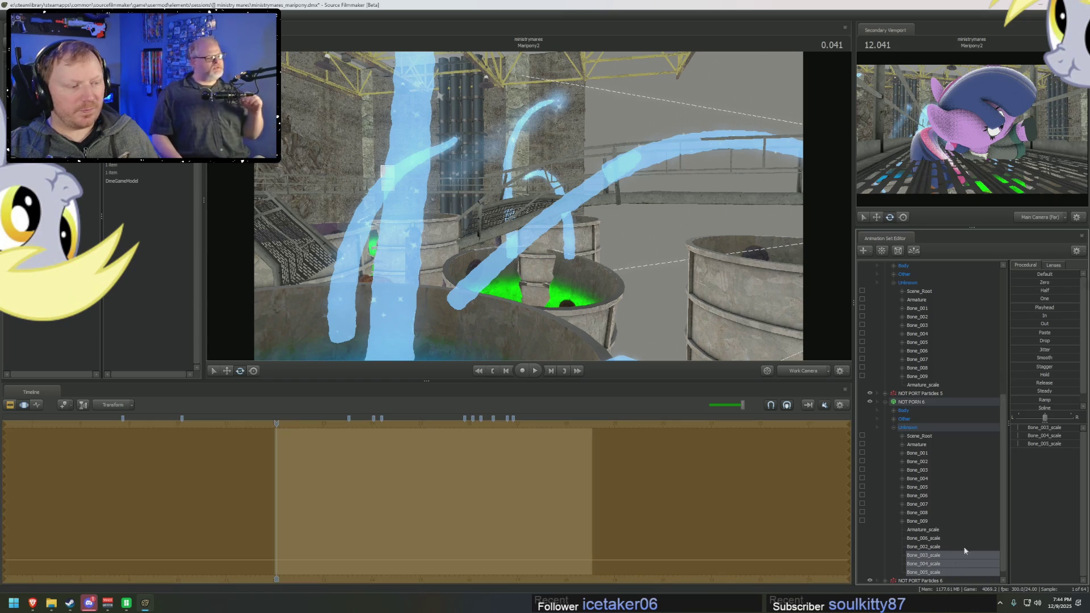
pyautogui.keyDown('ctrl'); pyautogui.click(923, 556); pyautogui.keyUp('ctrl')
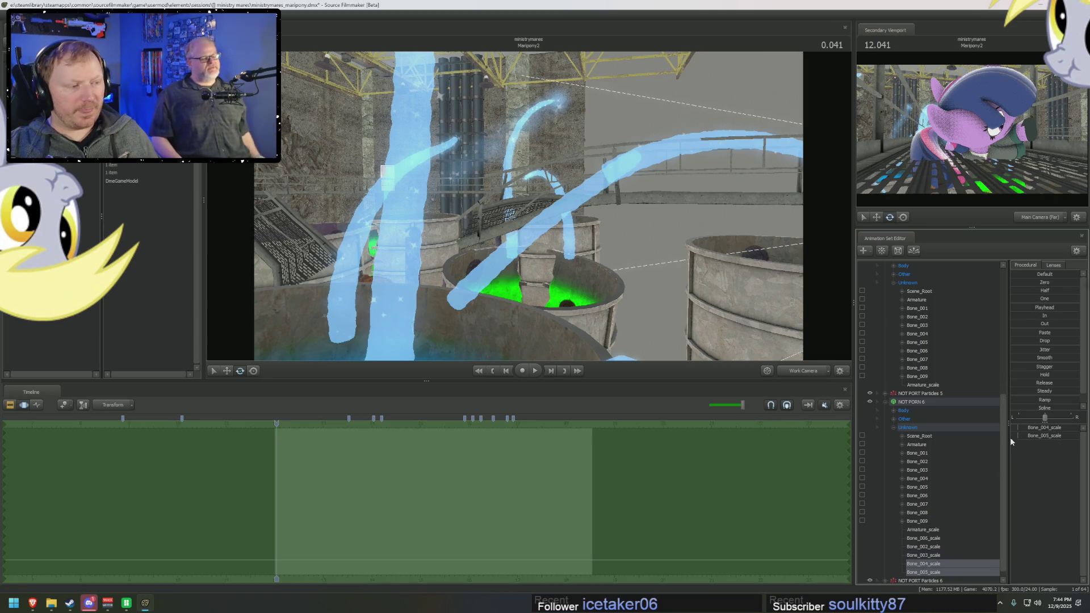
pyautogui.click(1035, 297)
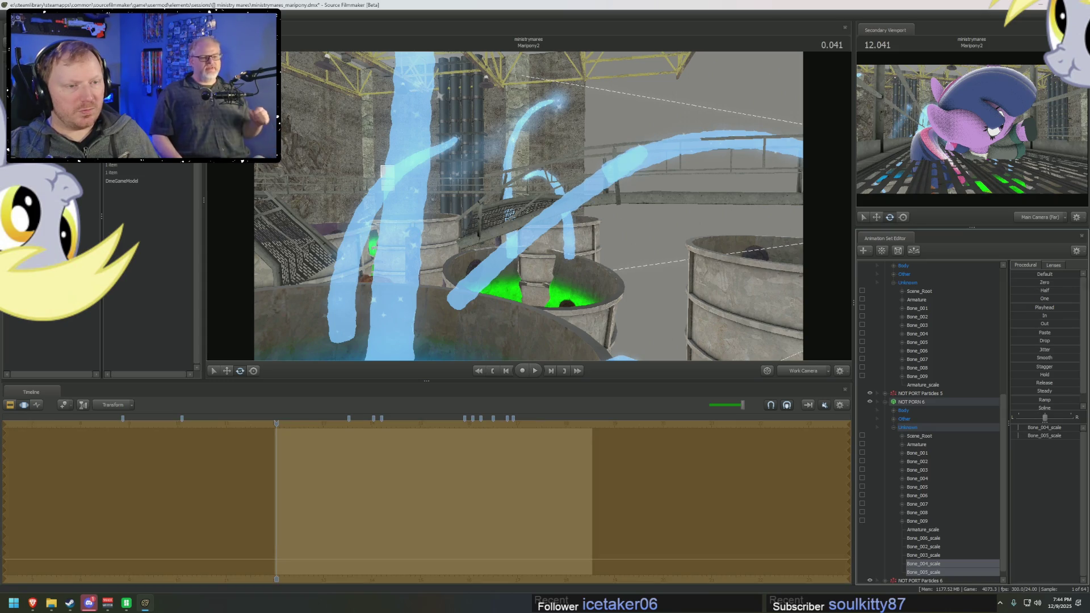
pyautogui.click(934, 571)
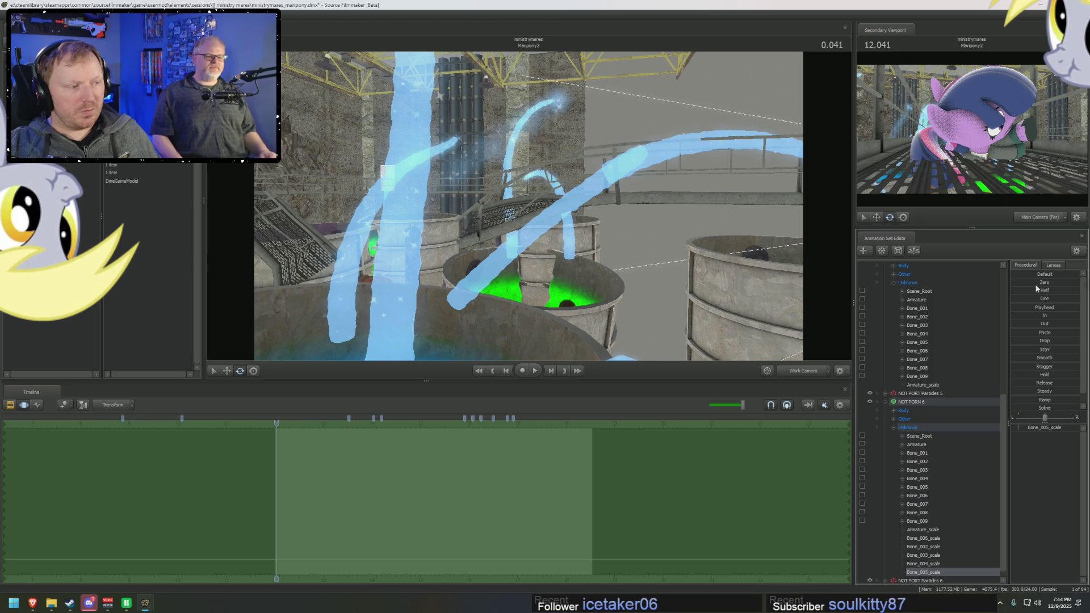
pyautogui.click(1029, 297)
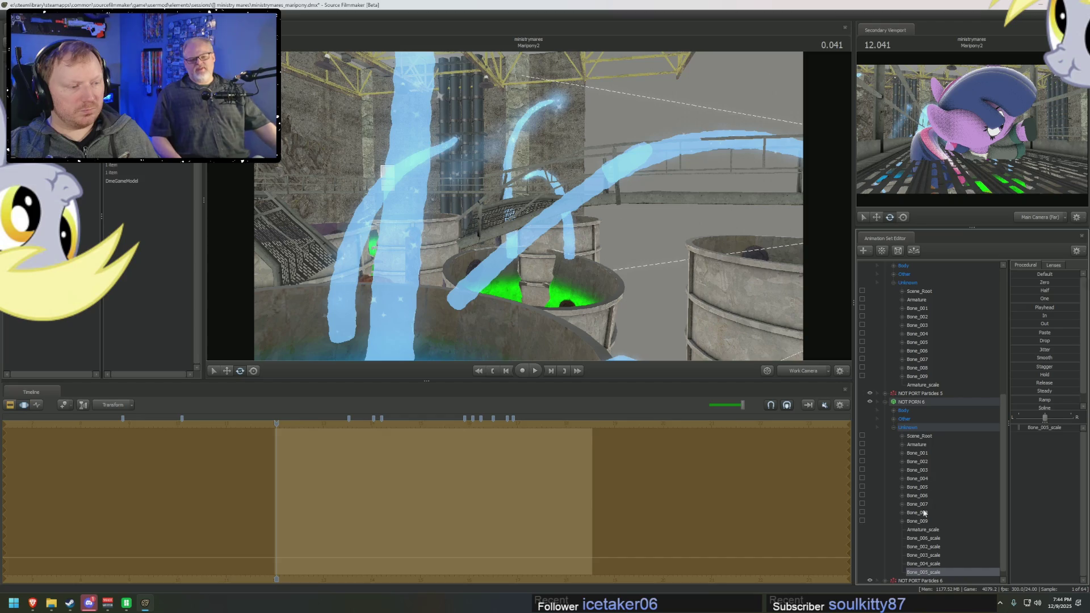
pyautogui.click(918, 453)
pyautogui.press('w')
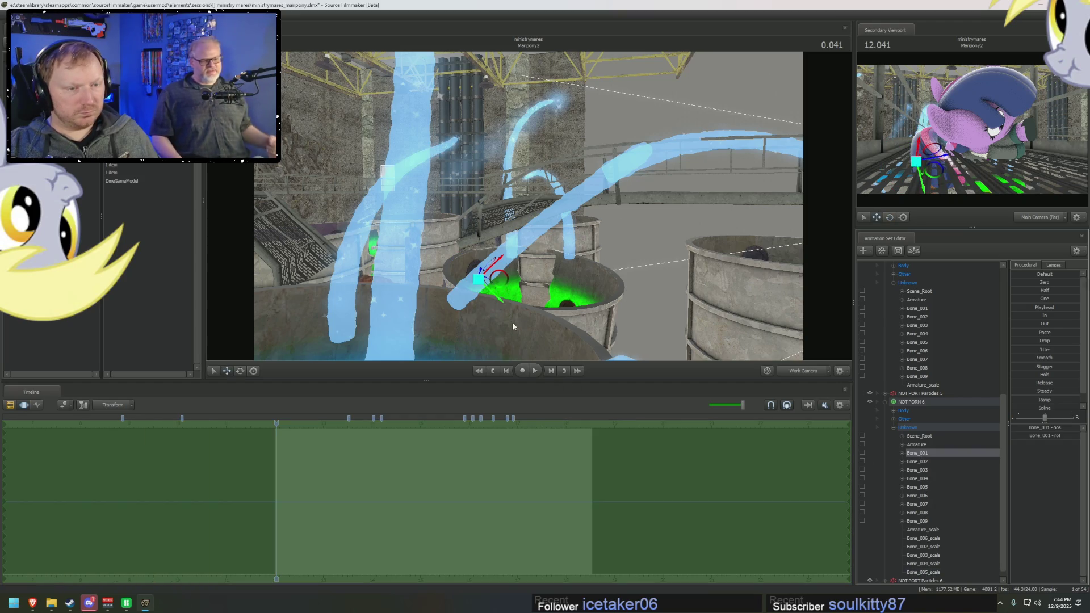
pyautogui.click(915, 444)
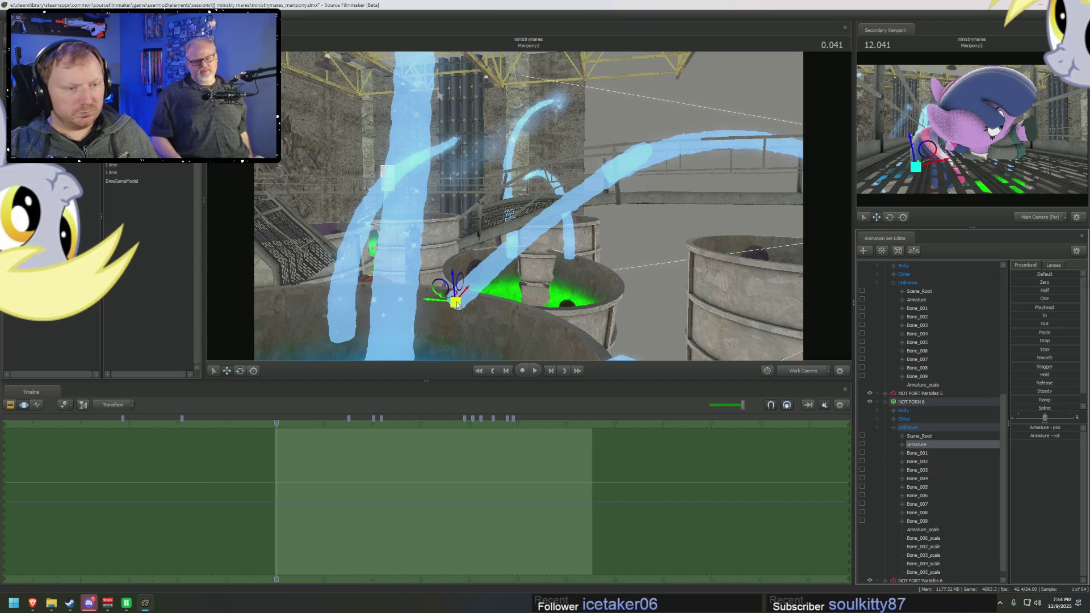
pyautogui.moveTo(456, 302); pyautogui.dragTo(422, 322)
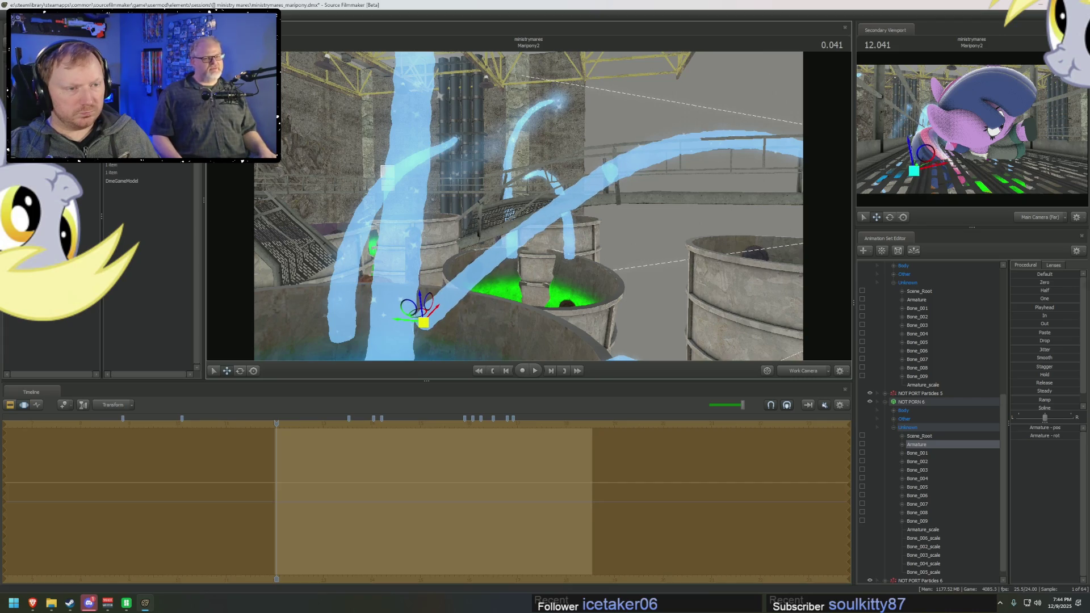
pyautogui.moveTo(528, 204)
pyautogui.mouseDown()
pyautogui.moveTo(527, 255)
pyautogui.moveTo(847, 371)
pyautogui.mouseUp()
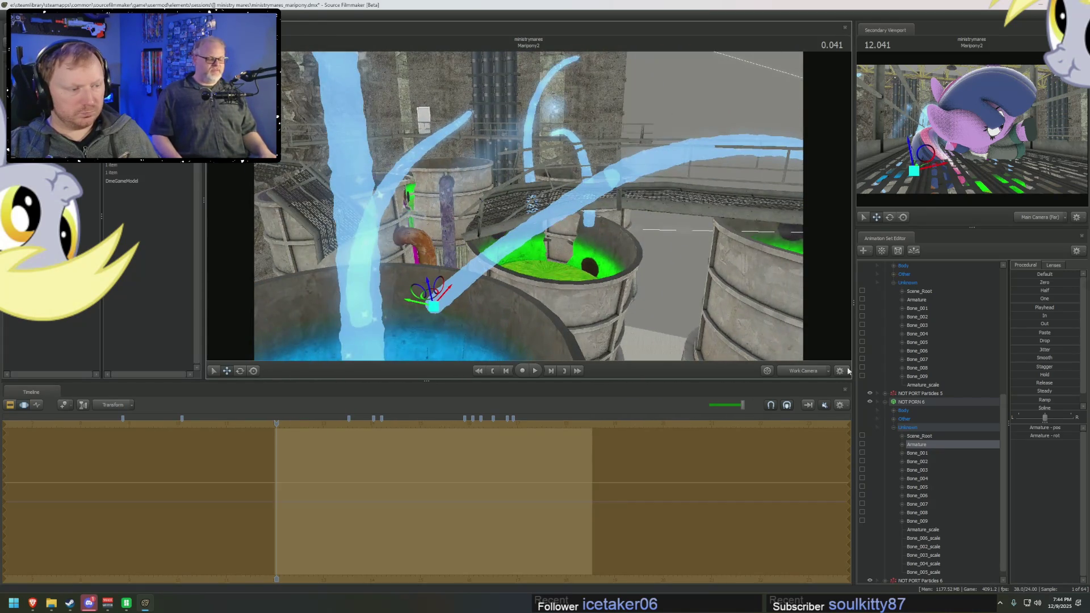
pyautogui.click(920, 496)
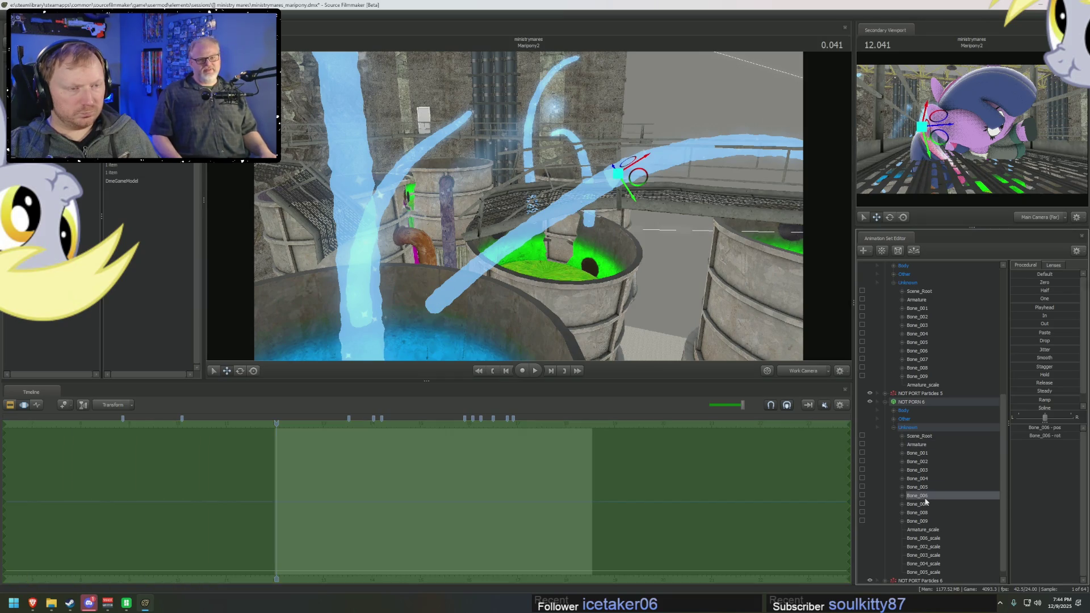
pyautogui.click(926, 490)
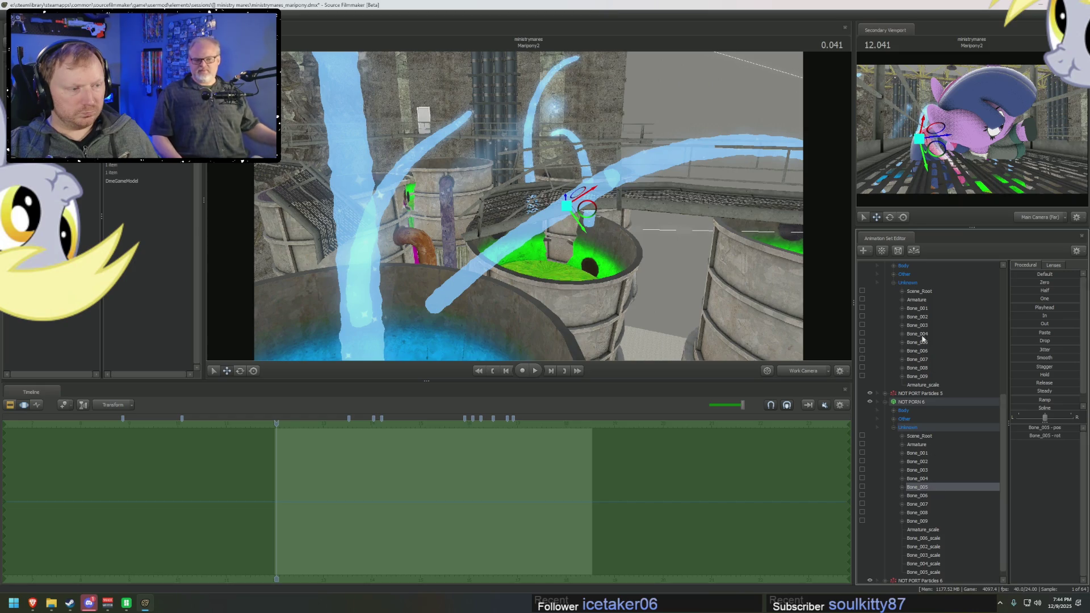
pyautogui.click(918, 377)
pyautogui.click(924, 372)
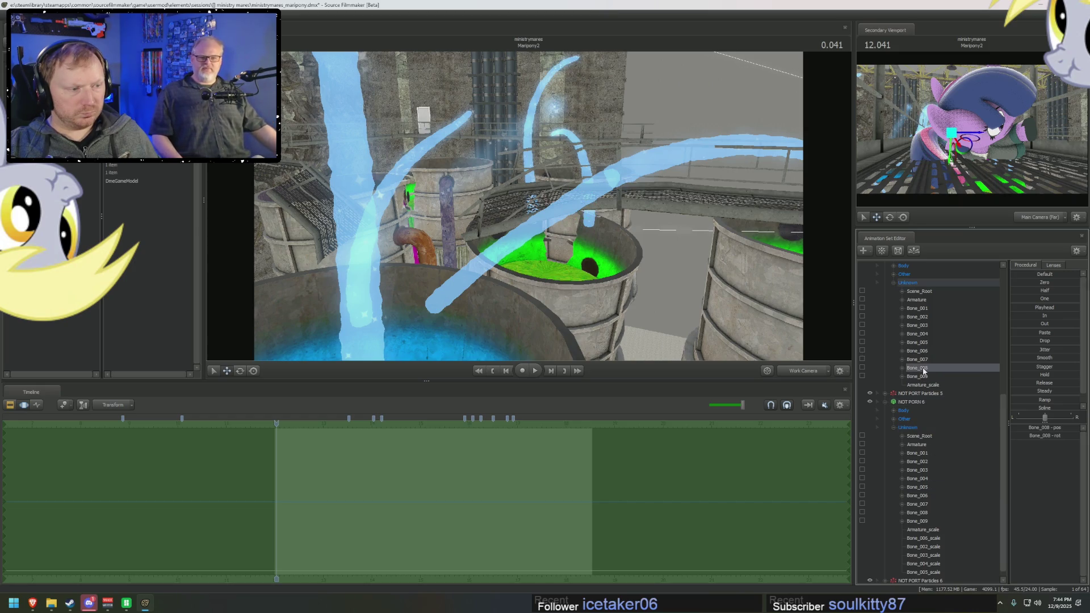
pyautogui.click(918, 308)
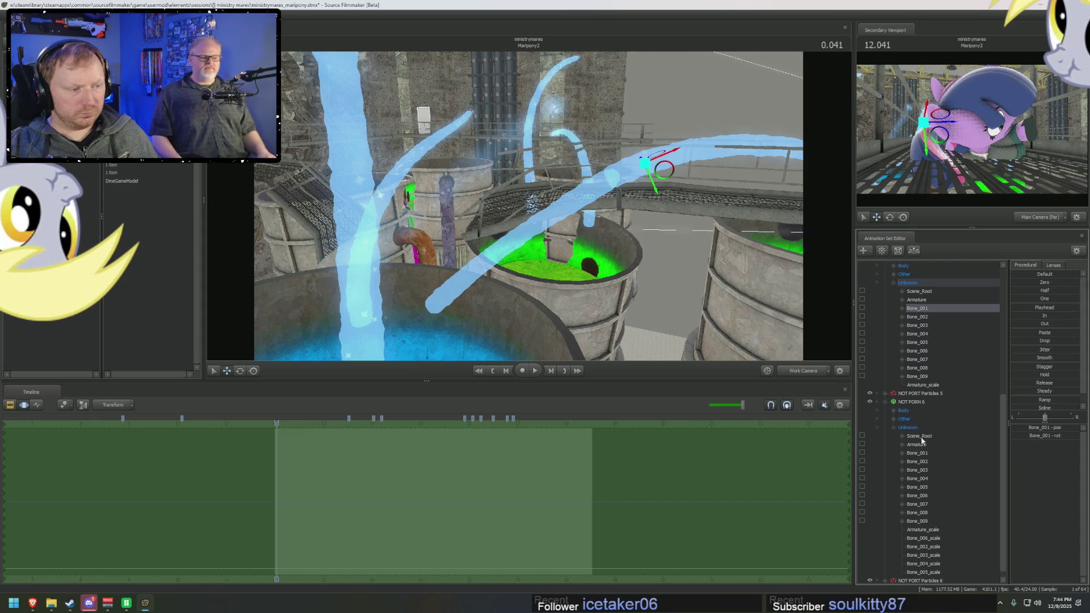
pyautogui.click(924, 496)
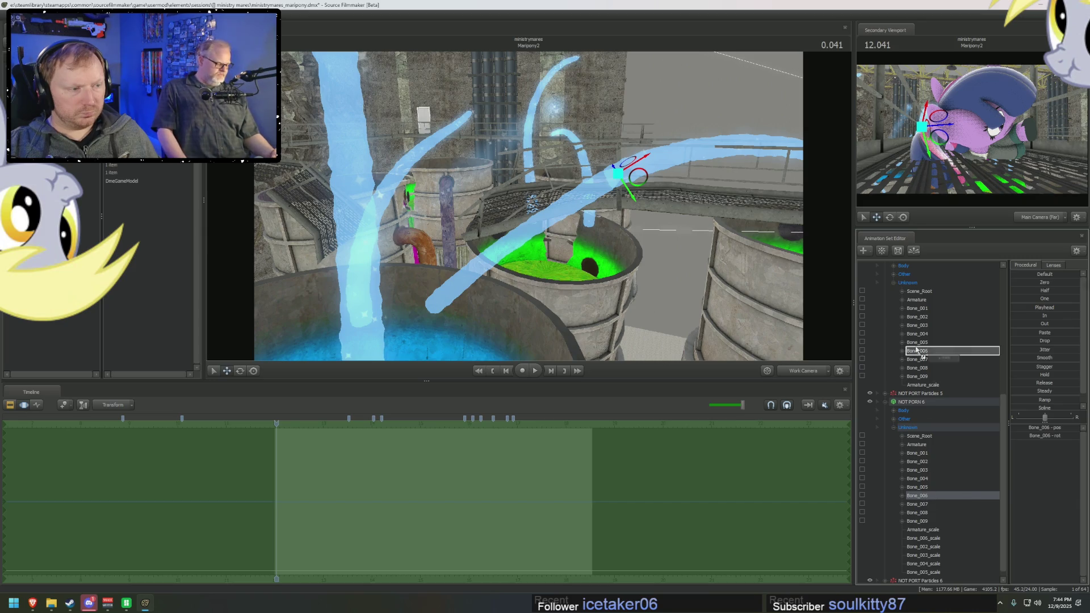
pyautogui.click(918, 308)
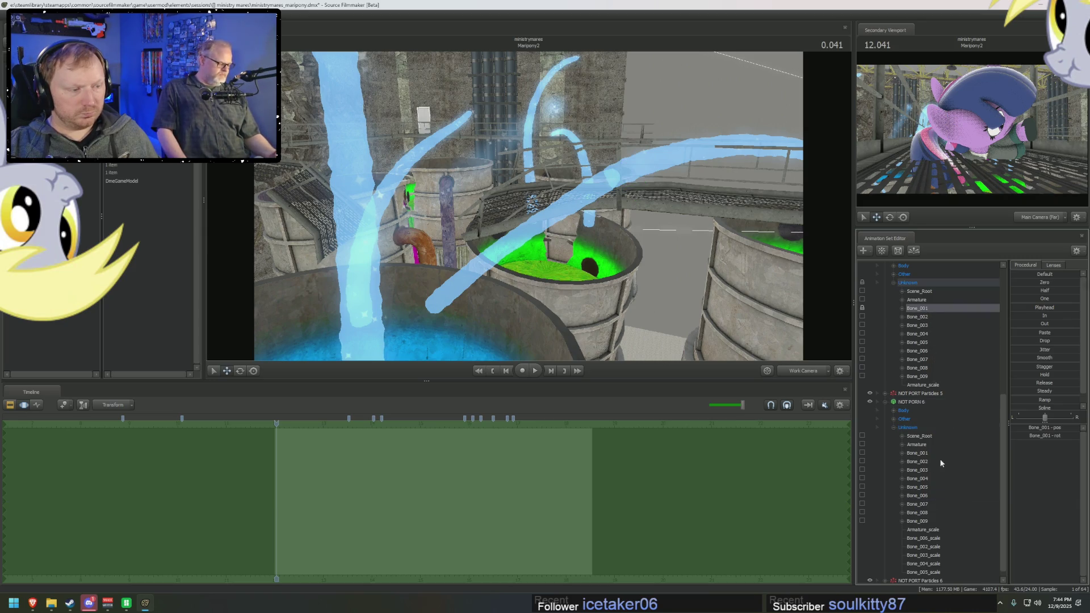
pyautogui.click(923, 521)
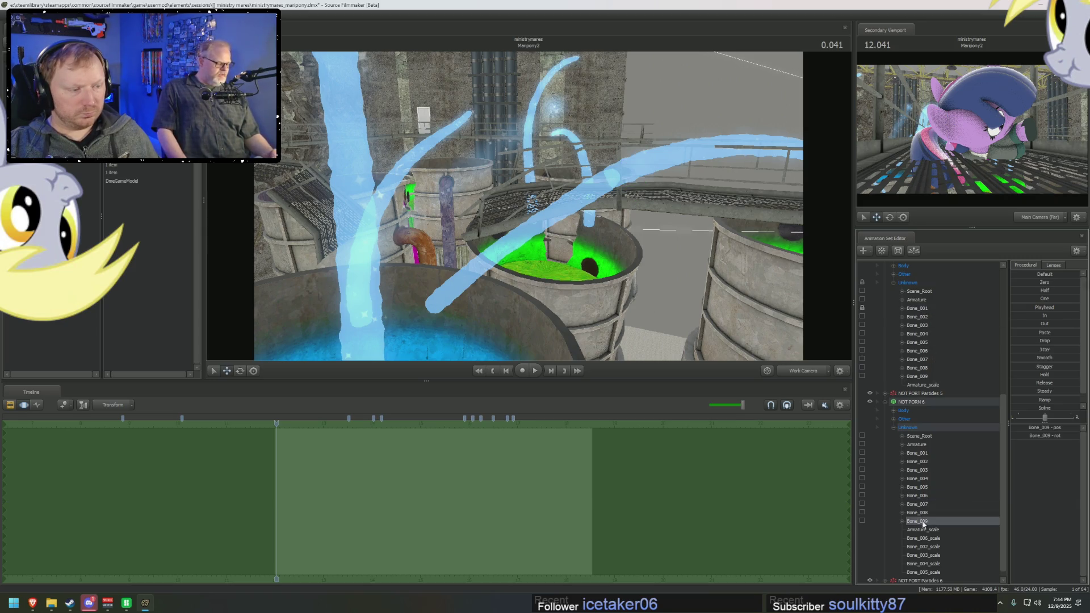
pyautogui.click(918, 308)
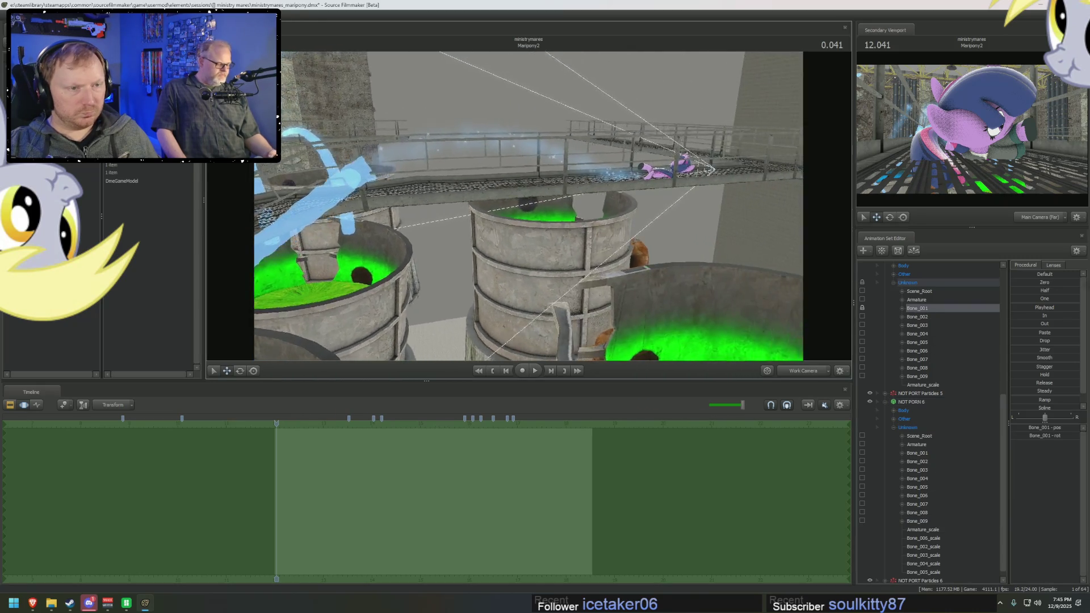
pyautogui.moveTo(596, 281); pyautogui.dragTo(603, 283)
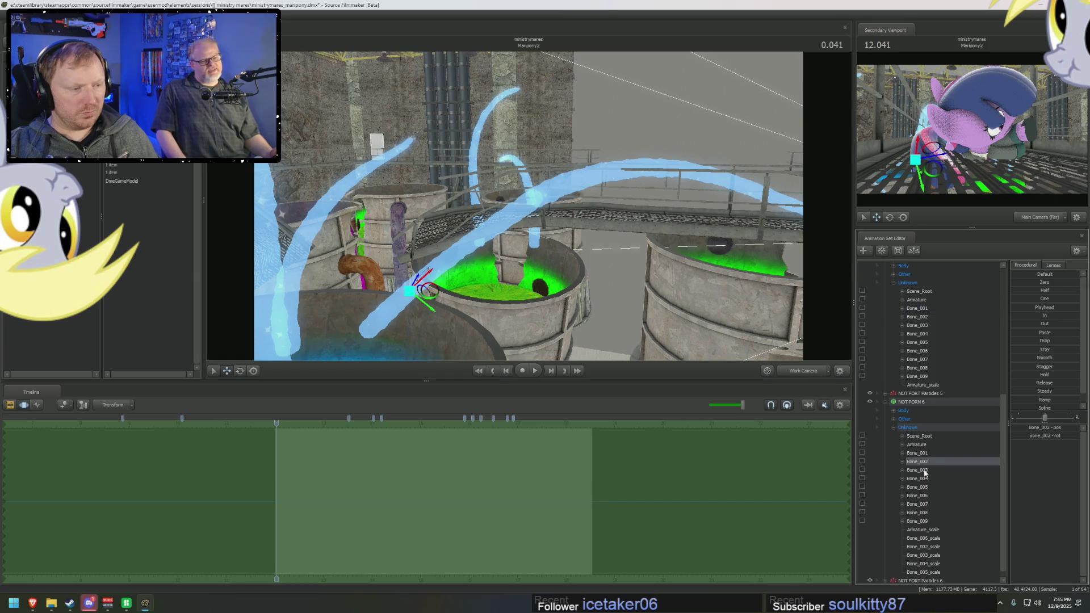
pyautogui.click(923, 496)
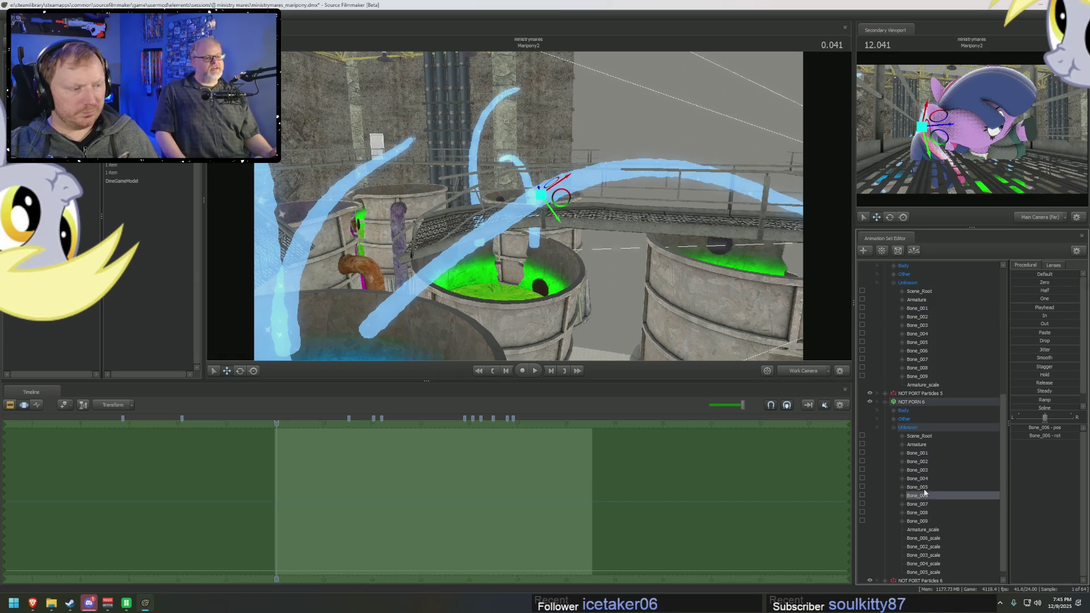
pyautogui.click(924, 487)
pyautogui.moveTo(926, 490); pyautogui.dragTo(925, 316)
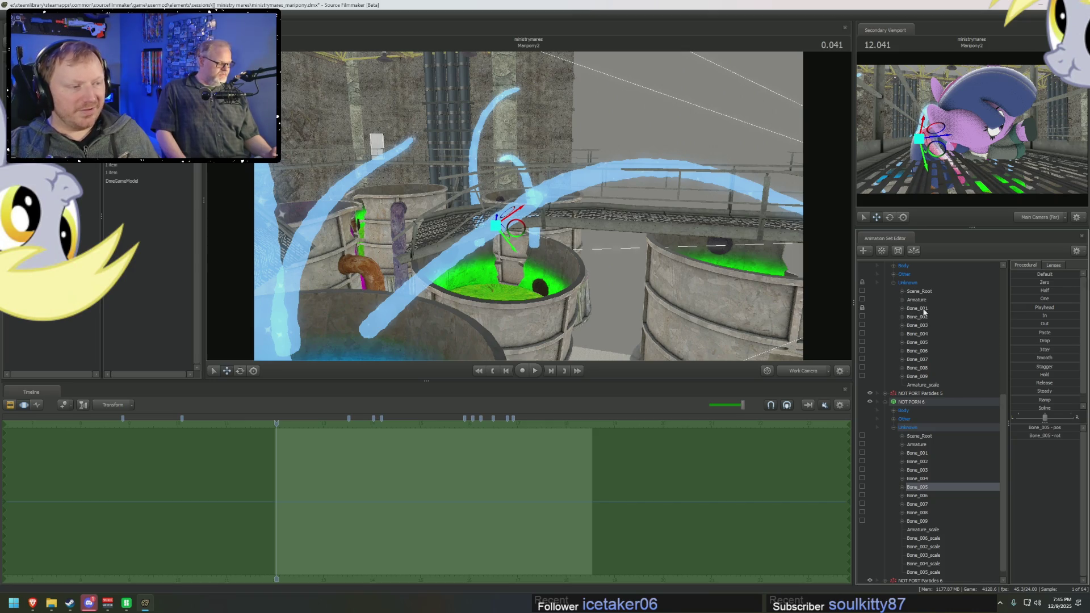
pyautogui.moveTo(926, 315); pyautogui.dragTo(920, 309)
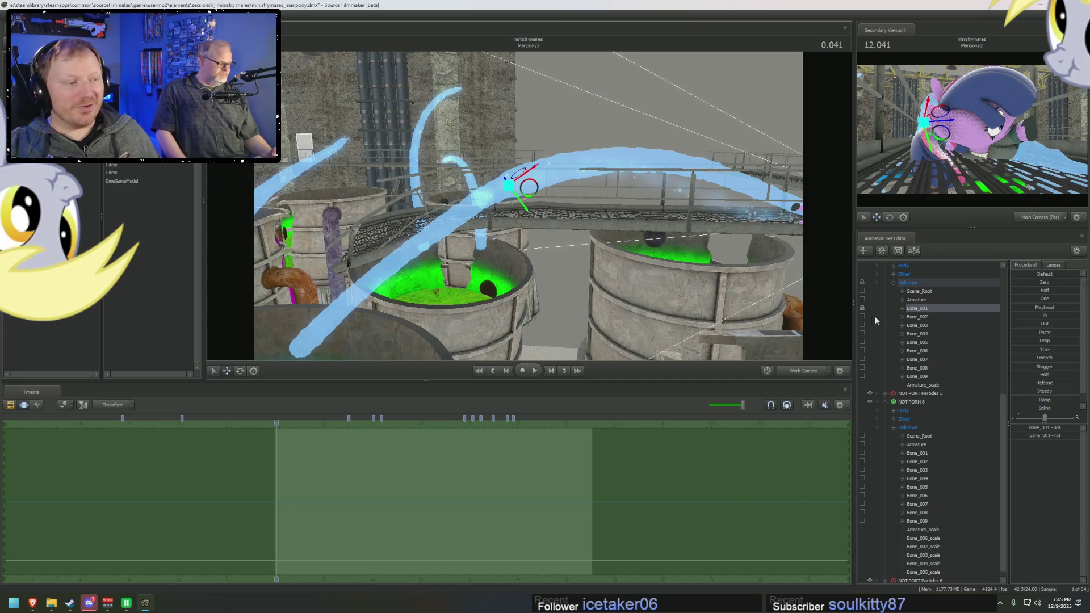
pyautogui.rightClick(913, 317)
pyautogui.click(929, 327)
pyautogui.click(943, 384)
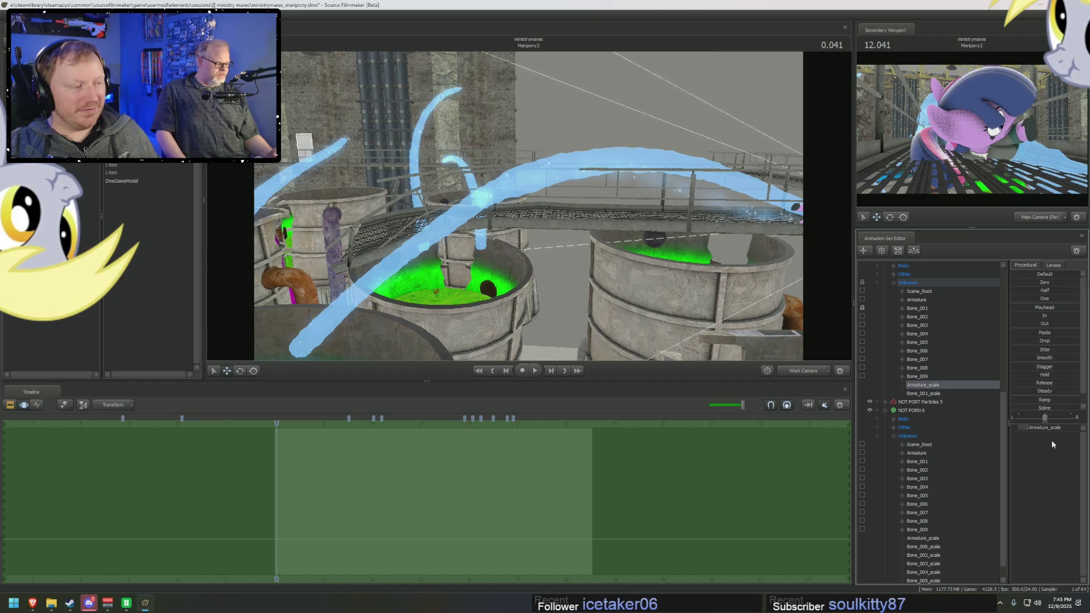
pyautogui.click(1050, 428)
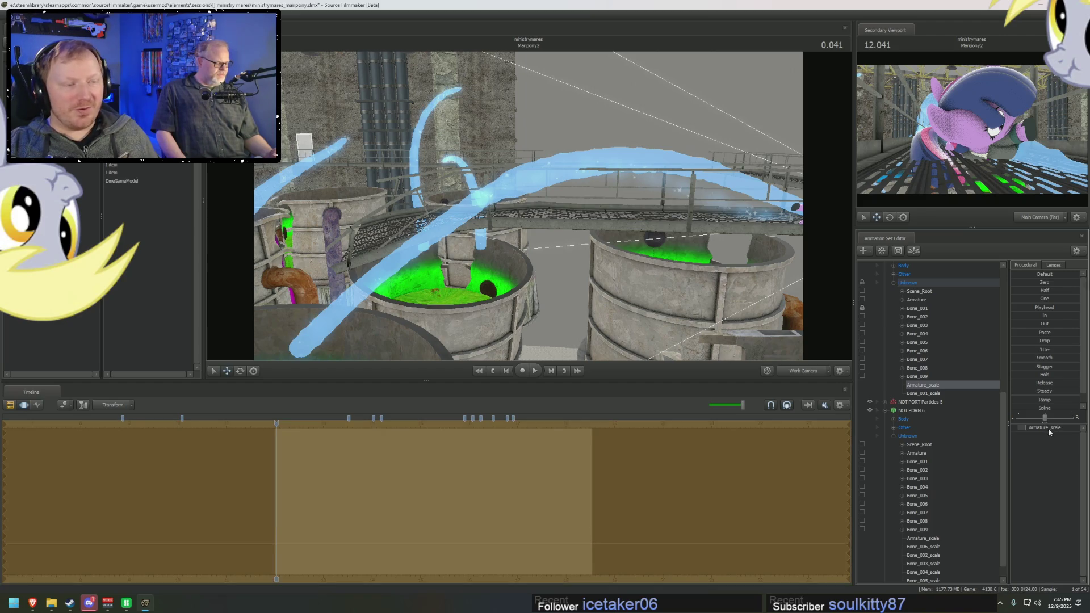
pyautogui.click(933, 395)
pyautogui.press('Delete')
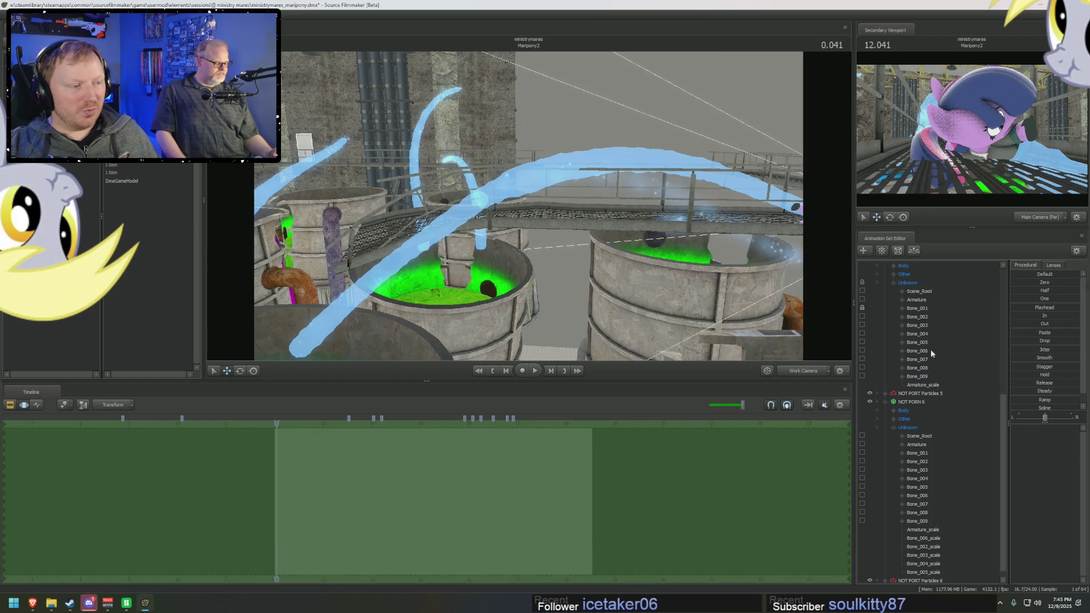
pyautogui.rightClick(919, 312)
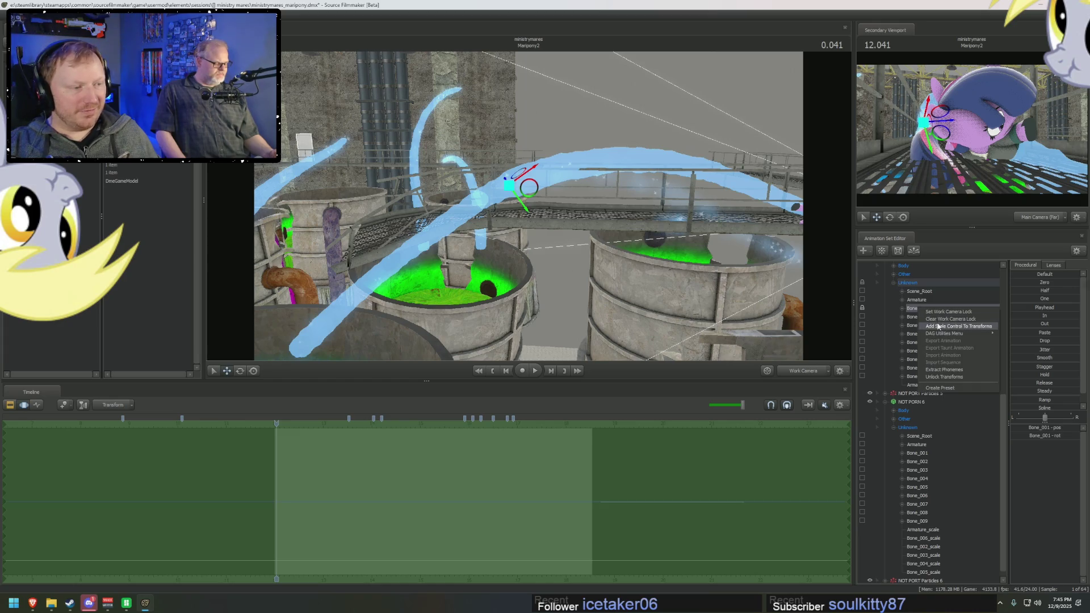
# Step: Add a scale control to Bone_001 of the first tube and select the new Bone_001_scale
pyautogui.click(933, 323)
pyautogui.click(924, 394)
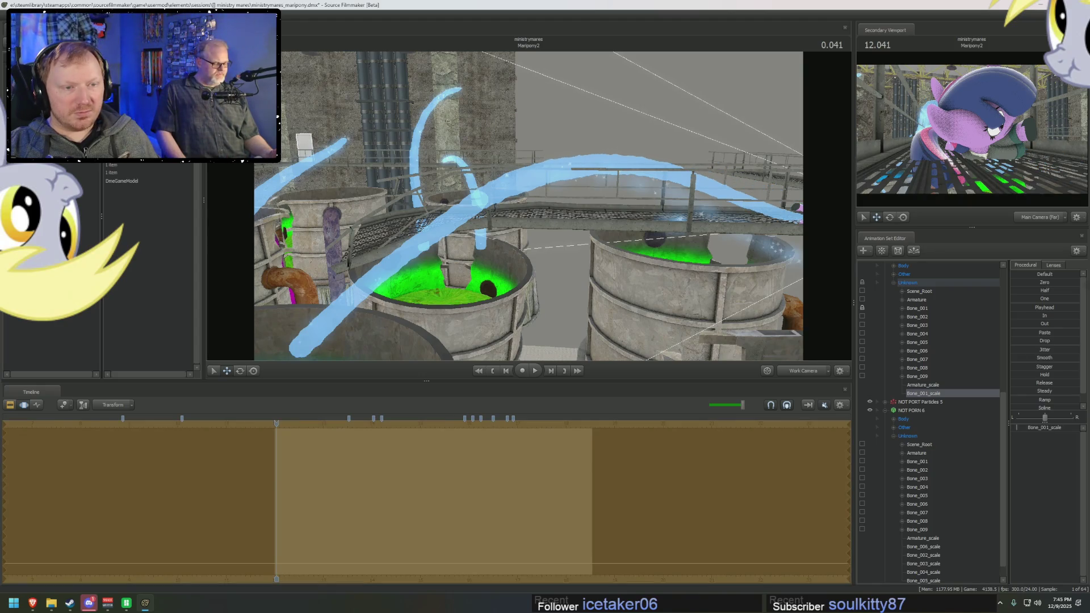
pyautogui.moveTo(527, 211); pyautogui.dragTo(527, 210)
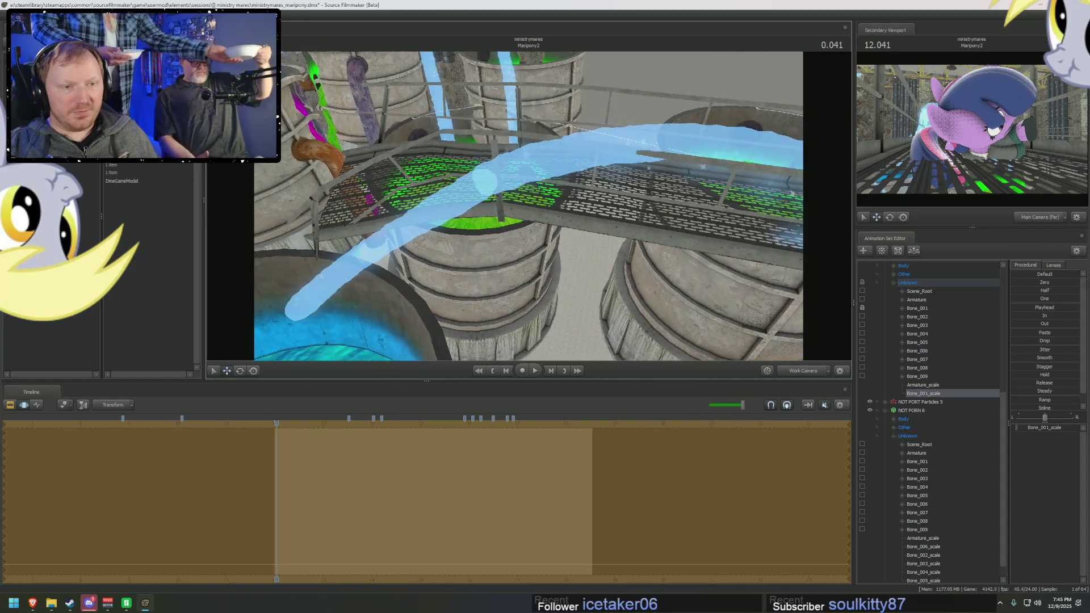
pyautogui.moveTo(519, 206); pyautogui.dragTo(519, 205)
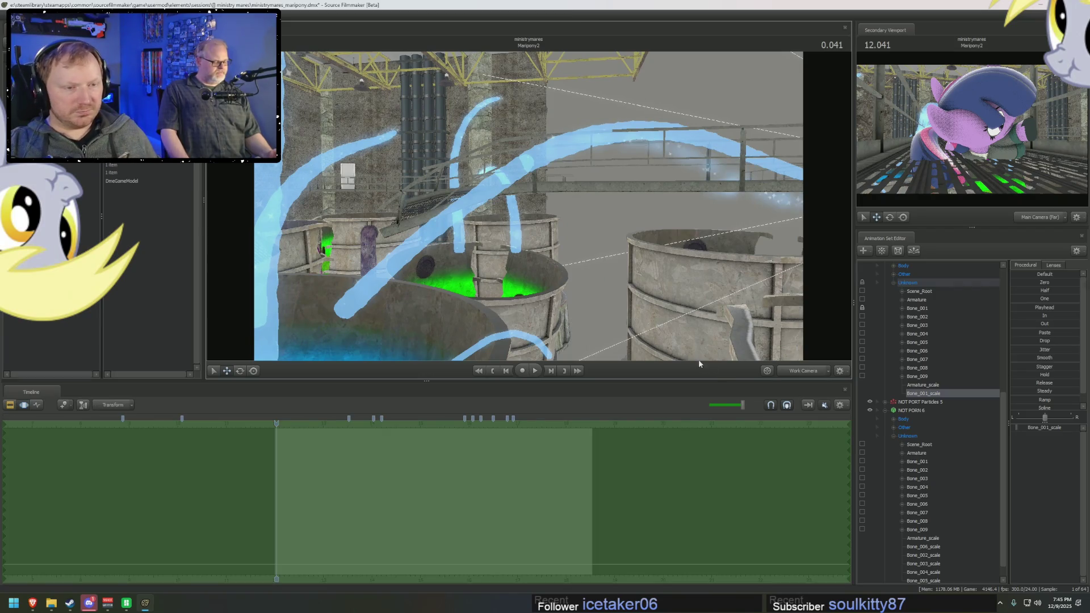
pyautogui.moveTo(657, 280); pyautogui.dragTo(657, 279)
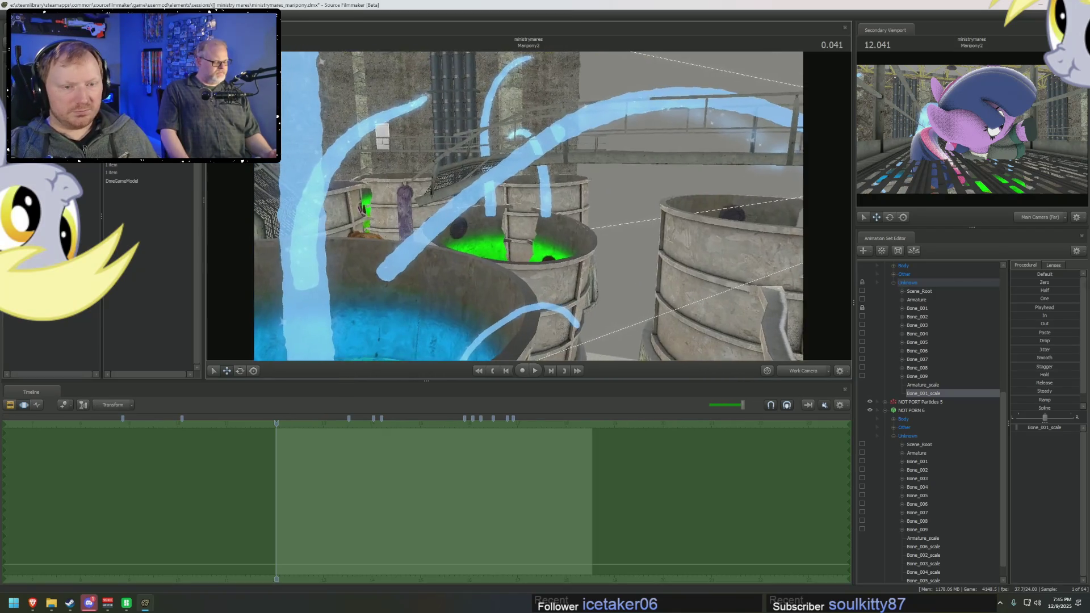
# Step: Compare bones between the two tubes and test-rotate the second tube at its Bone_001 base
pyautogui.click(916, 376)
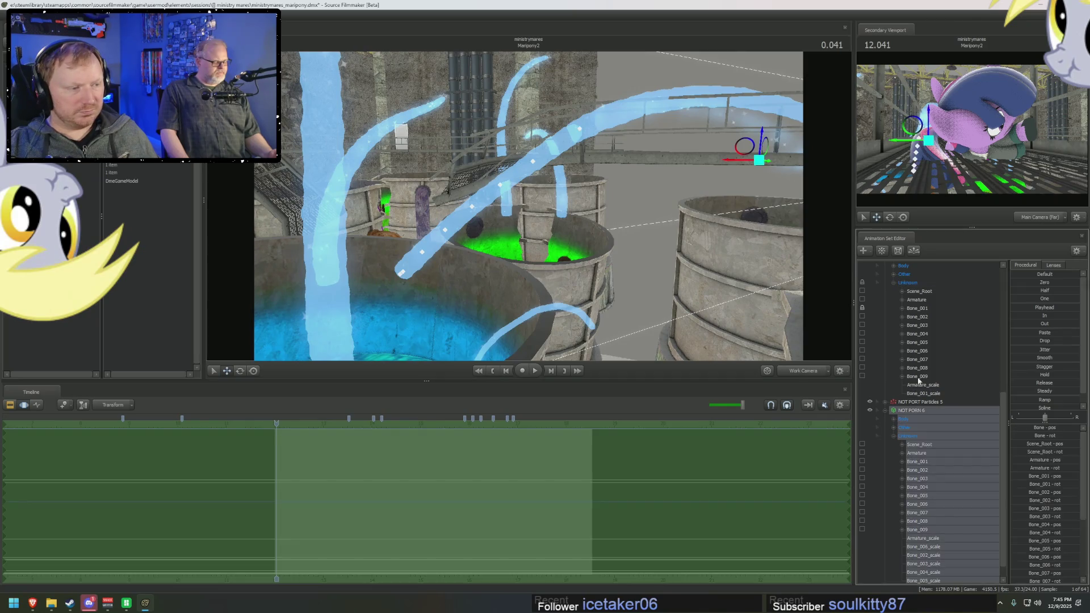
pyautogui.click(917, 308)
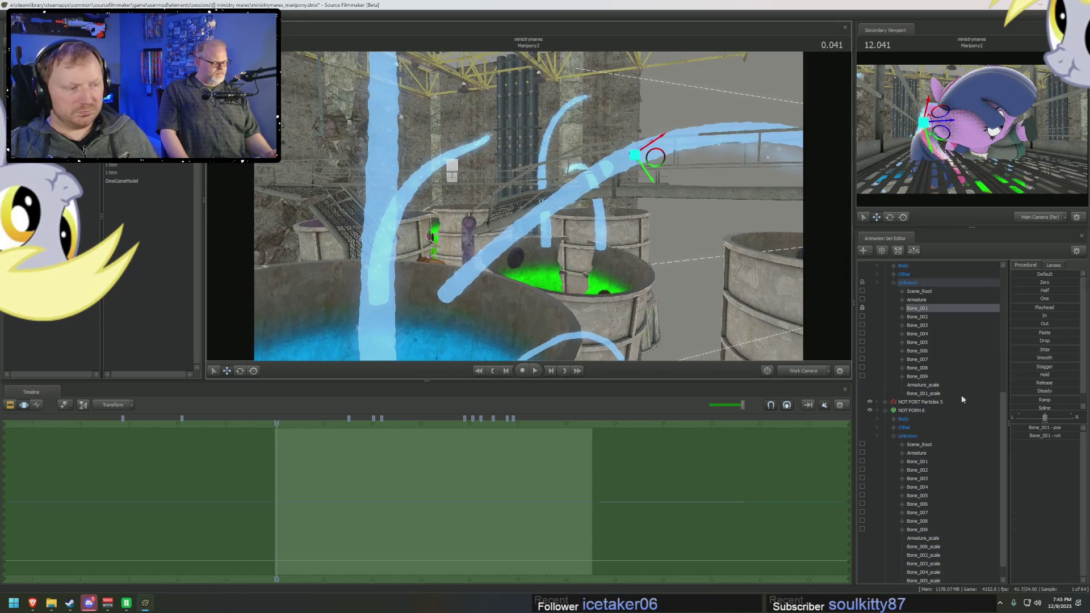
pyautogui.click(925, 462)
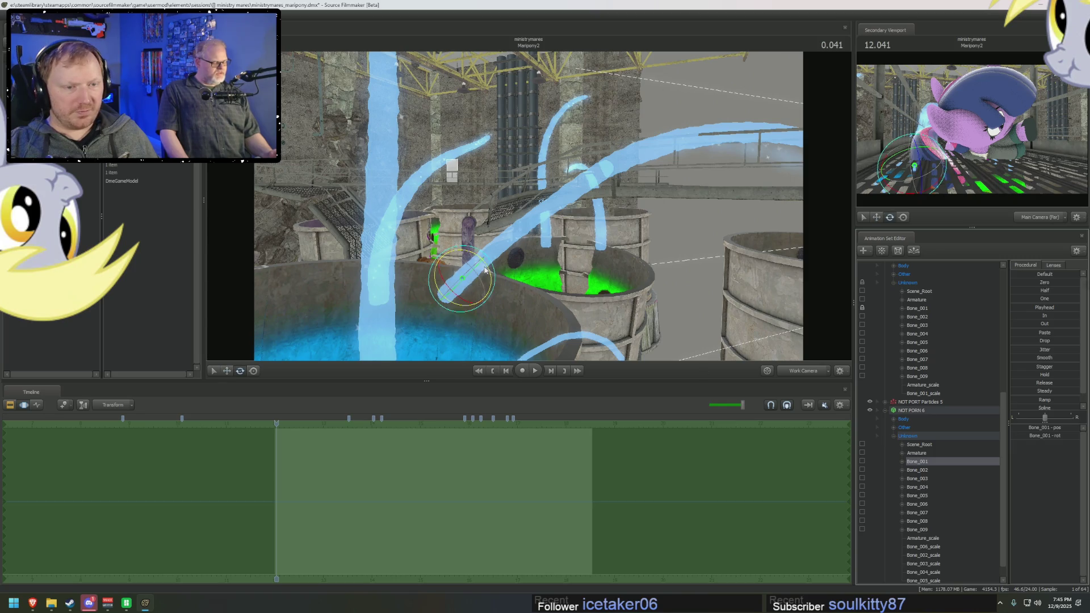
pyautogui.moveTo(486, 271); pyautogui.dragTo(618, 304)
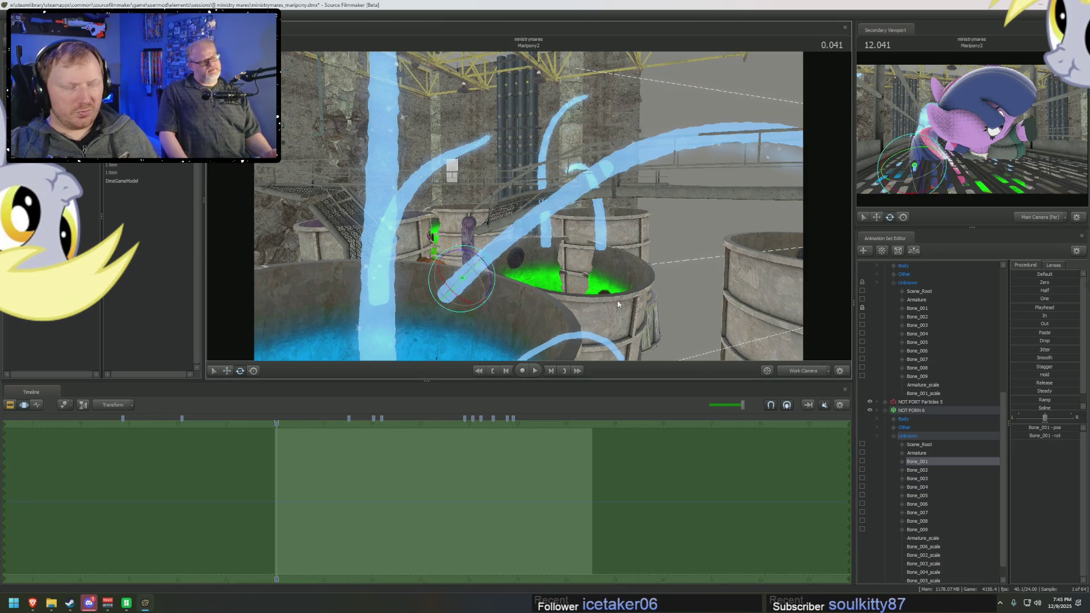
pyautogui.click(922, 309)
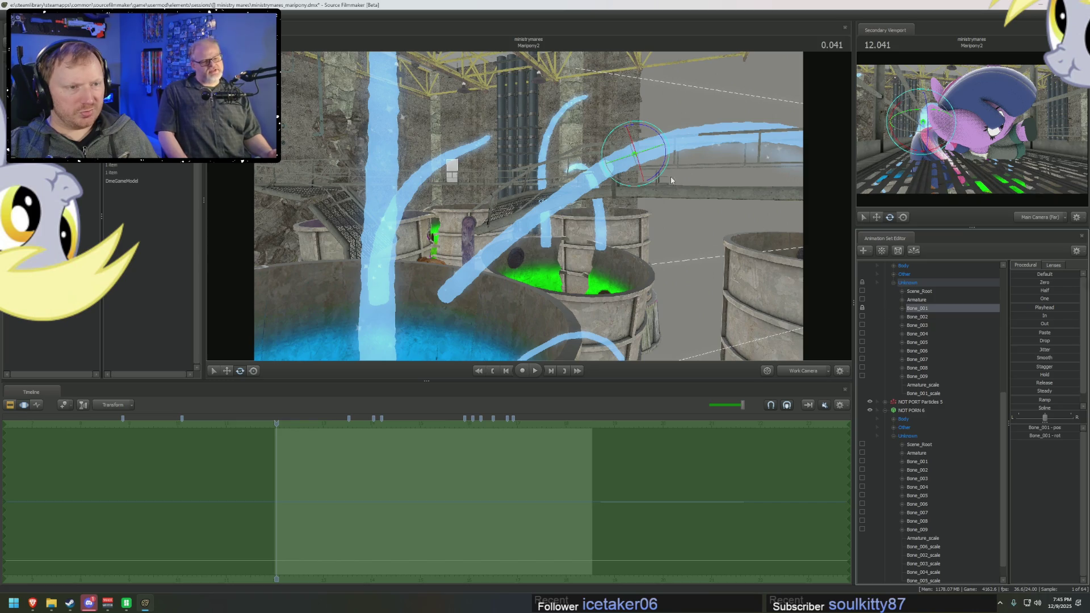
pyautogui.click(920, 479)
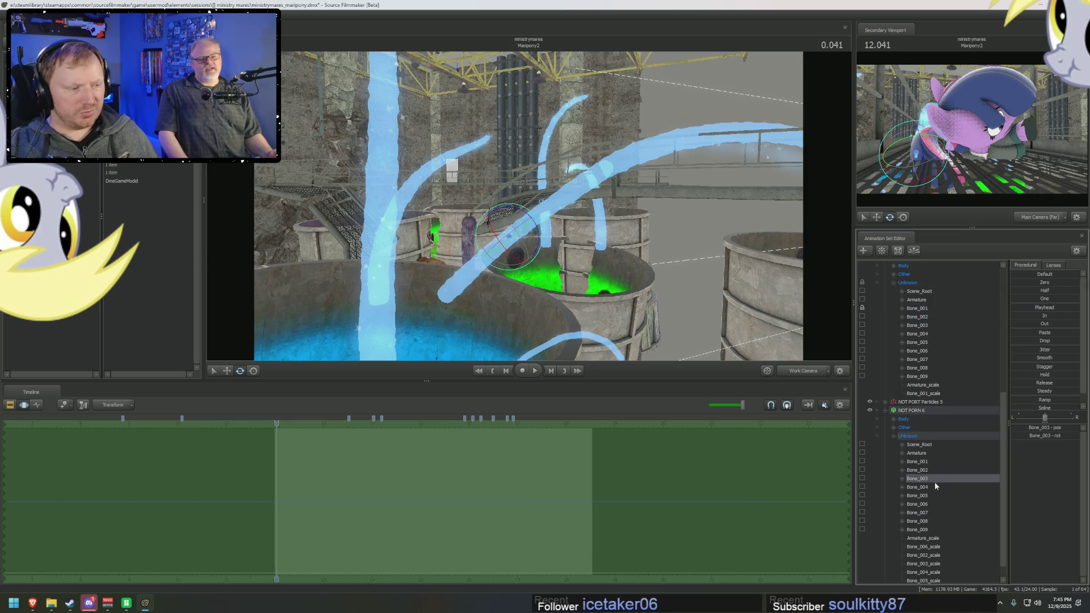
pyautogui.click(925, 487)
pyautogui.click(920, 462)
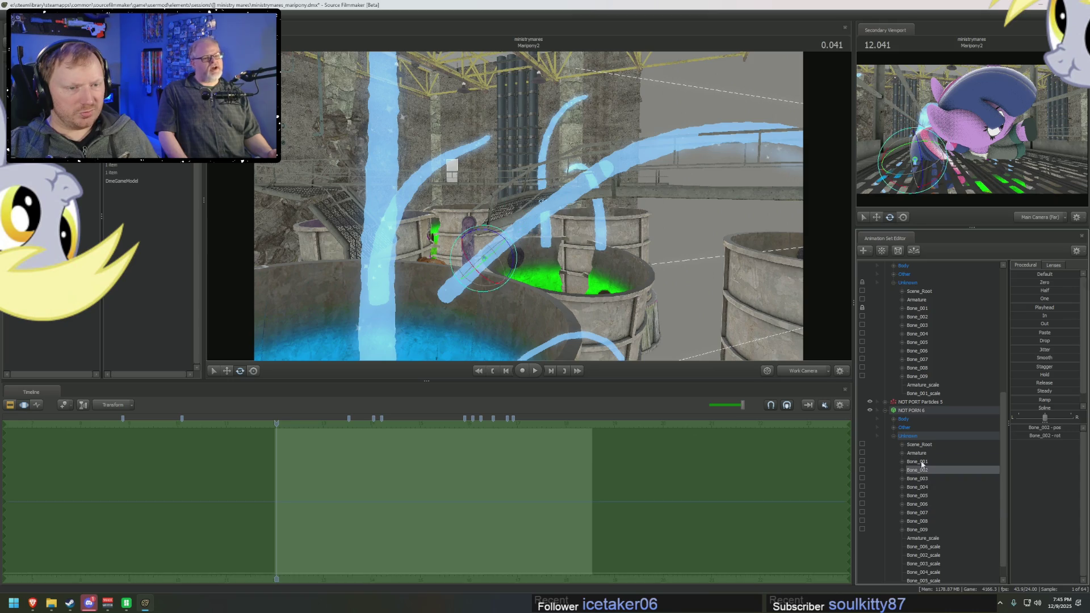
pyautogui.click(477, 258)
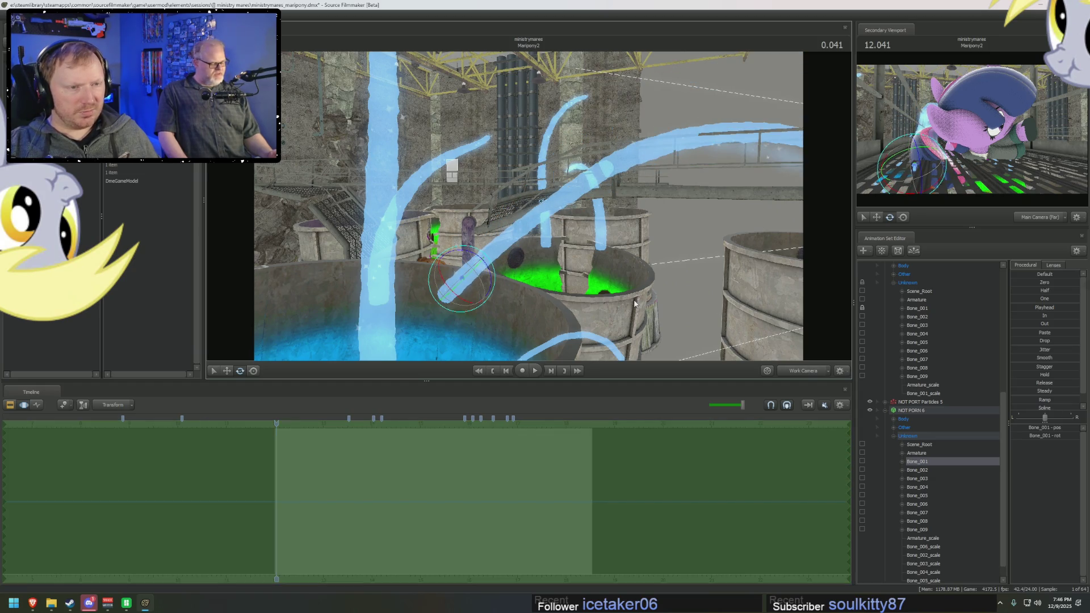
pyautogui.scroll(1, 912, 400)
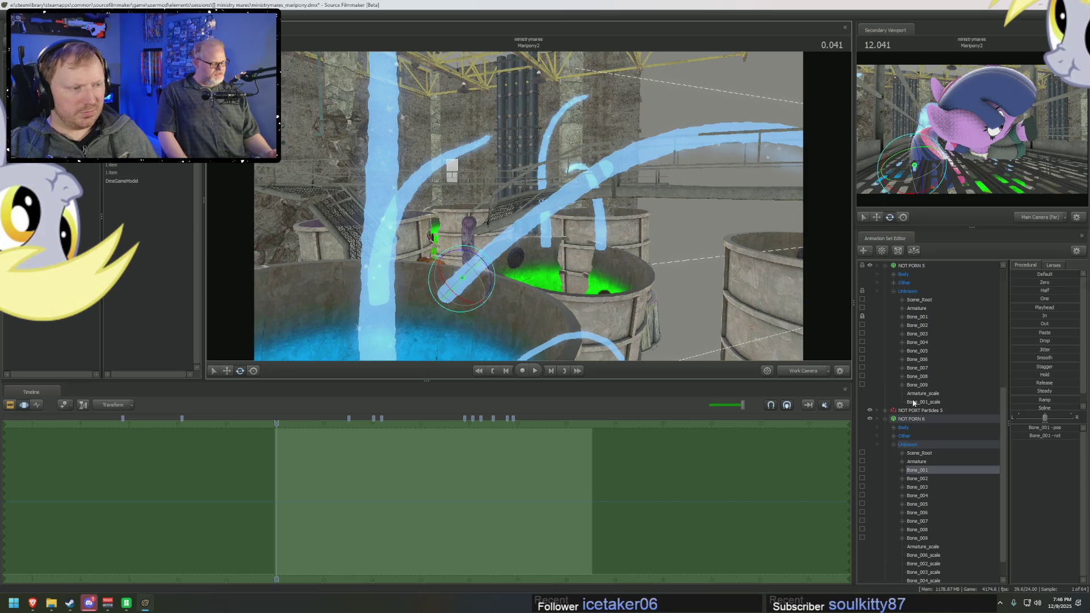
# Step: Add an overall scale control to the first tube's Armature and adjust its scale value
pyautogui.click(916, 308)
pyautogui.click(917, 461)
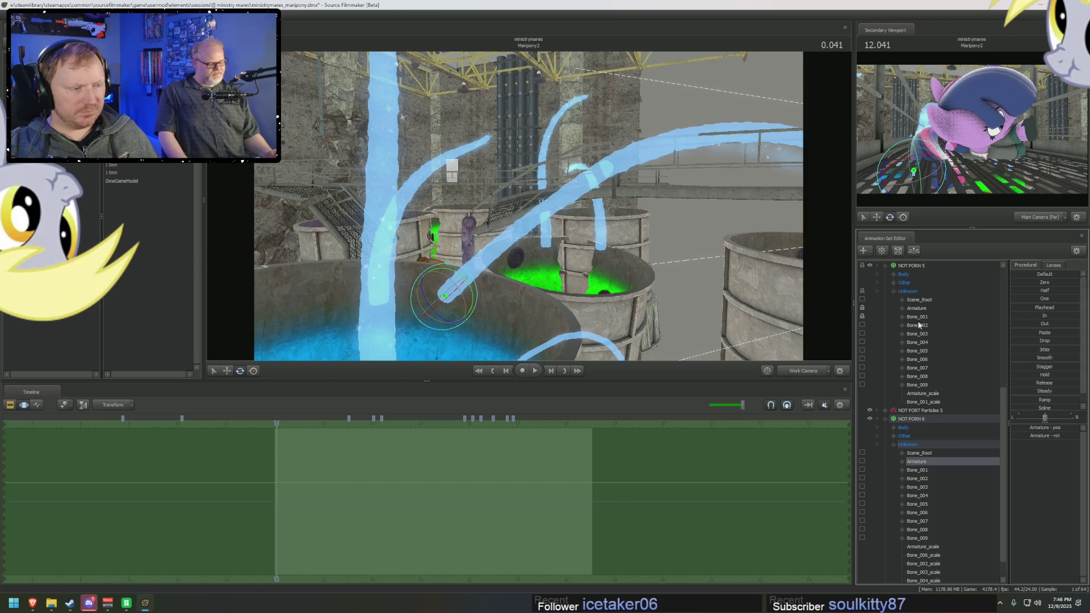
pyautogui.click(918, 308)
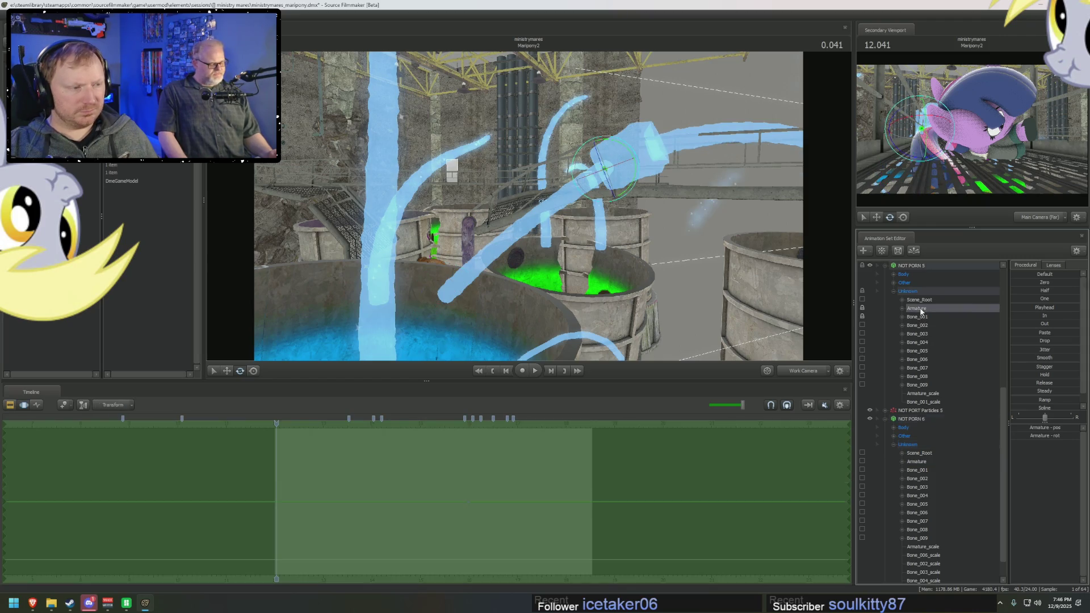
pyautogui.rightClick(918, 311)
pyautogui.click(934, 328)
pyautogui.click(927, 394)
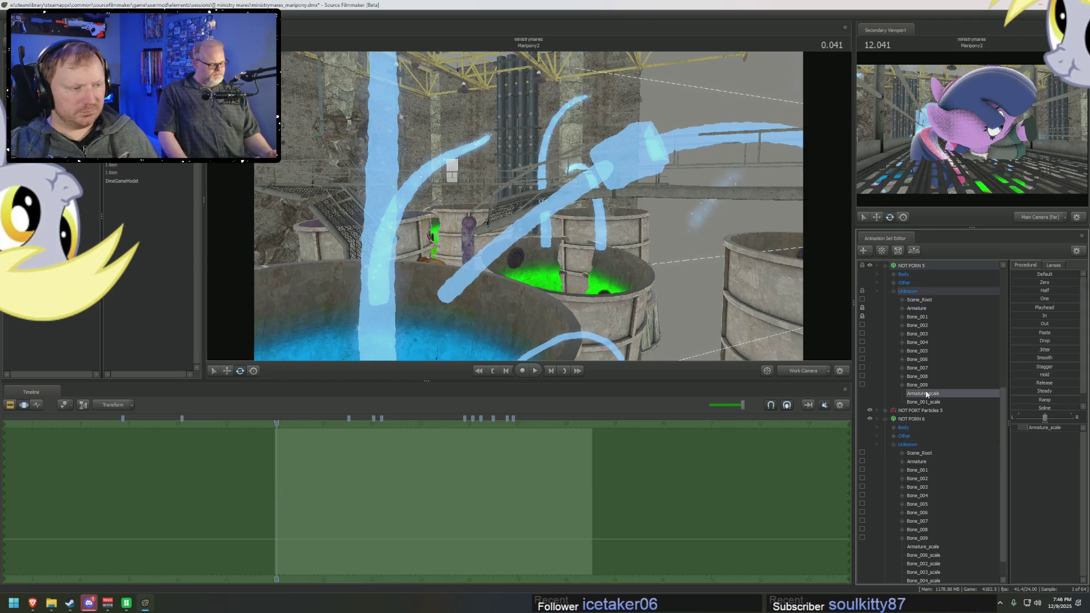
pyautogui.click(1051, 430)
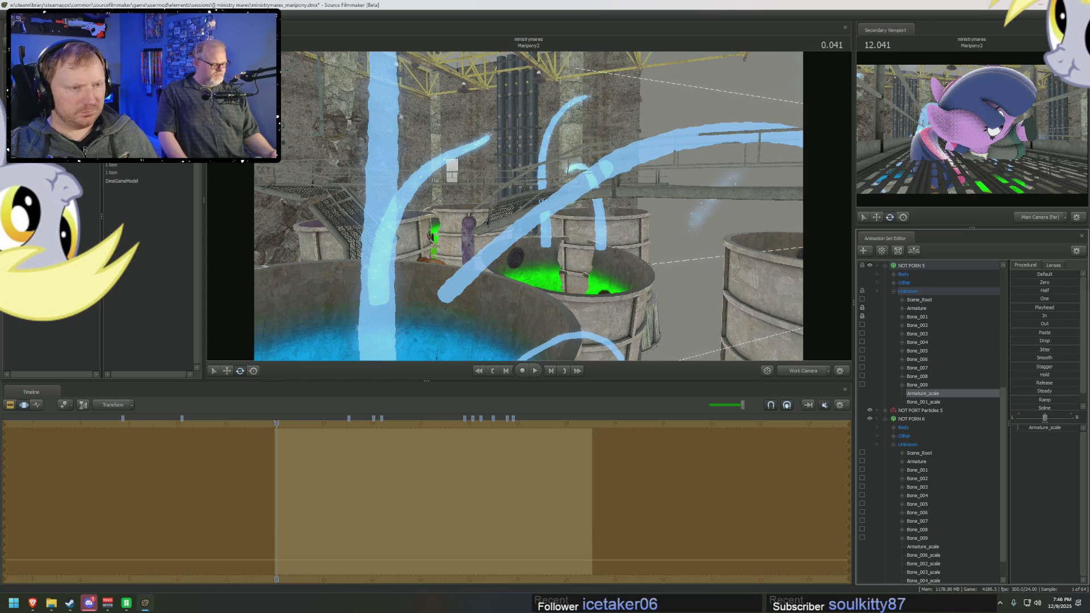
# Step: Rotate the second tube's base so its arch bends a new direction over the vats
pyautogui.click(917, 461)
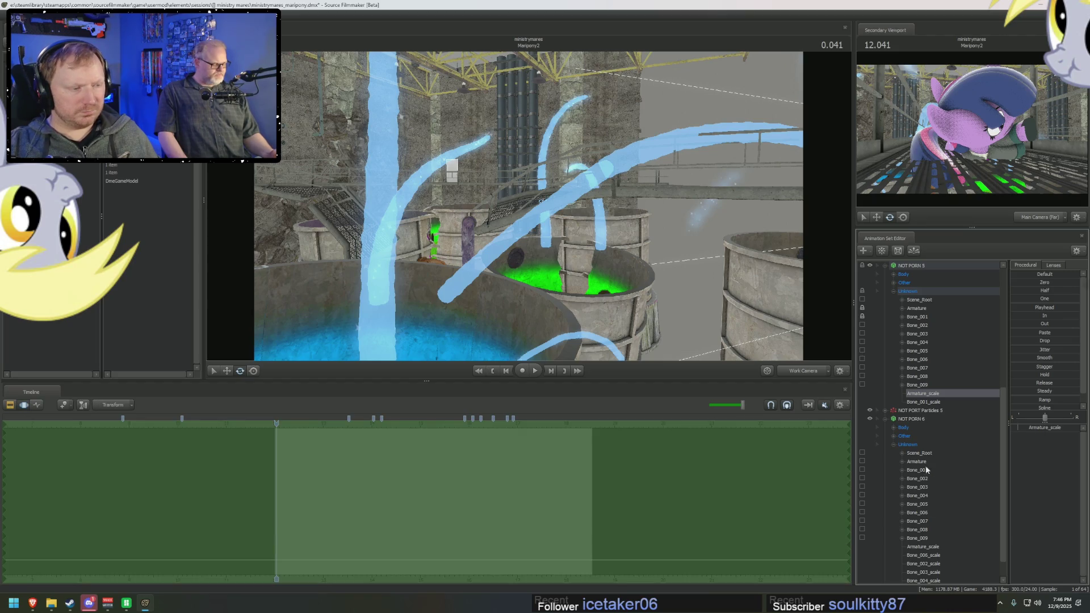
pyautogui.moveTo(450, 293); pyautogui.dragTo(452, 284)
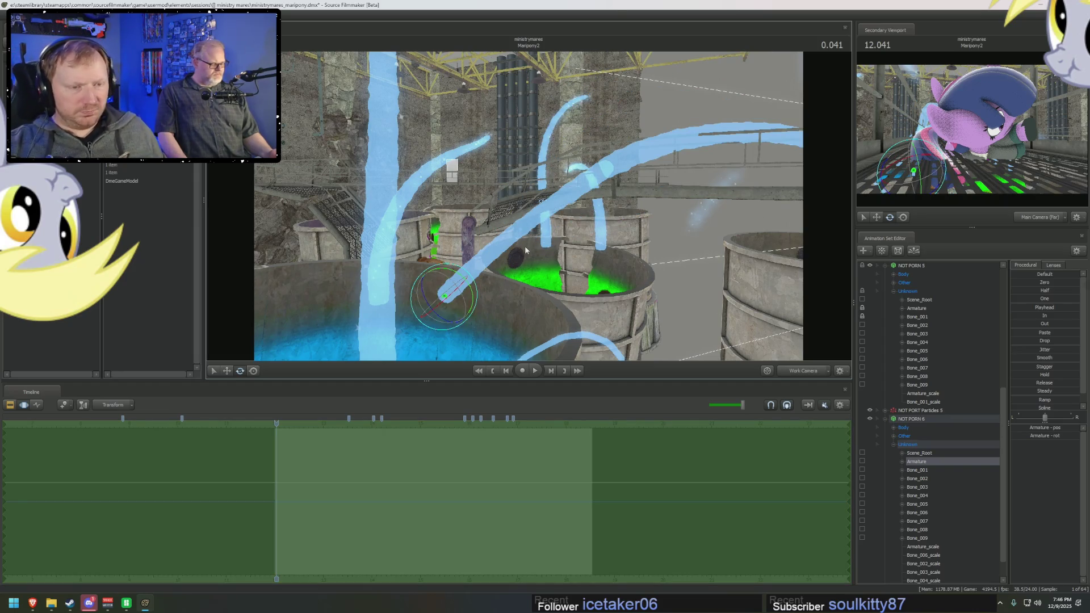
pyautogui.moveTo(452, 283); pyautogui.dragTo(455, 276, button='middle')
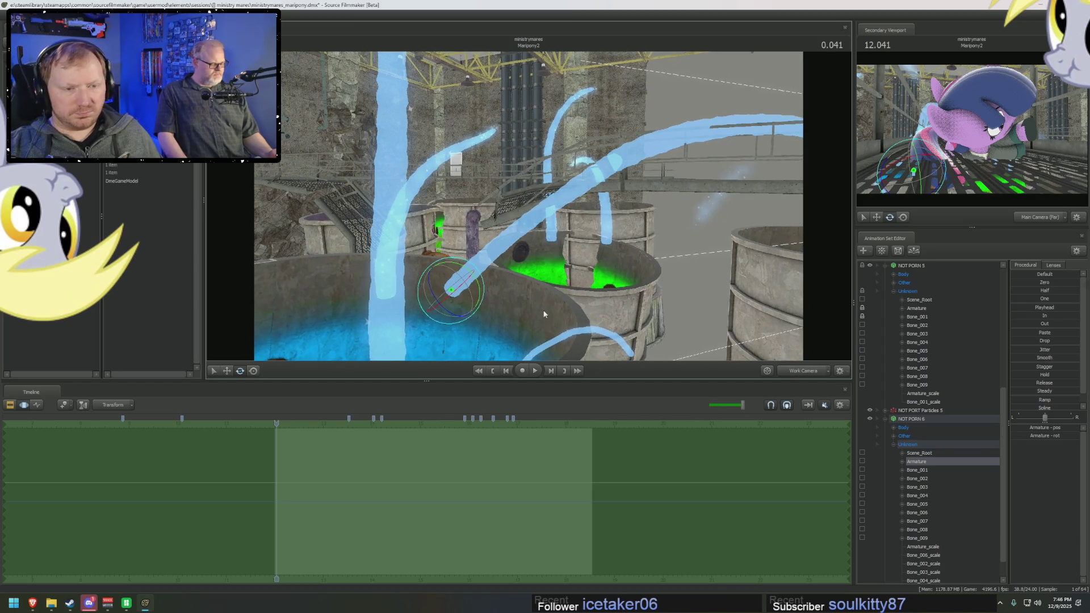
pyautogui.moveTo(452, 286)
pyautogui.mouseDown()
pyautogui.moveTo(462, 278)
pyautogui.moveTo(451, 288)
pyautogui.moveTo(465, 324)
pyautogui.moveTo(451, 292)
pyautogui.moveTo(456, 313)
pyautogui.mouseUp()
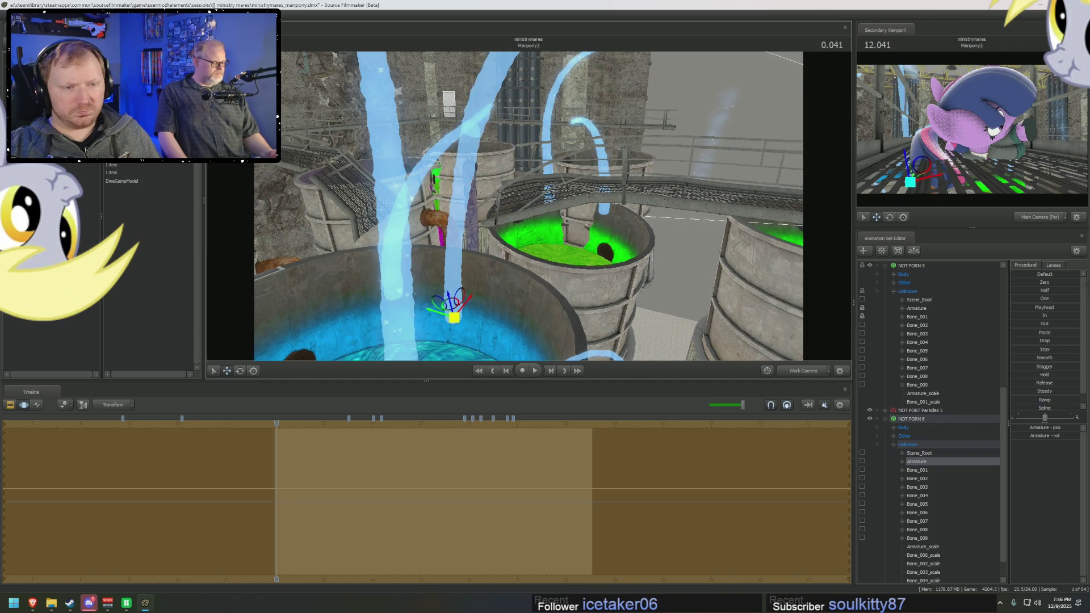
# Step: Select Bone_001 through Bone_005 of the second tube together for editing
pyautogui.click(928, 477)
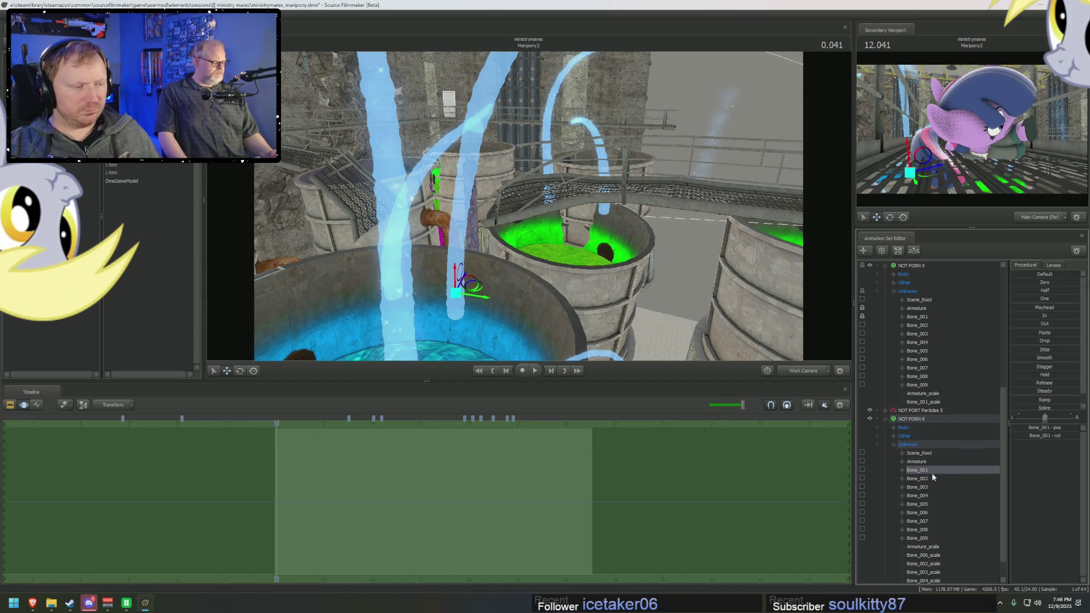
pyautogui.keyDown('ctrl'); pyautogui.click(925, 487); pyautogui.keyUp('ctrl')
pyautogui.moveTo(925, 468); pyautogui.dragTo(928, 507)
pyautogui.moveTo(530, 216); pyautogui.dragTo(530, 216)
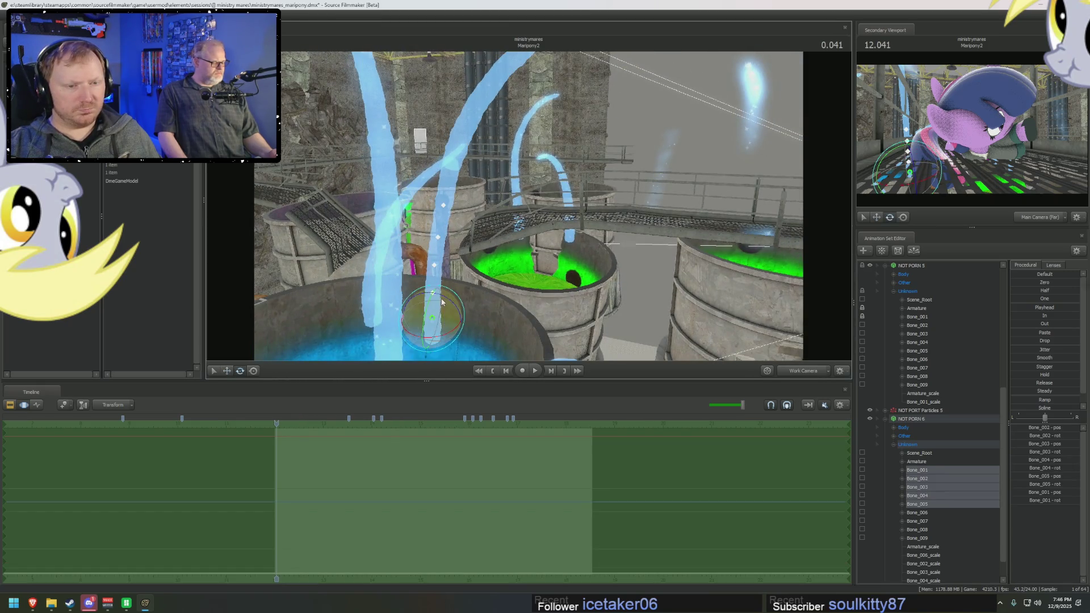
# Step: Reshape the tube through Bones 001–005, then select the first tube's armature through Bone_005
pyautogui.click(530, 215)
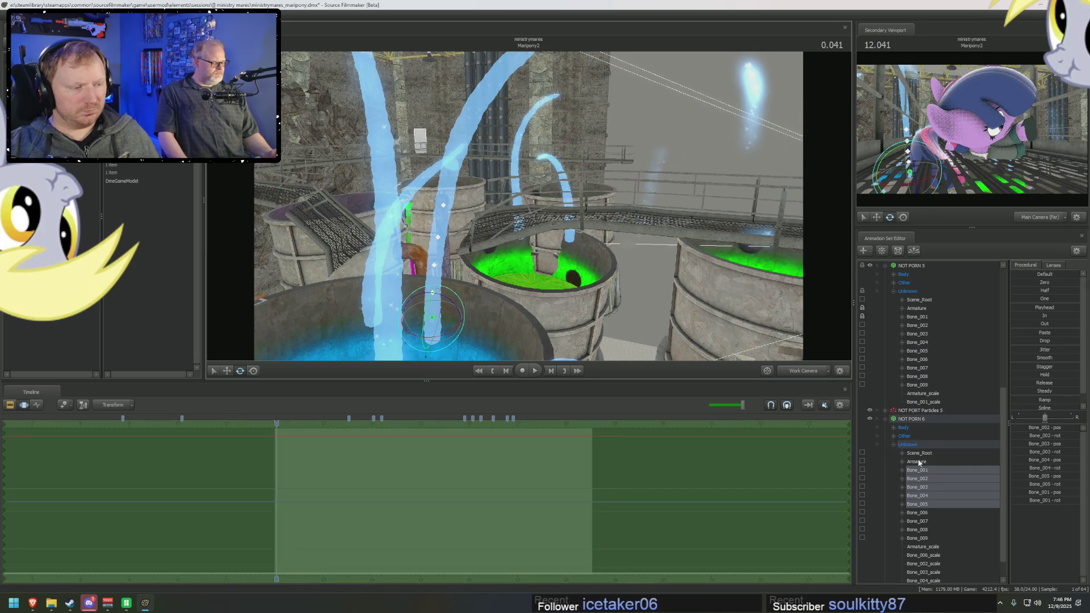
pyautogui.click(922, 471)
pyautogui.keyDown('shift'); pyautogui.click(928, 502); pyautogui.keyUp('shift')
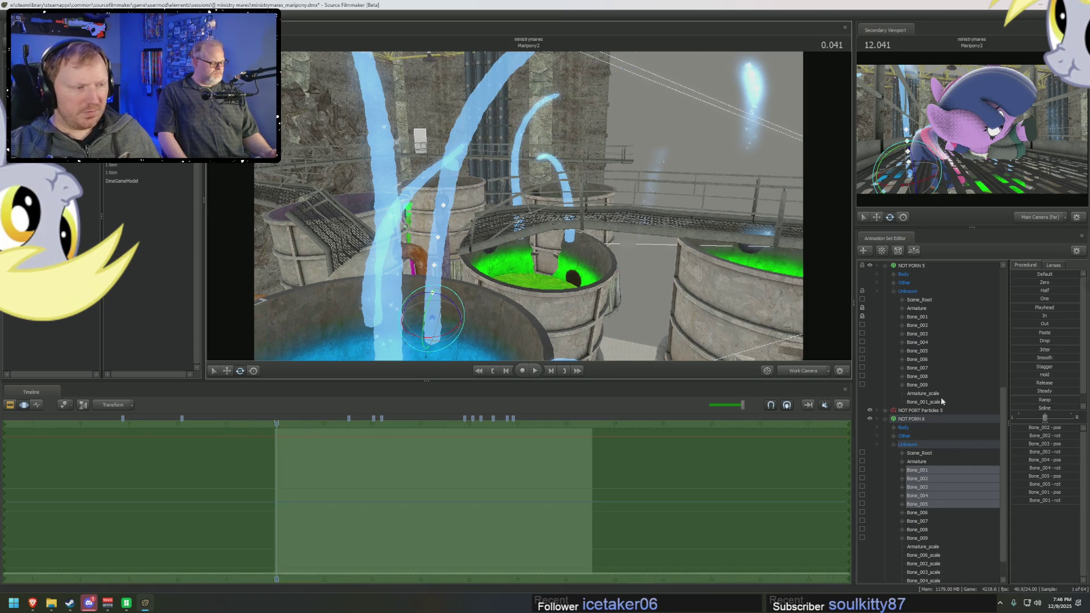
pyautogui.keyDown('ctrl'); pyautogui.click(917, 309); pyautogui.keyUp('ctrl')
pyautogui.keyDown('ctrl'); pyautogui.moveTo(918, 314); pyautogui.dragTo(918, 352); pyautogui.keyUp('ctrl')
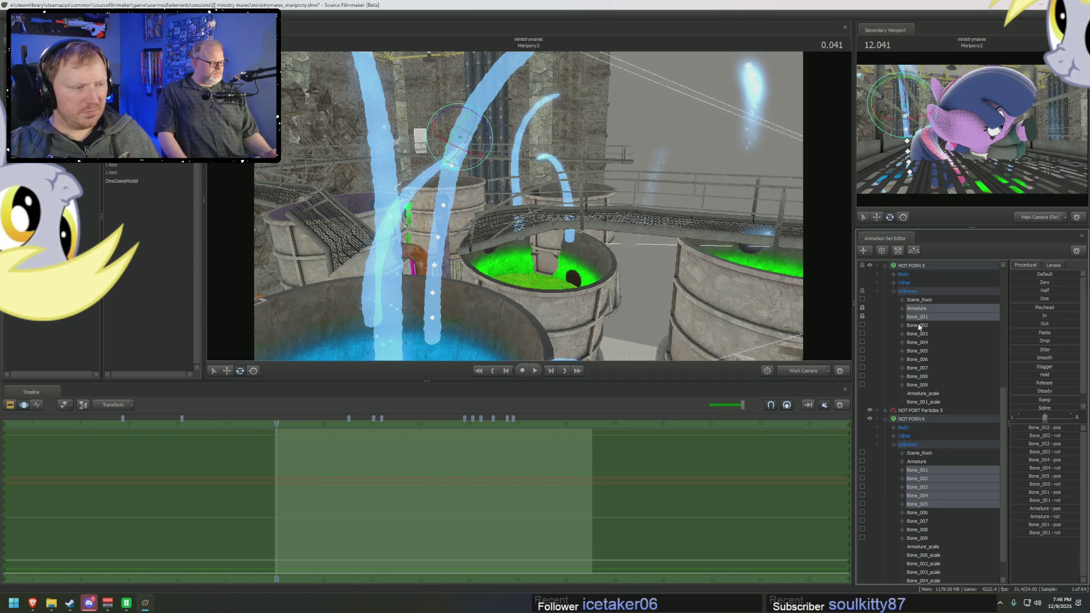
# Step: Look over the arches from beneath the ceiling trusses and down onto the vats
pyautogui.moveTo(466, 153); pyautogui.dragTo(626, 159)
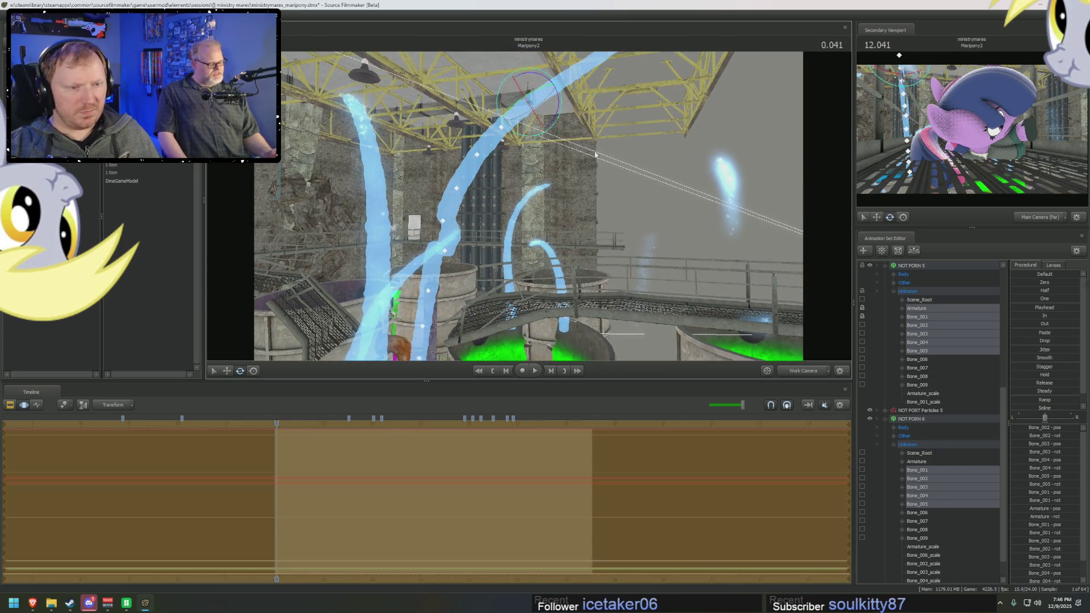
pyautogui.click(922, 300)
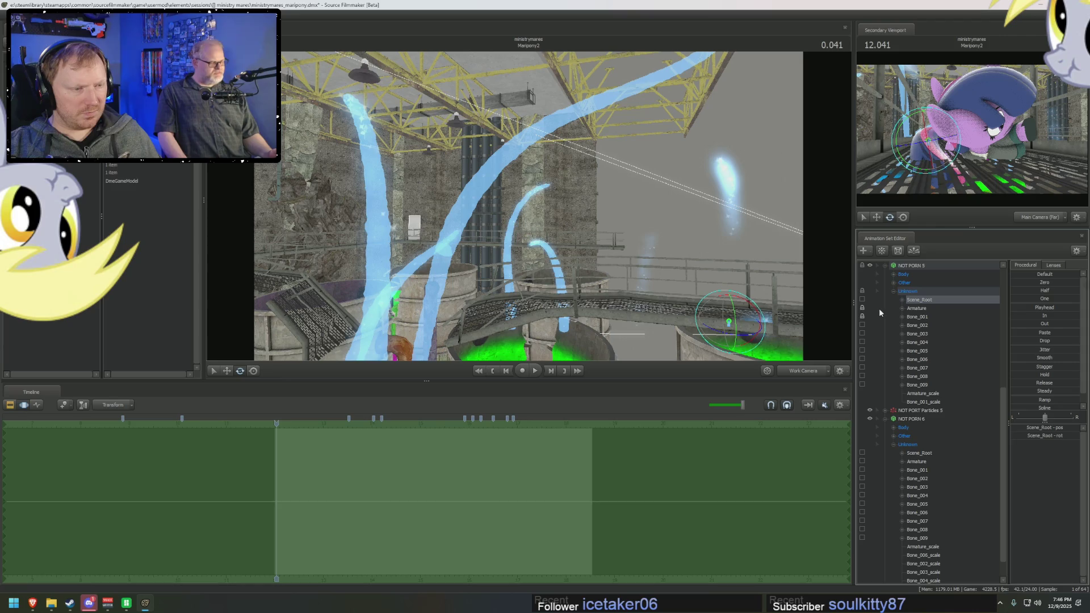
pyautogui.moveTo(813, 339); pyautogui.dragTo(852, 292)
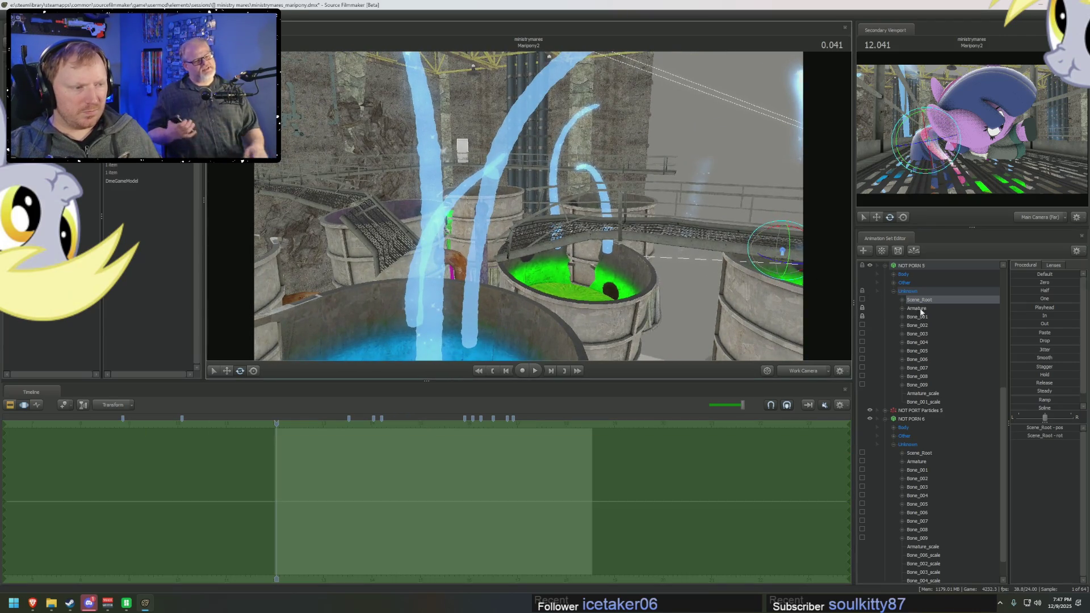
pyautogui.press('Down')
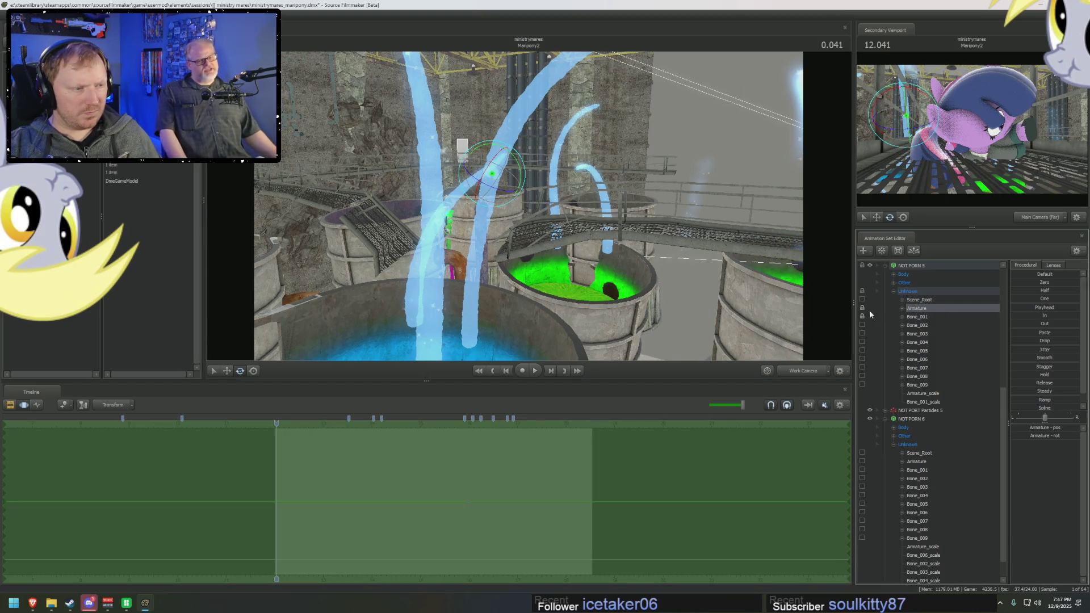
pyautogui.moveTo(545, 256); pyautogui.dragTo(529, 210)
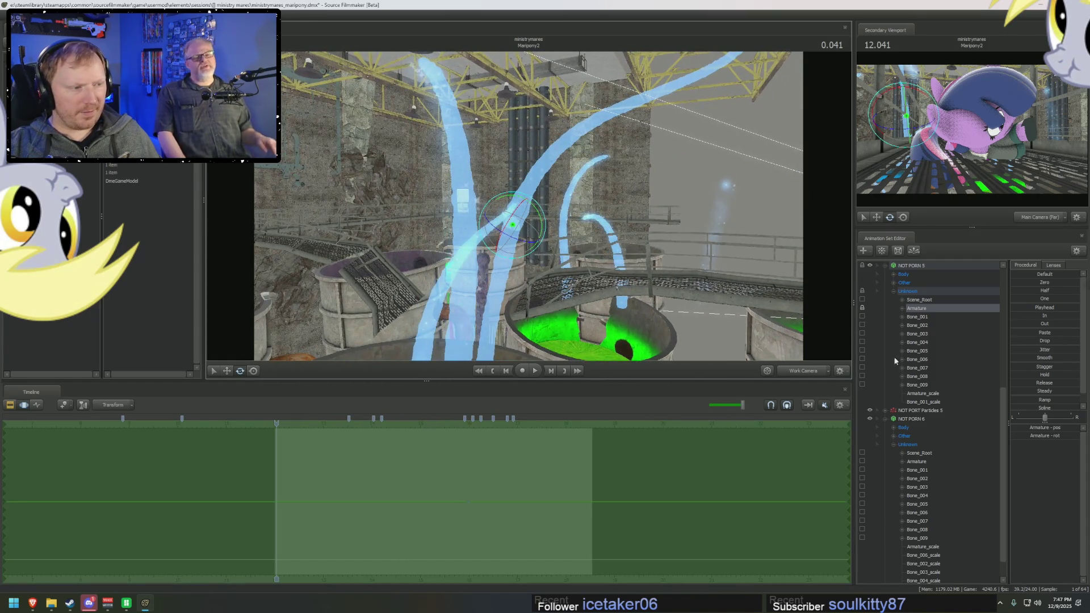
# Step: Select the first tube's Armature_scale and Bone_001_scale controls
pyautogui.click(923, 393)
pyautogui.click(929, 402)
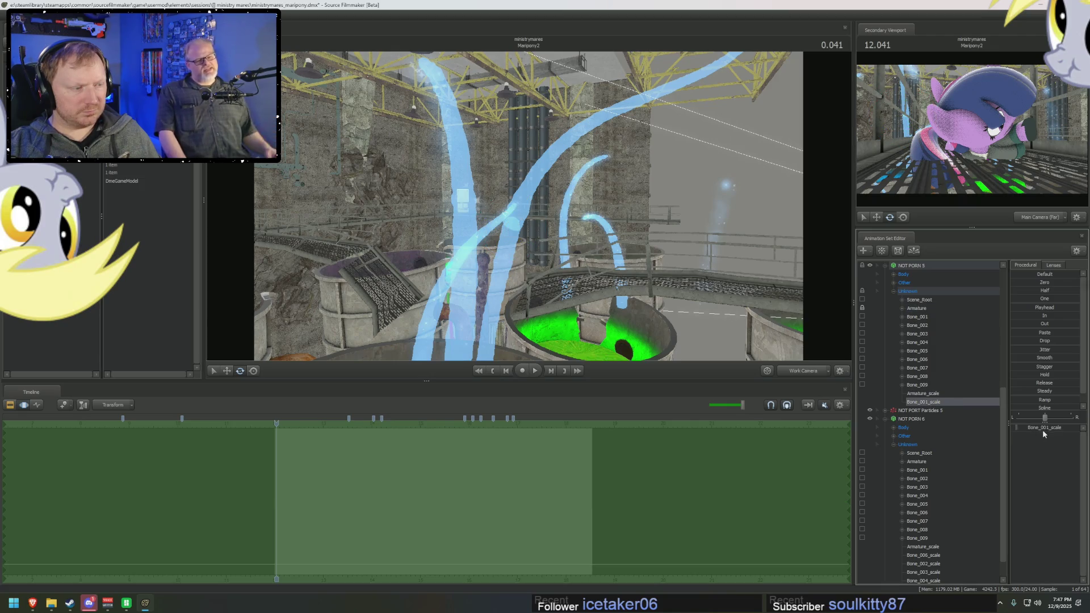
pyautogui.moveTo(826, 348); pyautogui.dragTo(821, 348)
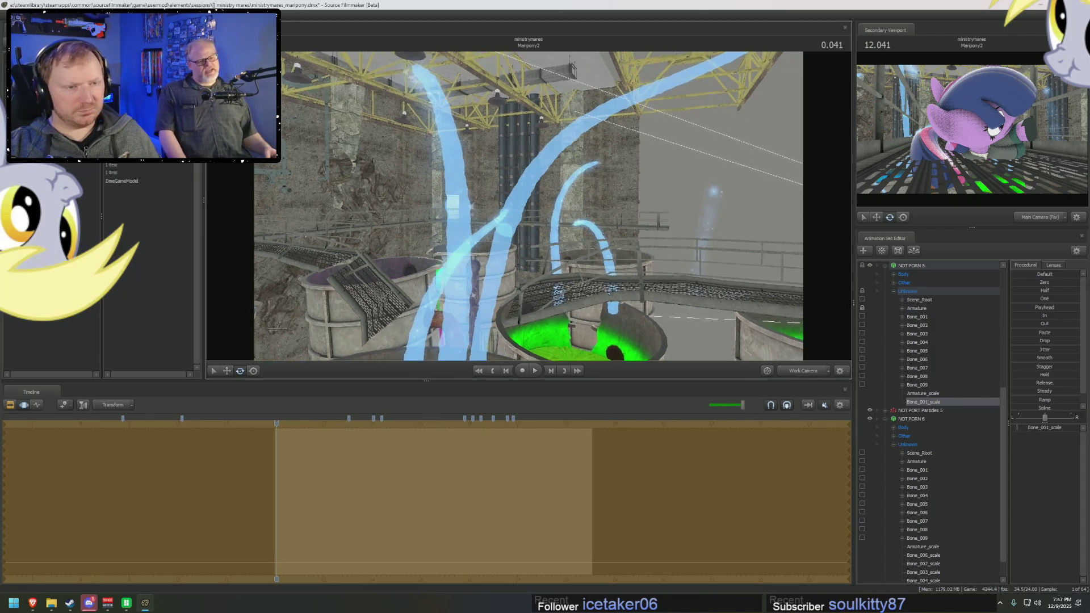
# Step: Adjust the first tube's Armature scale and Bone_001 scale values
pyautogui.click(923, 393)
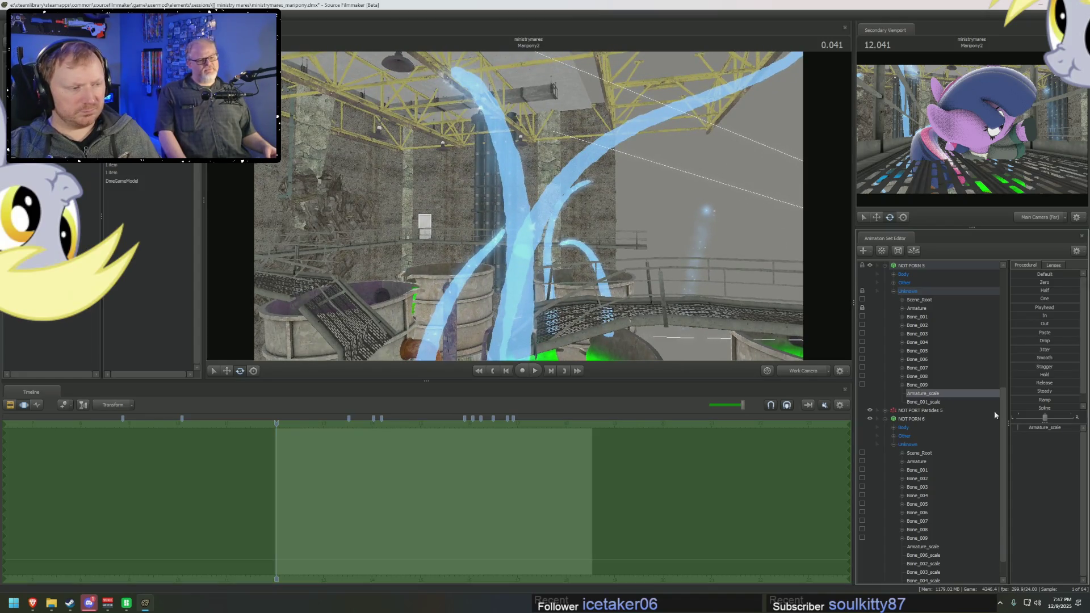
pyautogui.click(1044, 428)
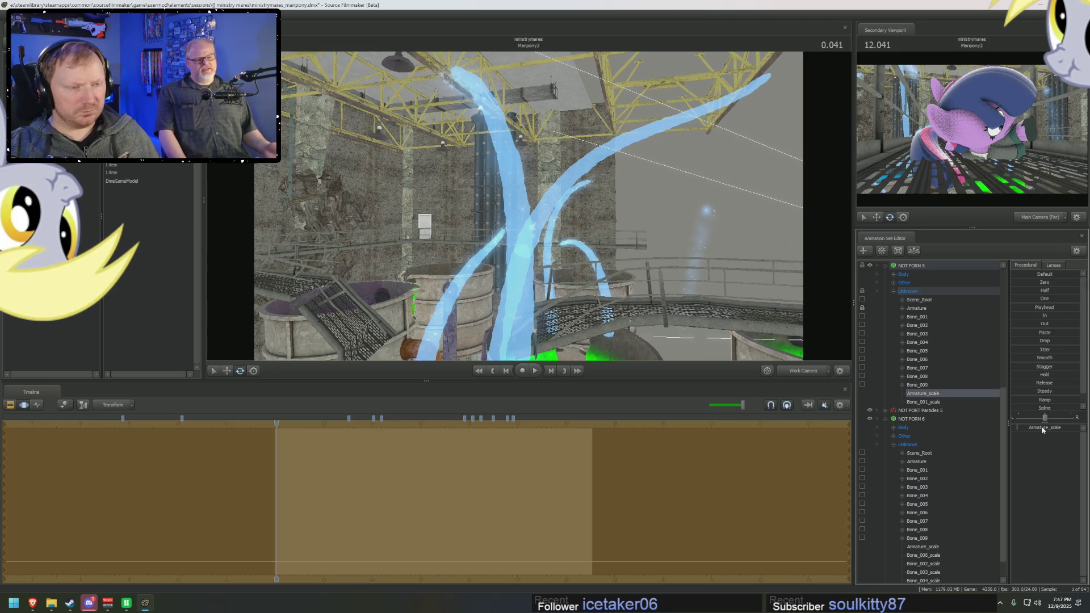
pyautogui.click(937, 402)
pyautogui.click(1025, 429)
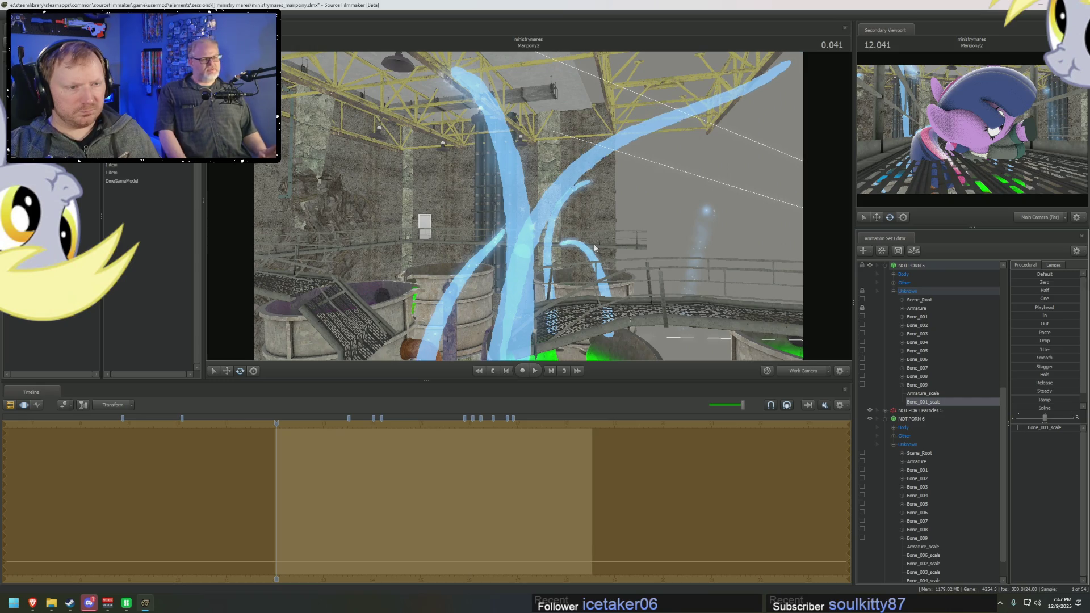
pyautogui.click(982, 418)
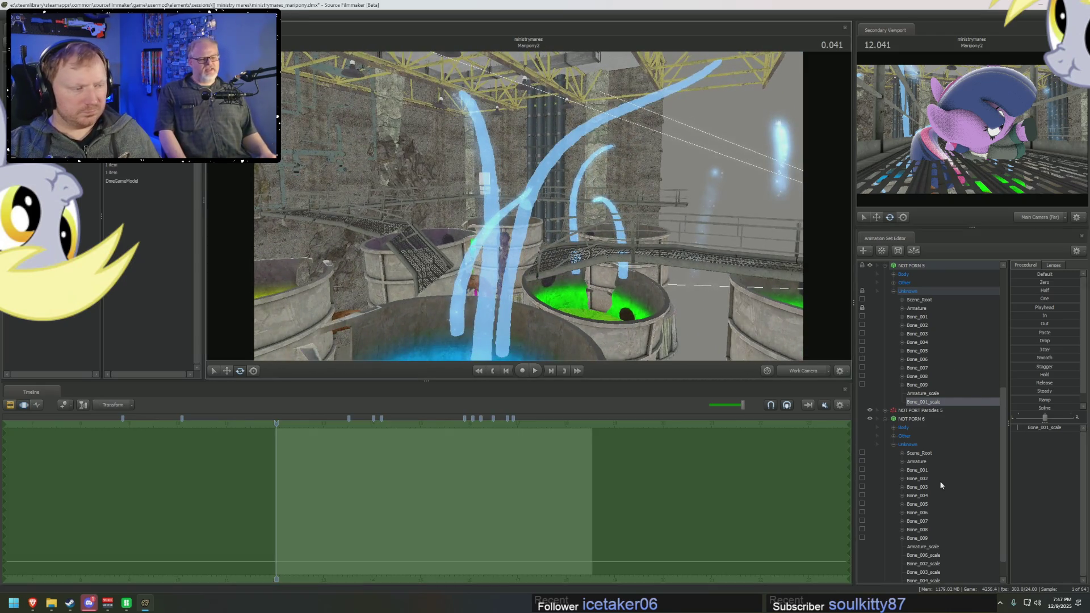
# Step: Check Bone_001 and Bone_006 of the second tube against the first tube's armature
pyautogui.click(922, 470)
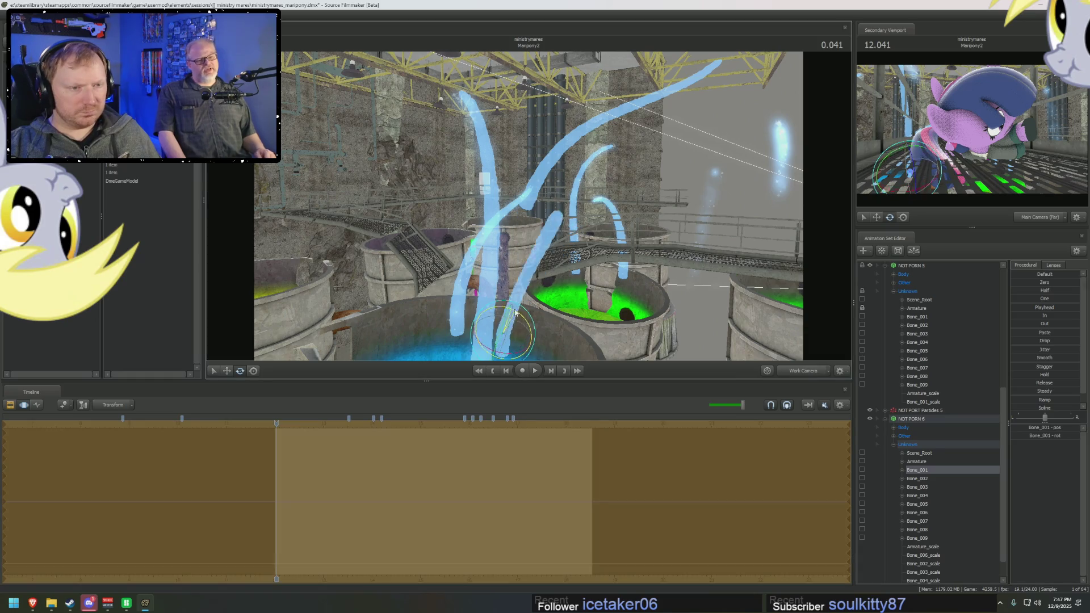
pyautogui.click(922, 308)
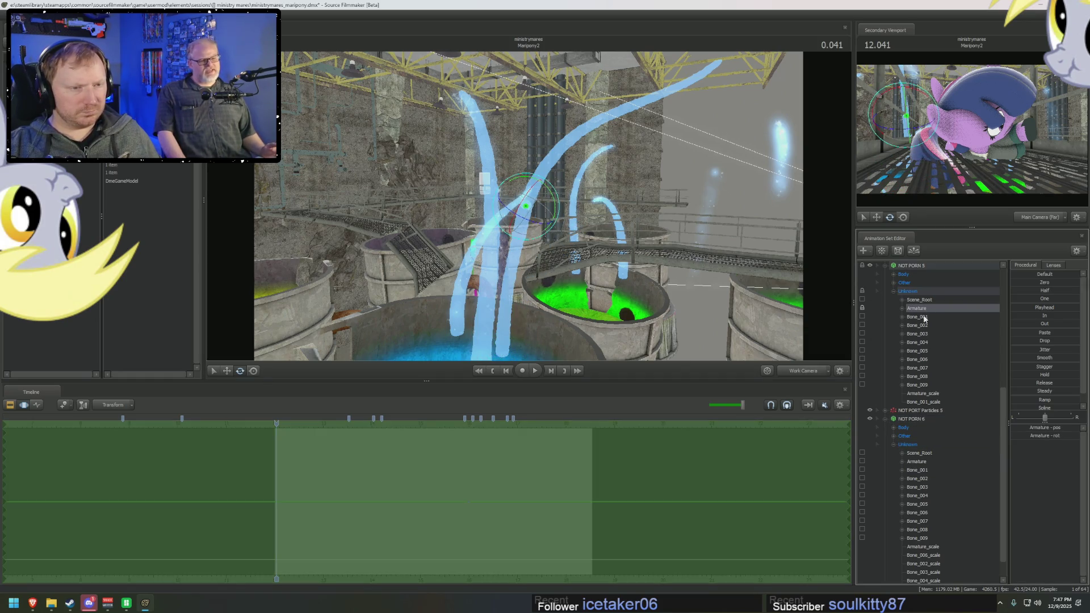
pyautogui.click(922, 462)
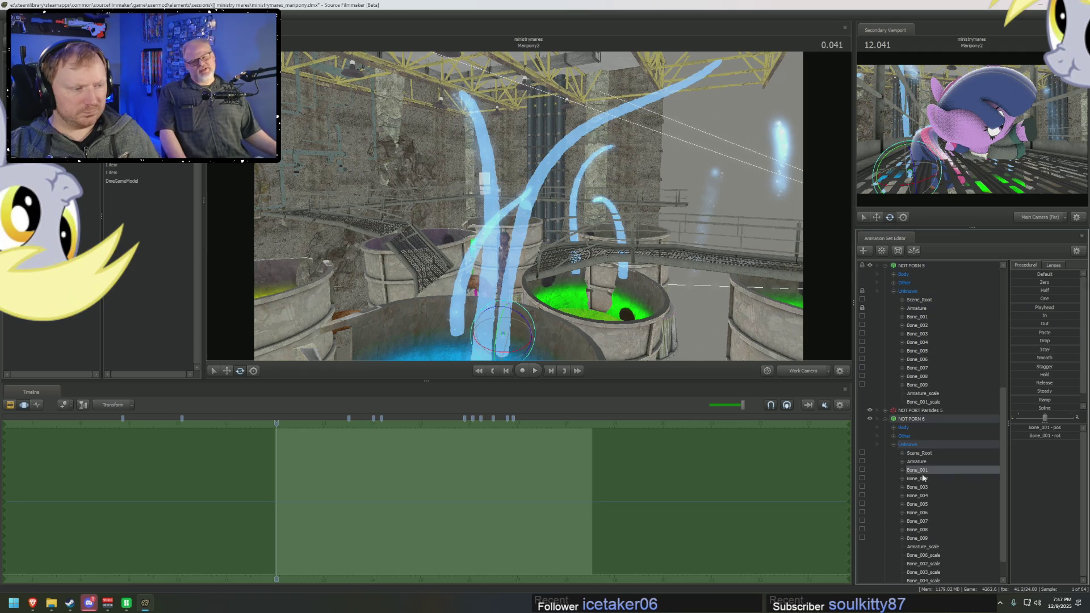
pyautogui.click(924, 512)
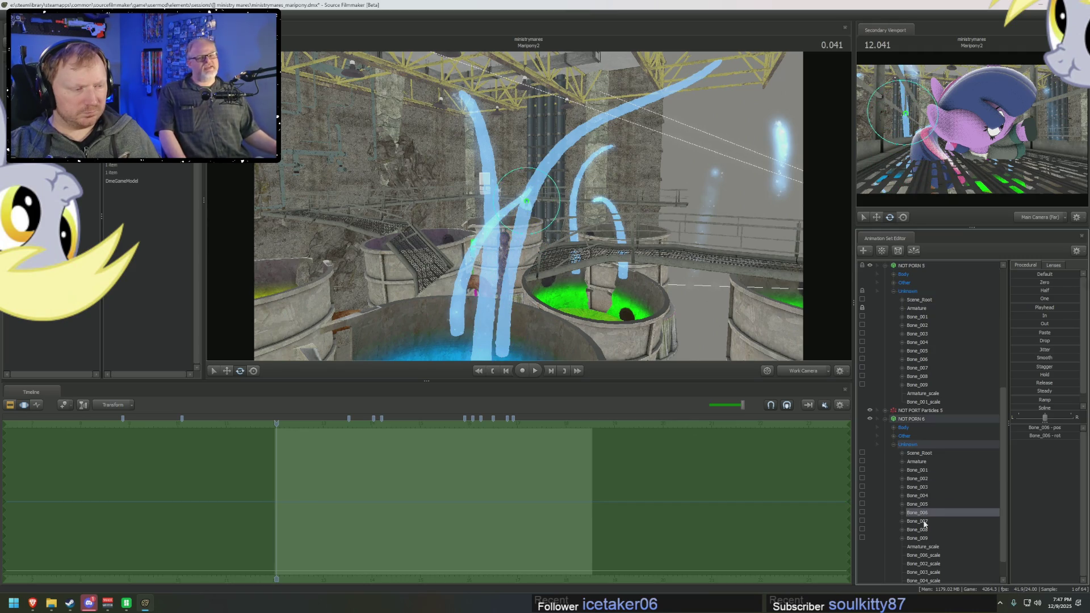
pyautogui.click(932, 308)
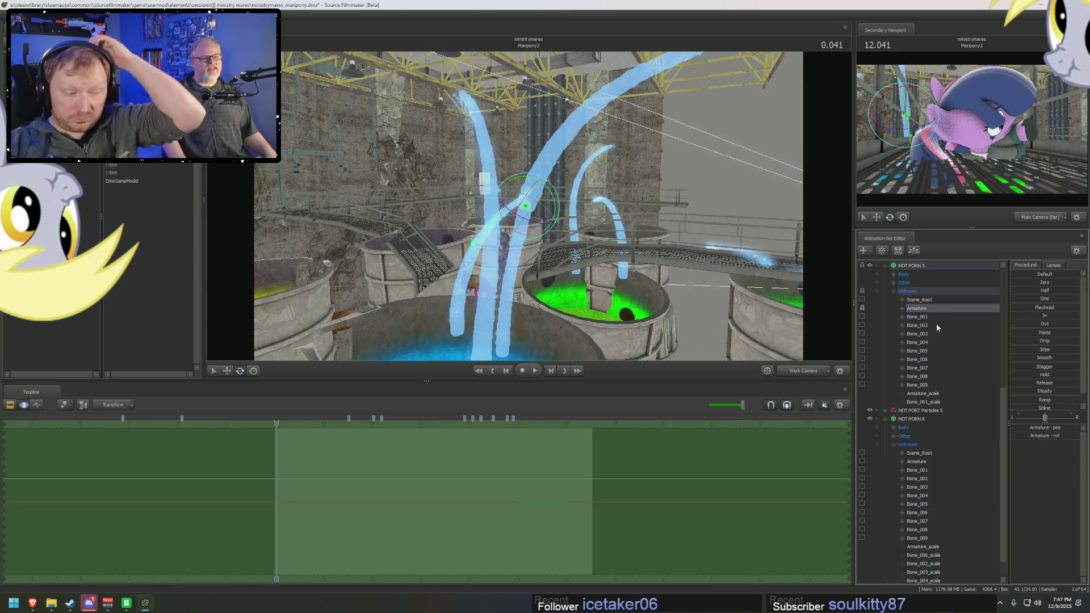
# Step: Tweak the armature scale again so the tube curves up out of the vat, then pick the second tube's Bone_001
pyautogui.click(926, 394)
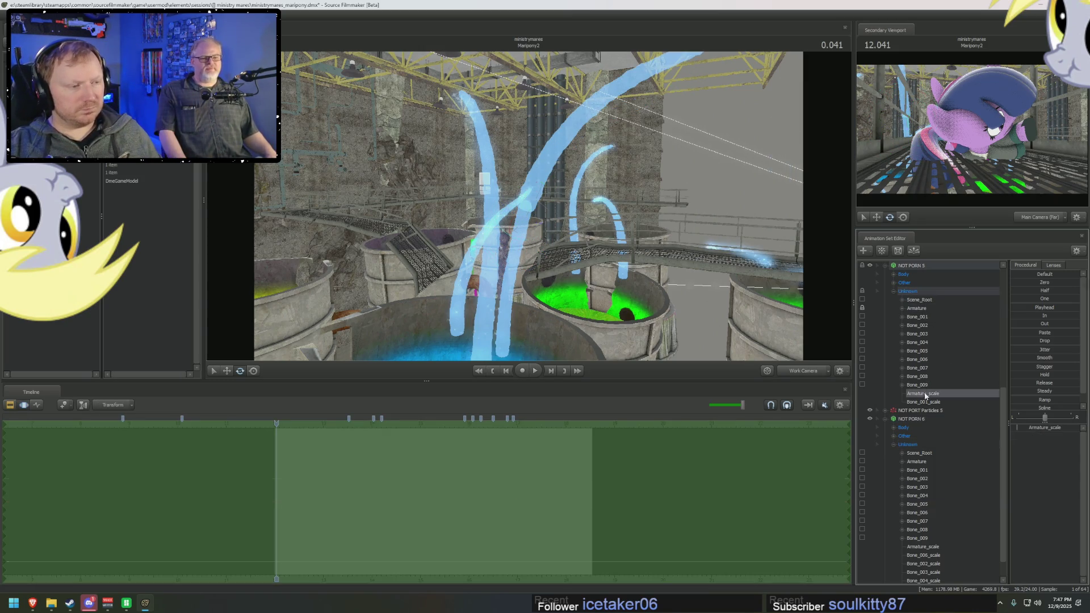
pyautogui.click(1033, 427)
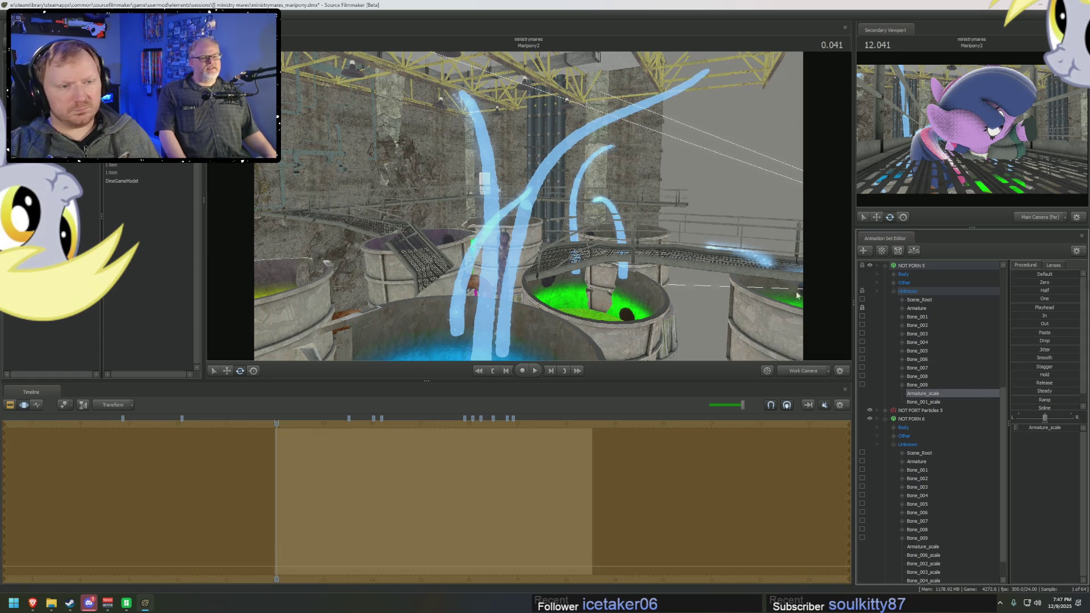
pyautogui.moveTo(663, 253); pyautogui.dragTo(664, 253)
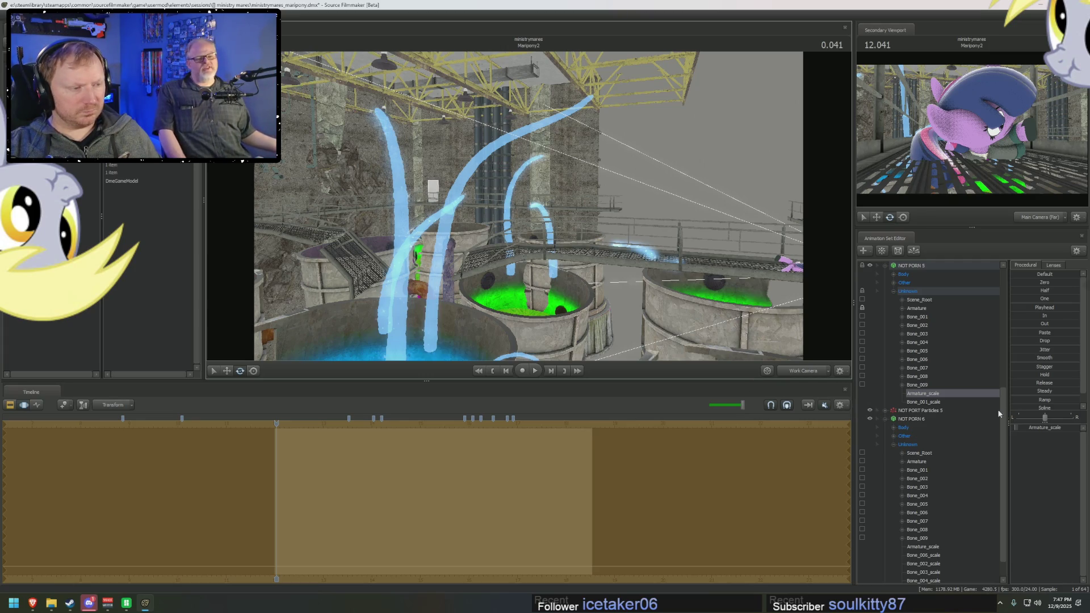
pyautogui.click(1036, 427)
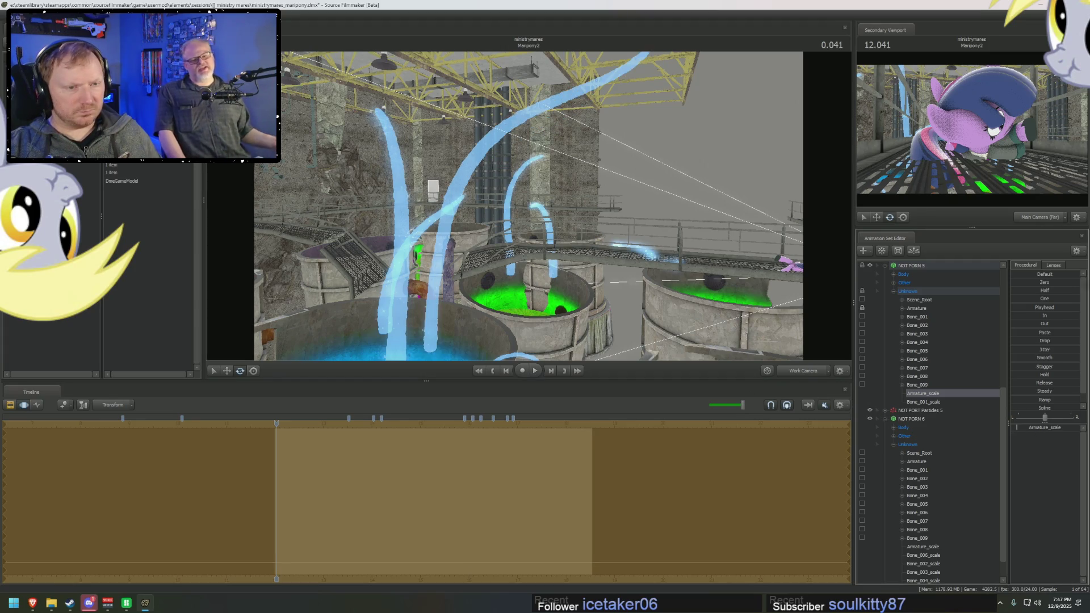
pyautogui.moveTo(528, 205); pyautogui.dragTo(532, 213)
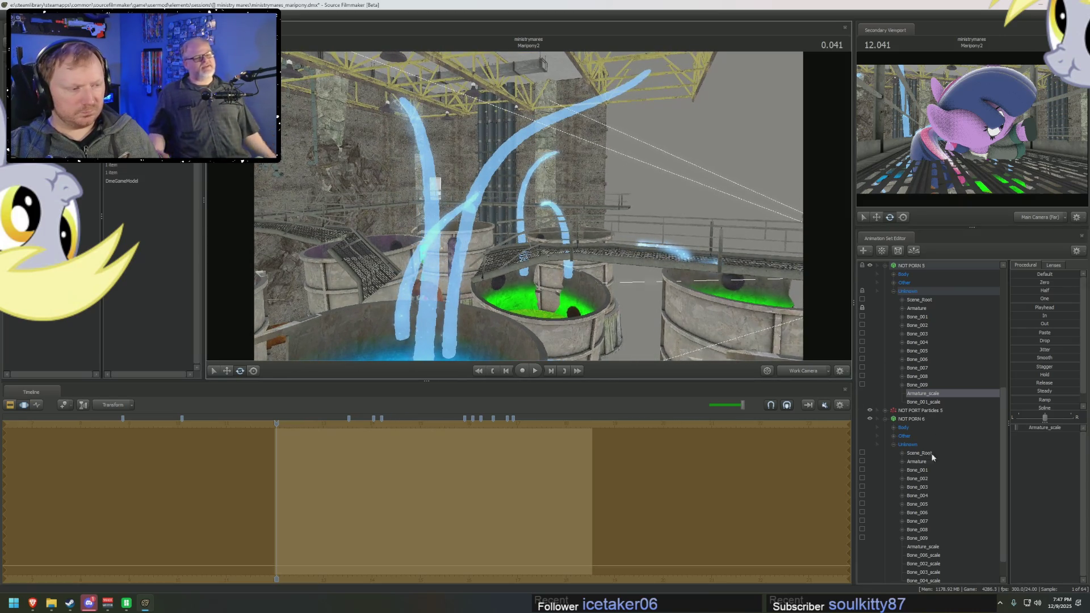
pyautogui.click(921, 470)
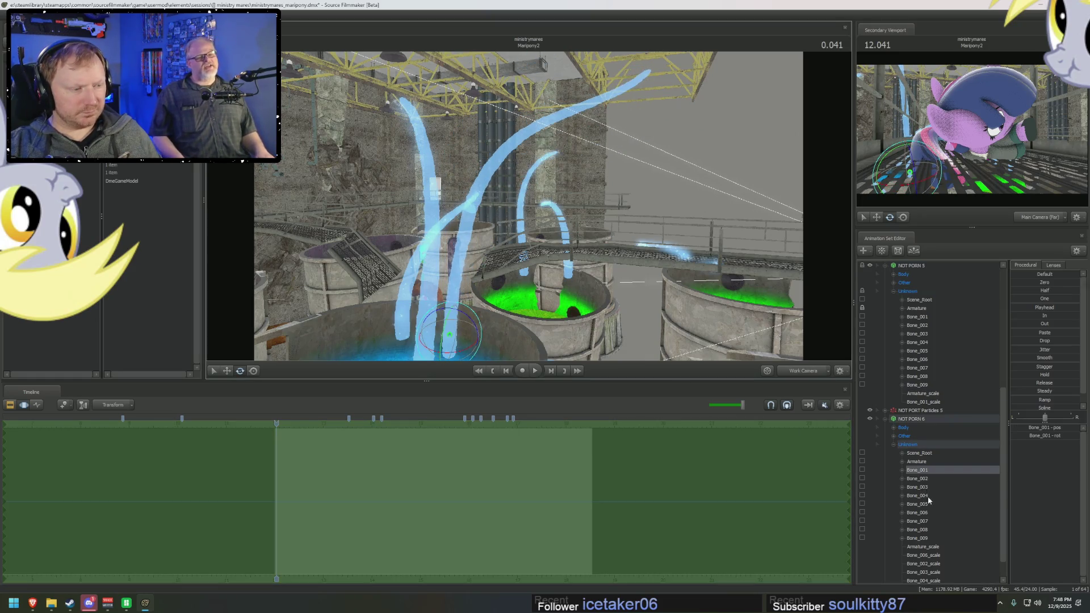
# Step: Move the tube's base slightly along the rim of the foreground vat via its root
pyautogui.keyDown('shift'); pyautogui.click(920, 496); pyautogui.keyUp('shift')
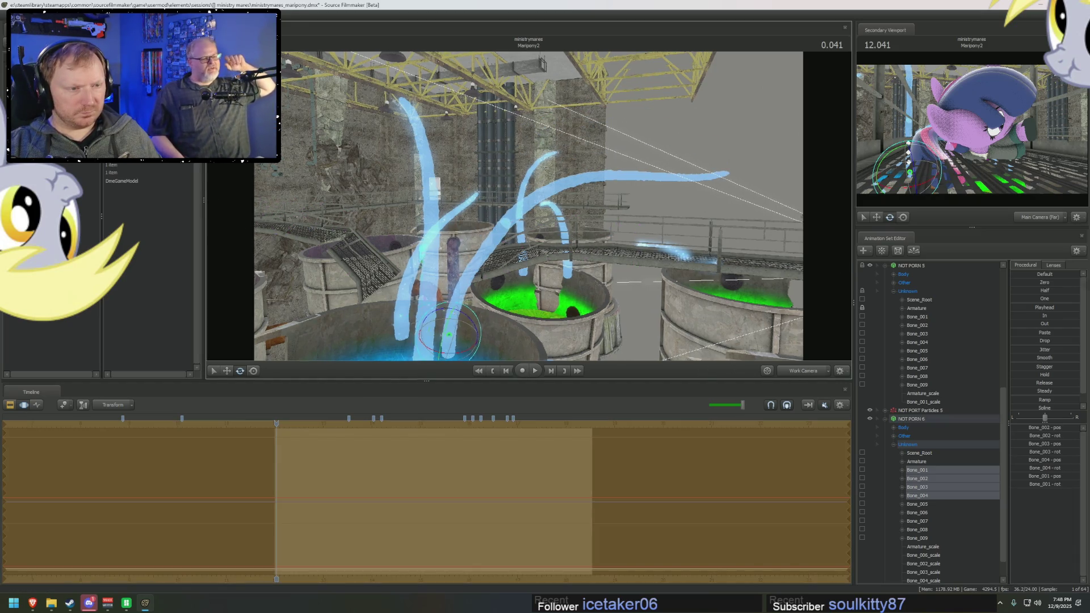
pyautogui.moveTo(722, 335); pyautogui.dragTo(703, 247)
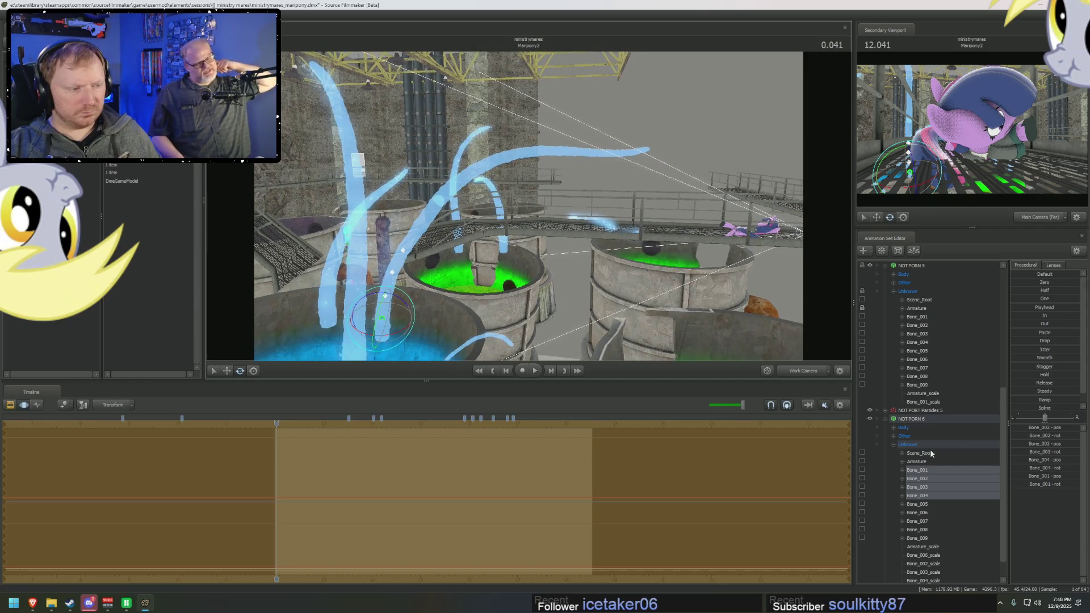
pyautogui.click(383, 317)
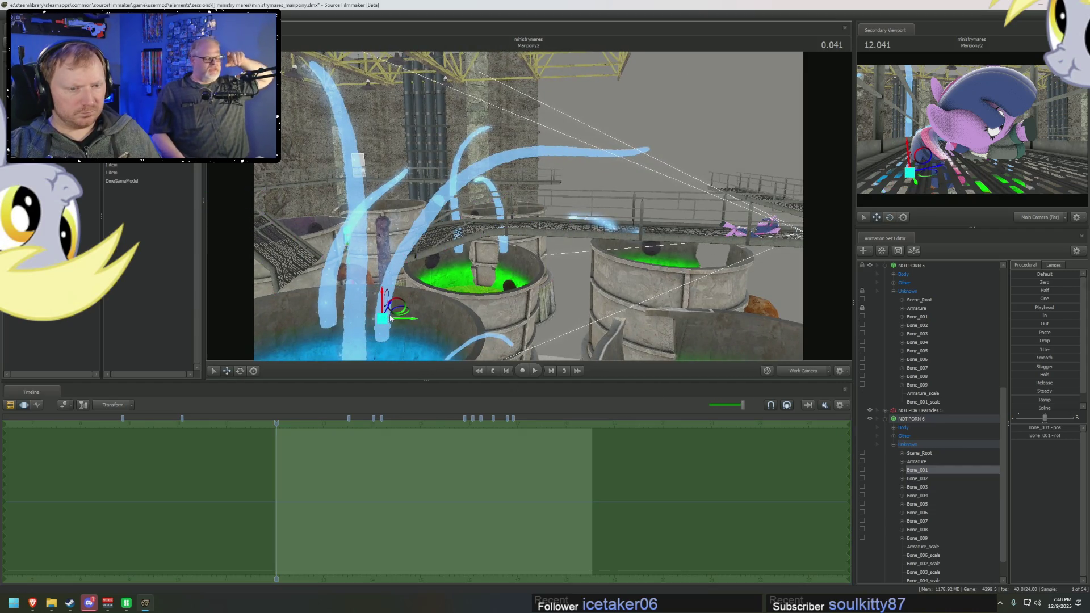
pyautogui.click(379, 328)
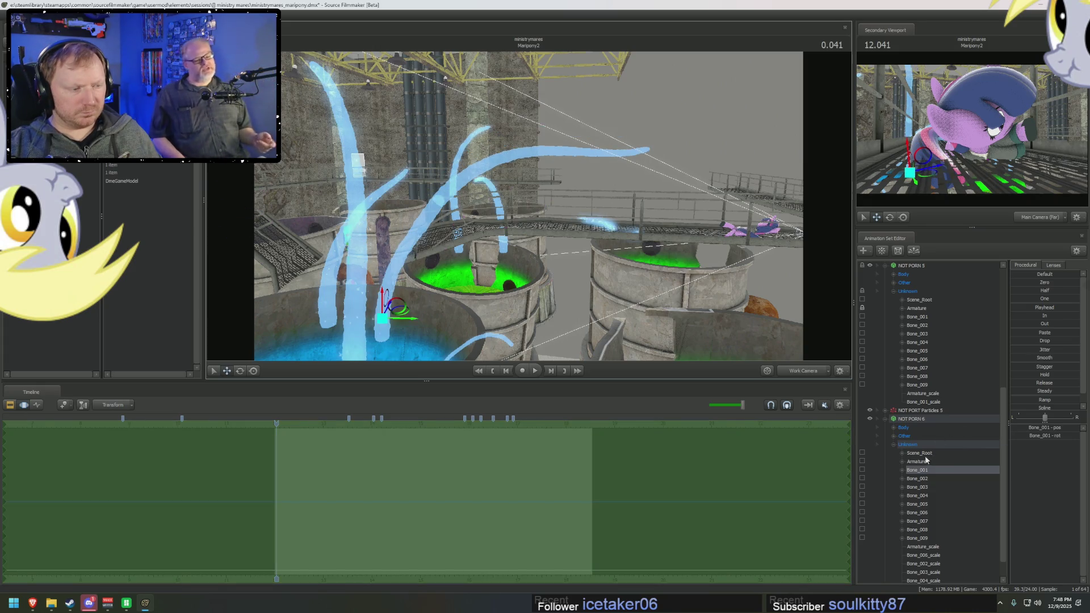
pyautogui.moveTo(383, 336); pyautogui.dragTo(381, 317)
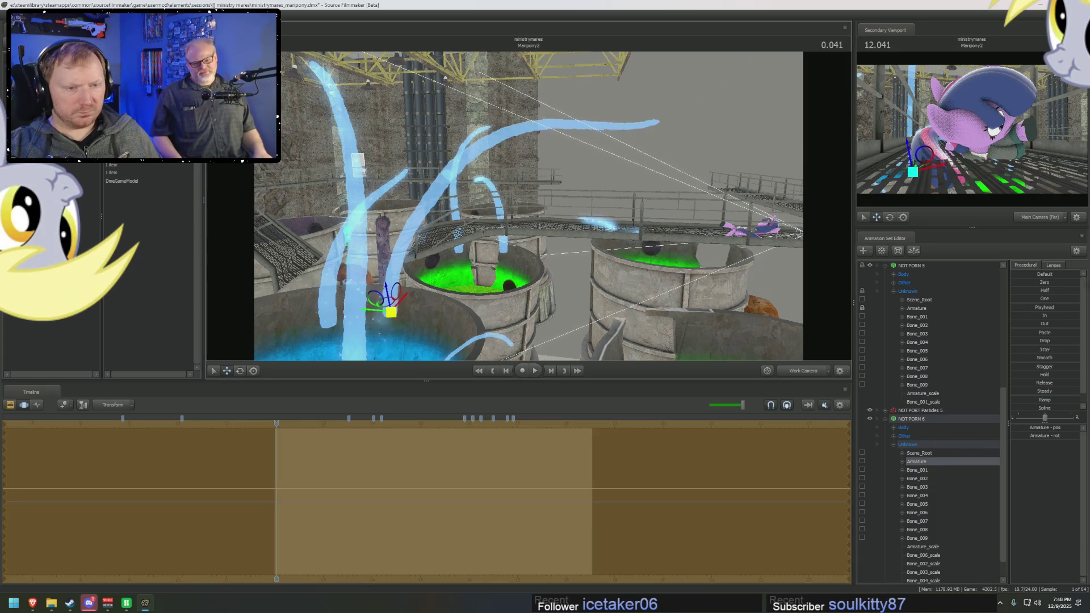
pyautogui.moveTo(519, 223); pyautogui.dragTo(541, 217, button='middle')
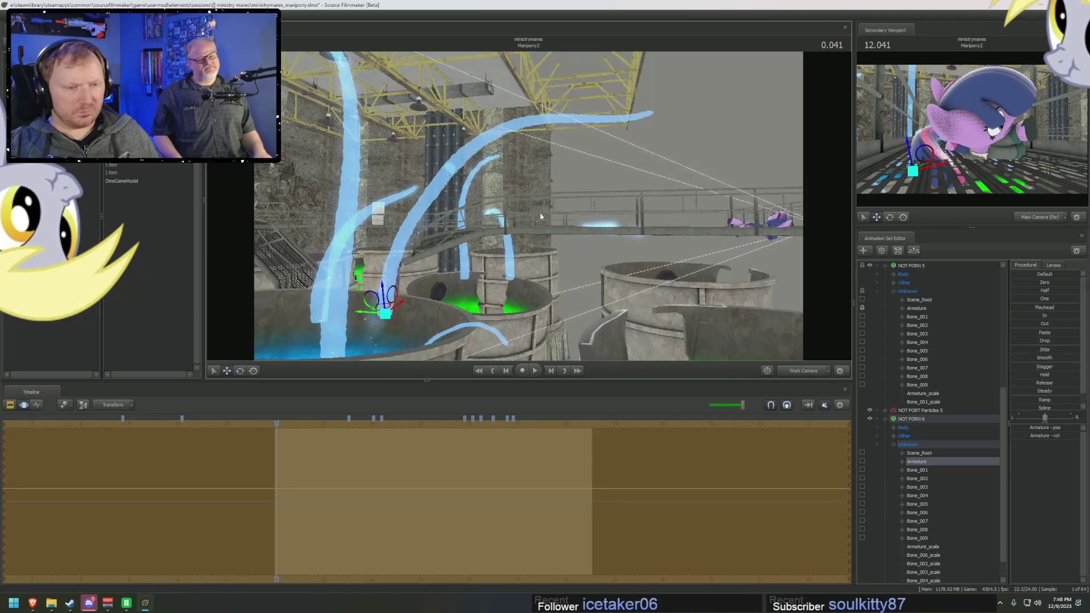
# Step: Select the tube's Bones 001–004 with the rotate tool, then add the fifth bone
pyautogui.click(911, 470)
pyautogui.keyDown('shift'); pyautogui.click(901, 493); pyautogui.keyUp('shift')
pyautogui.press('e')
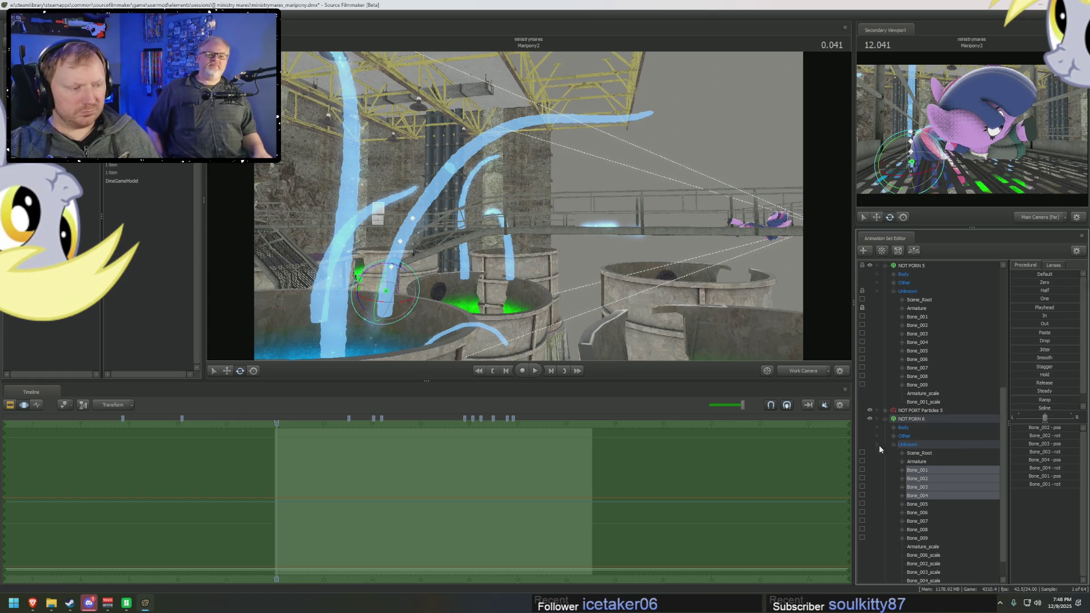
pyautogui.click(924, 508)
# Step: Bend one tube's first bones into an arch and curve Bones 002–005 down toward the catwalk
pyautogui.moveTo(923, 315); pyautogui.dragTo(926, 339)
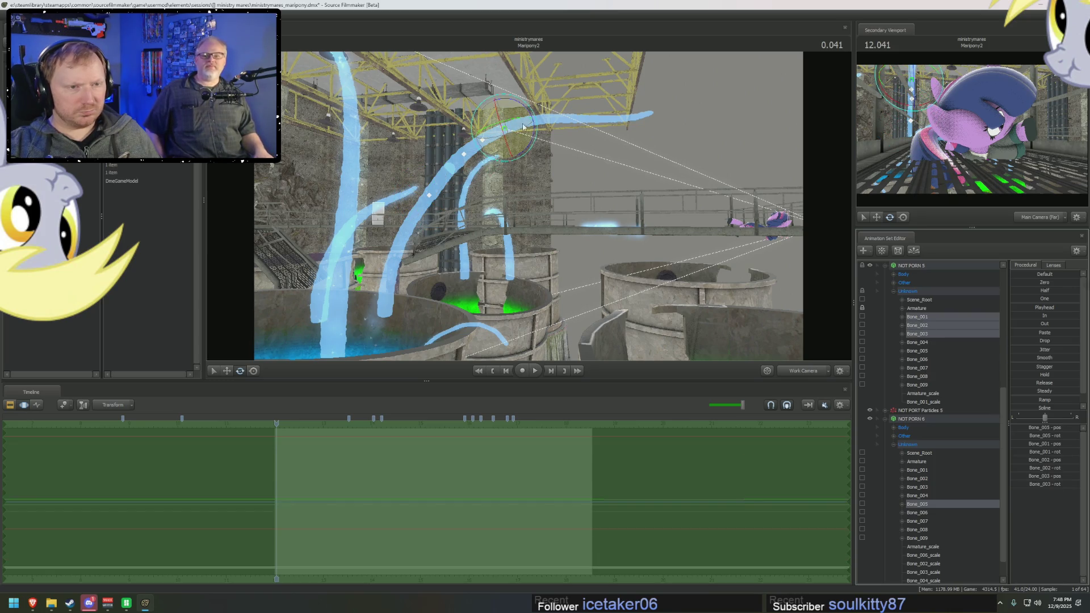
pyautogui.moveTo(529, 120); pyautogui.dragTo(534, 119)
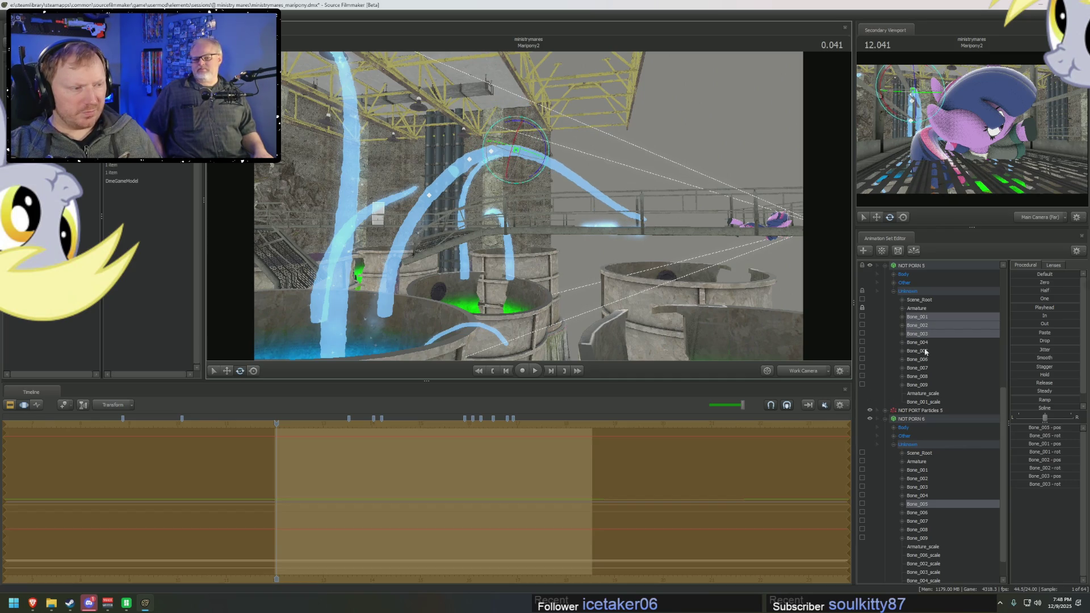
pyautogui.moveTo(925, 504); pyautogui.dragTo(925, 478)
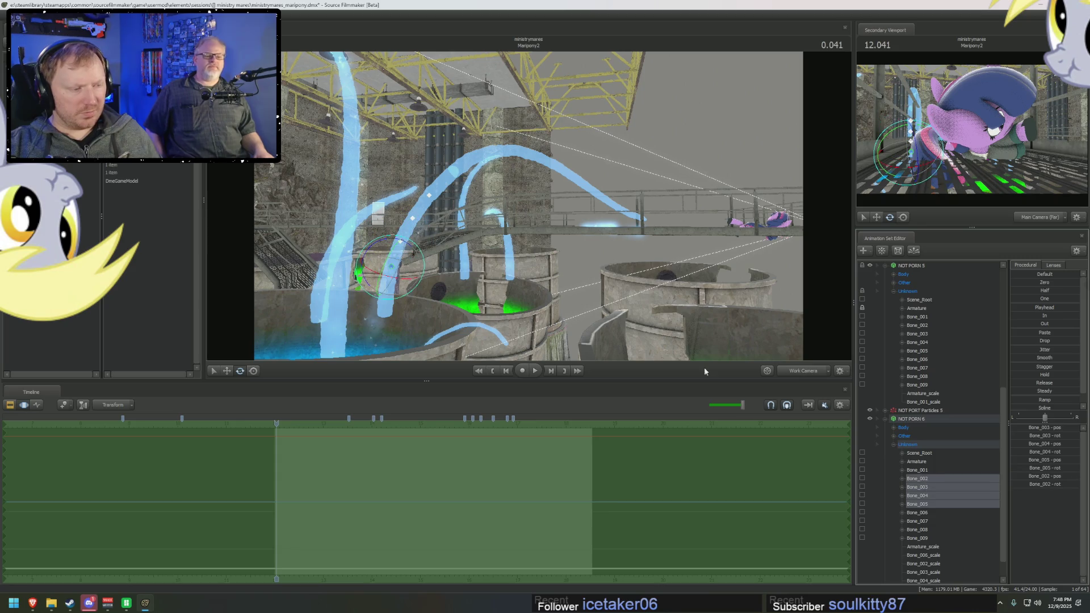
pyautogui.moveTo(410, 245); pyautogui.dragTo(412, 247)
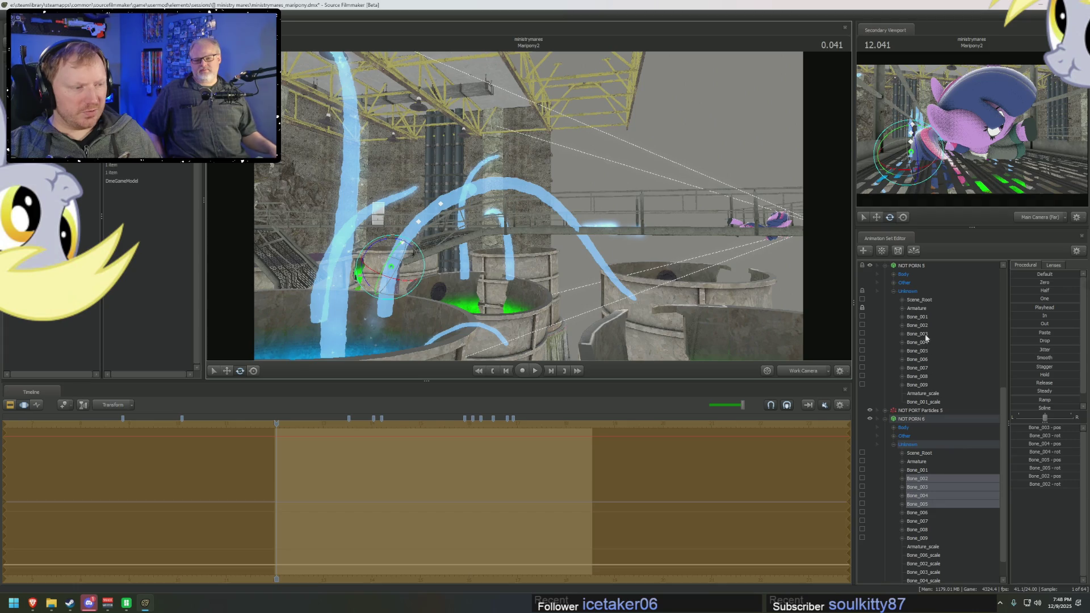
# Step: Swing the other tube's Bones 001–005 up into an arch and view it from over the vats
pyautogui.moveTo(925, 316); pyautogui.dragTo(924, 350)
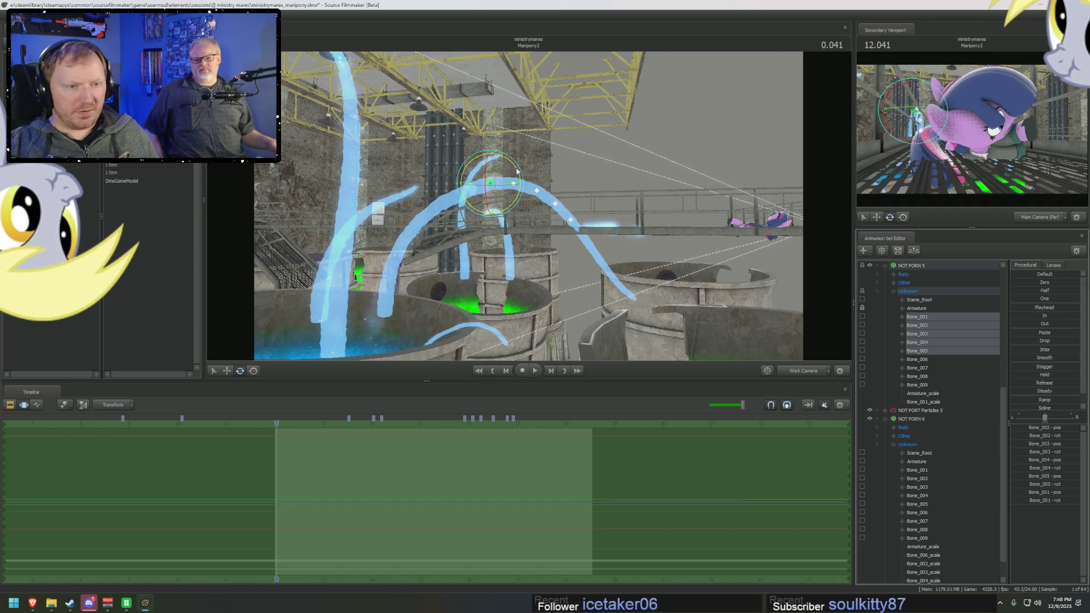
pyautogui.moveTo(493, 175); pyautogui.dragTo(515, 169)
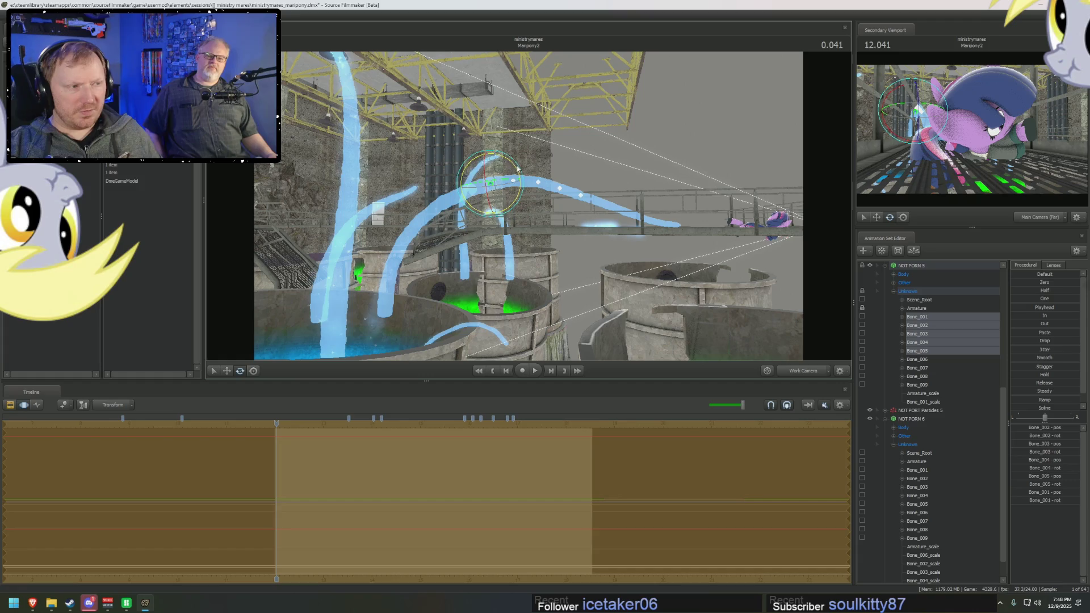
pyautogui.moveTo(670, 243); pyautogui.dragTo(670, 242)
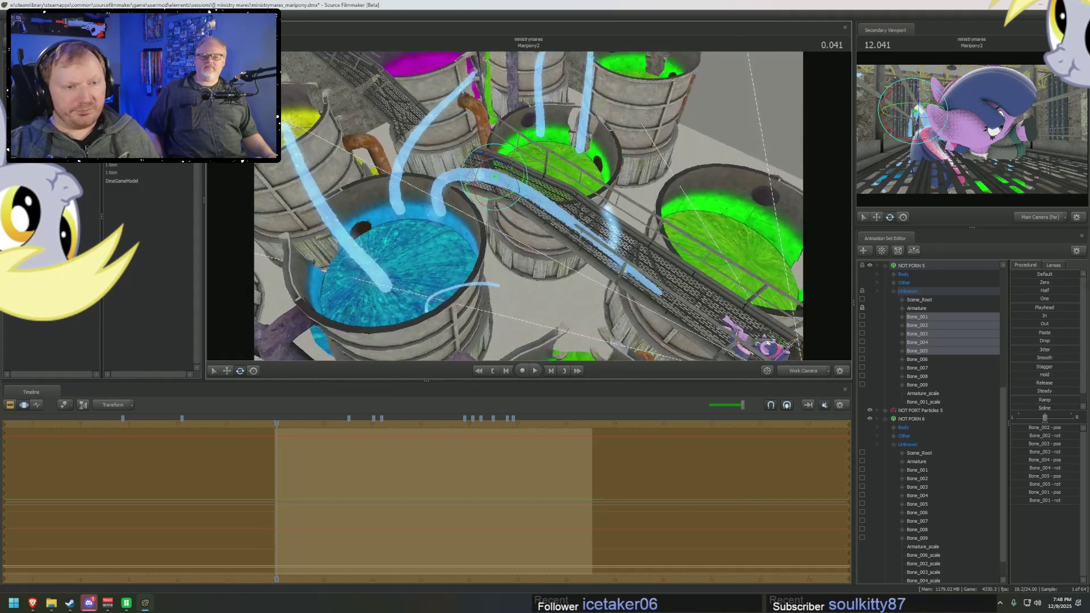
pyautogui.moveTo(531, 215); pyautogui.dragTo(531, 215)
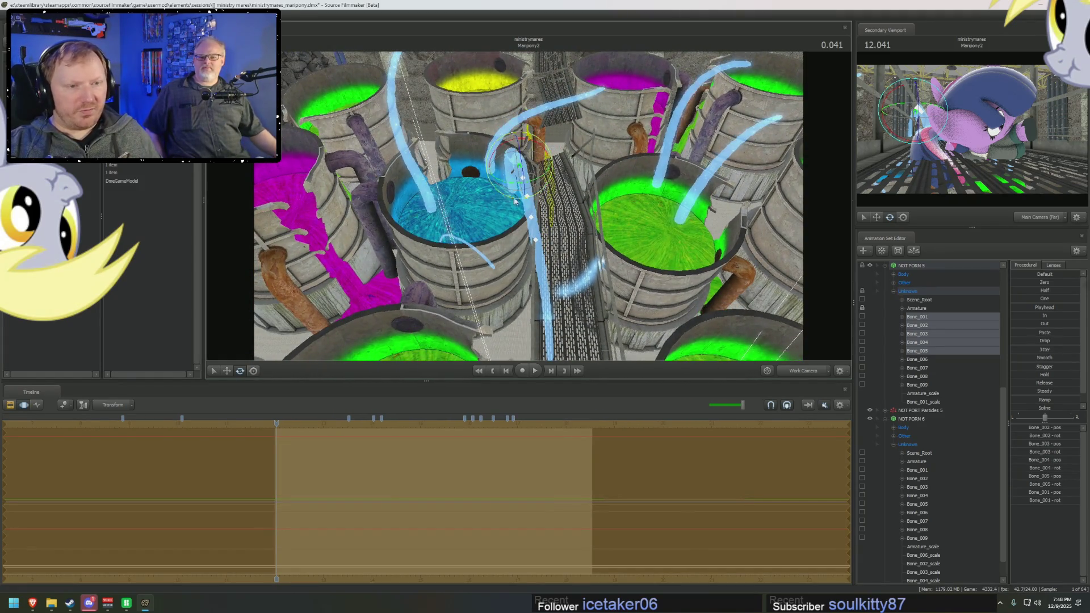
# Step: Move the second tube by its Armature to the right and slightly up beside the catwalk
pyautogui.click(918, 308)
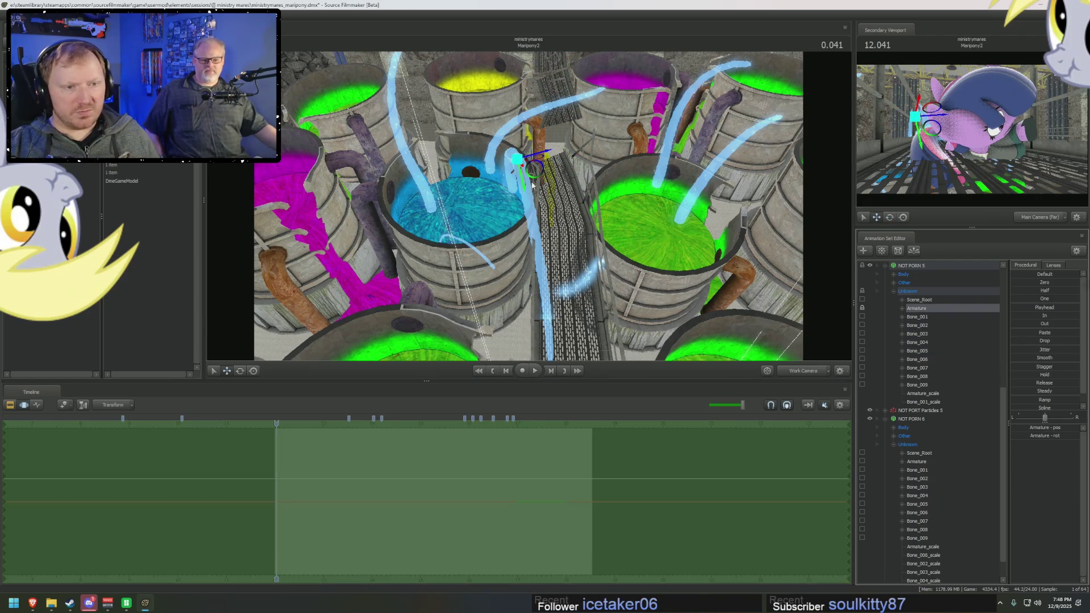
pyautogui.moveTo(534, 168)
pyautogui.mouseDown()
pyautogui.moveTo(537, 208)
pyautogui.moveTo(536, 177)
pyautogui.mouseUp()
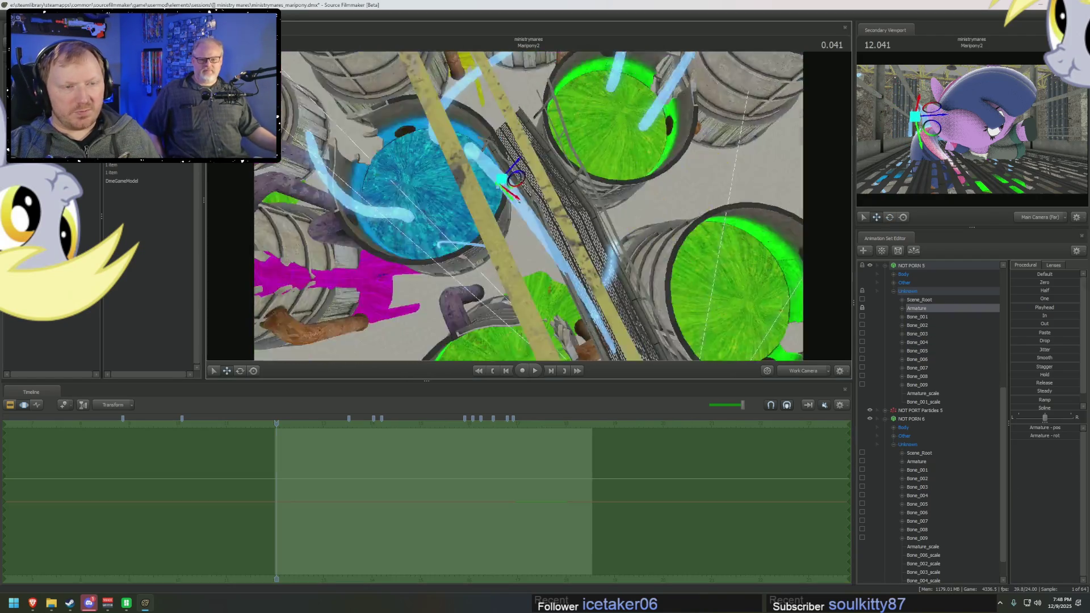
pyautogui.click(918, 461)
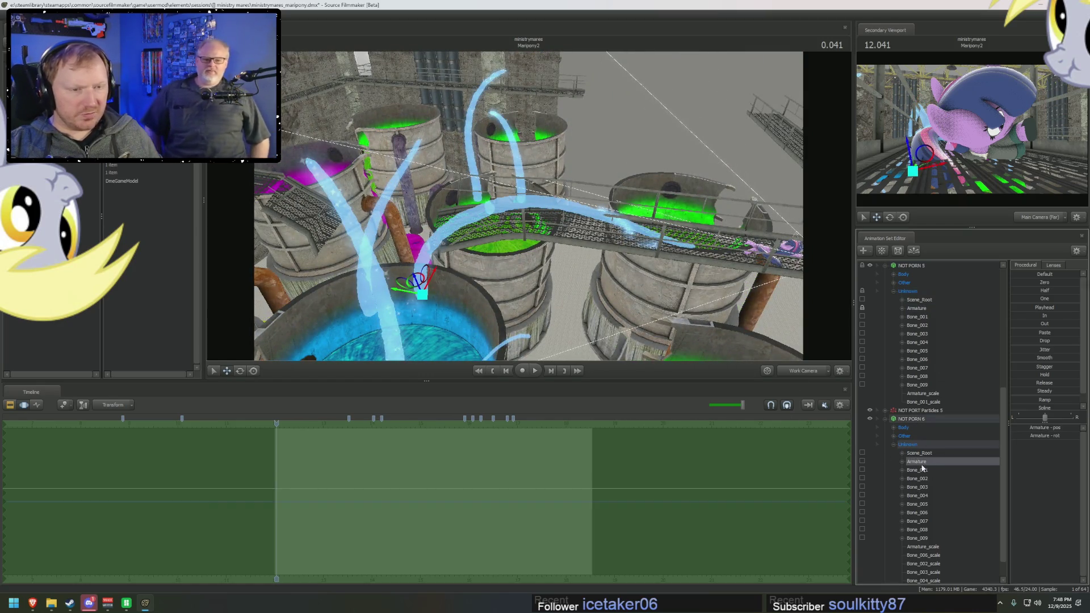
pyautogui.moveTo(415, 281)
pyautogui.mouseDown()
pyautogui.moveTo(464, 286)
pyautogui.moveTo(435, 256)
pyautogui.moveTo(560, 275)
pyautogui.mouseUp()
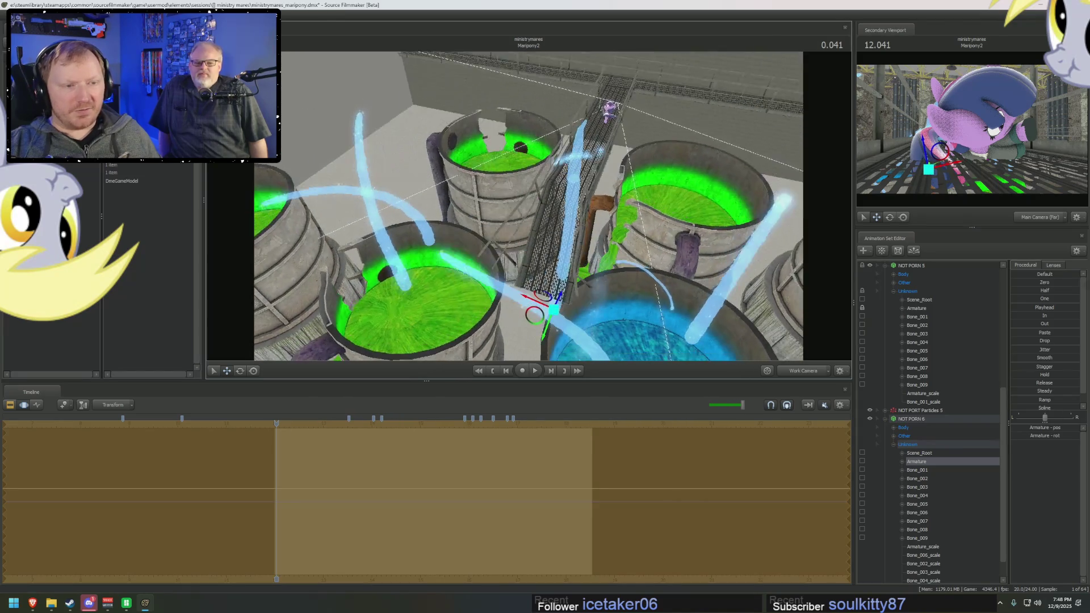
pyautogui.moveTo(545, 313)
pyautogui.mouseDown()
pyautogui.moveTo(545, 273)
pyautogui.moveTo(956, 390)
pyautogui.mouseUp()
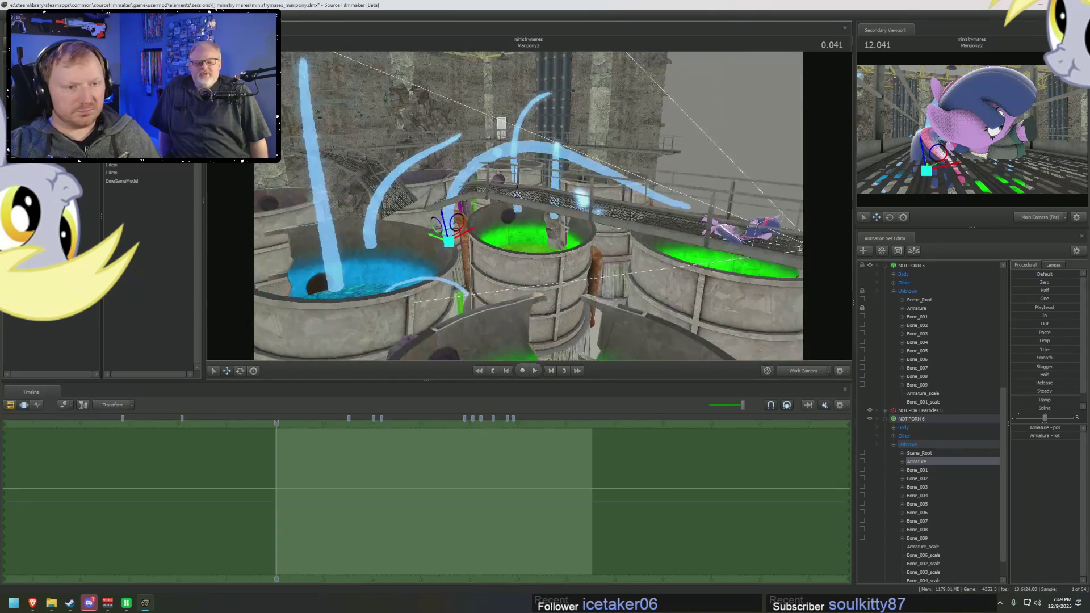
# Step: Rotate the tube's Bones 002–004 to adjust its bend over the walkway
pyautogui.click(918, 478)
pyautogui.keyDown('ctrl'); pyautogui.click(918, 487); pyautogui.keyUp('ctrl')
pyautogui.press('e')
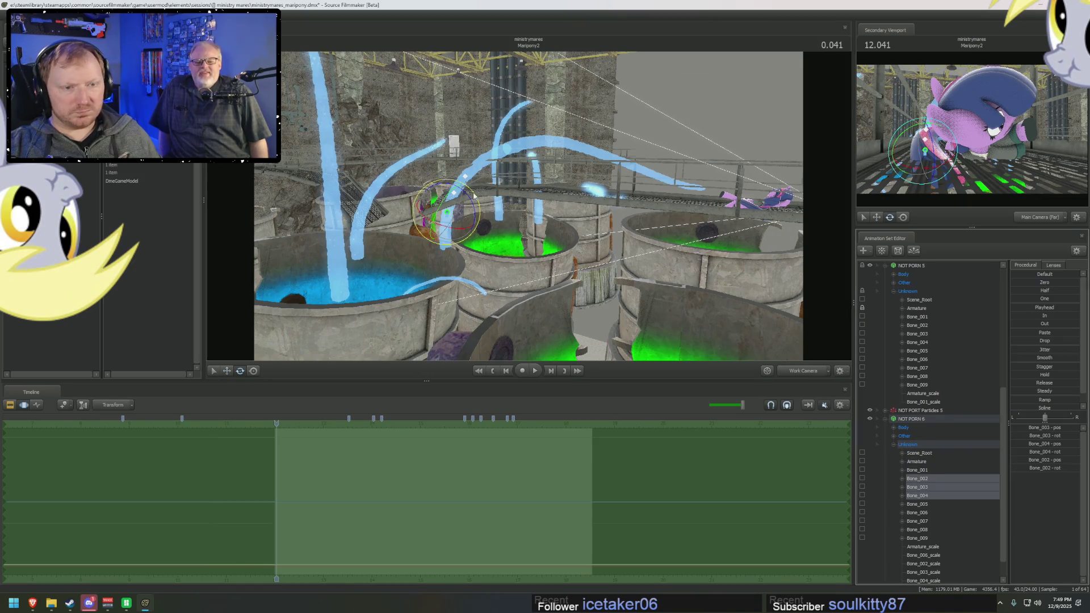
pyautogui.moveTo(473, 196); pyautogui.dragTo(478, 197)
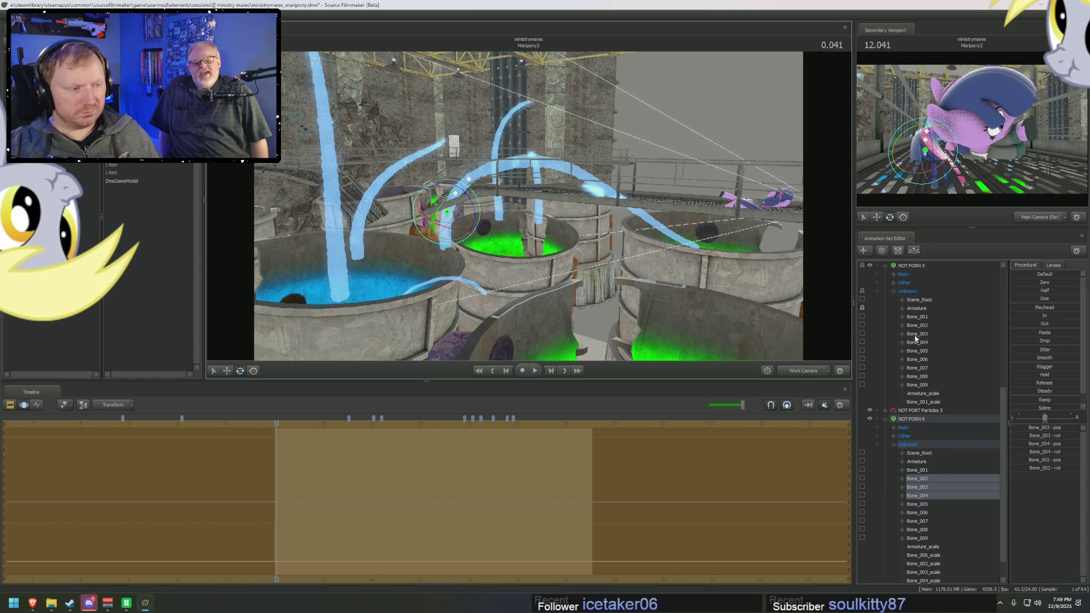
# Step: Select the other tube's Bones 001–004 and look along the catwalk toward Twilight
pyautogui.click(917, 326)
pyautogui.keyDown('ctrl'); pyautogui.click(917, 316); pyautogui.keyUp('ctrl')
pyautogui.keyDown('shift'); pyautogui.click(923, 341); pyautogui.keyUp('shift')
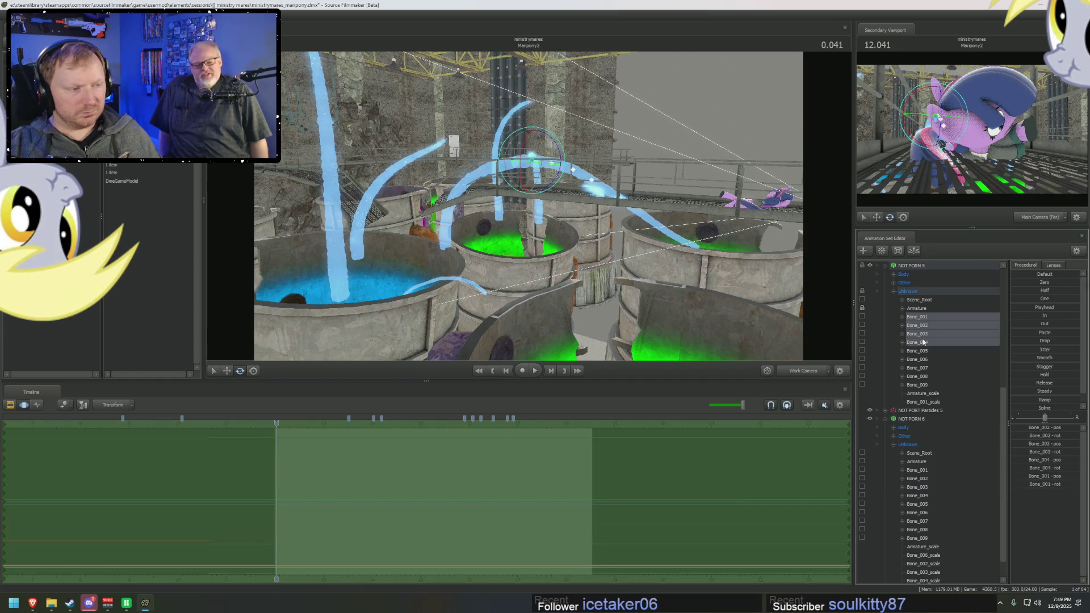
pyautogui.moveTo(549, 147)
pyautogui.mouseDown()
pyautogui.moveTo(545, 205)
pyautogui.moveTo(540, 101)
pyautogui.mouseUp()
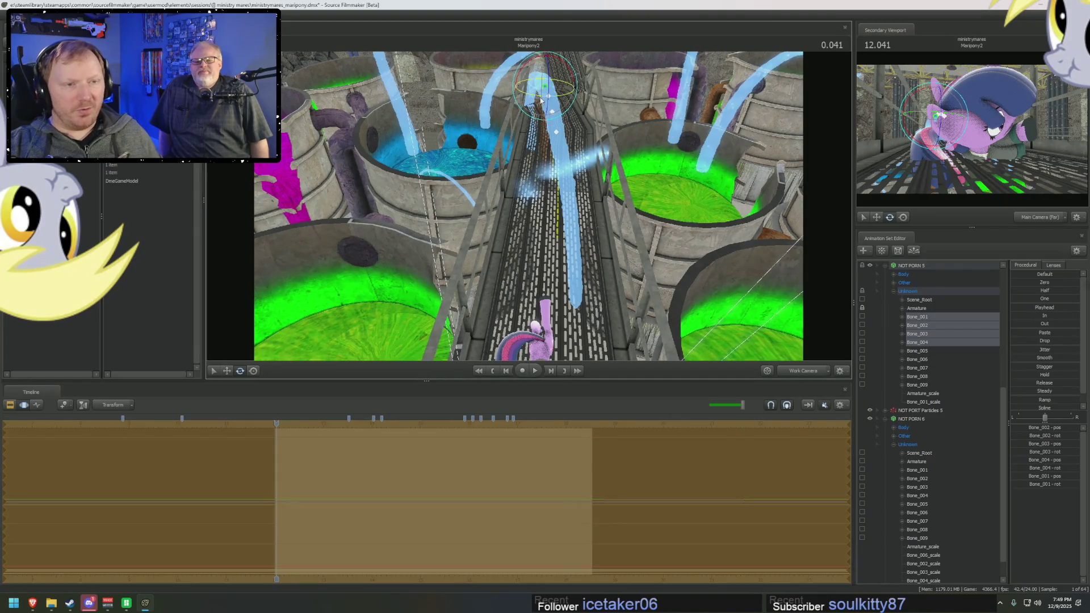
pyautogui.moveTo(540, 101); pyautogui.dragTo(678, 198)
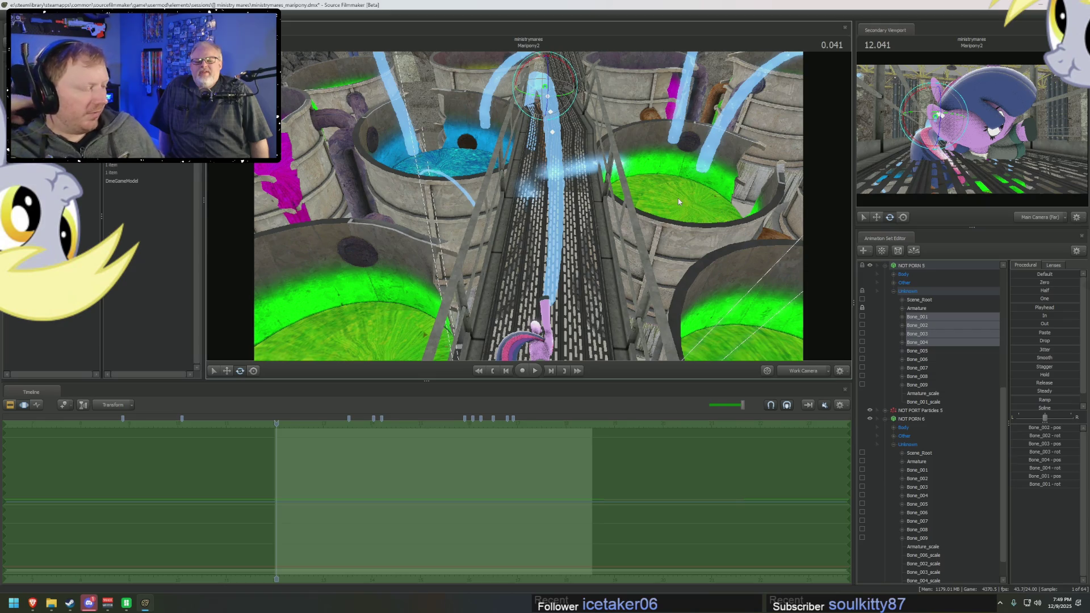
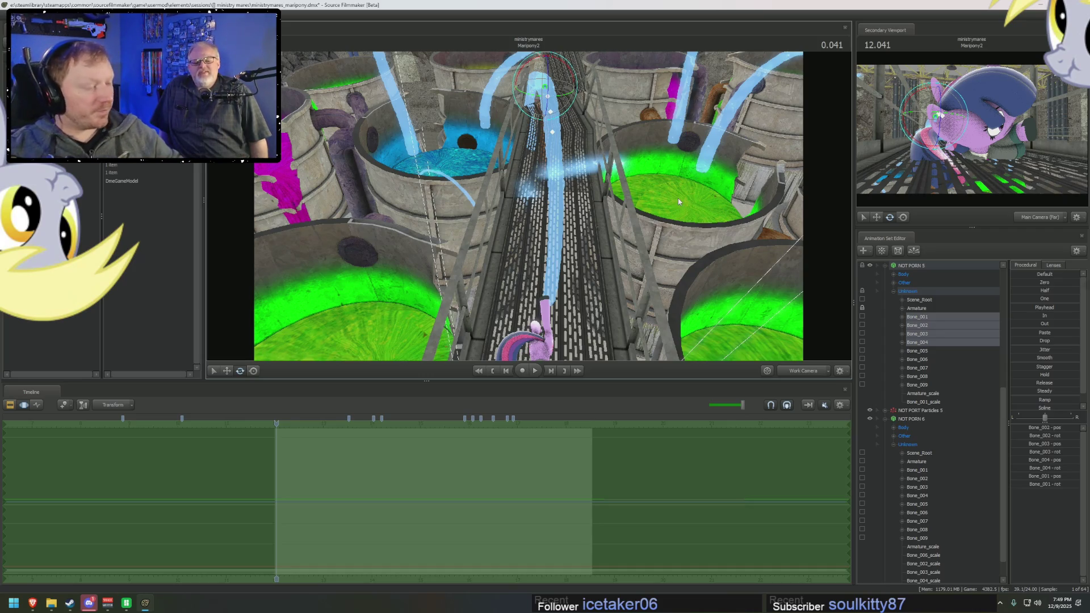
# Step: Scrub through the tentacle animation, snap the playhead to 2.000 and view the vats near the pony
pyautogui.moveTo(678, 199)
pyautogui.mouseDown(button='right')
pyautogui.moveTo(602, 252)
pyautogui.moveTo(664, 247)
pyautogui.moveTo(433, 467)
pyautogui.mouseUp(button='right')
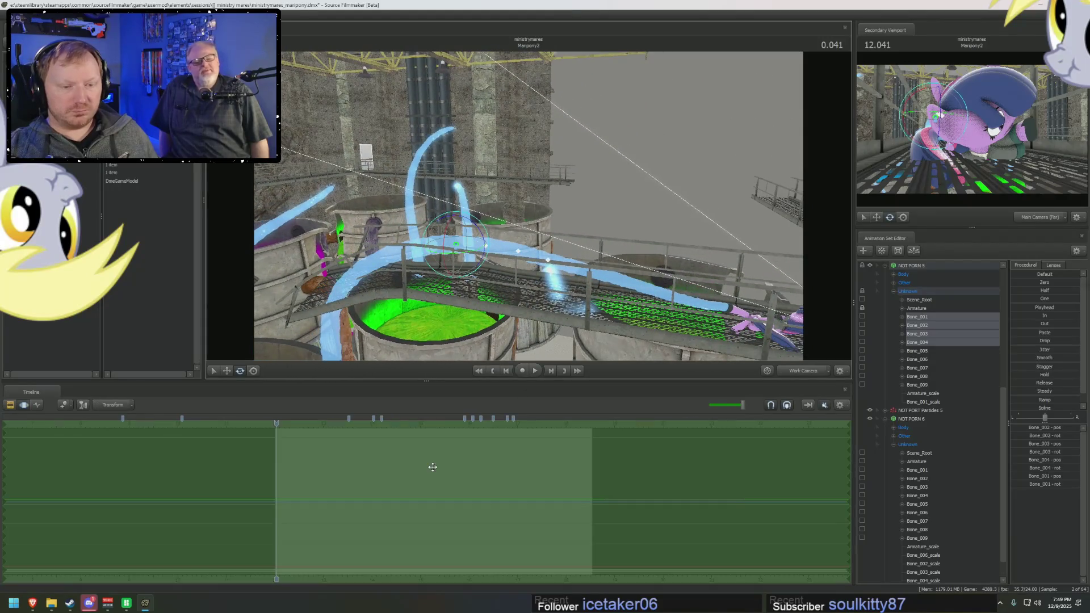
pyautogui.moveTo(285, 475); pyautogui.dragTo(375, 476, button='middle')
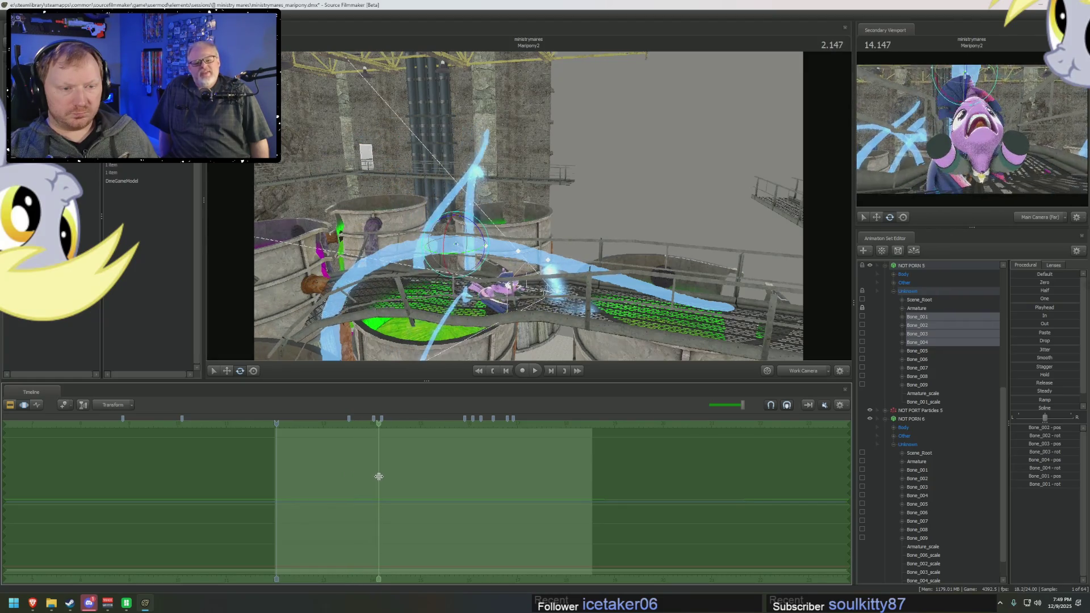
pyautogui.click(375, 476)
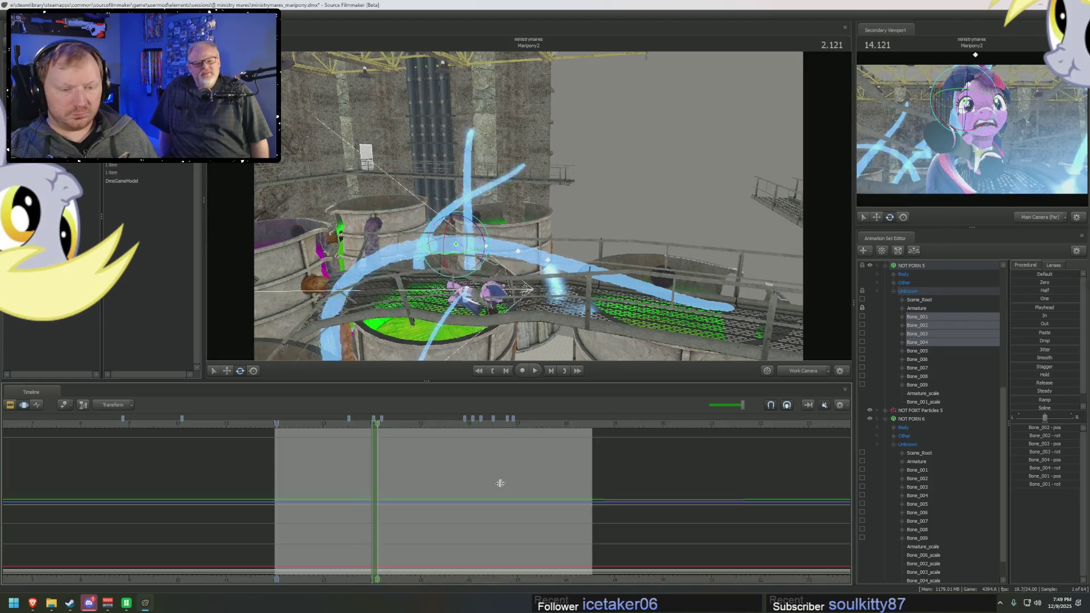
pyautogui.moveTo(303, 474)
pyautogui.mouseDown(button='middle')
pyautogui.moveTo(272, 477)
pyautogui.moveTo(297, 477)
pyautogui.mouseUp(button='middle')
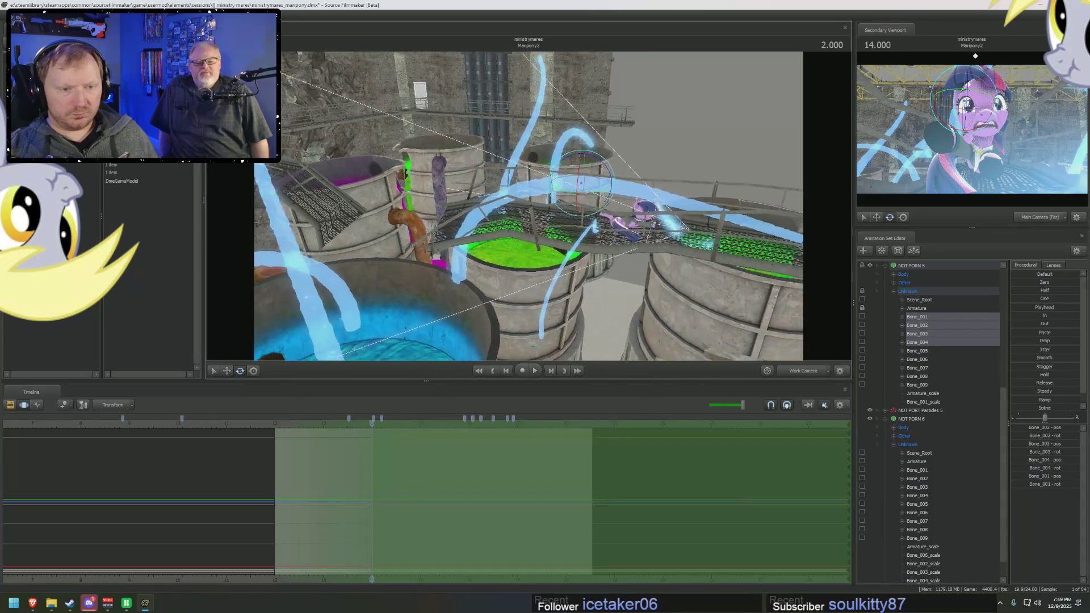
pyautogui.moveTo(529, 209); pyautogui.dragTo(529, 209)
pyautogui.click(932, 307)
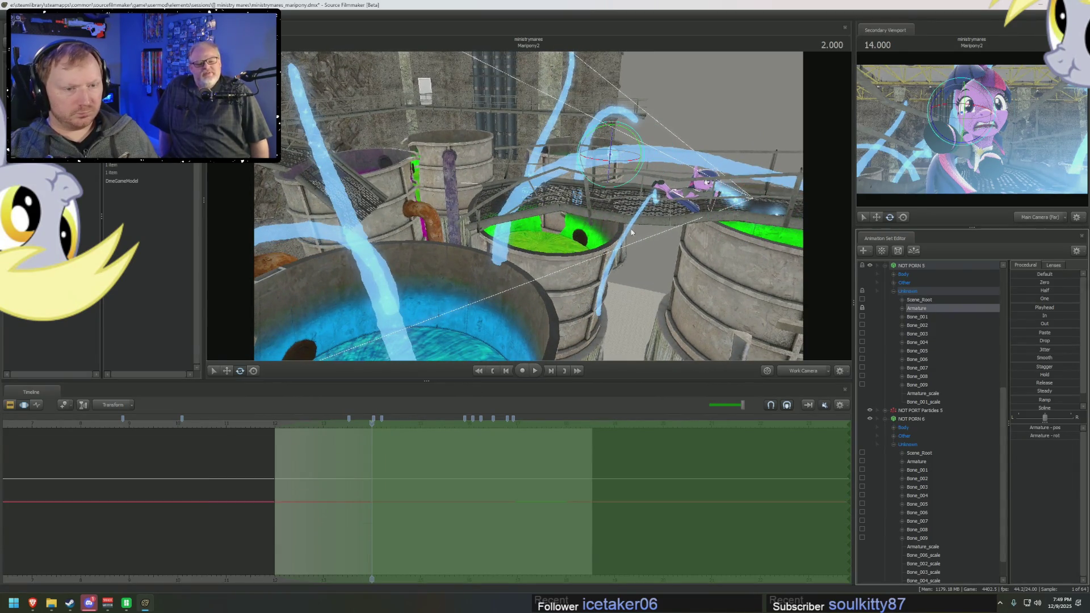
# Step: Move the second tentacle rig's Armature left so it sits beside the blue vat
pyautogui.click(924, 463)
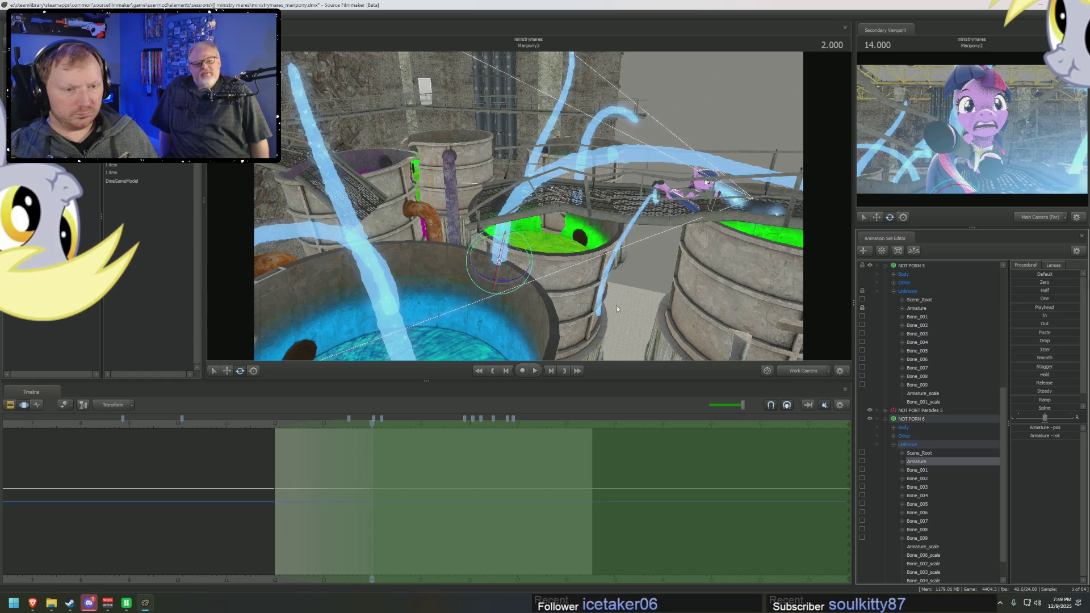
pyautogui.moveTo(529, 209); pyautogui.dragTo(529, 209)
pyautogui.moveTo(503, 263)
pyautogui.mouseDown()
pyautogui.moveTo(473, 269)
pyautogui.moveTo(537, 210)
pyautogui.moveTo(528, 228)
pyautogui.mouseUp()
pyautogui.press('e')
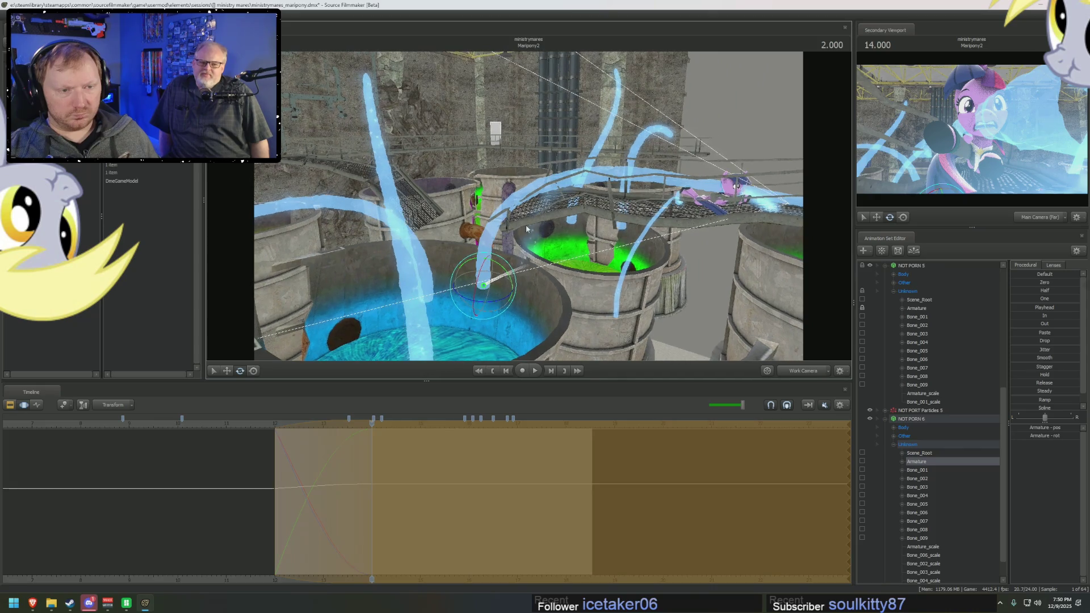
pyautogui.press('w')
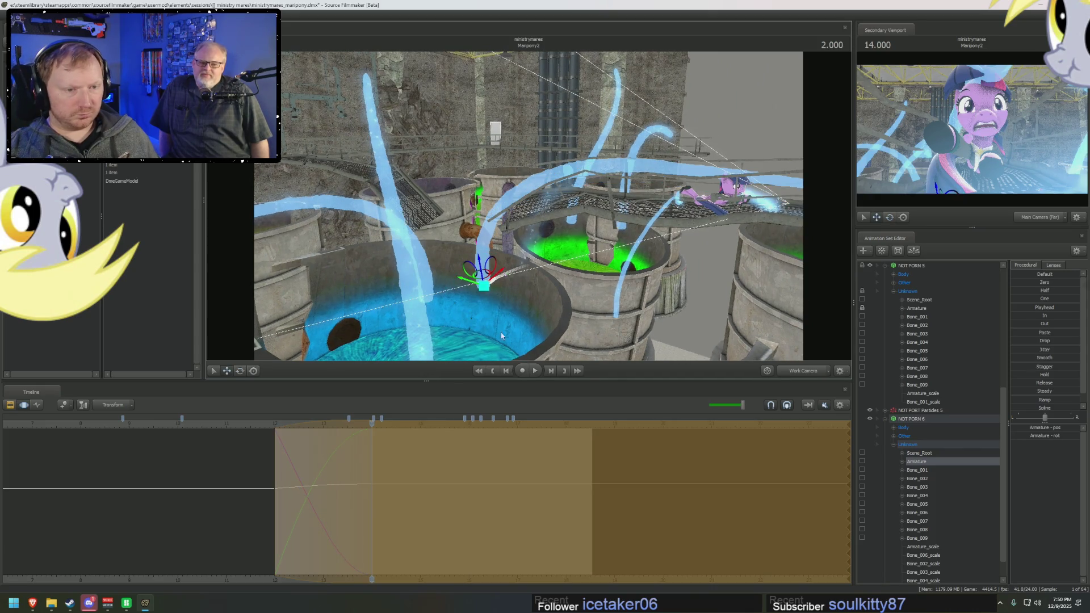
pyautogui.moveTo(484, 286); pyautogui.dragTo(442, 281)
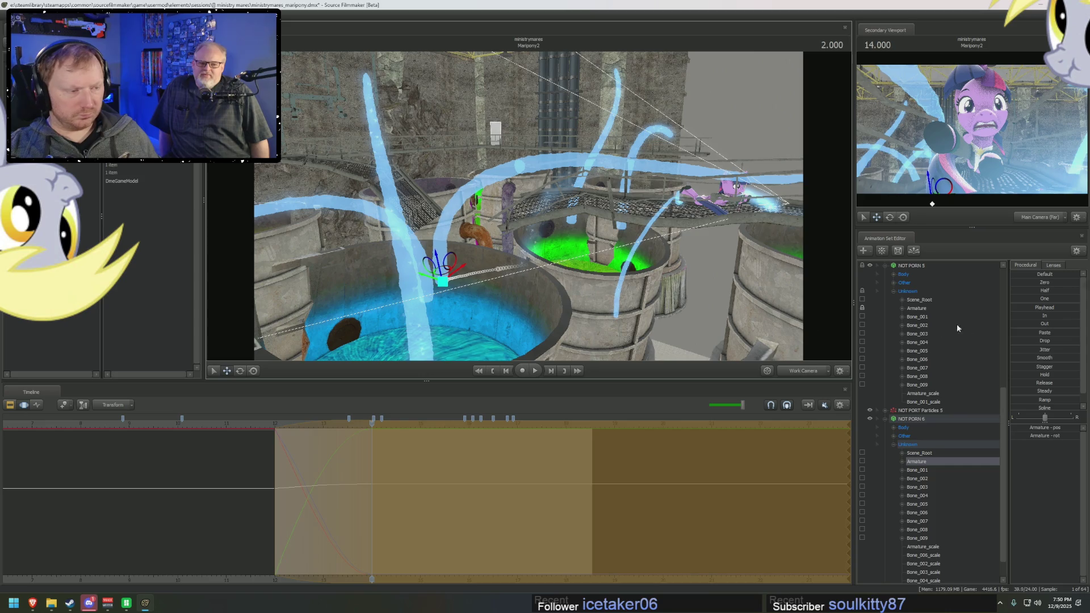
# Step: Swing the second tentacle's Bone_001 through Bone_003 upward with the rotate gizmo
pyautogui.click(918, 470)
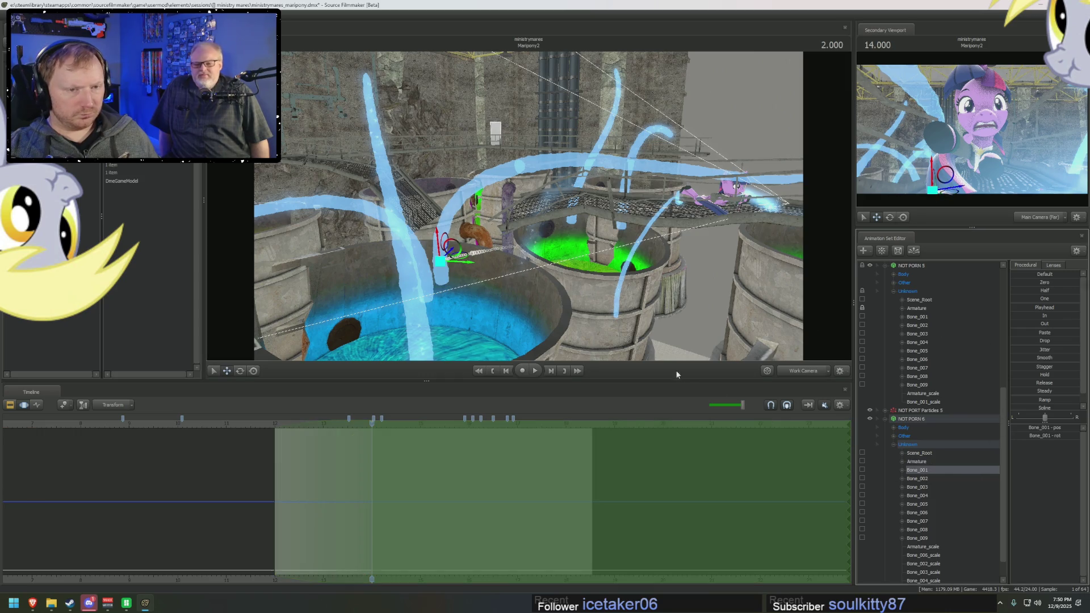
pyautogui.click(917, 462)
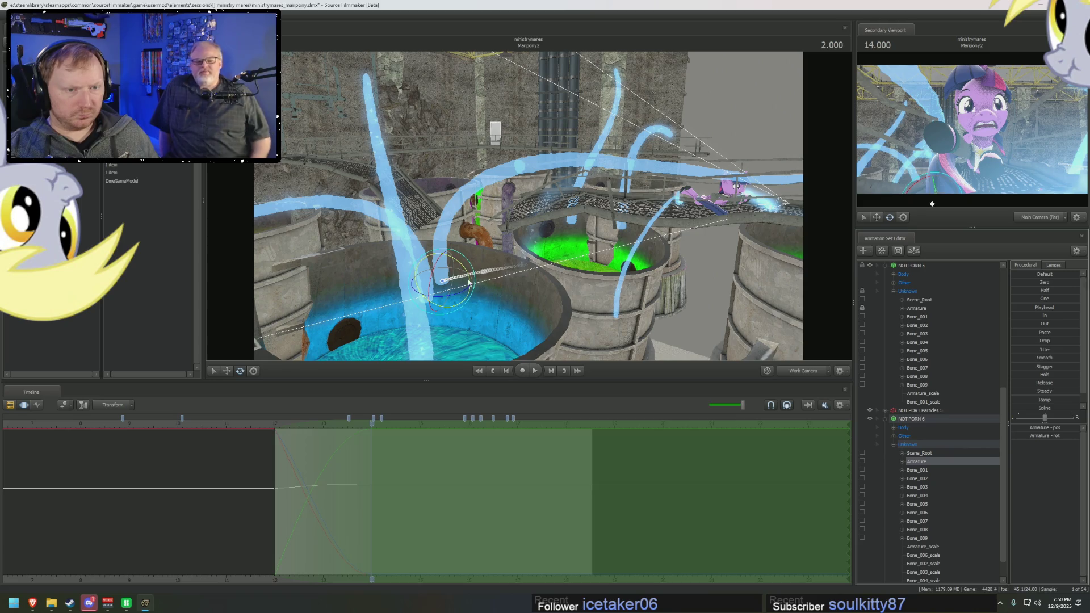
pyautogui.click(918, 470)
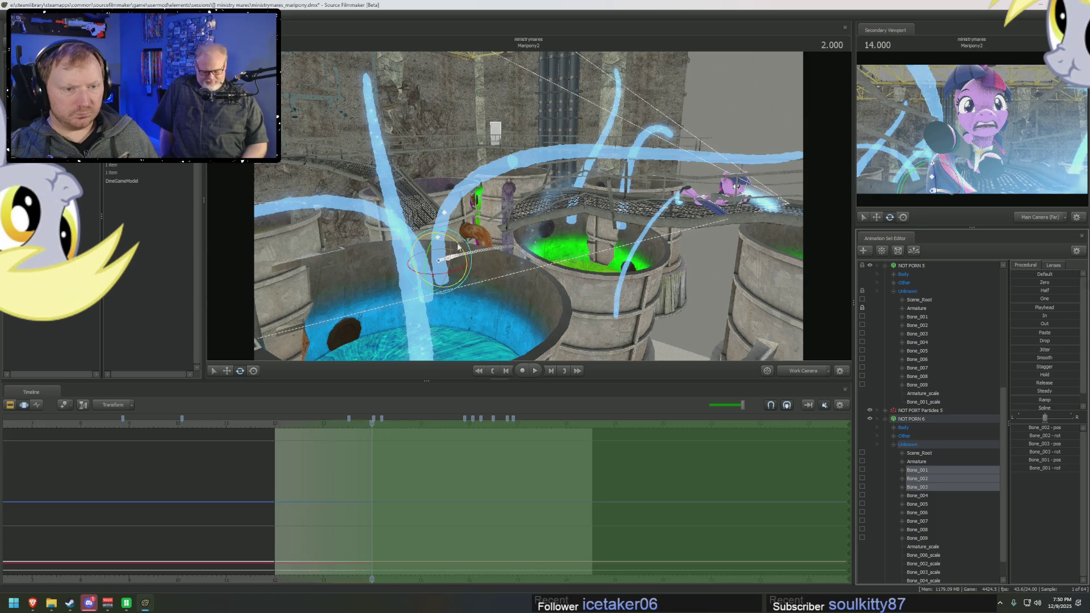
pyautogui.moveTo(459, 246); pyautogui.dragTo(457, 247)
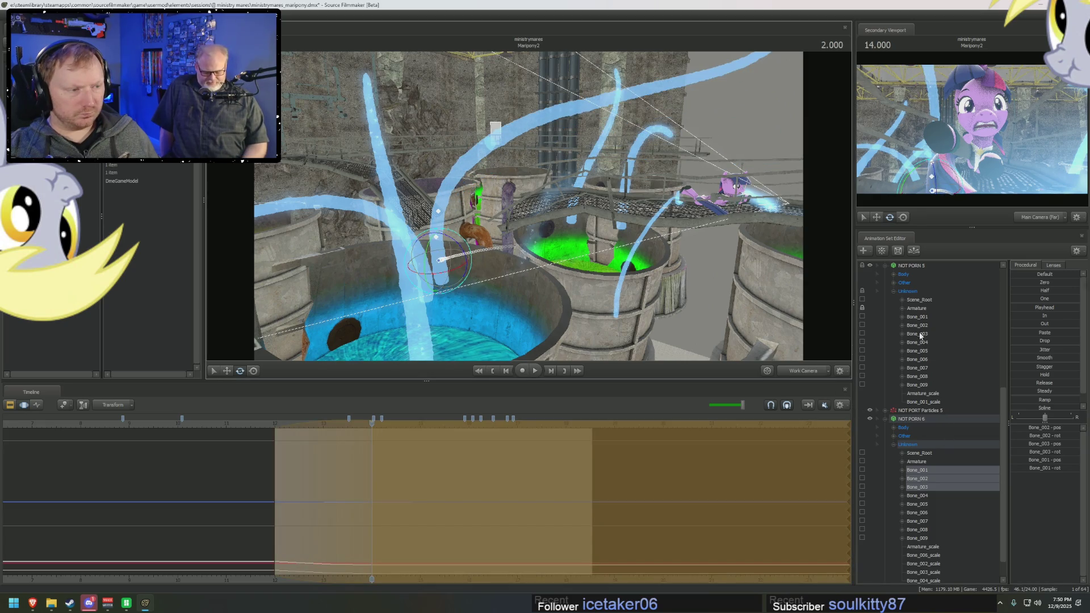
pyautogui.click(918, 334)
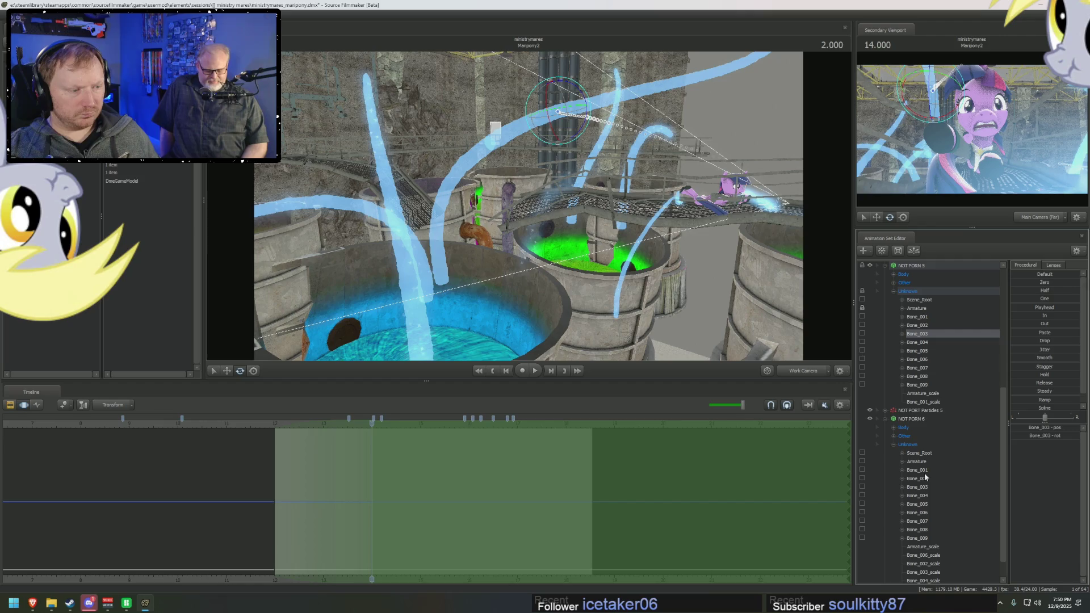
# Step: Rotate the first tentacle's Bone_001 through Bone_004 to bend the stream over the vats
pyautogui.click(912, 506)
pyautogui.keyDown('ctrl'); pyautogui.moveTo(918, 317); pyautogui.dragTo(919, 349); pyautogui.keyUp('ctrl')
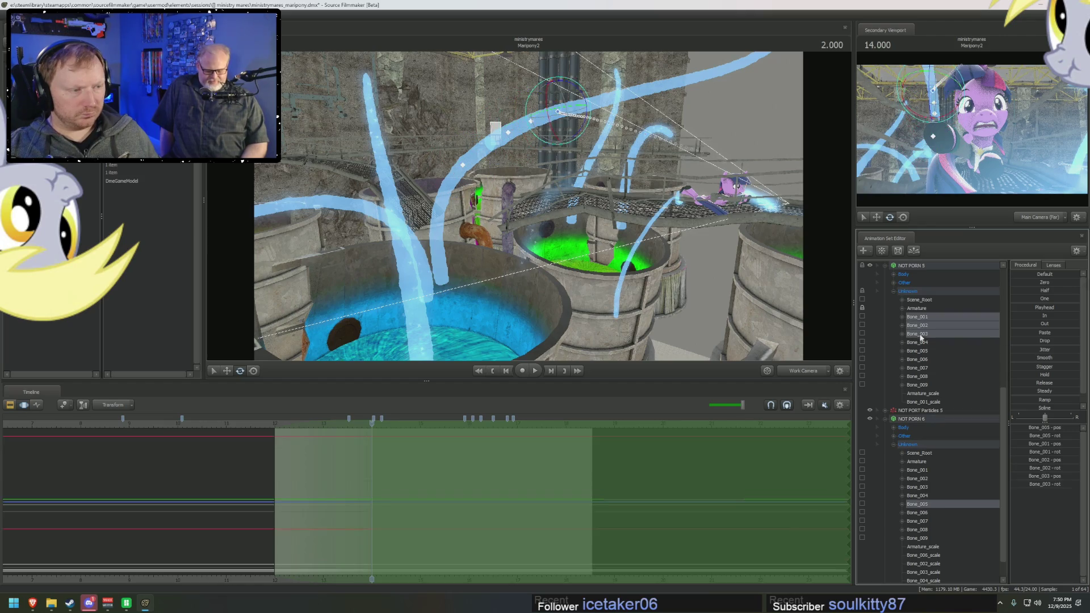
pyautogui.moveTo(604, 128)
pyautogui.mouseDown()
pyautogui.moveTo(599, 153)
pyautogui.moveTo(573, 151)
pyautogui.mouseUp()
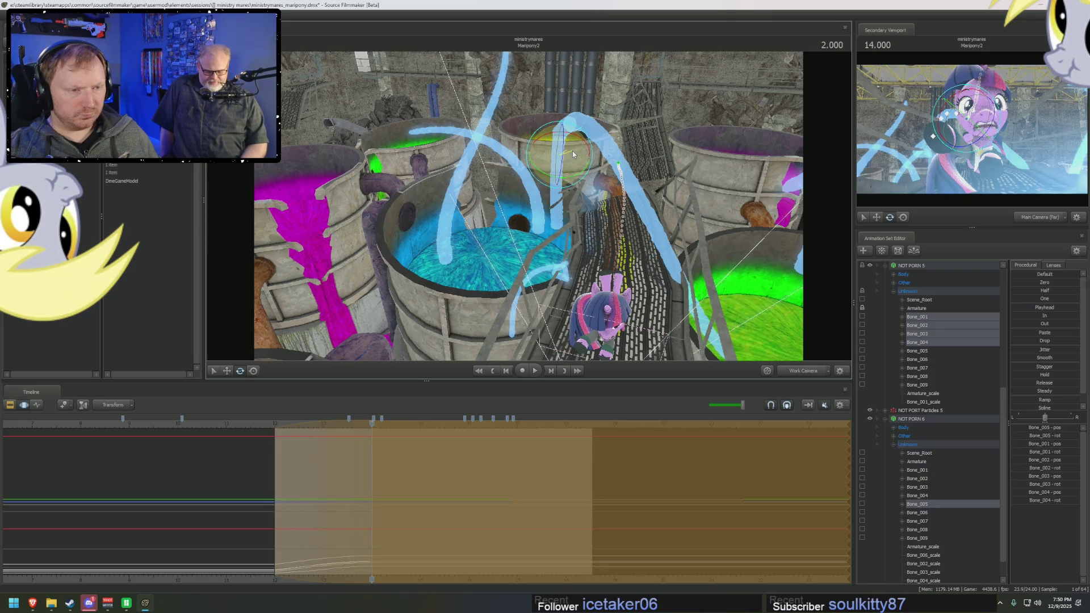
pyautogui.moveTo(572, 151); pyautogui.dragTo(546, 136)
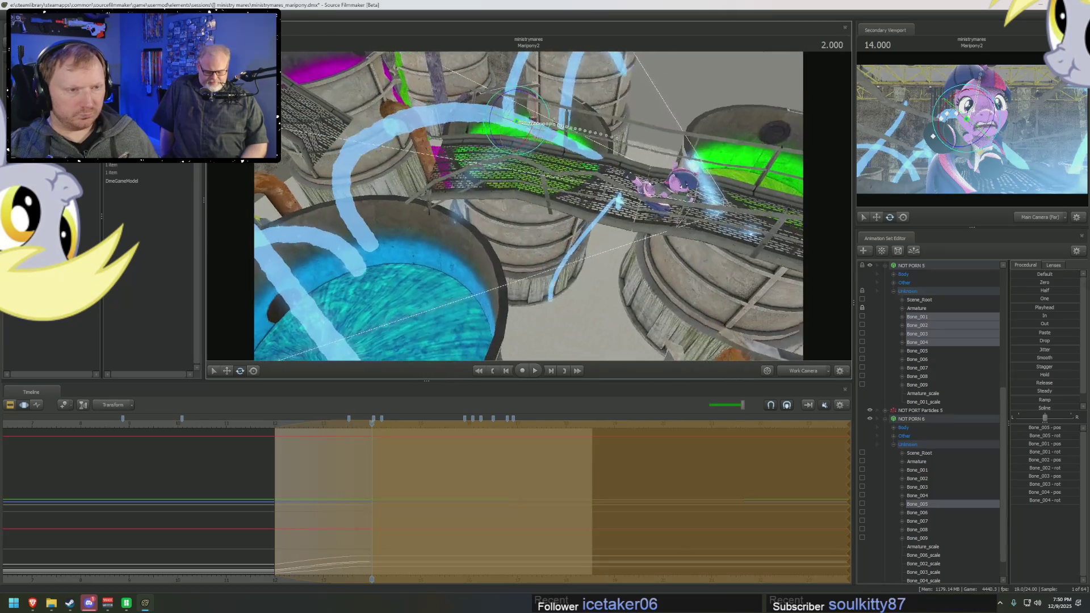
pyautogui.moveTo(540, 218); pyautogui.dragTo(541, 219)
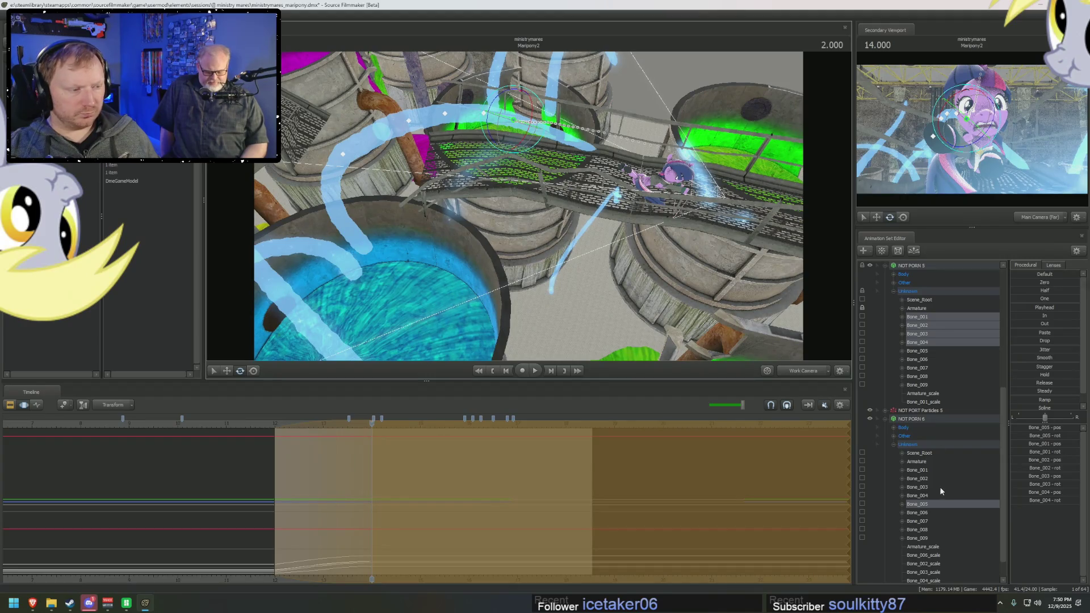
# Step: Rotate Bone_005 through Bone_008 to reshape the stream above the blue basin
pyautogui.moveTo(927, 351); pyautogui.dragTo(923, 377)
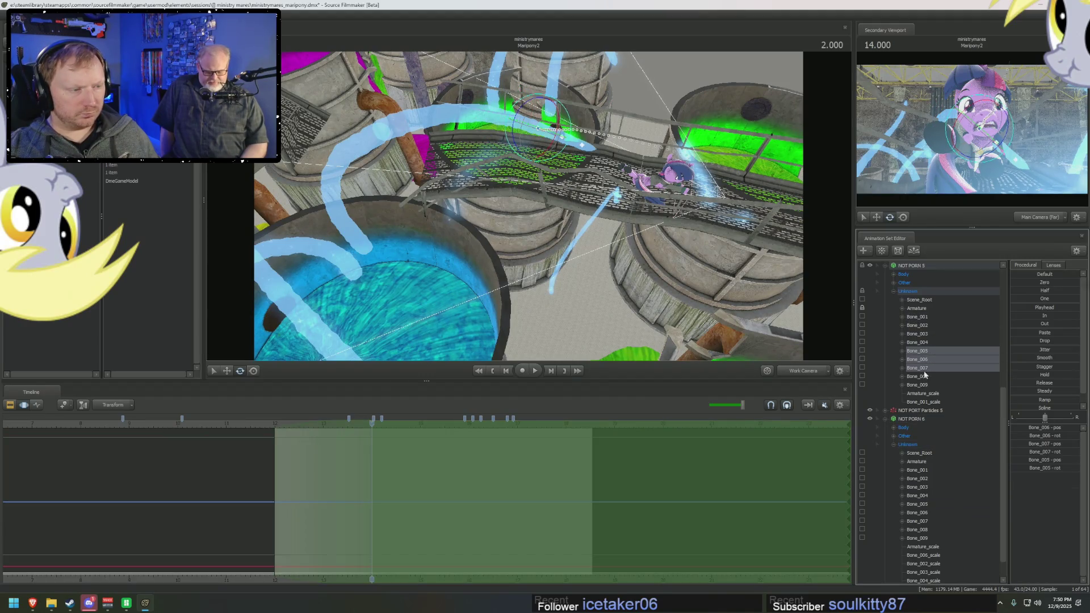
pyautogui.moveTo(549, 128)
pyautogui.mouseDown()
pyautogui.moveTo(535, 136)
pyautogui.moveTo(623, 166)
pyautogui.mouseUp()
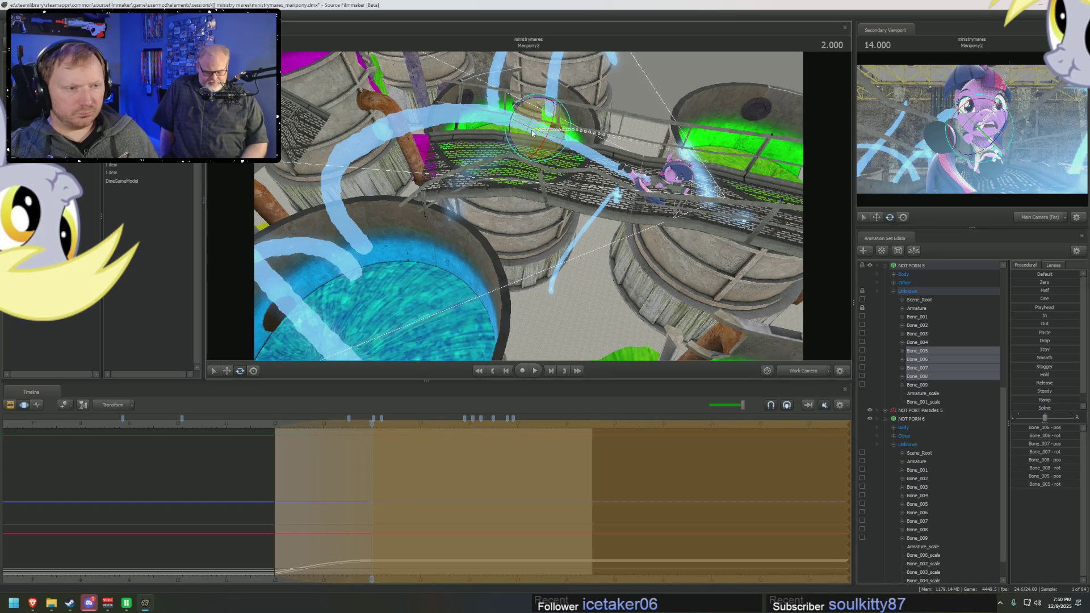
pyautogui.moveTo(574, 149)
pyautogui.mouseDown()
pyautogui.moveTo(613, 171)
pyautogui.moveTo(469, 216)
pyautogui.mouseUp()
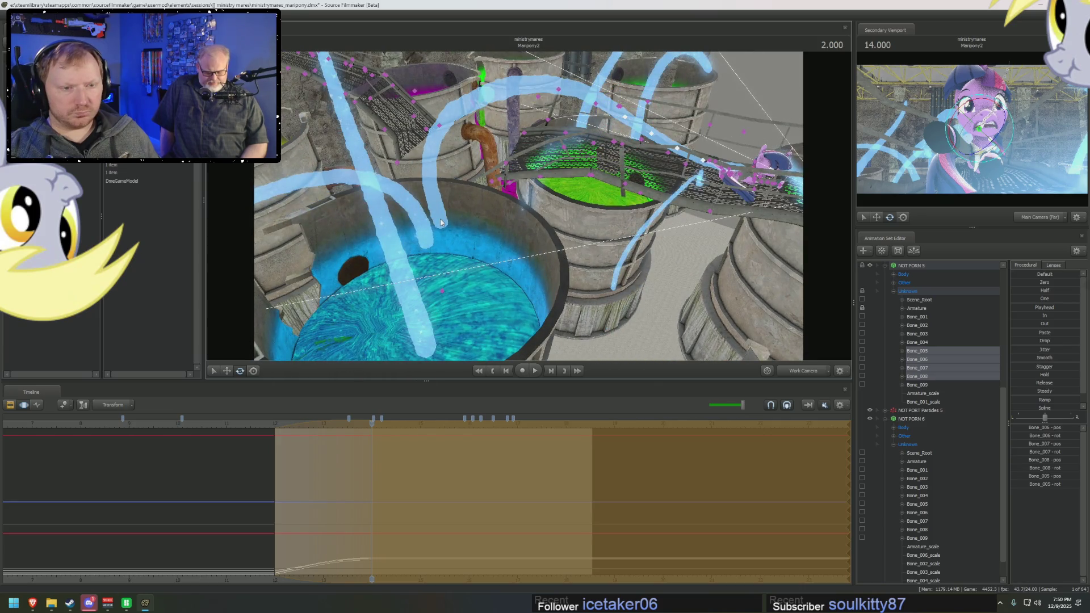
pyautogui.click(916, 376)
pyautogui.click(916, 461)
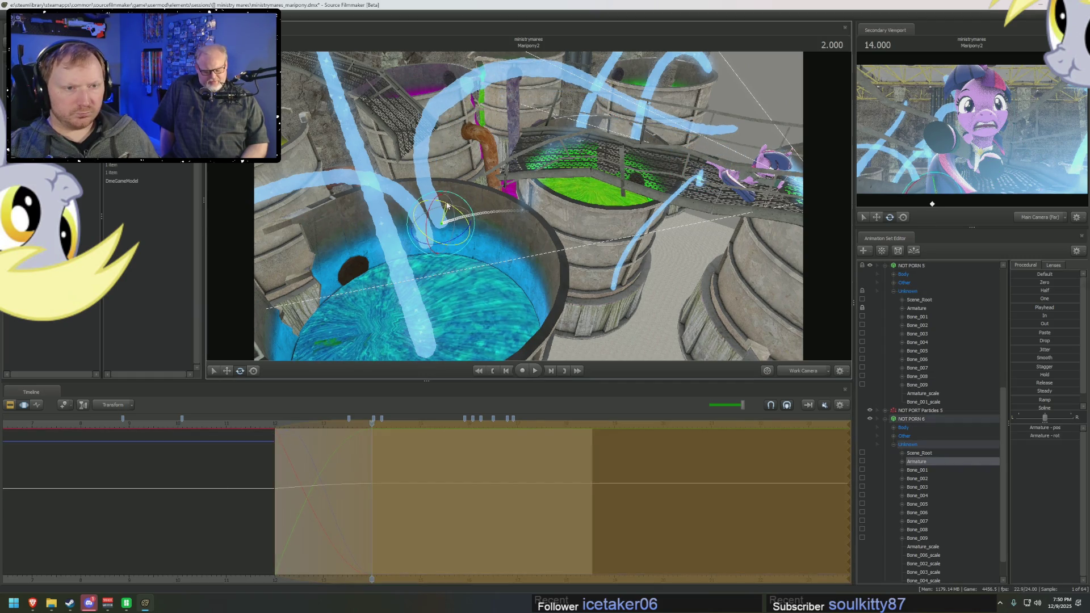
# Step: Rotate Bone_002 through Bone_005 so the stream arcs higher
pyautogui.click(917, 334)
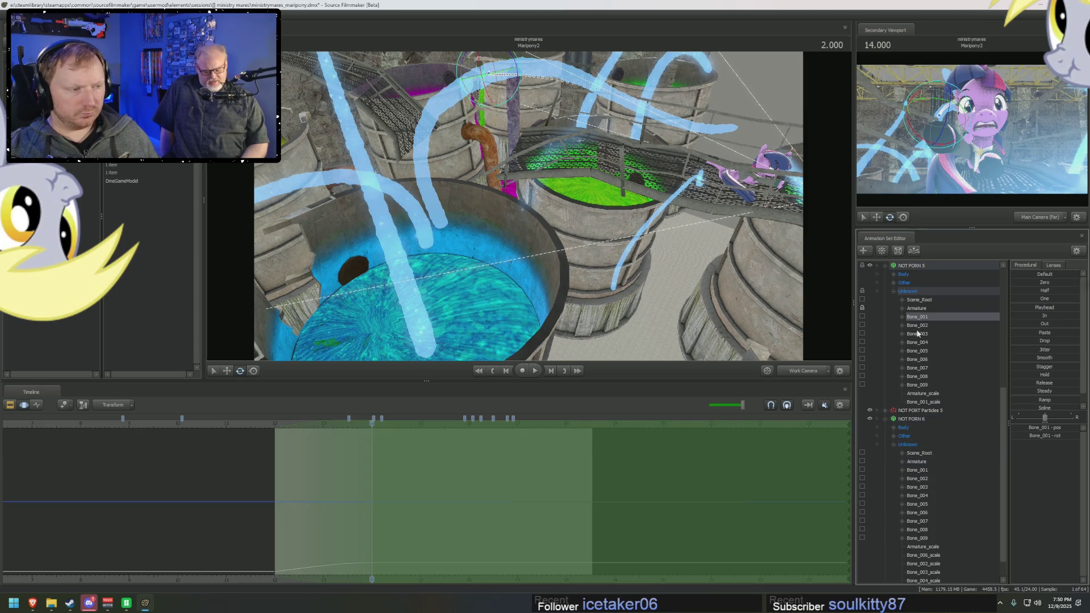
pyautogui.moveTo(920, 324); pyautogui.dragTo(920, 350)
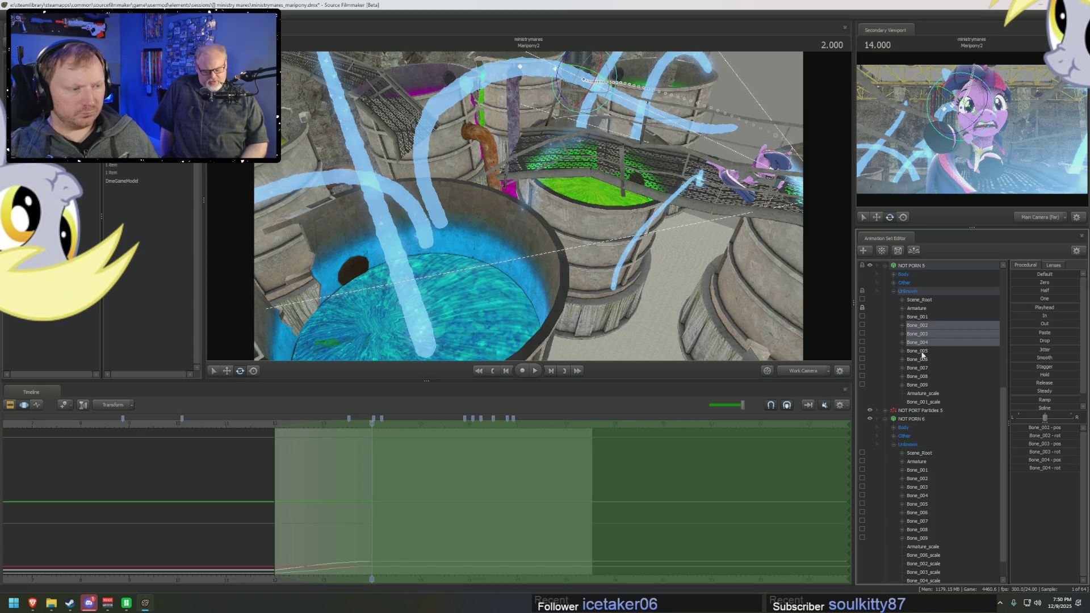
pyautogui.moveTo(629, 72); pyautogui.dragTo(557, 227)
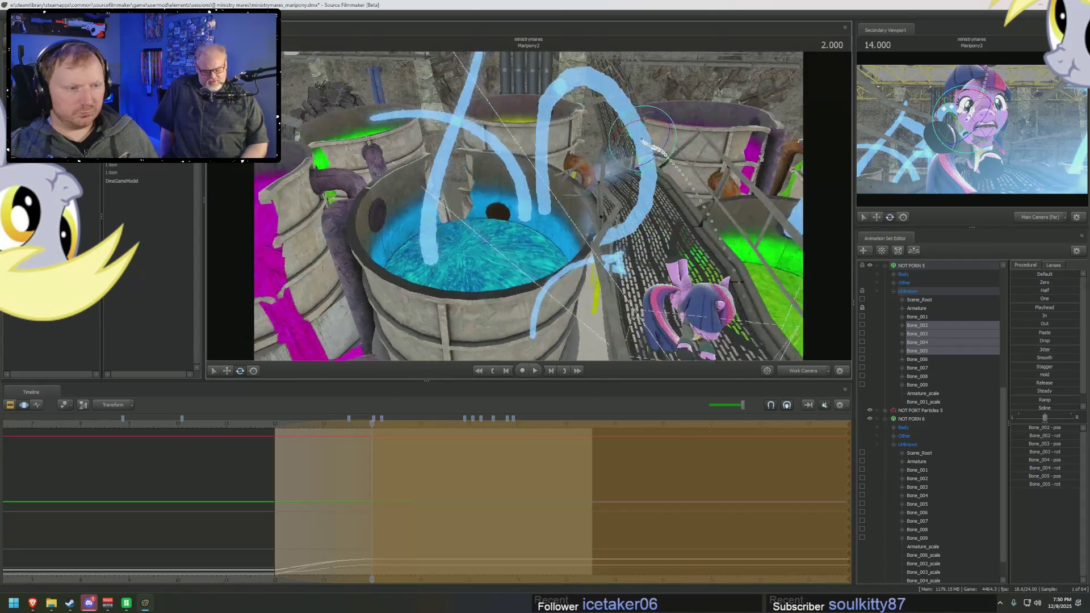
# Step: Straighten the tip bones Bone_006 to Bone_009 and nudge the end bone Bone_009
pyautogui.moveTo(673, 294); pyautogui.dragTo(567, 202)
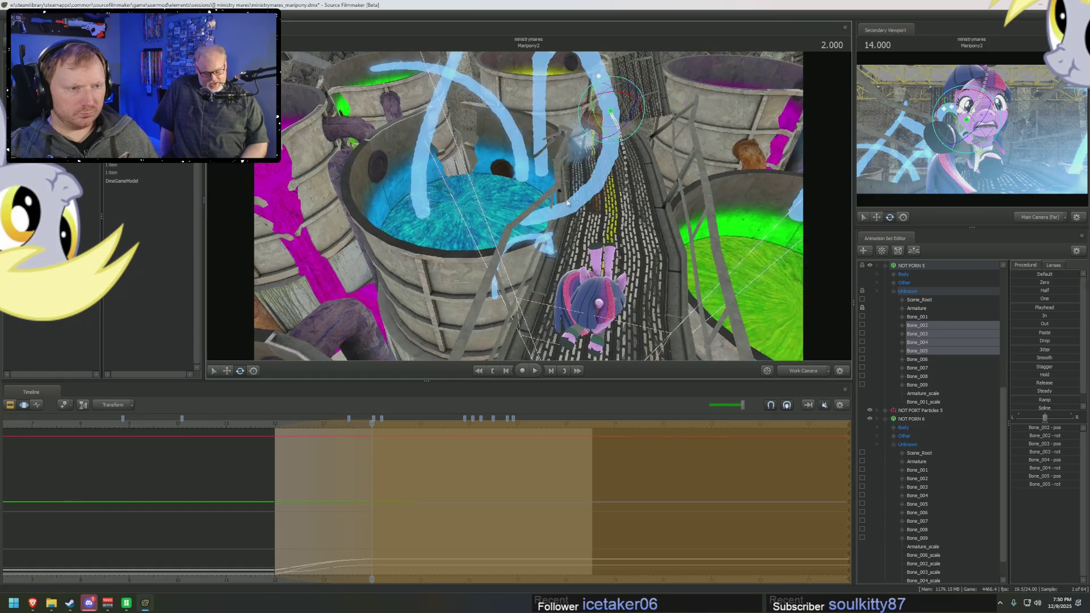
pyautogui.moveTo(917, 358); pyautogui.dragTo(917, 384)
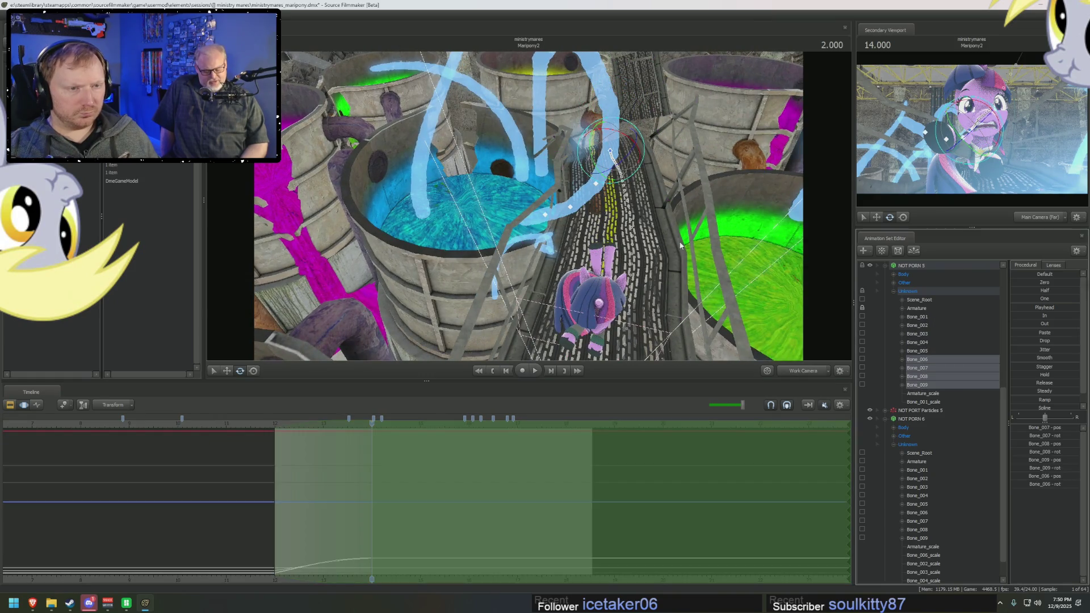
pyautogui.moveTo(599, 168); pyautogui.dragTo(609, 168)
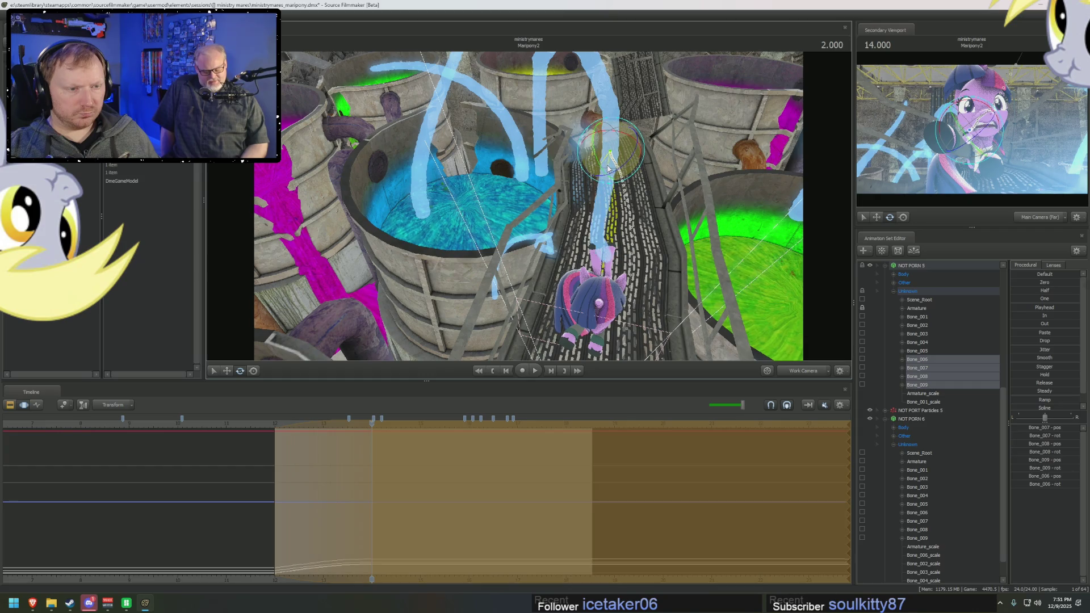
pyautogui.click(624, 210)
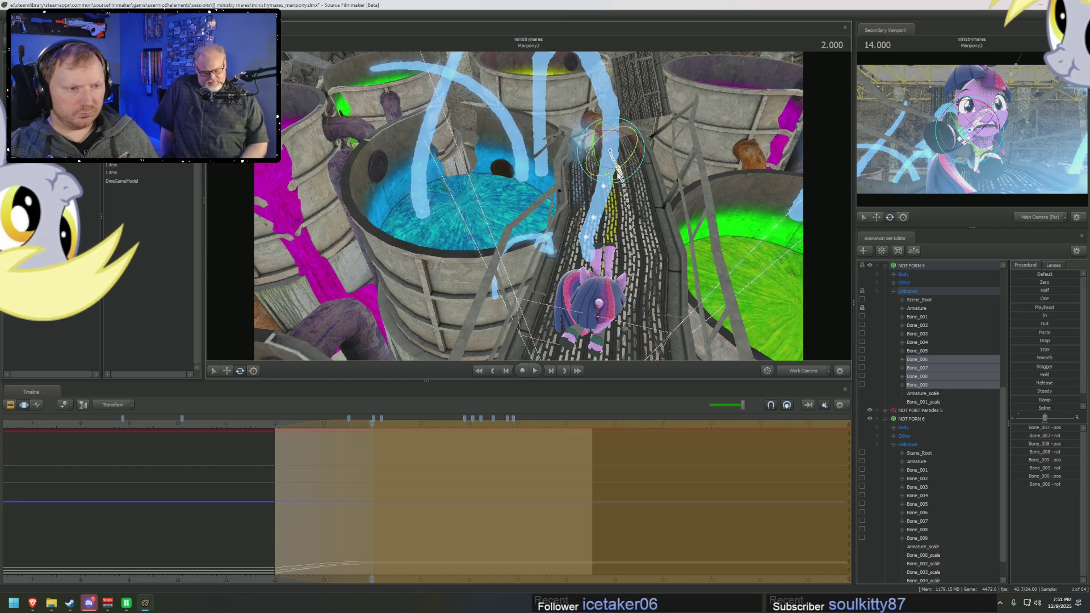
pyautogui.click(588, 244)
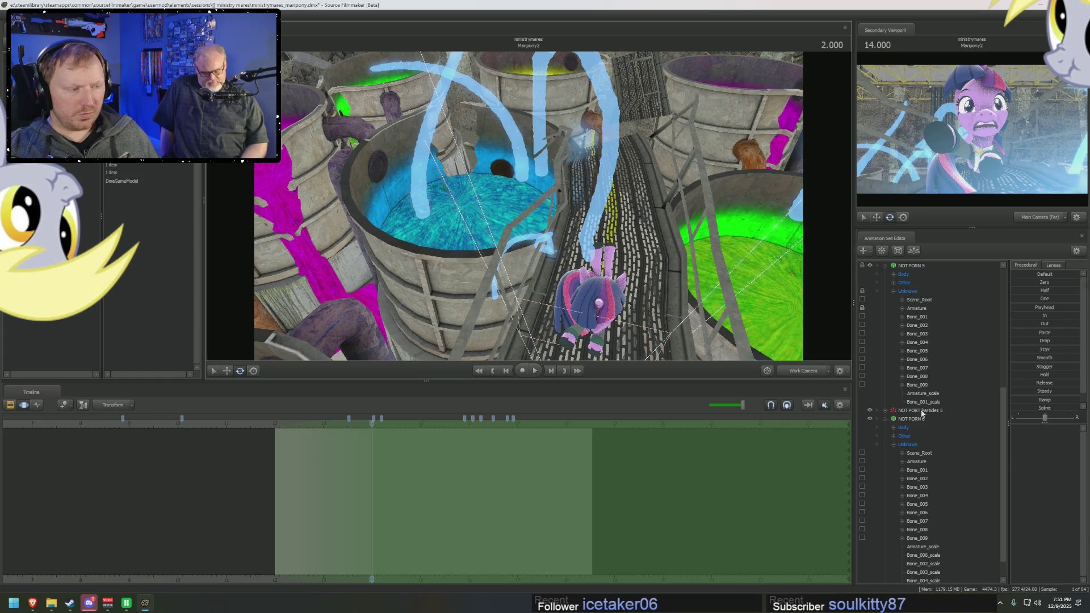
pyautogui.click(917, 384)
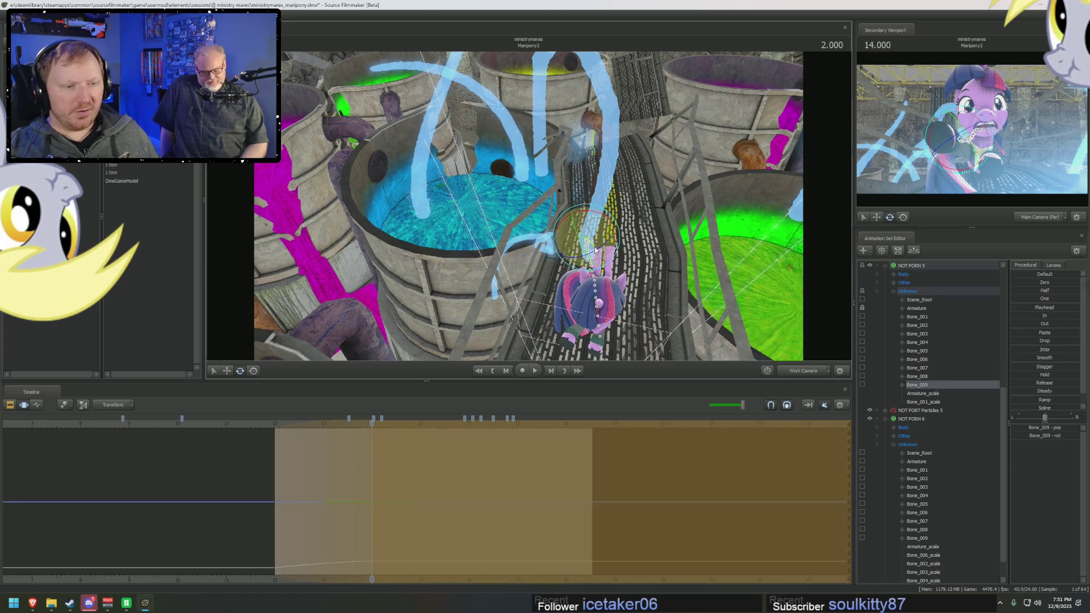
pyautogui.moveTo(587, 241); pyautogui.dragTo(805, 312)
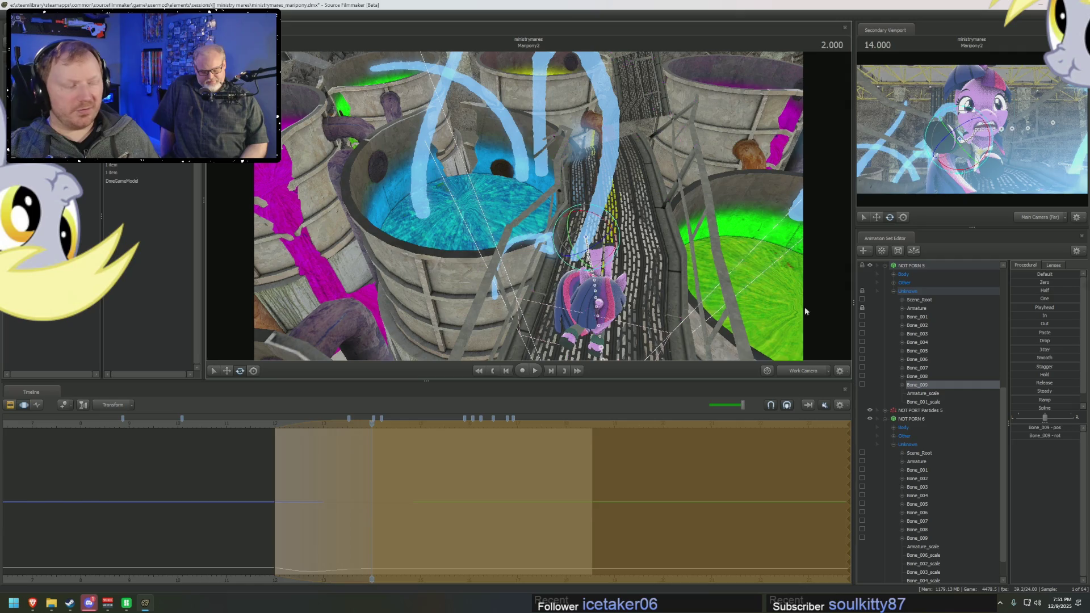
# Step: Bend Bone_004 through Bone_008, then reposition Bone_004 and Bone_005 so the stream arcs over the walkway
pyautogui.moveTo(930, 371); pyautogui.dragTo(917, 341)
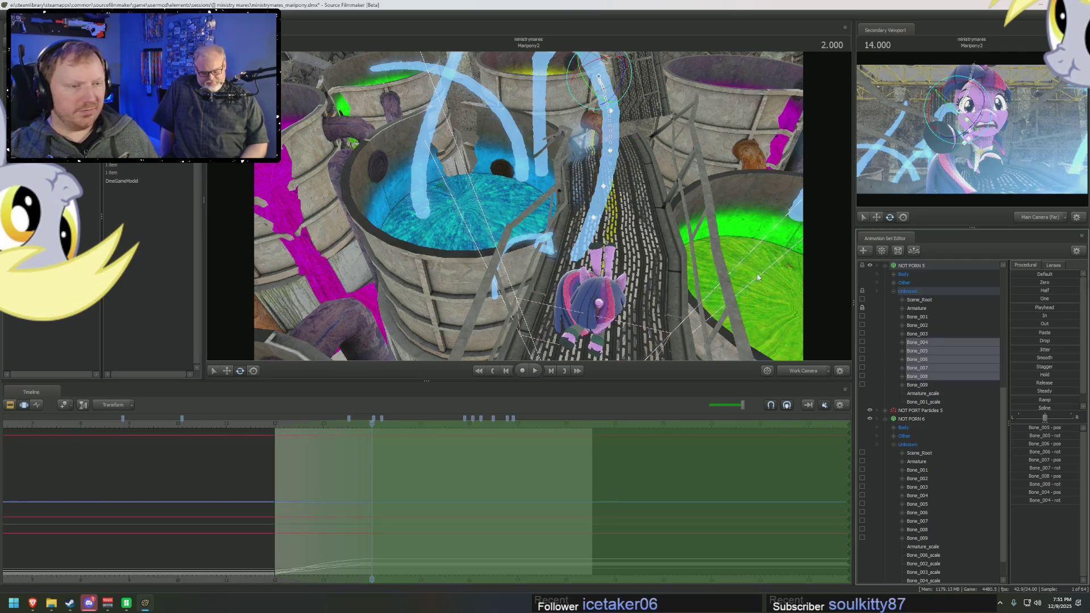
pyautogui.moveTo(590, 104); pyautogui.dragTo(587, 97)
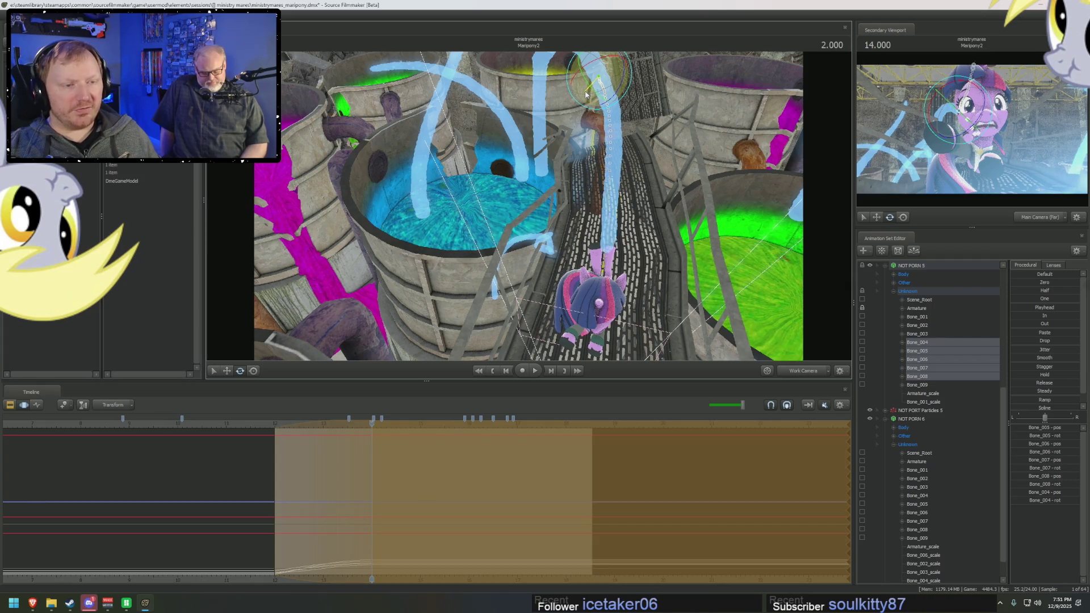
pyautogui.moveTo(587, 96)
pyautogui.mouseDown(button='middle')
pyautogui.moveTo(536, 174)
pyautogui.moveTo(529, 171)
pyautogui.mouseUp(button='middle')
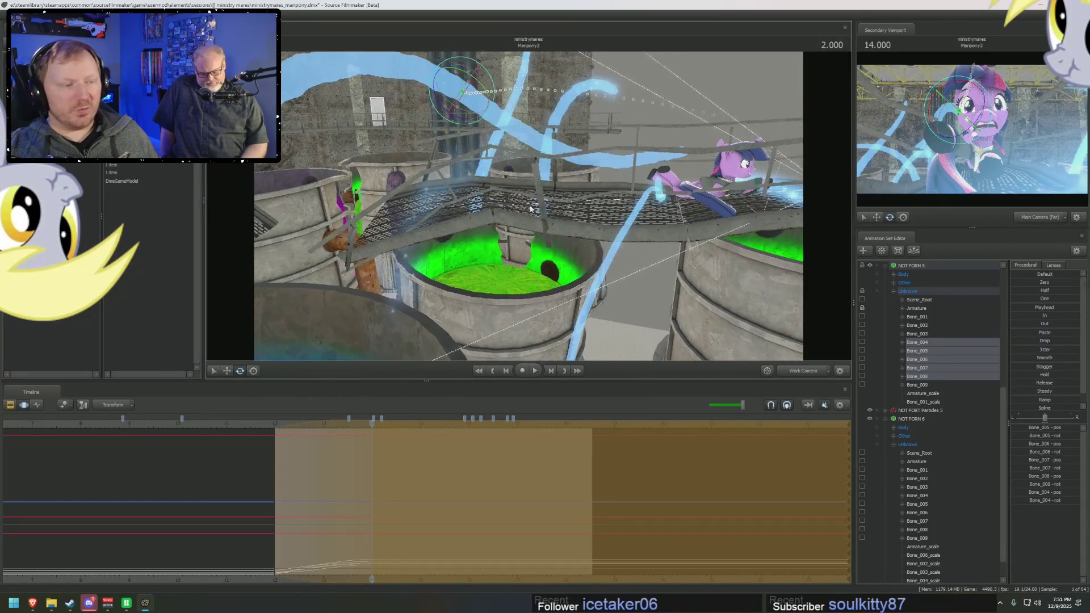
pyautogui.scroll(3, 888, 472)
pyautogui.scroll(3, 885, 443)
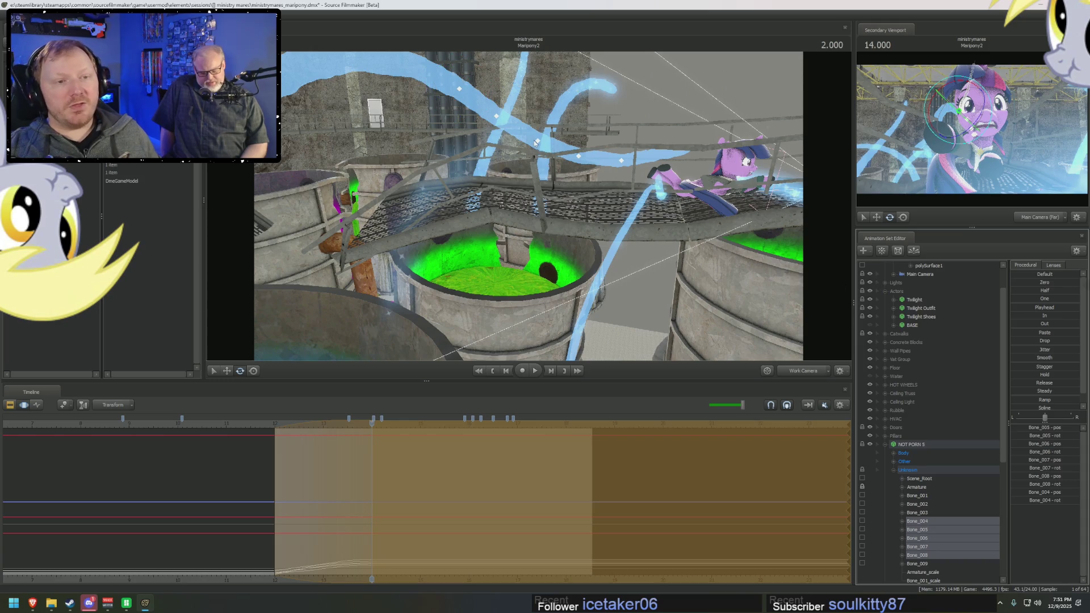
pyautogui.click(457, 89)
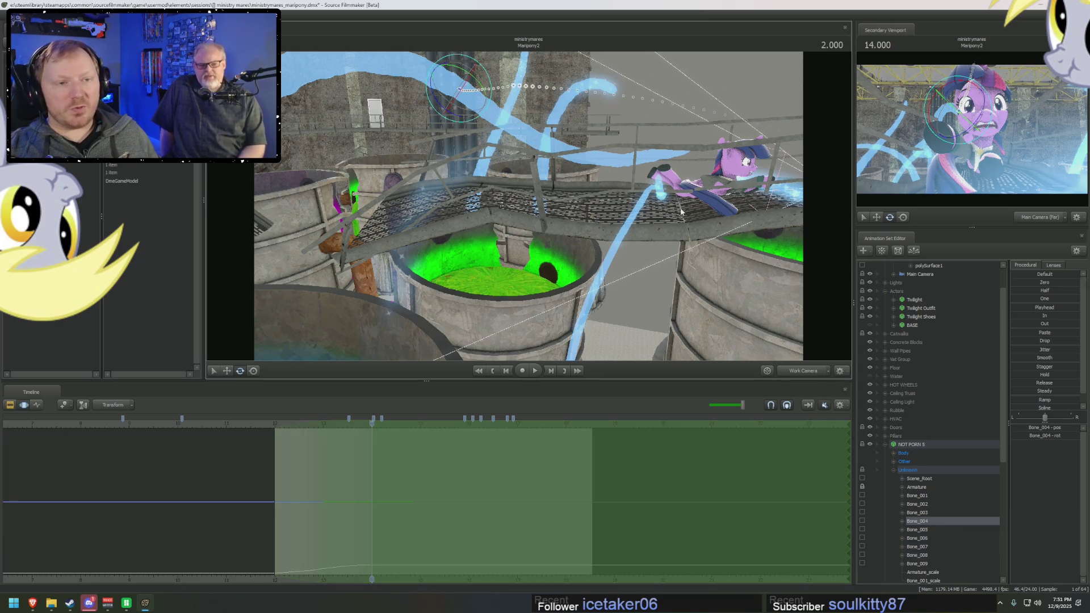
pyautogui.scroll(-5, 940, 463)
pyautogui.keyDown('ctrl'); pyautogui.click(931, 405); pyautogui.keyUp('ctrl')
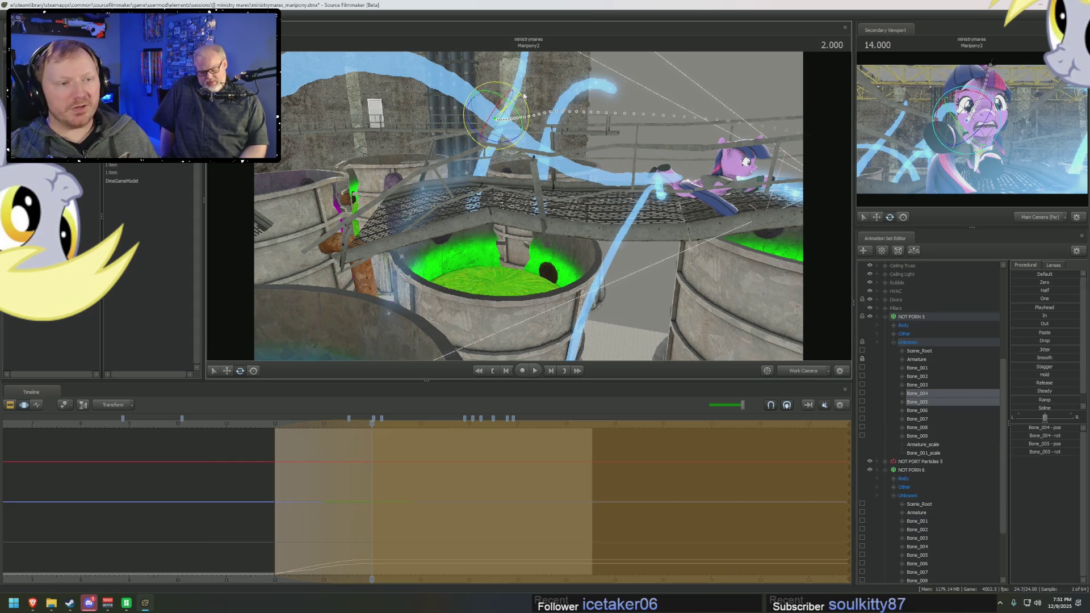
pyautogui.moveTo(520, 95)
pyautogui.mouseDown()
pyautogui.moveTo(545, 120)
pyautogui.moveTo(538, 237)
pyautogui.mouseUp()
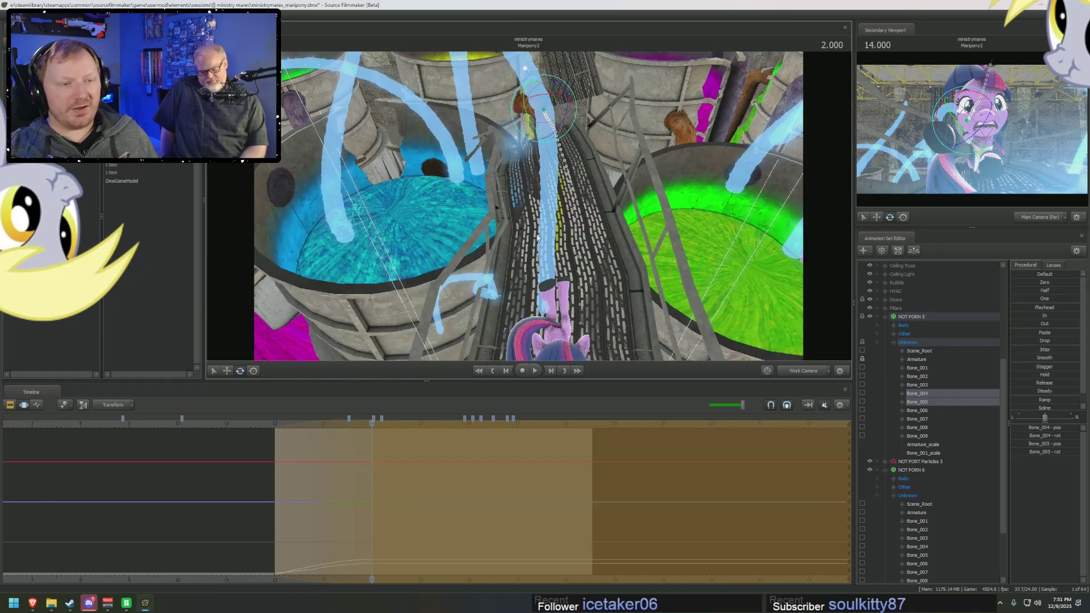
pyautogui.moveTo(545, 146)
pyautogui.mouseDown()
pyautogui.moveTo(603, 240)
pyautogui.moveTo(297, 427)
pyautogui.mouseUp()
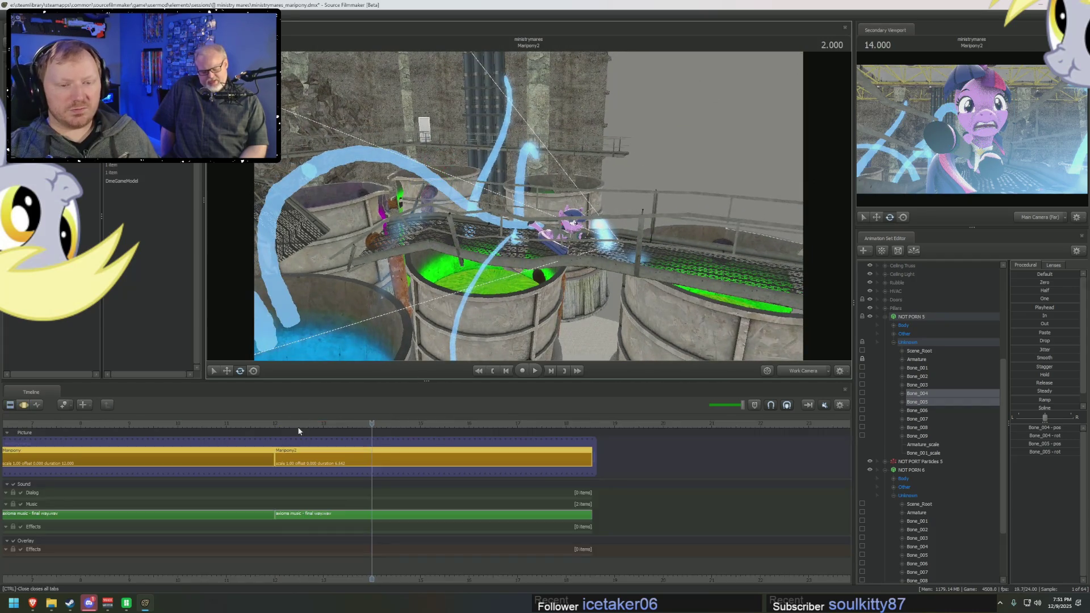
# Step: Play the shot back from its start to check the tentacle motion
pyautogui.click(267, 424)
pyautogui.press('space')
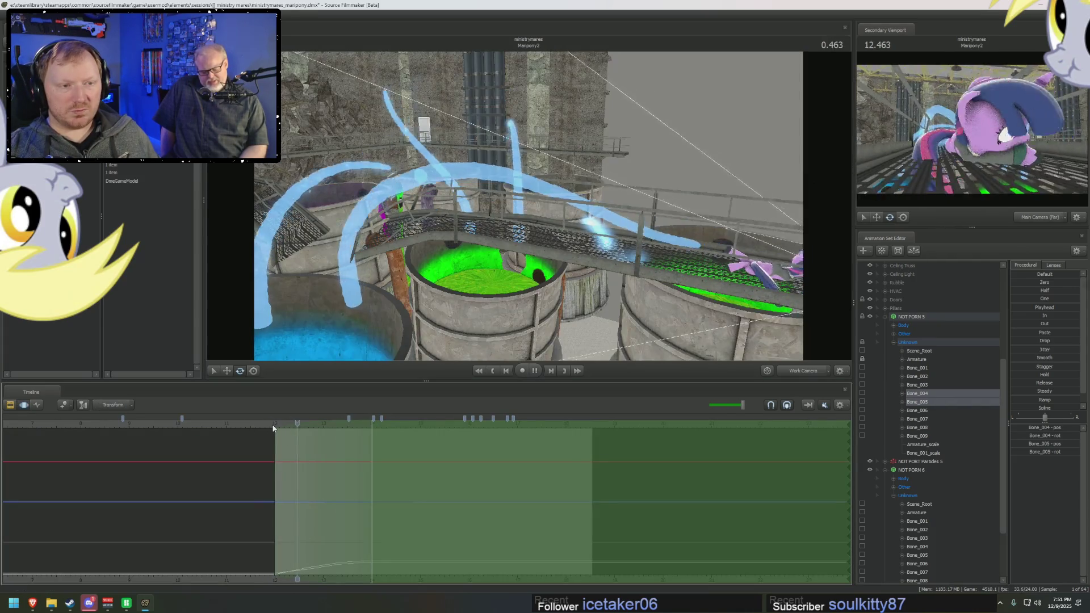
pyautogui.press('space')
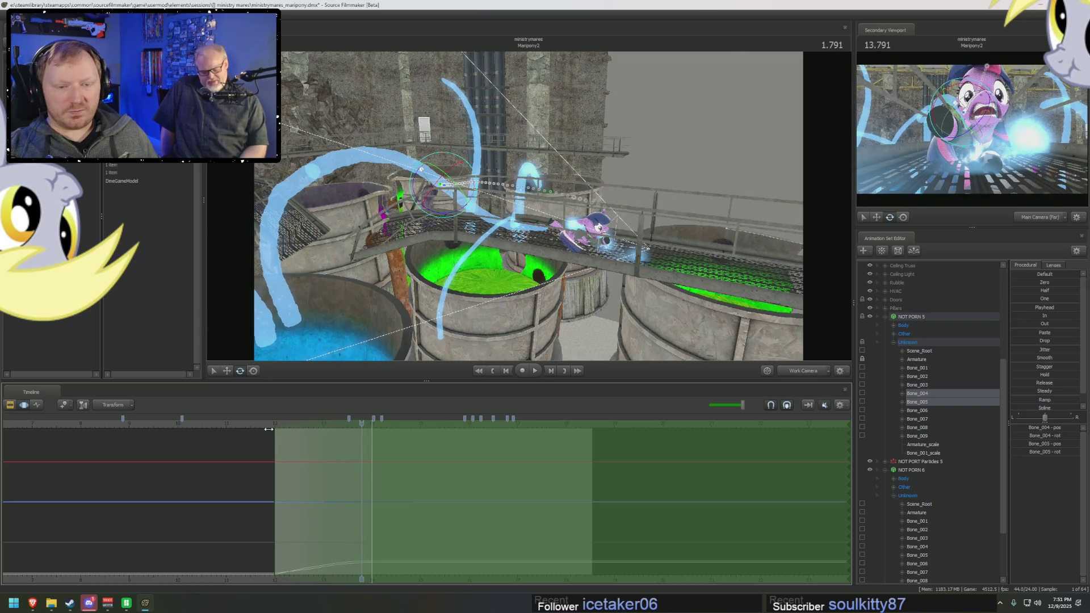
pyautogui.click(267, 431)
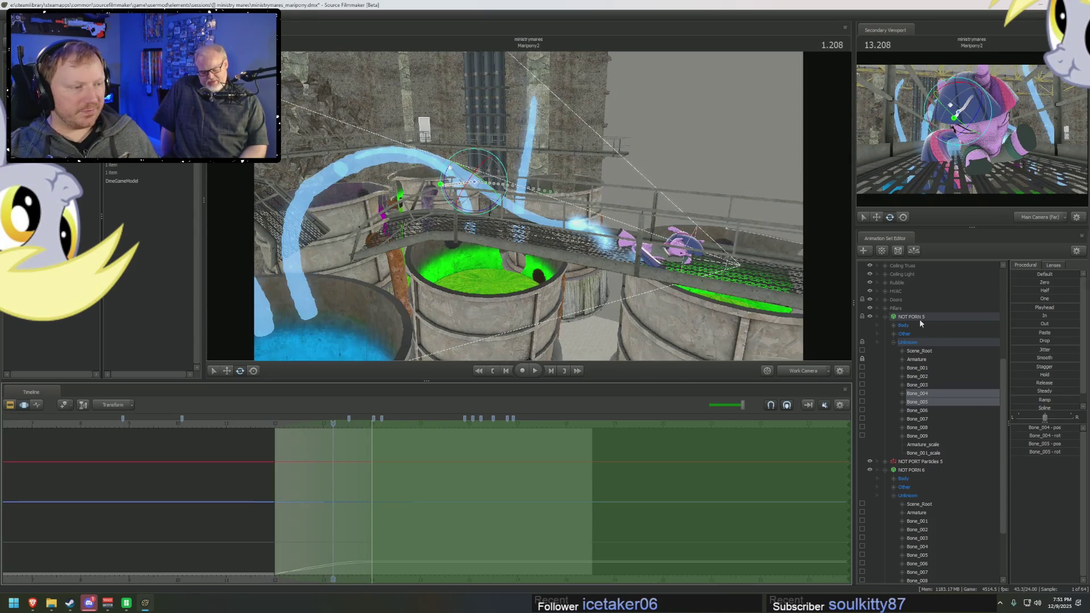
# Step: Apply the Round preset to NOT PORN 5, NOT PORN 6 and the particle rigs over a time selection near the shot start
pyautogui.click(920, 322)
pyautogui.scroll(4, 926, 517)
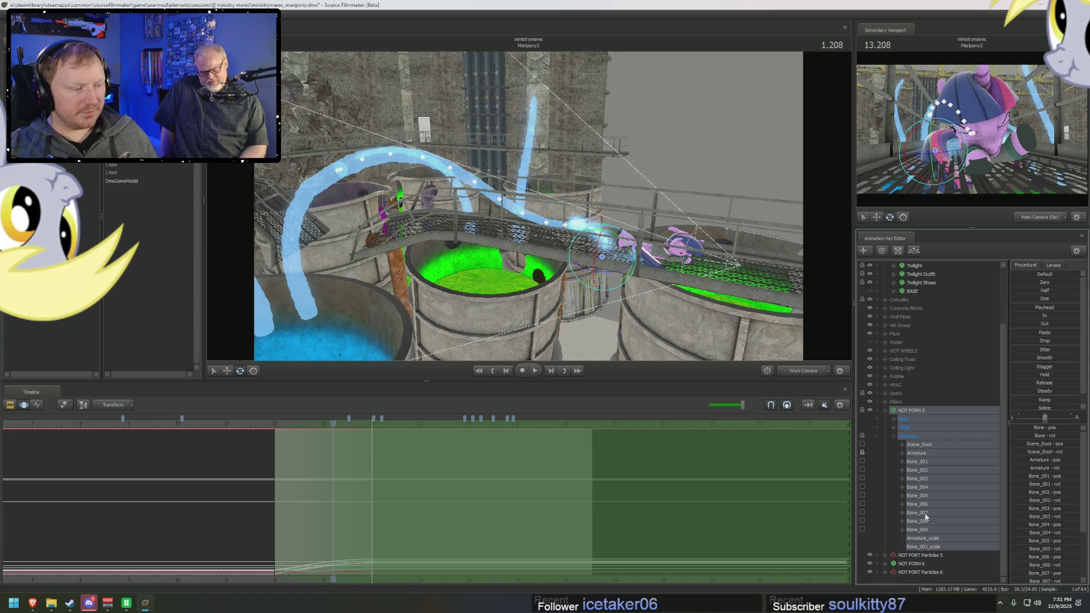
pyautogui.keyDown('shift'); pyautogui.click(920, 573); pyautogui.keyUp('shift')
pyautogui.moveTo(369, 535); pyautogui.dragTo(281, 537)
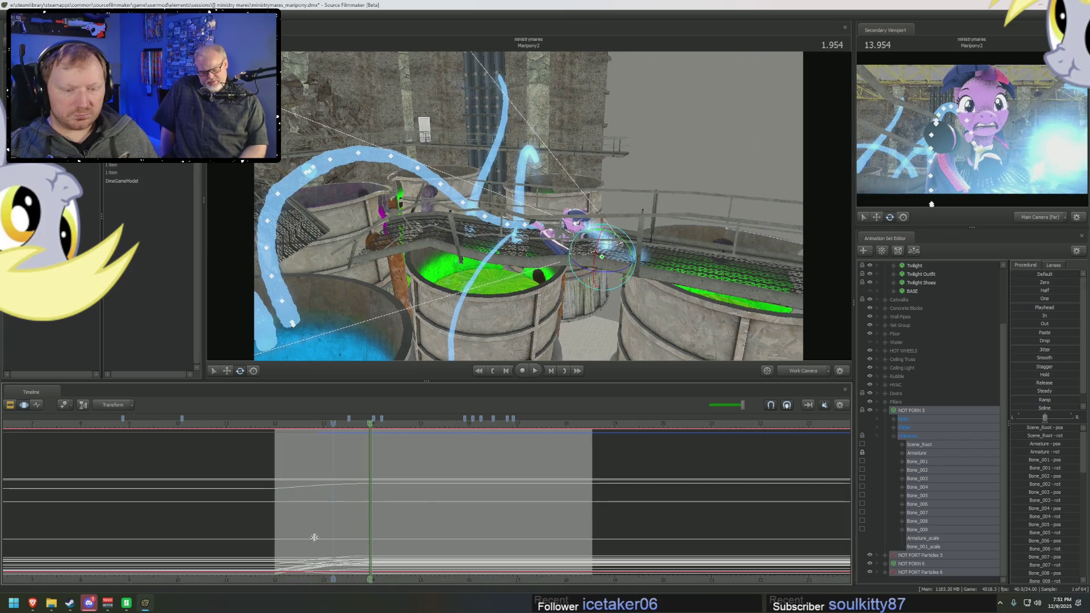
pyautogui.scroll(1, 264, 521)
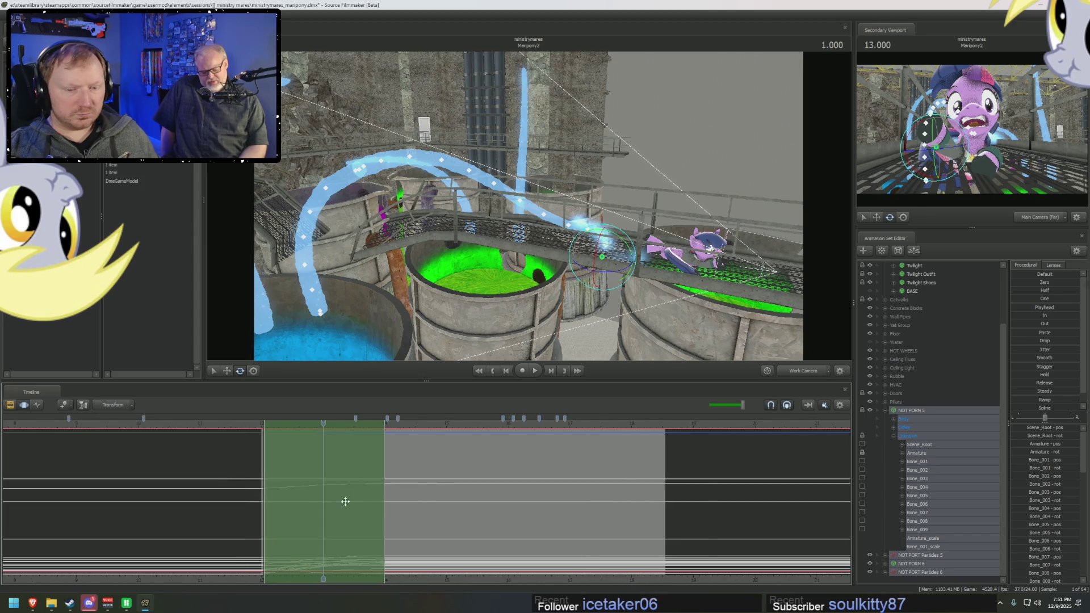
pyautogui.scroll(1, 247, 508)
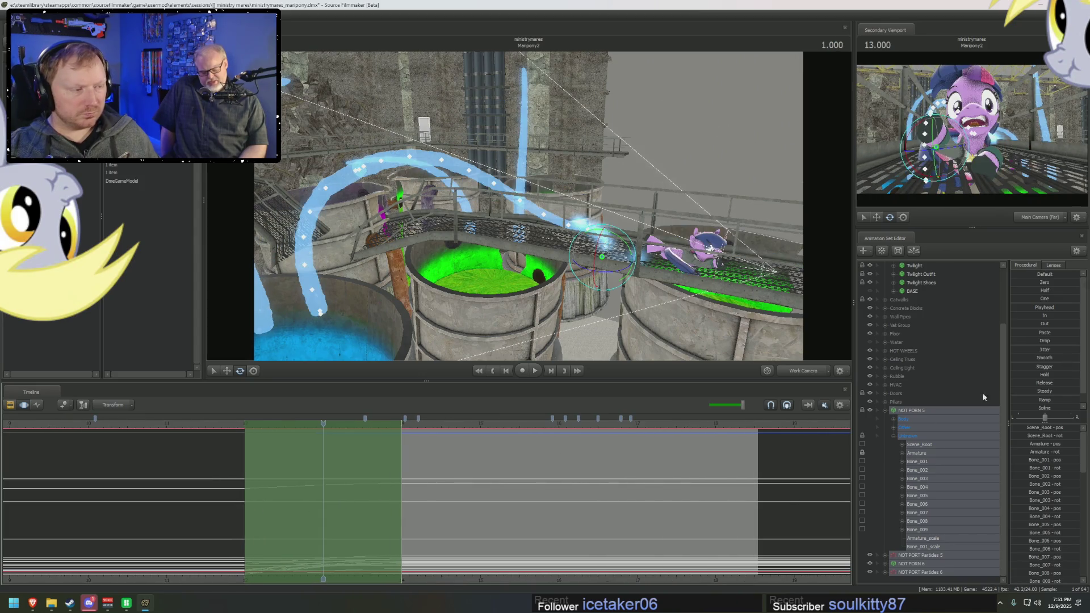
pyautogui.scroll(-1, 1041, 407)
pyautogui.moveTo(1018, 410); pyautogui.dragTo(1011, 417)
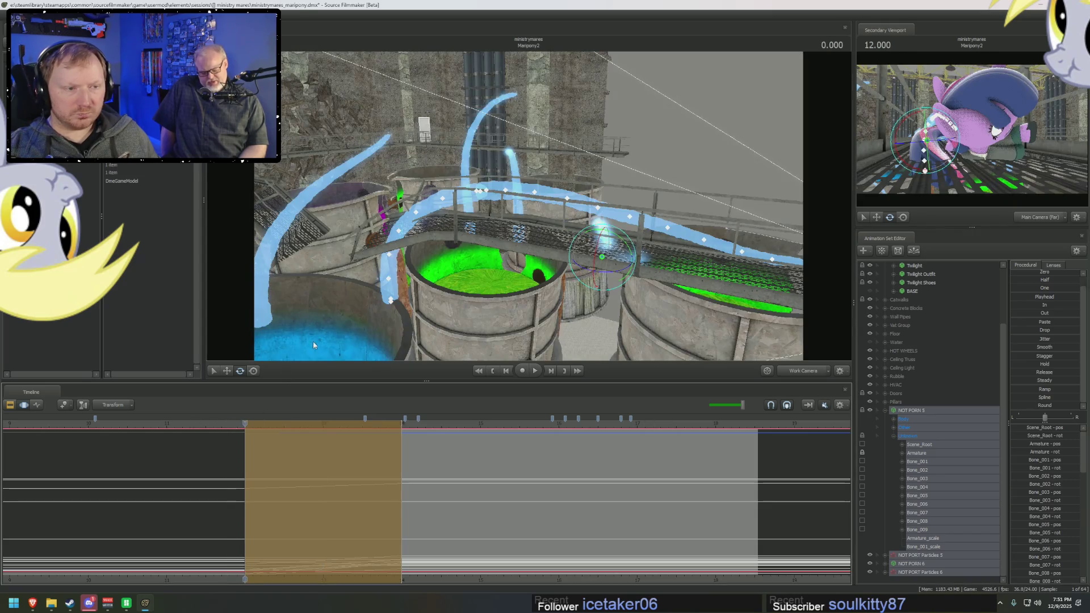
# Step: Play and pause the animation several times, stopping near 2.125, and flip between clip and motion editor timelines
pyautogui.press('space')
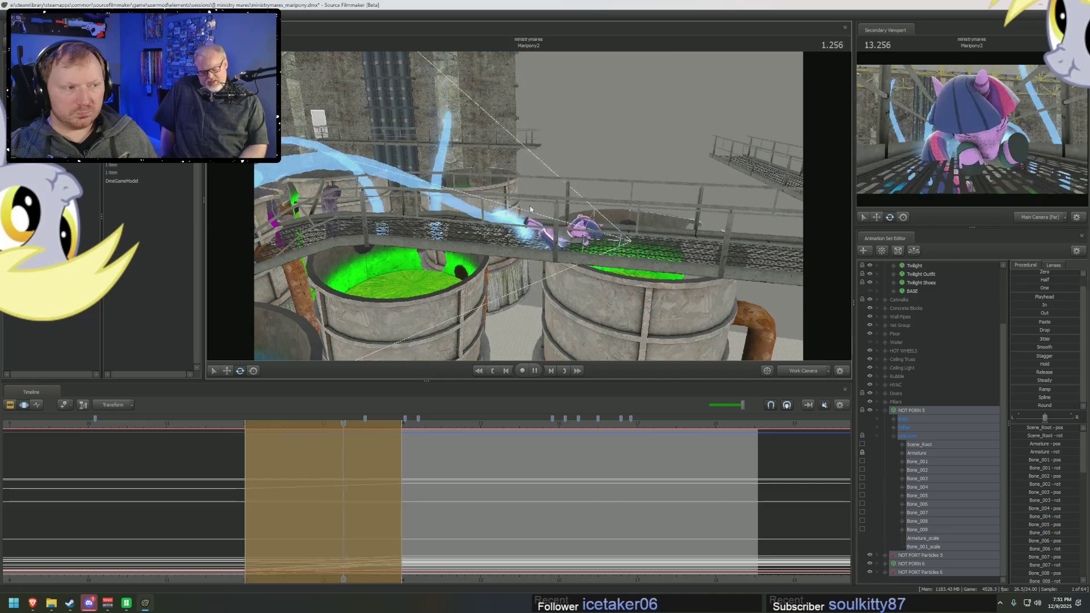
pyautogui.press('space')
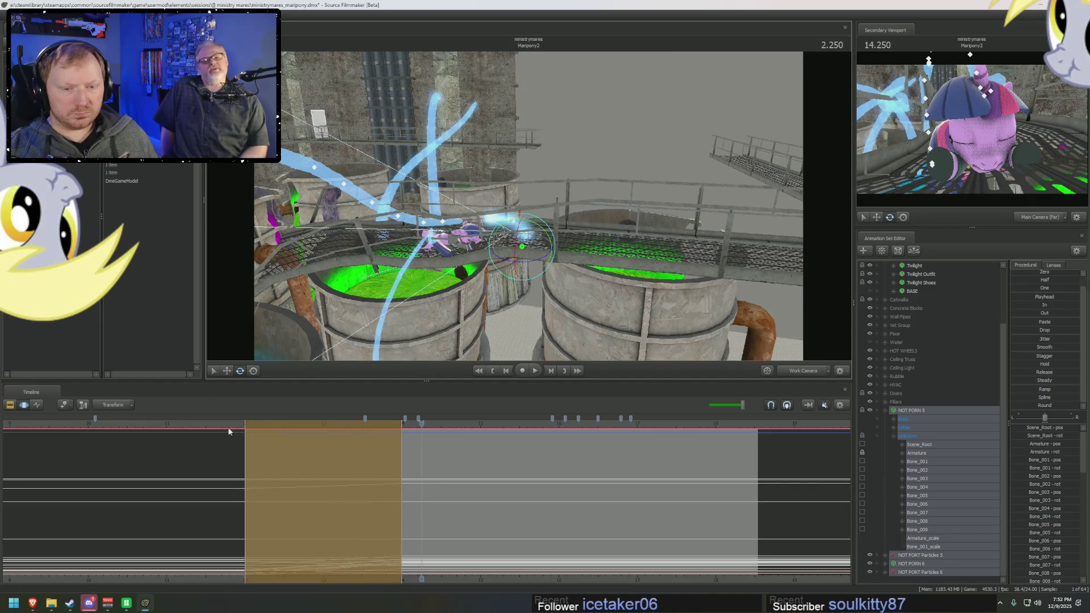
pyautogui.press('space')
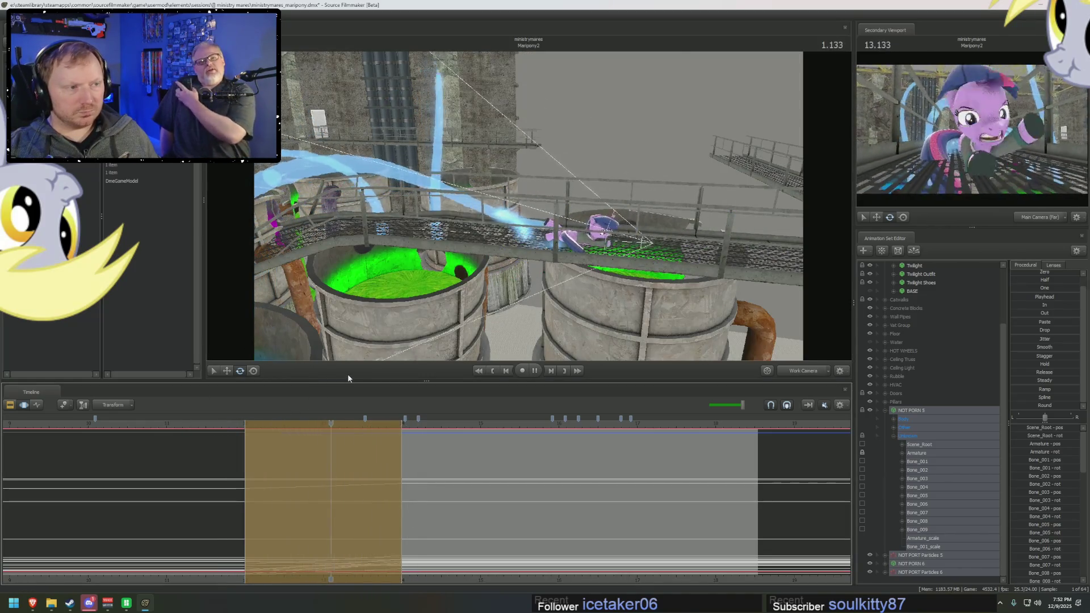
pyautogui.press('space')
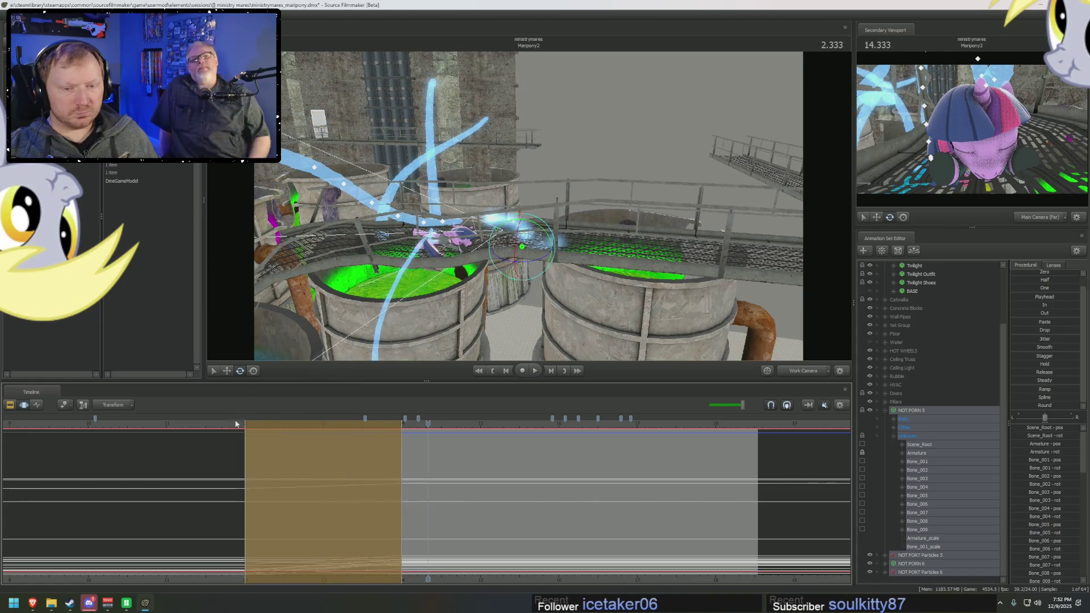
pyautogui.press('space')
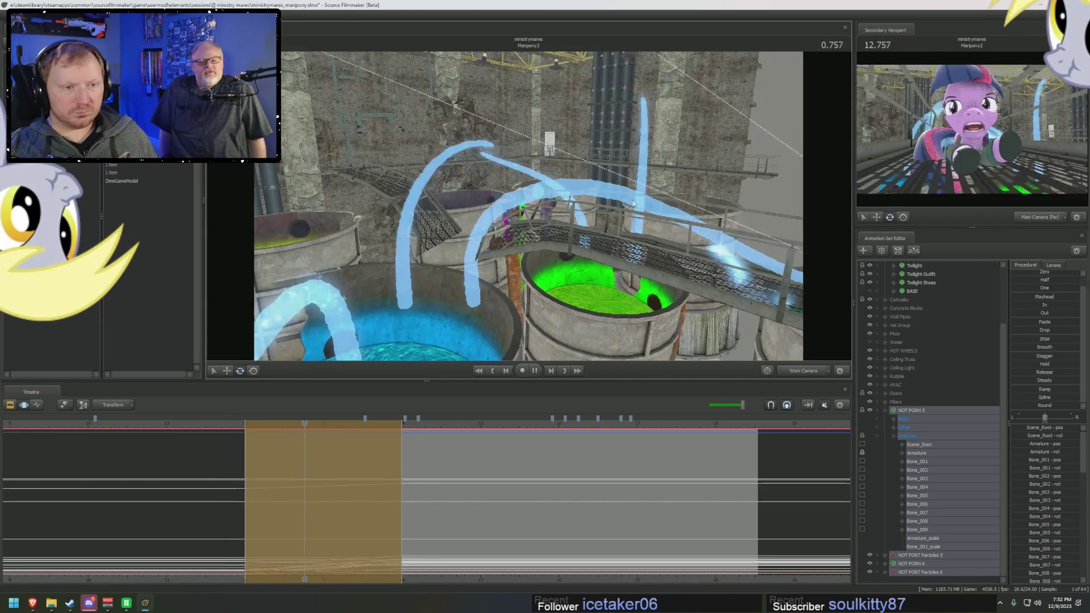
pyautogui.press('space')
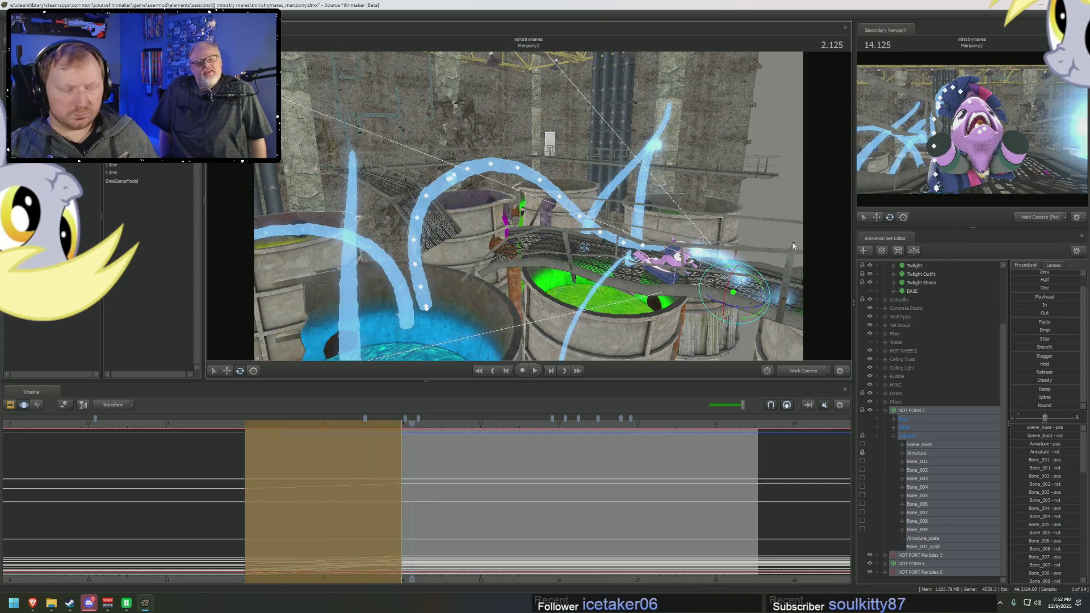
pyautogui.press('F2')
pyautogui.press('F3')
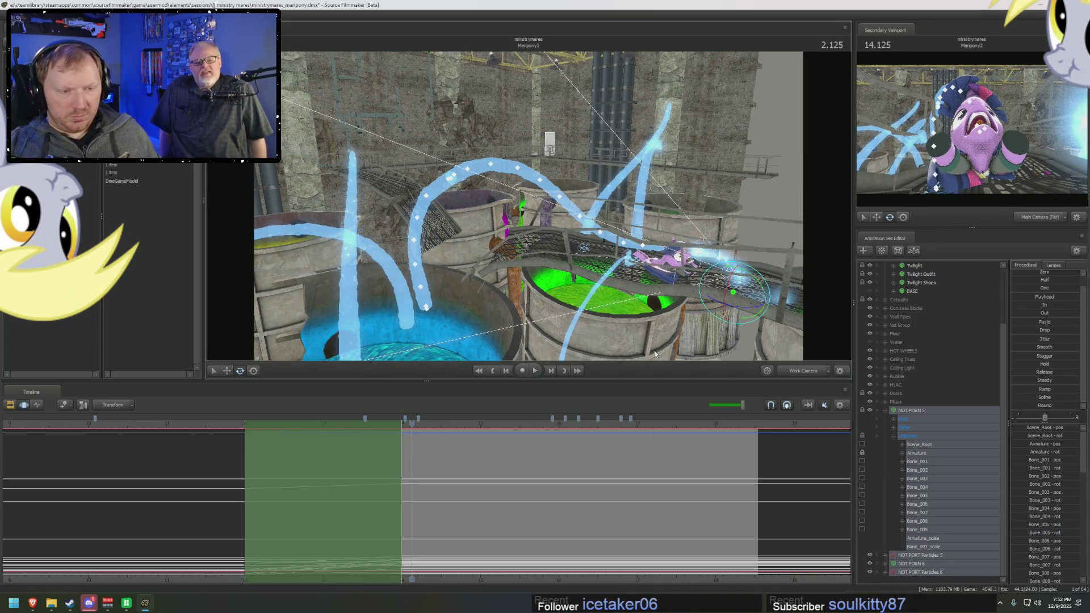
pyautogui.scroll(-1, 403, 483)
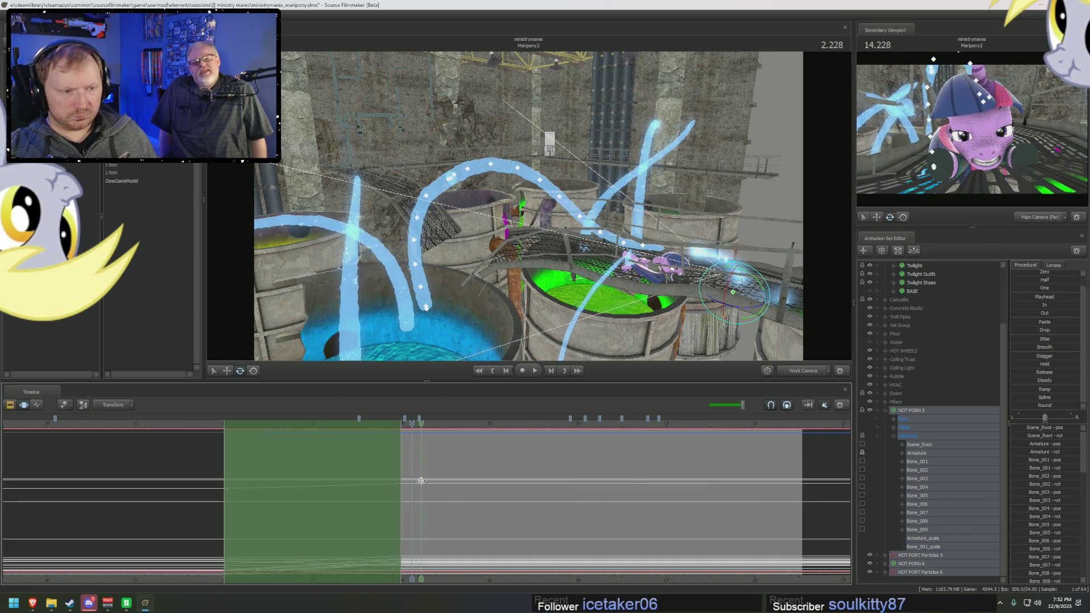
# Step: Compare poses around 1.958–2.208, settle the playhead at 2.208 and fly closer to the tentacles
pyautogui.click(418, 480)
pyautogui.click(407, 520)
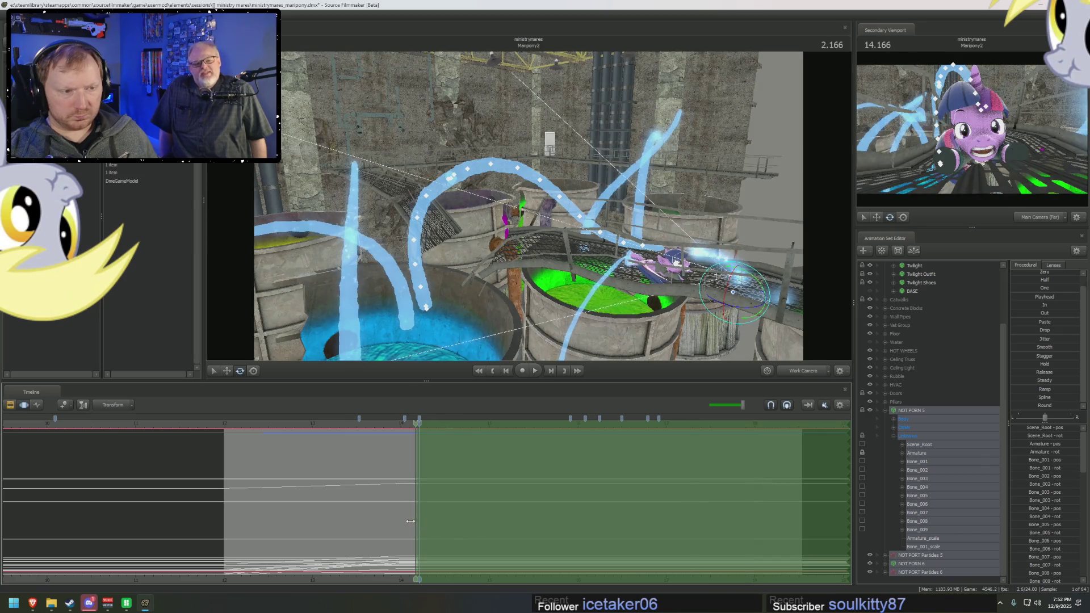
pyautogui.moveTo(405, 520); pyautogui.dragTo(420, 486)
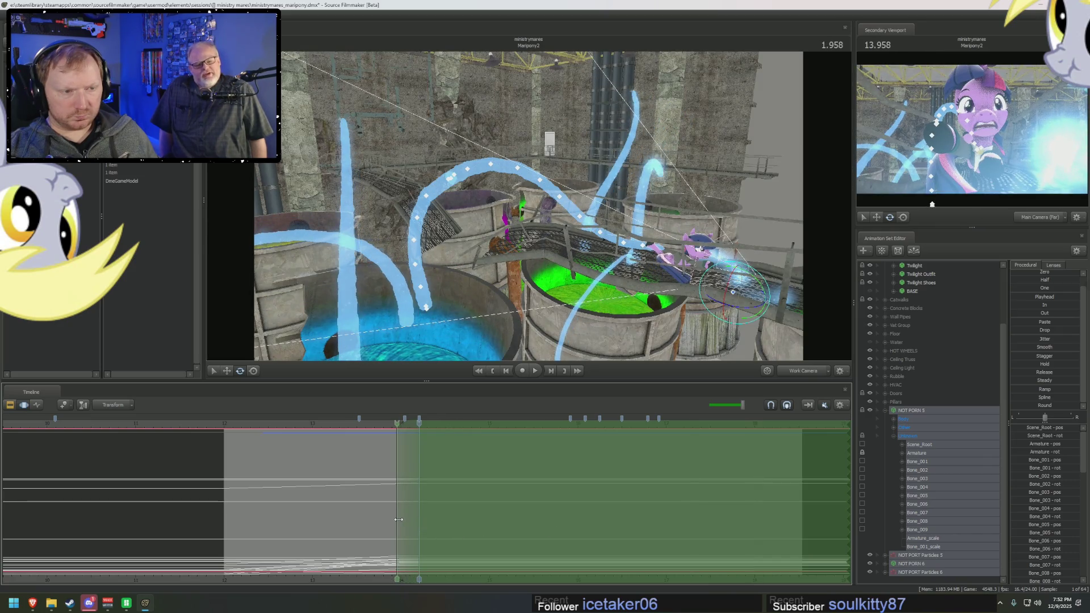
pyautogui.click(397, 434)
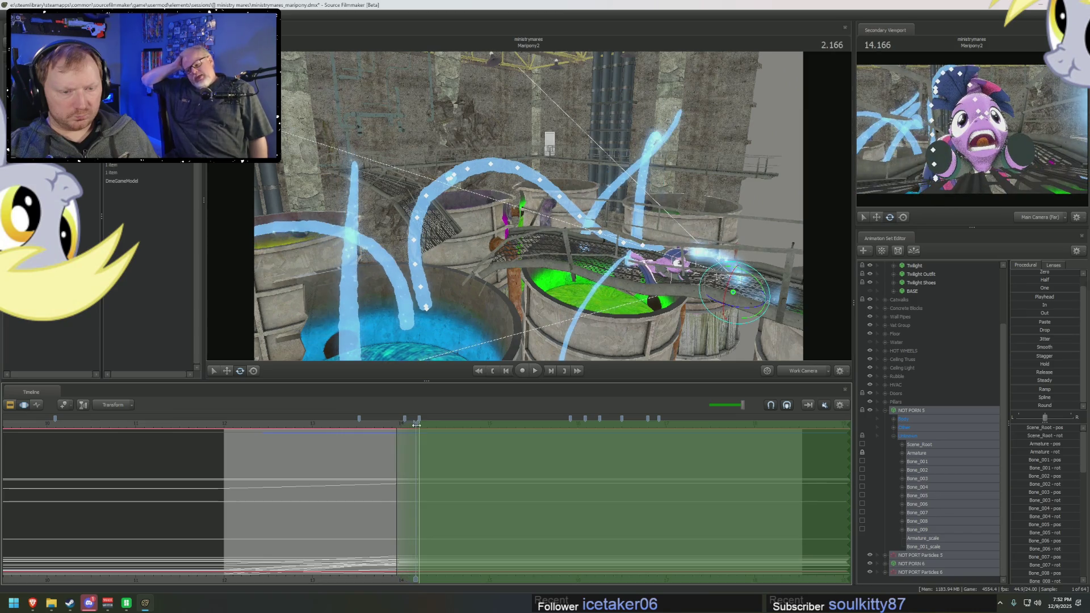
pyautogui.moveTo(410, 424); pyautogui.dragTo(419, 424)
pyautogui.moveTo(535, 249); pyautogui.dragTo(819, 235)
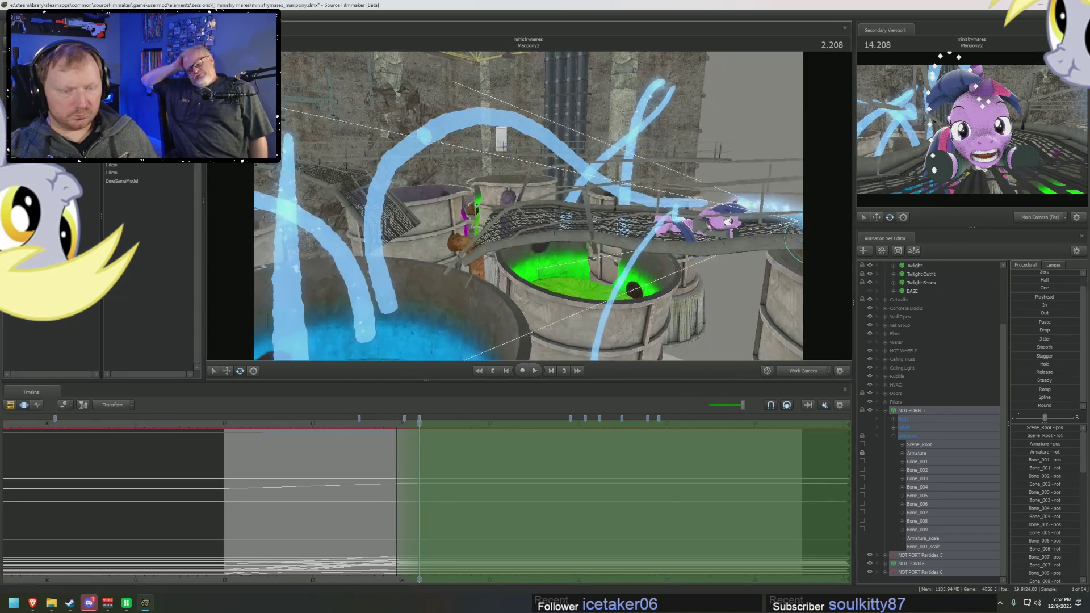
# Step: Bend the NOT PORN 6 tentacle's Bone_003 through Bone_007 into a new curve
pyautogui.click(389, 311)
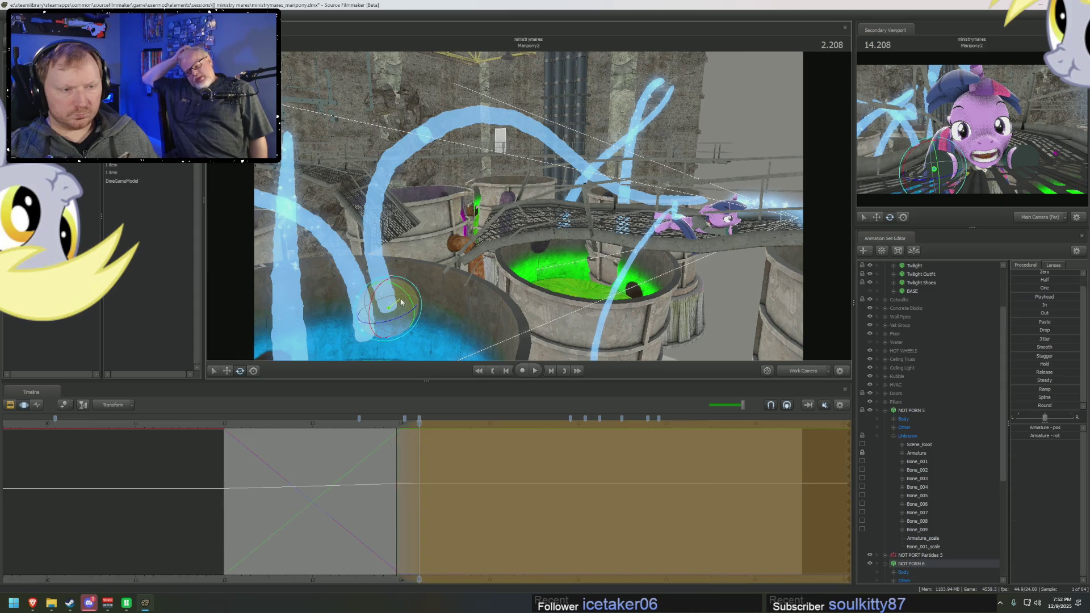
pyautogui.click(389, 307)
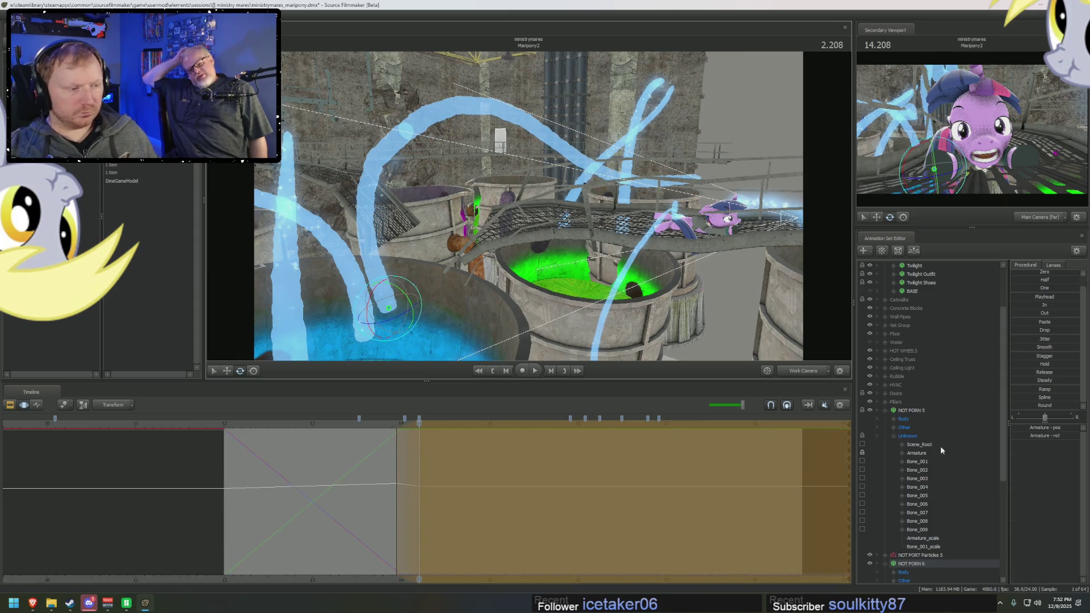
pyautogui.click(918, 495)
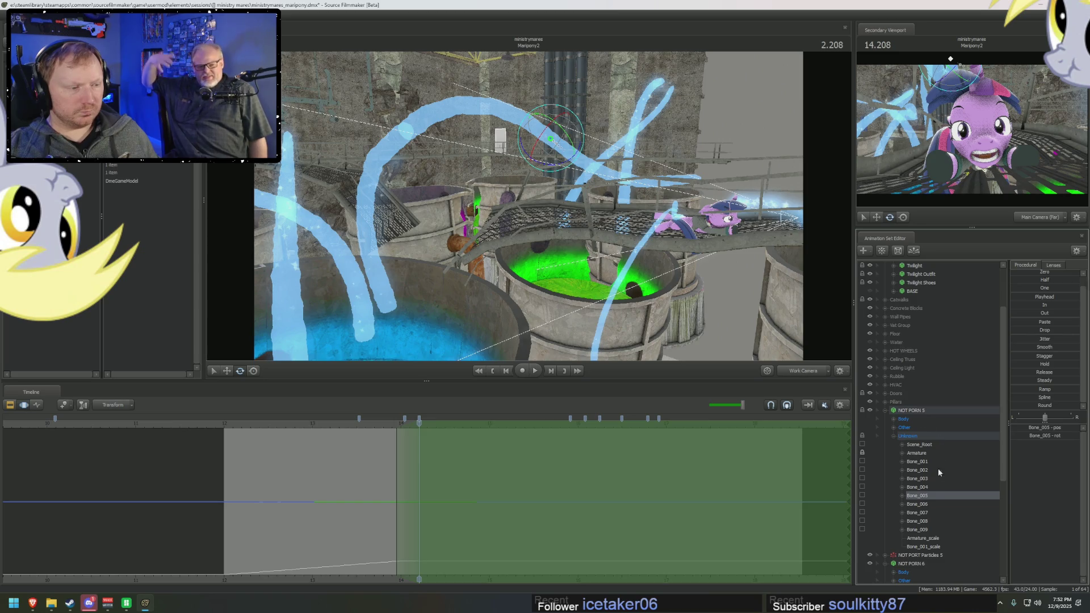
pyautogui.keyDown('ctrl'); pyautogui.click(924, 487); pyautogui.keyUp('ctrl')
pyautogui.scroll(-5, 933, 441)
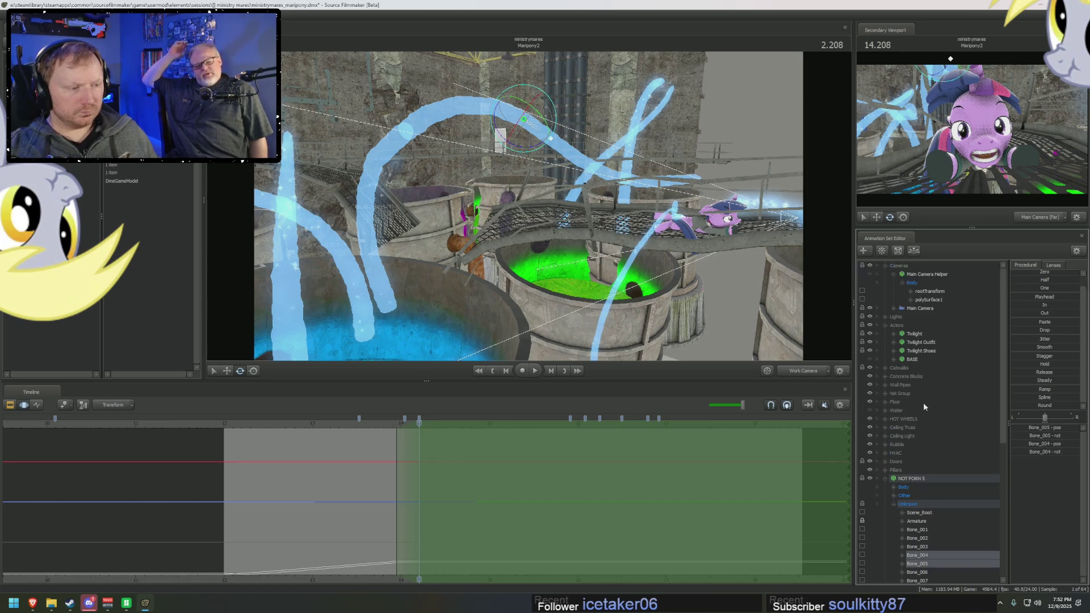
pyautogui.keyDown('shift'); pyautogui.click(927, 316); pyautogui.keyUp('shift')
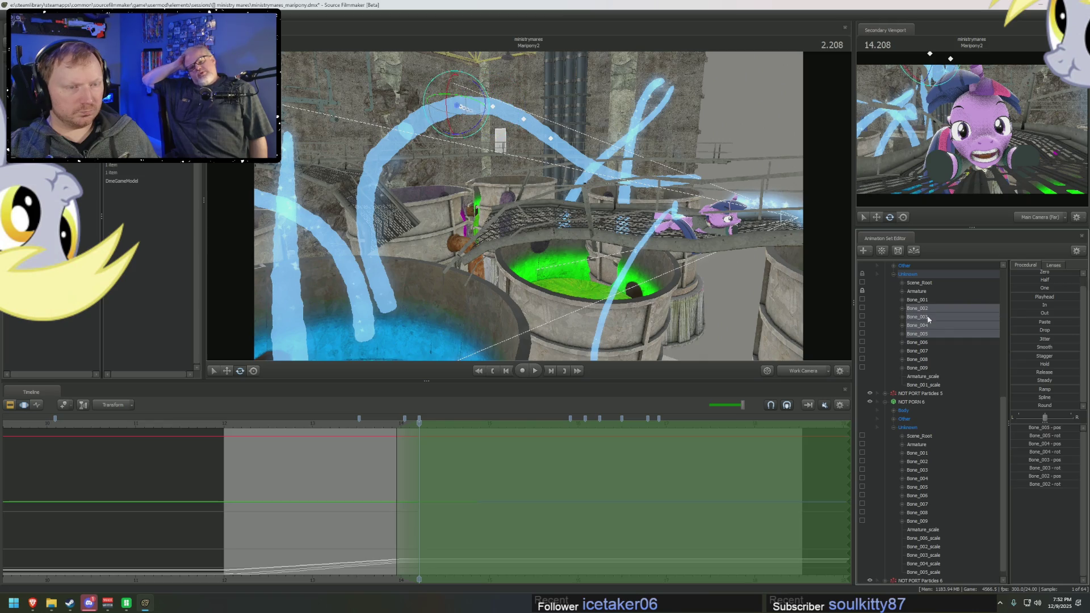
pyautogui.keyDown('shift'); pyautogui.click(925, 316); pyautogui.keyUp('shift')
pyautogui.keyDown('shift'); pyautogui.click(927, 350); pyautogui.keyUp('shift')
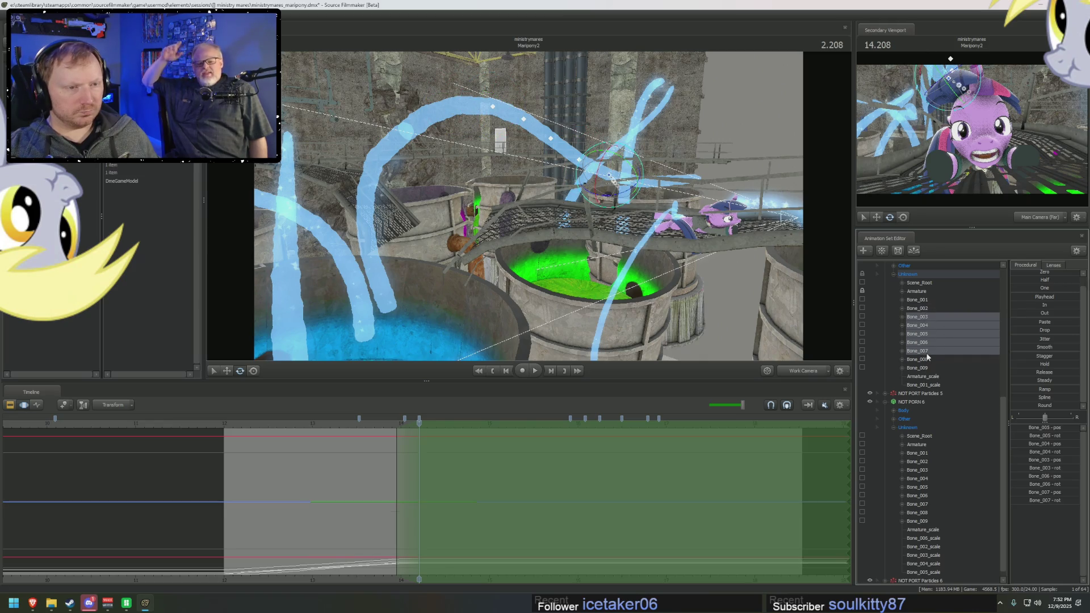
pyautogui.moveTo(637, 159); pyautogui.dragTo(569, 243)
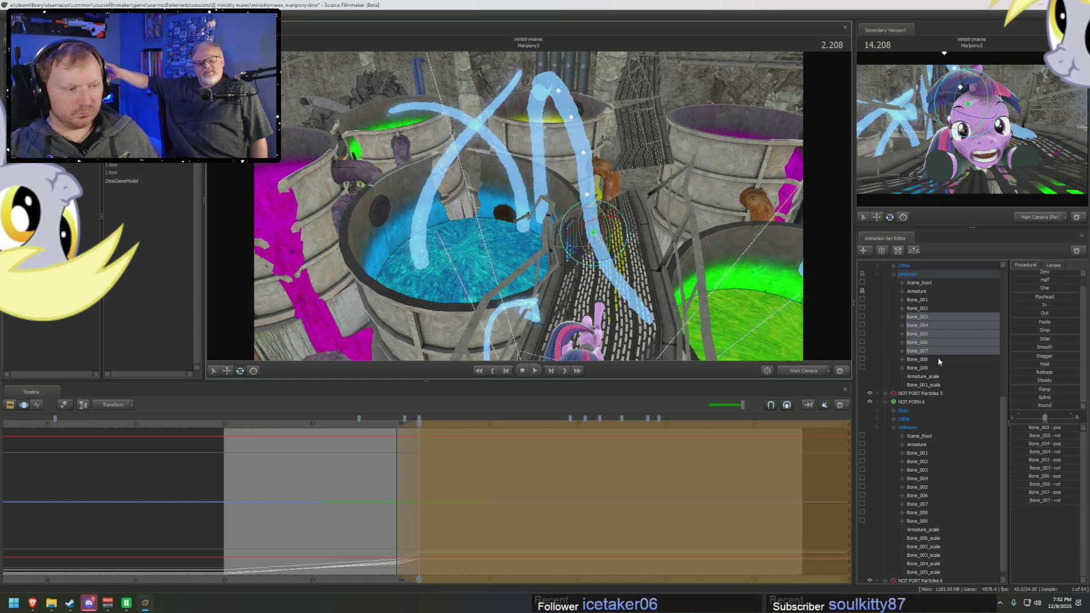
# Step: Swing Bone_006 through Bone_009 left and extend the time selection to begin near 2.25 seconds
pyautogui.moveTo(928, 366); pyautogui.dragTo(927, 344)
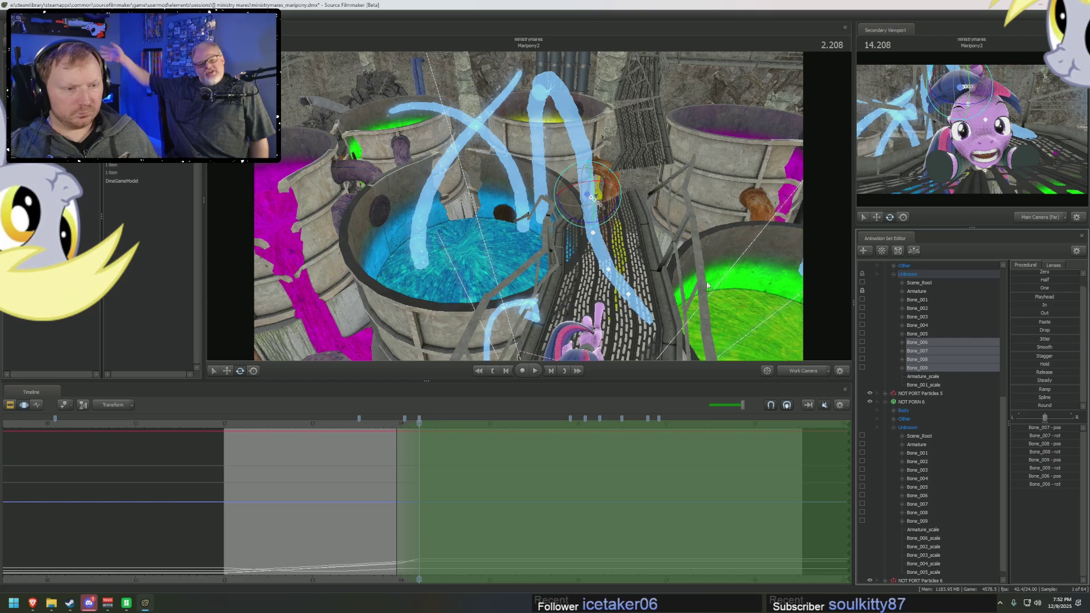
pyautogui.moveTo(603, 222); pyautogui.dragTo(601, 218)
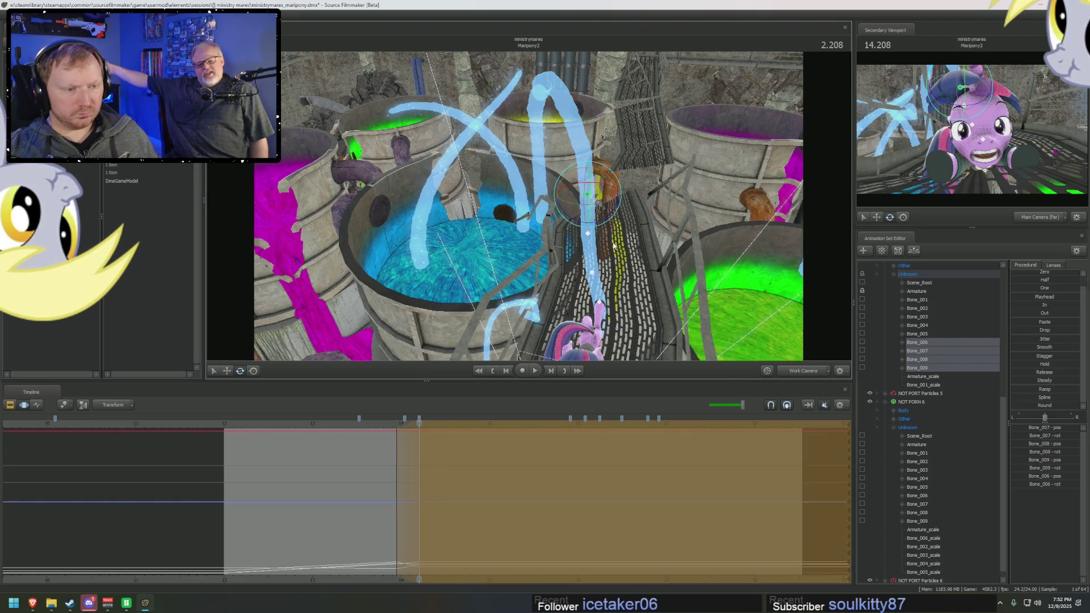
pyautogui.moveTo(602, 214); pyautogui.dragTo(563, 175)
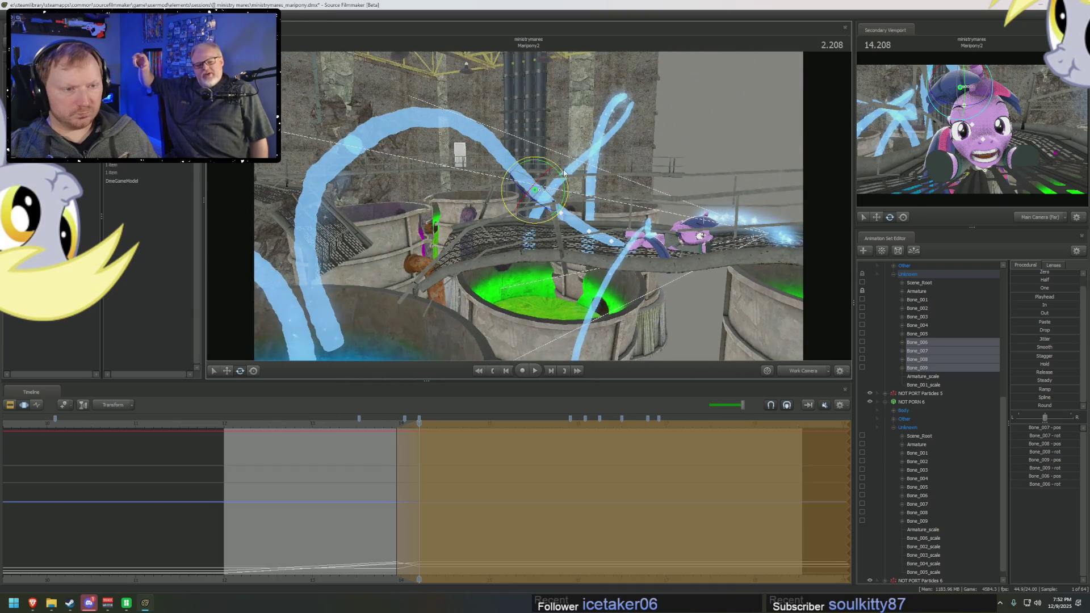
pyautogui.moveTo(534, 192); pyautogui.dragTo(526, 220)
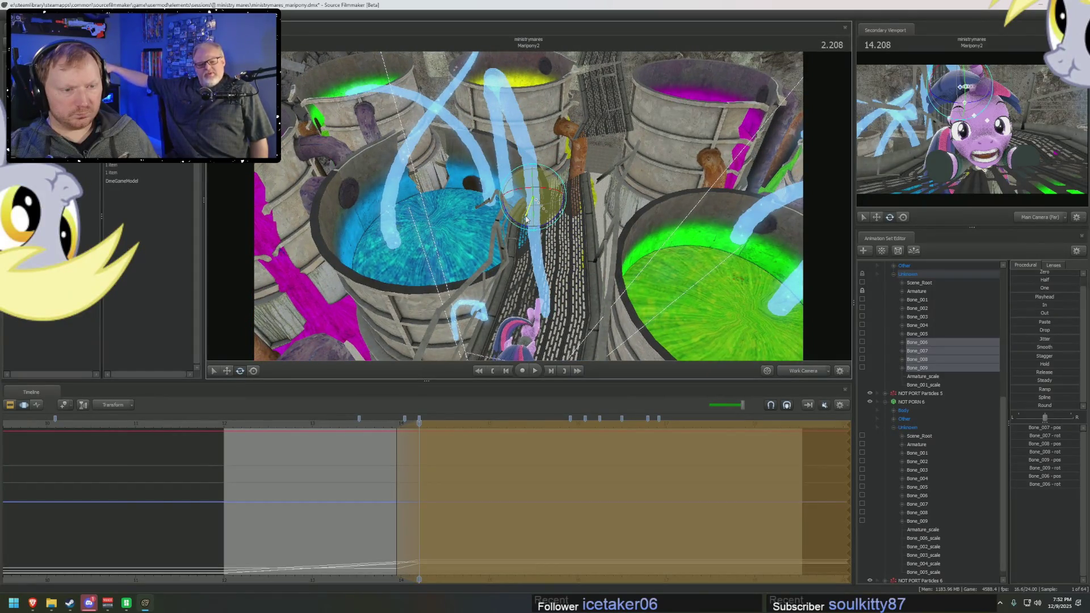
pyautogui.moveTo(525, 219); pyautogui.dragTo(532, 207)
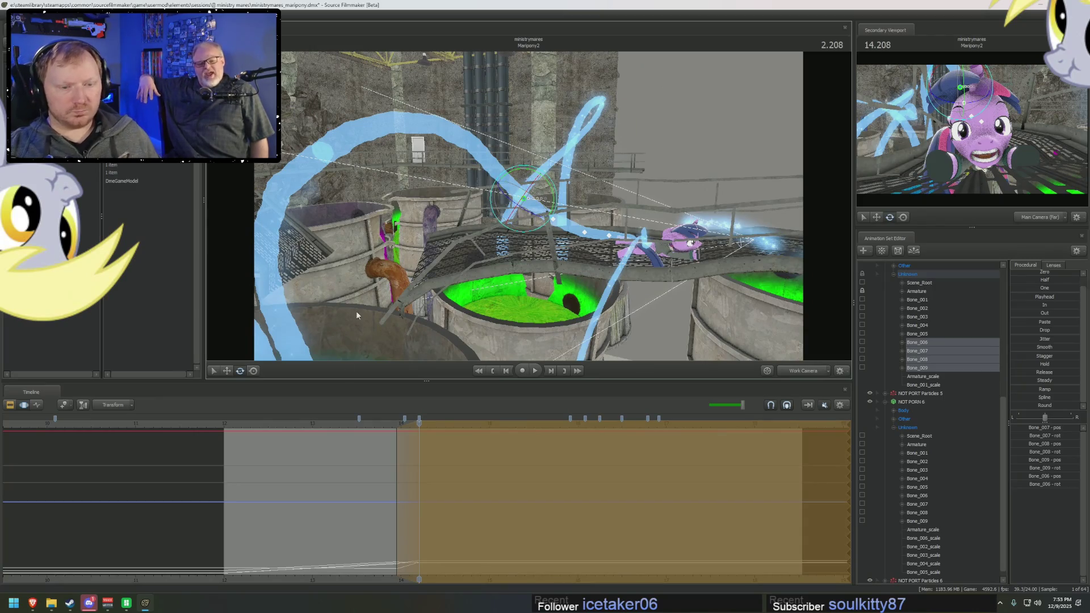
pyautogui.press('Right')
pyautogui.press('Right')
pyautogui.press('Right')
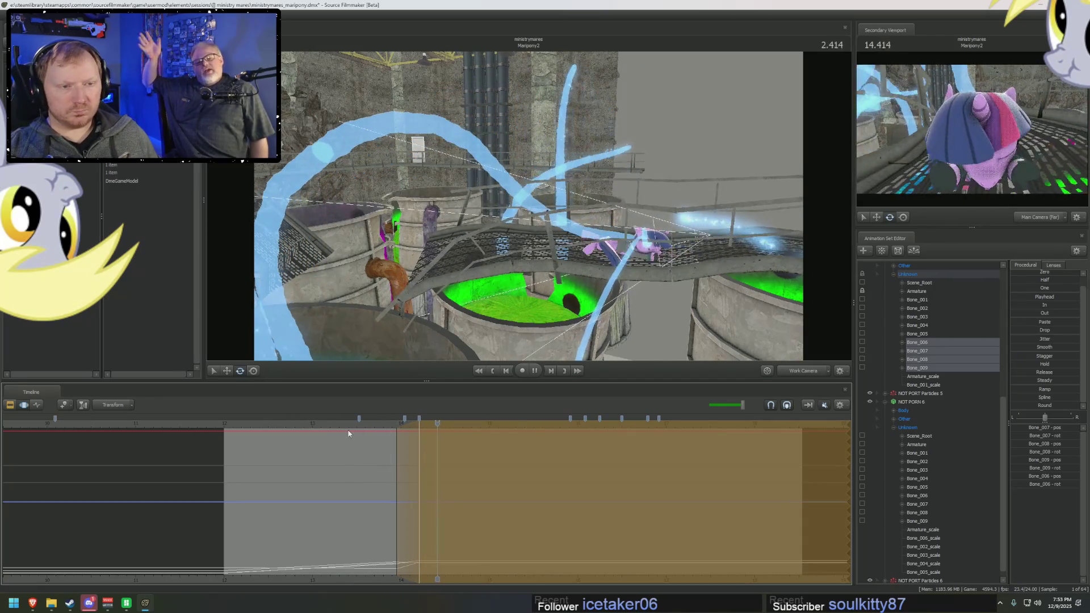
pyautogui.press('Left')
pyautogui.press('Left')
pyautogui.press('Left')
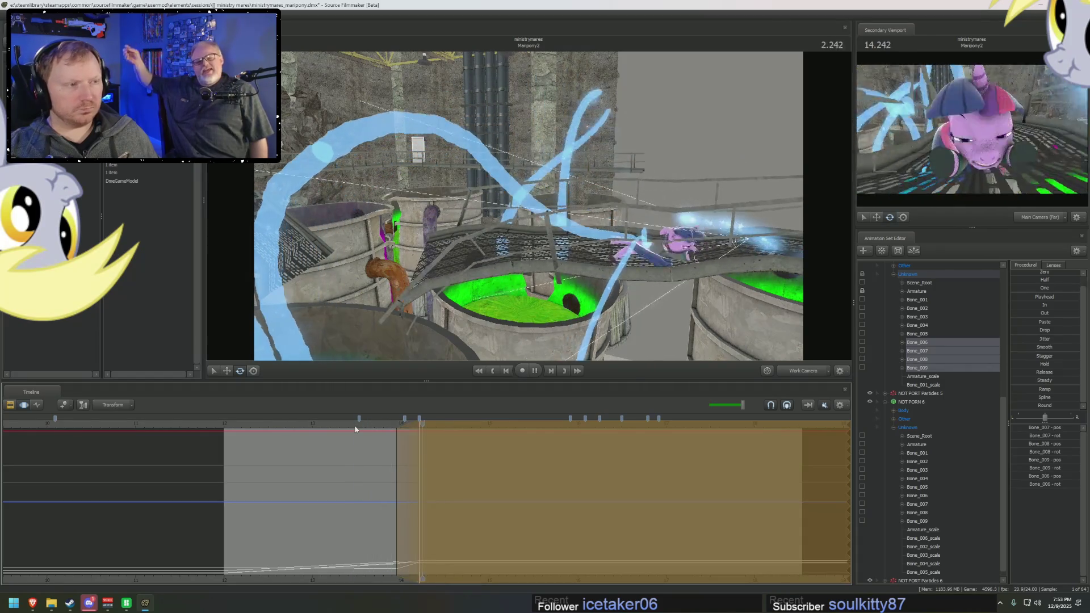
pyautogui.moveTo(382, 430)
pyautogui.mouseDown()
pyautogui.moveTo(503, 477)
pyautogui.moveTo(419, 489)
pyautogui.mouseUp()
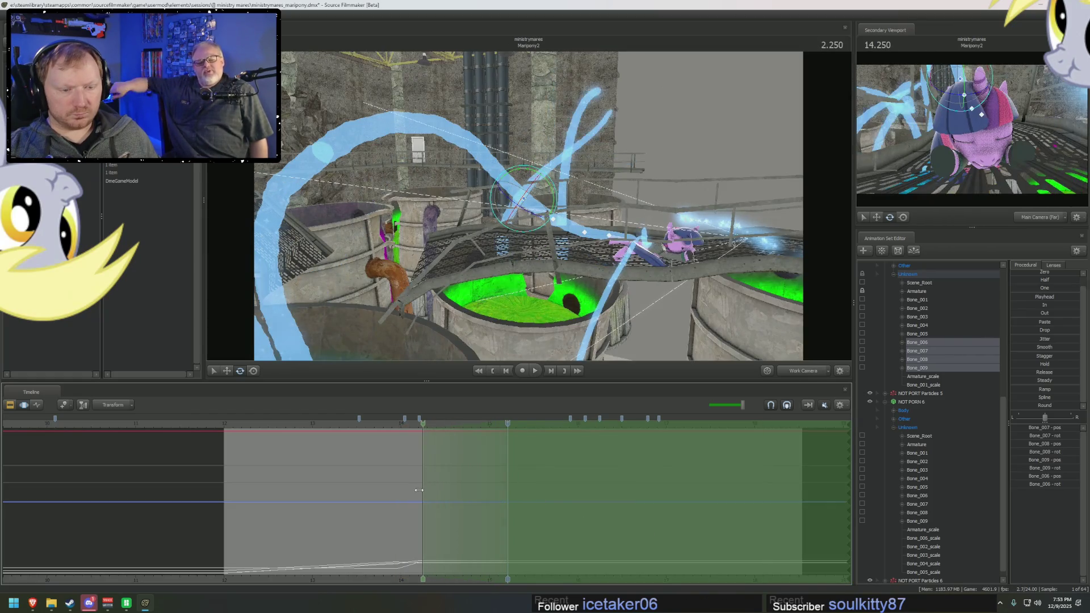
# Step: Play ahead to 3.208 and select the whole NOT PORN 6 rig with all its bones
pyautogui.press('space')
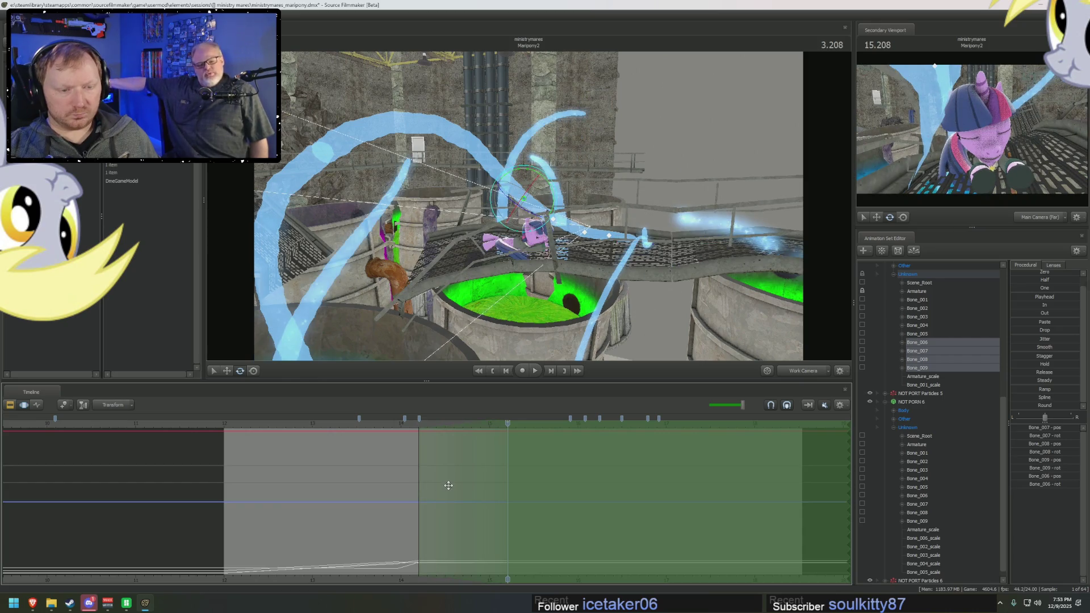
pyautogui.moveTo(528, 256); pyautogui.dragTo(477, 239)
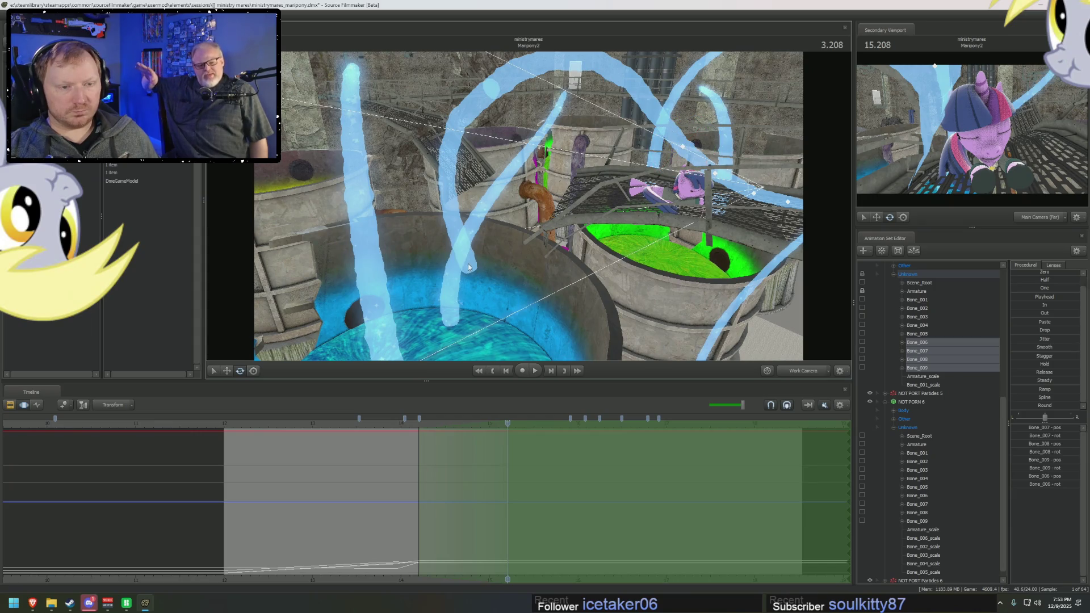
pyautogui.click(921, 402)
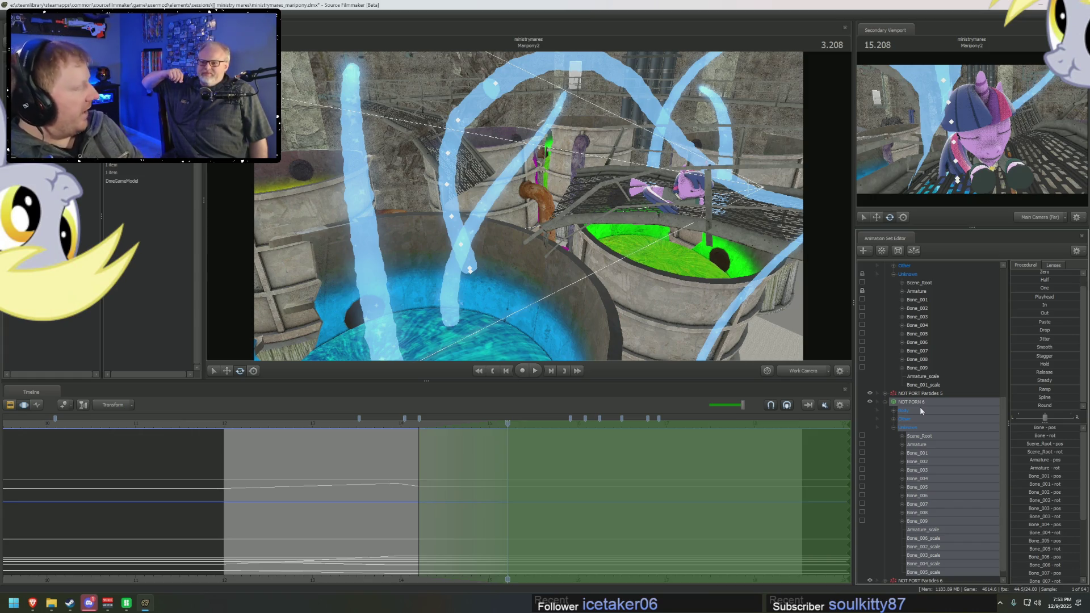
pyautogui.moveTo(591, 316); pyautogui.dragTo(525, 215)
pyautogui.click(528, 230)
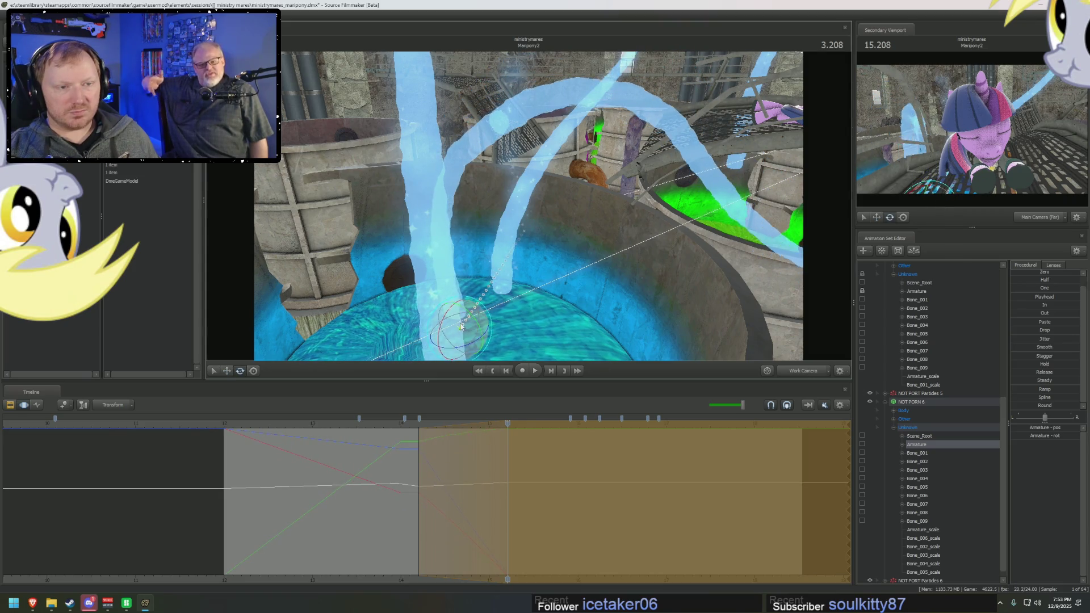
pyautogui.moveTo(457, 331)
pyautogui.mouseDown()
pyautogui.moveTo(512, 306)
pyautogui.moveTo(439, 190)
pyautogui.mouseUp()
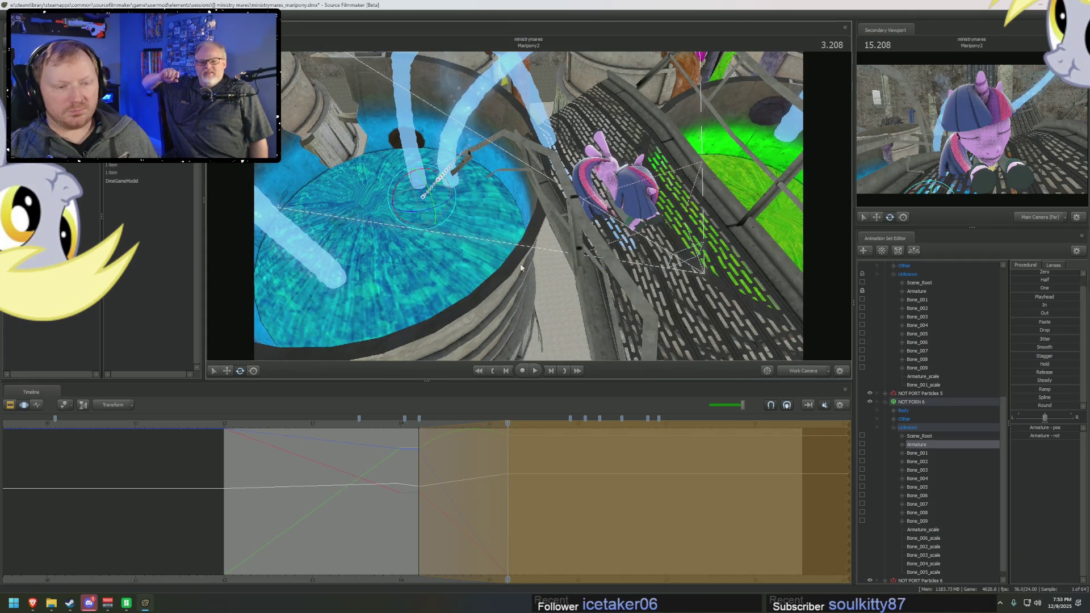
pyautogui.moveTo(421, 445); pyautogui.dragTo(508, 446)
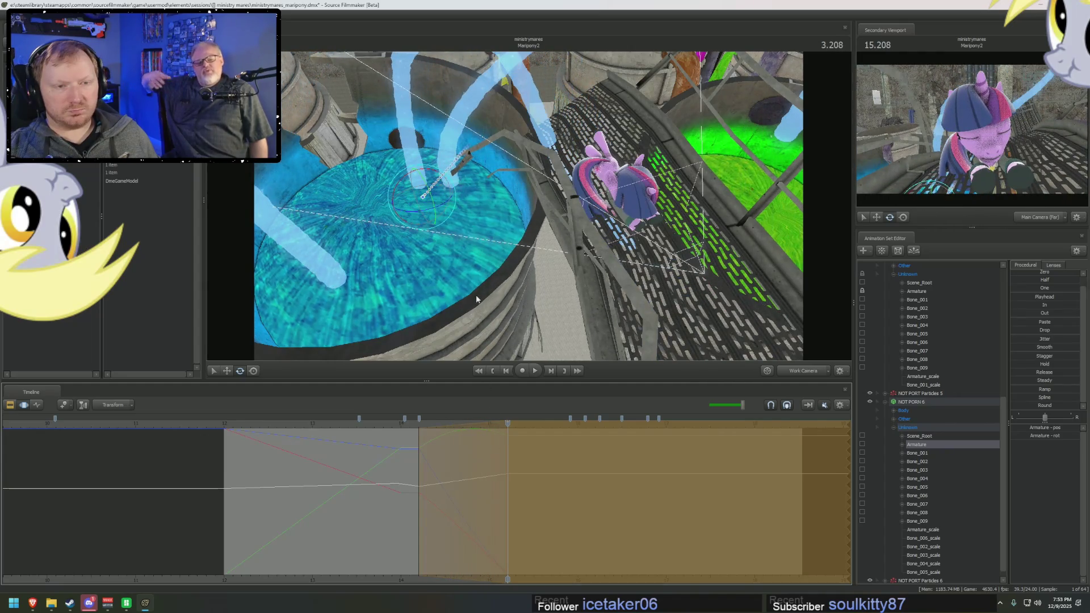
pyautogui.moveTo(529, 209); pyautogui.dragTo(530, 210)
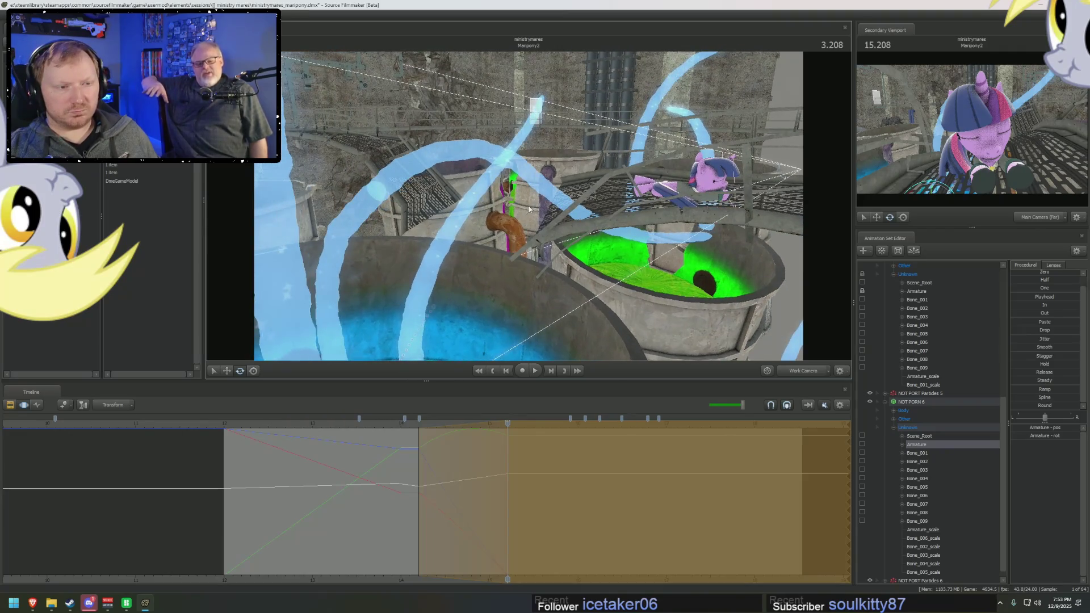
pyautogui.moveTo(539, 228)
pyautogui.mouseDown()
pyautogui.moveTo(511, 211)
pyautogui.moveTo(526, 238)
pyautogui.mouseUp()
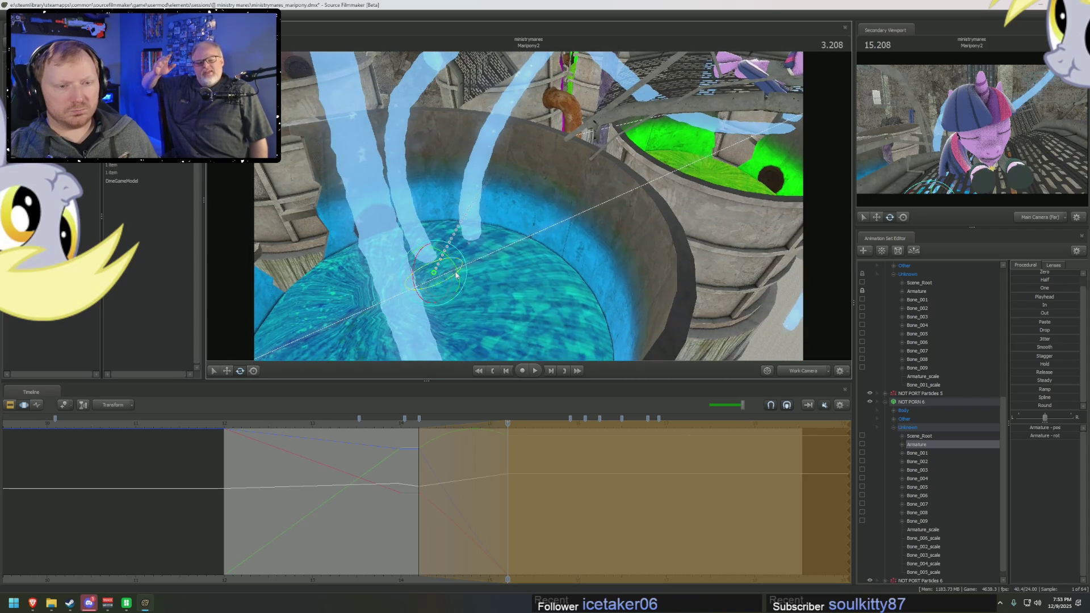
pyautogui.moveTo(457, 274); pyautogui.dragTo(856, 328)
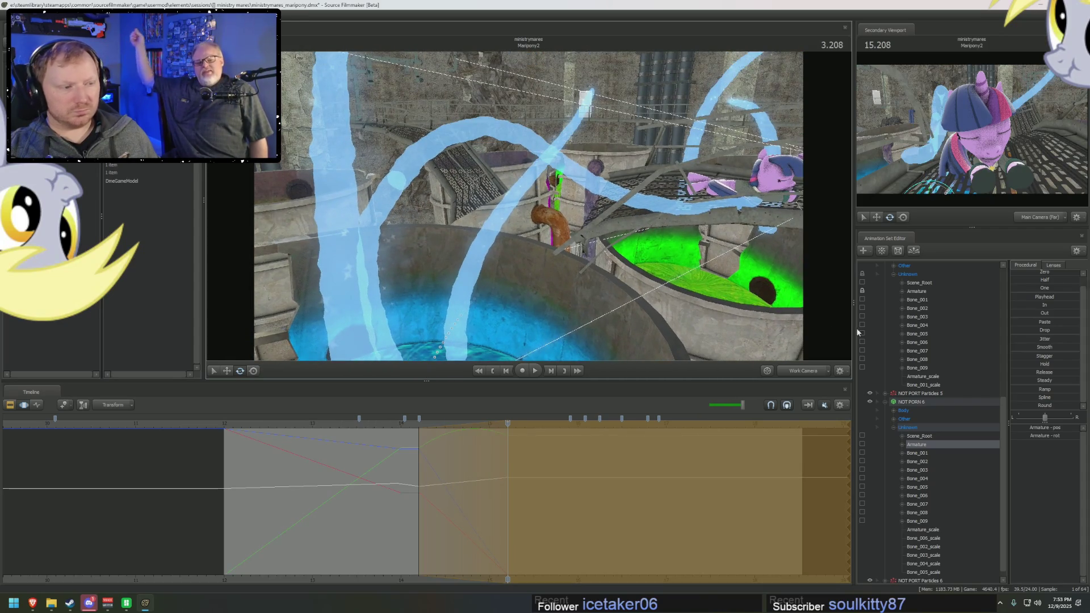
pyautogui.click(927, 479)
pyautogui.click(926, 488)
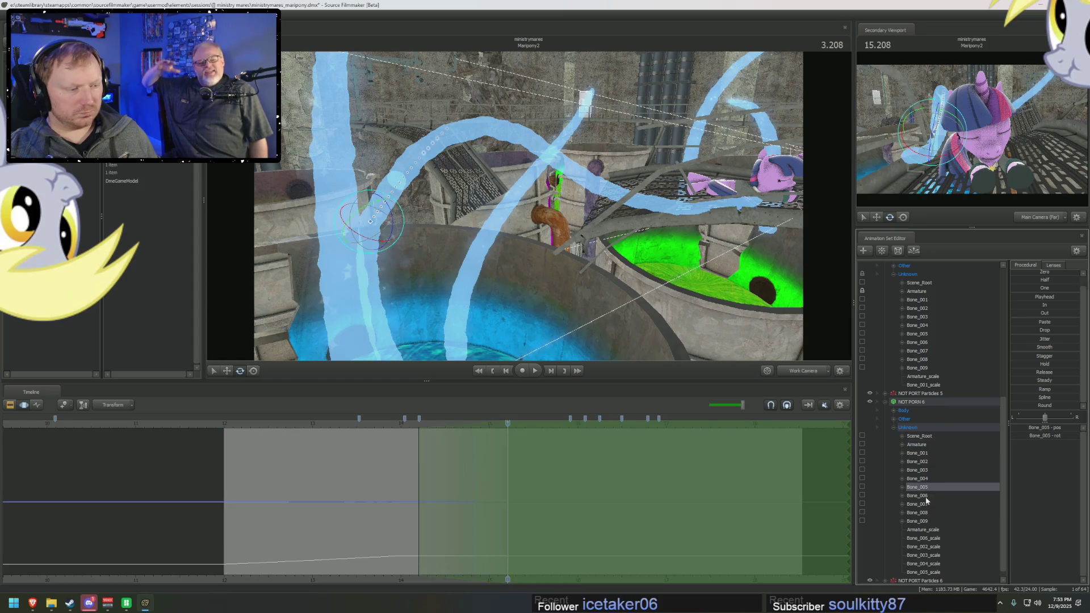
# Step: Rotate Bone_001 through Bone_005 so the stream rises out of the blue vat
pyautogui.click(927, 488)
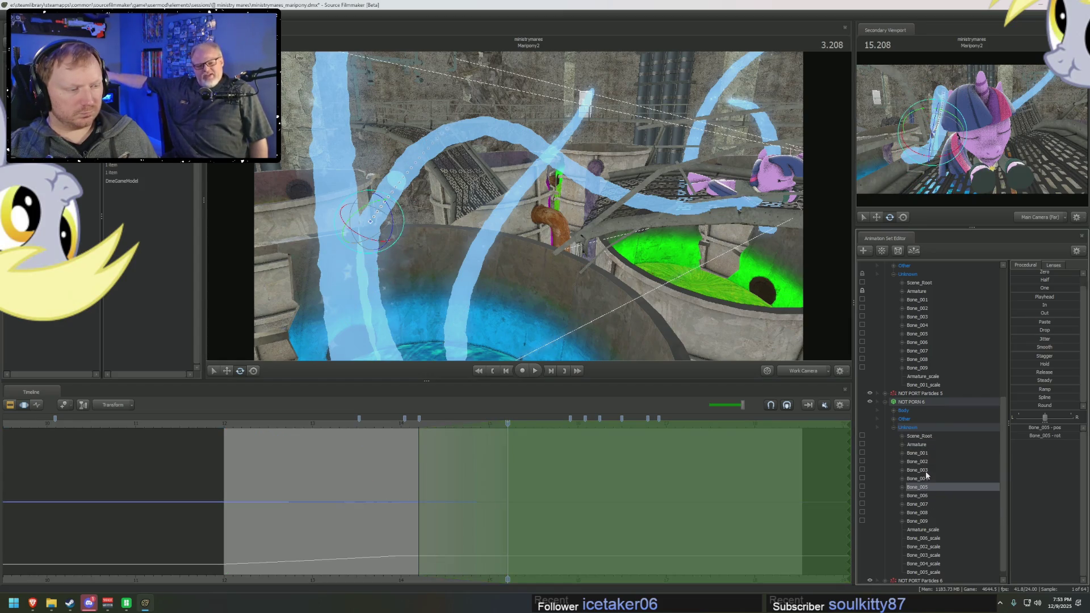
pyautogui.keyDown('ctrl'); pyautogui.click(923, 300); pyautogui.keyUp('ctrl')
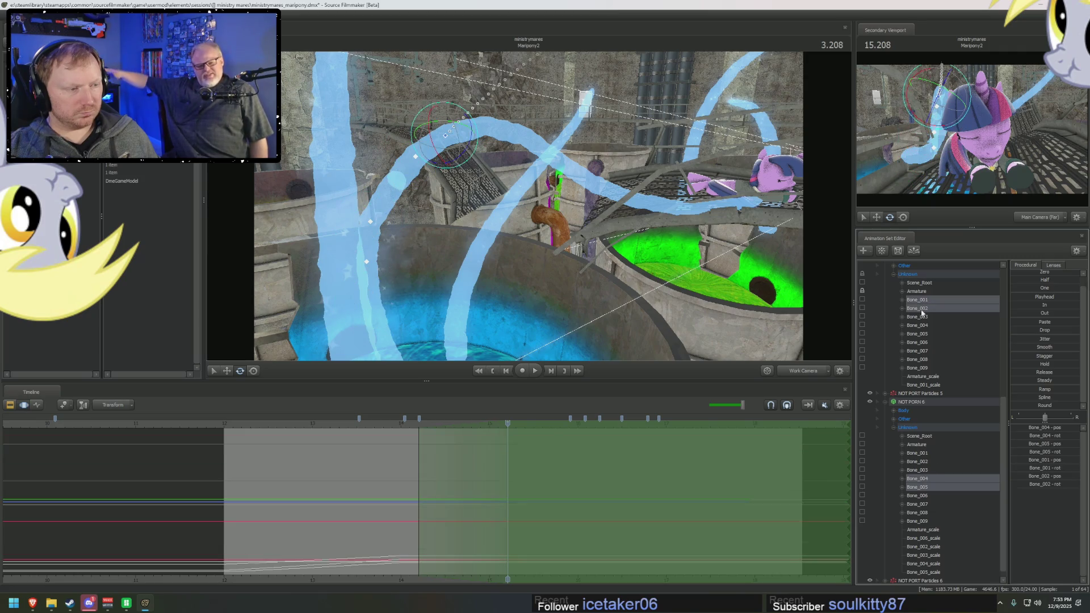
pyautogui.moveTo(511, 114)
pyautogui.mouseDown()
pyautogui.moveTo(468, 148)
pyautogui.moveTo(494, 132)
pyautogui.mouseUp()
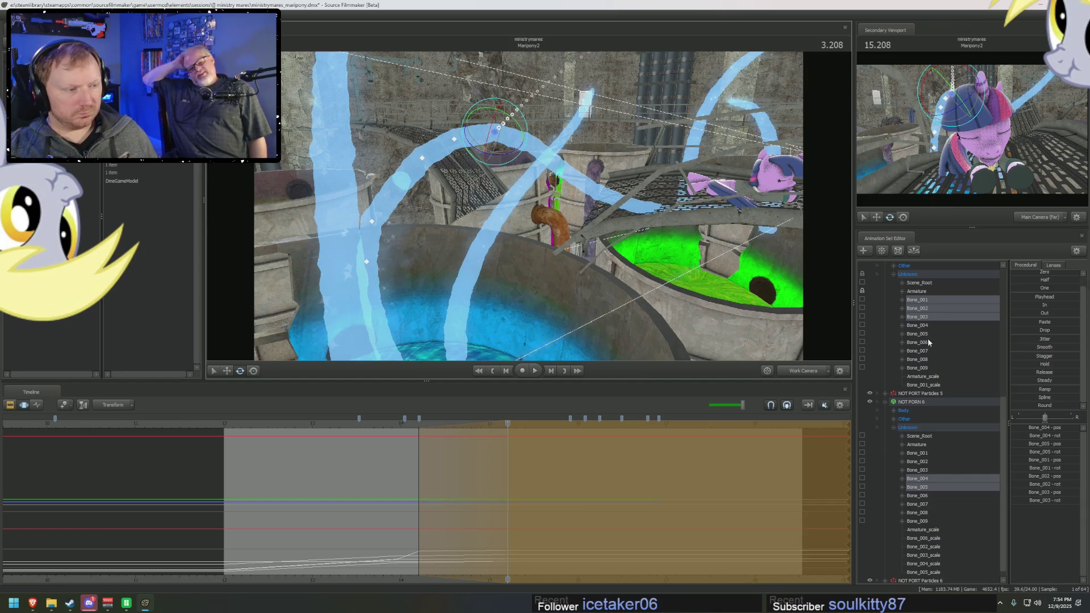
pyautogui.click(916, 444)
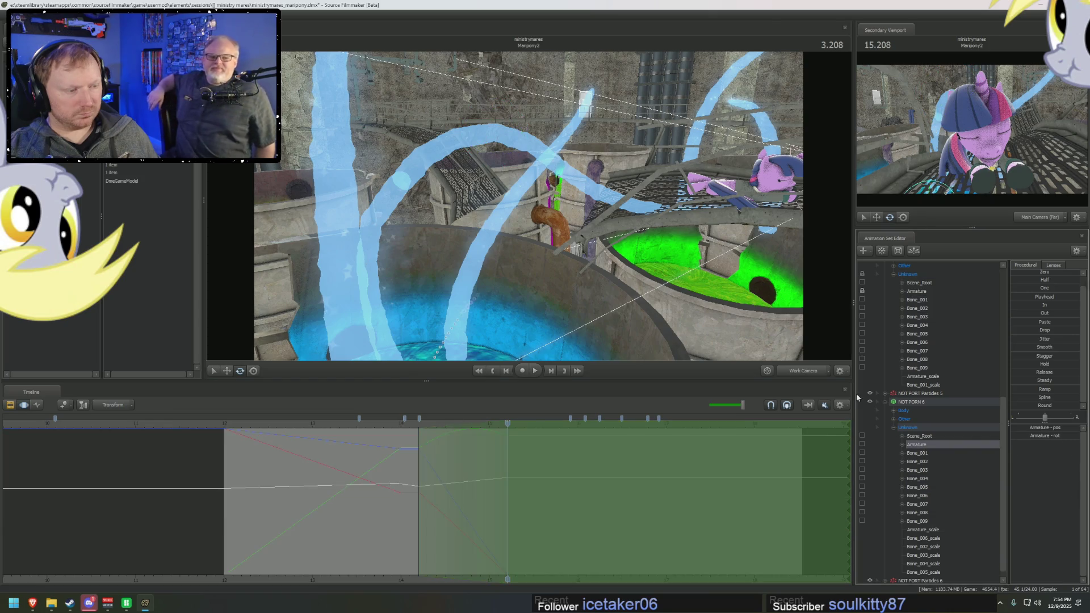
pyautogui.moveTo(403, 261)
pyautogui.mouseDown()
pyautogui.moveTo(410, 345)
pyautogui.moveTo(480, 293)
pyautogui.mouseUp()
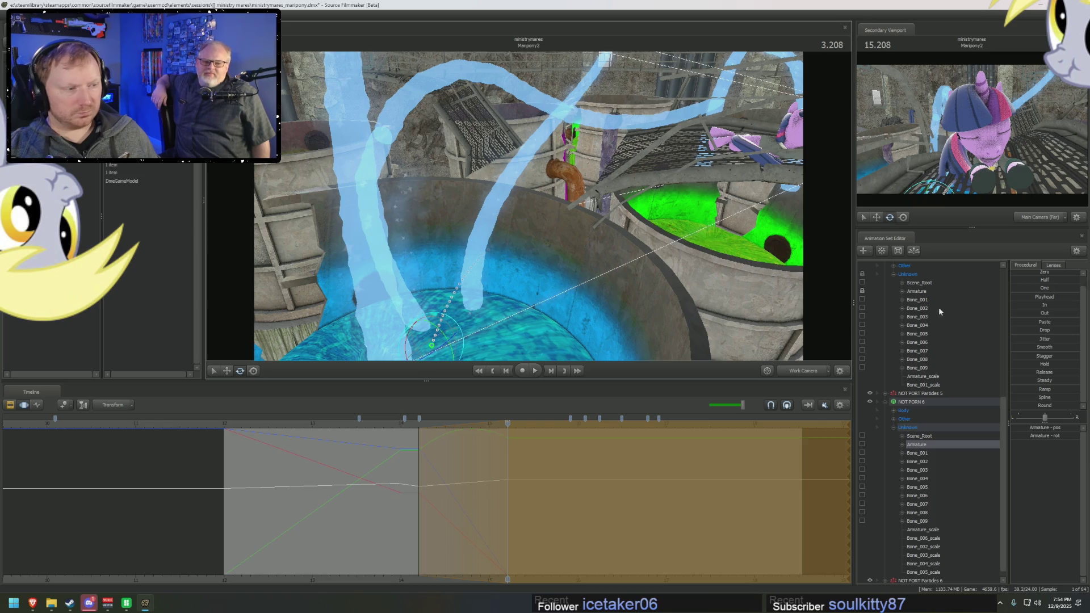
# Step: Rotate Bone_004 through Bone_007 to arch the stream over the vat
pyautogui.click(925, 326)
pyautogui.keyDown('shift'); pyautogui.click(916, 346); pyautogui.keyUp('shift')
pyautogui.moveTo(512, 81); pyautogui.dragTo(606, 242)
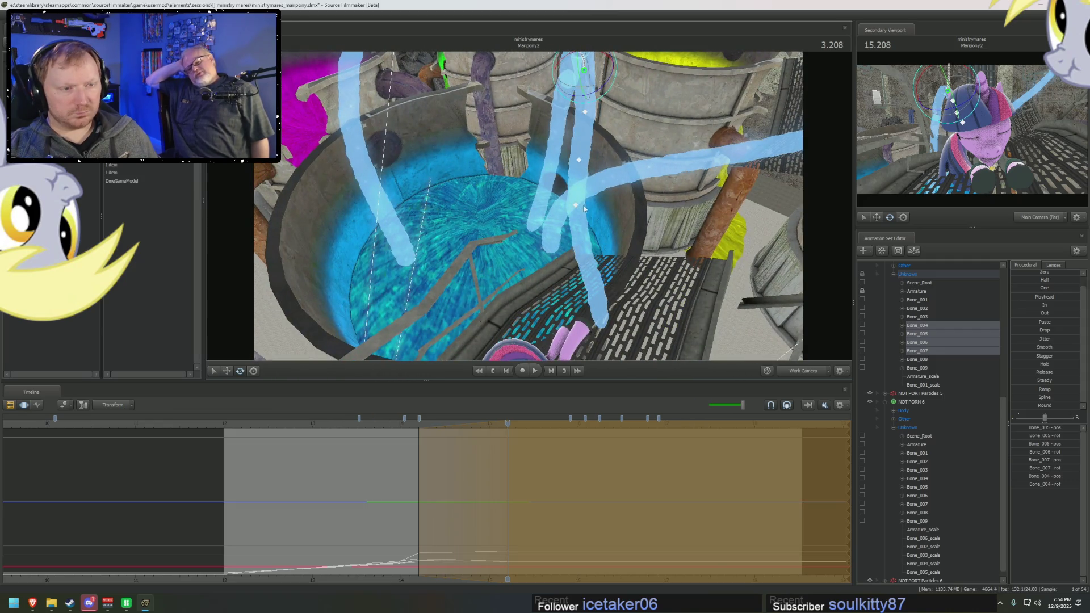
# Step: Swing the tentacle's lower section to the right, then nudge Bone_007–009 at the tip
pyautogui.moveTo(585, 94); pyautogui.dragTo(599, 78)
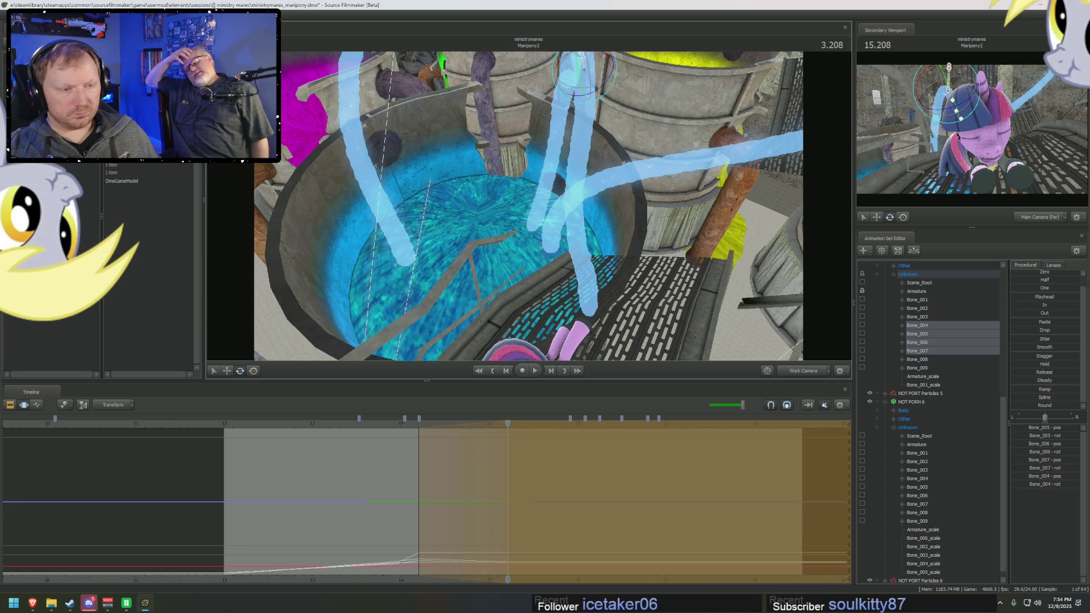
pyautogui.moveTo(570, 250); pyautogui.dragTo(570, 250)
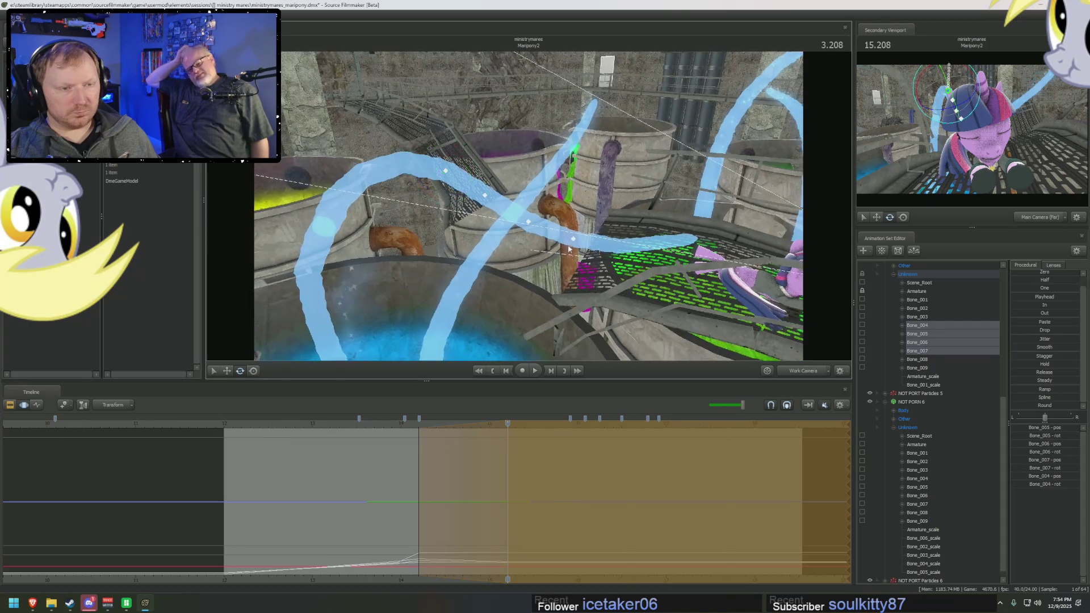
pyautogui.click(918, 368)
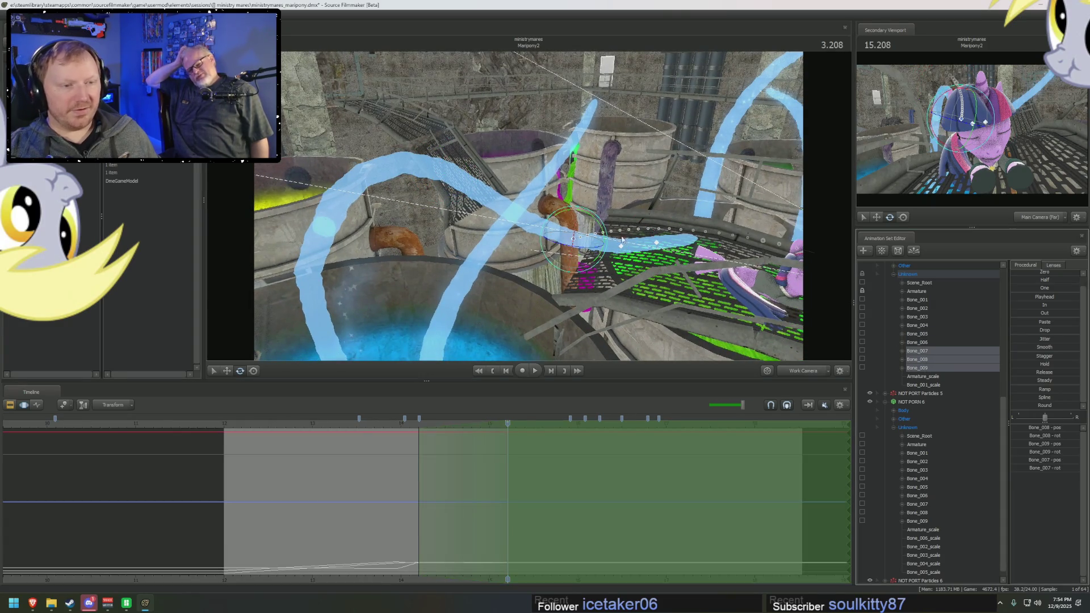
pyautogui.moveTo(601, 224)
pyautogui.mouseDown()
pyautogui.moveTo(555, 191)
pyautogui.moveTo(558, 181)
pyautogui.moveTo(577, 237)
pyautogui.mouseUp()
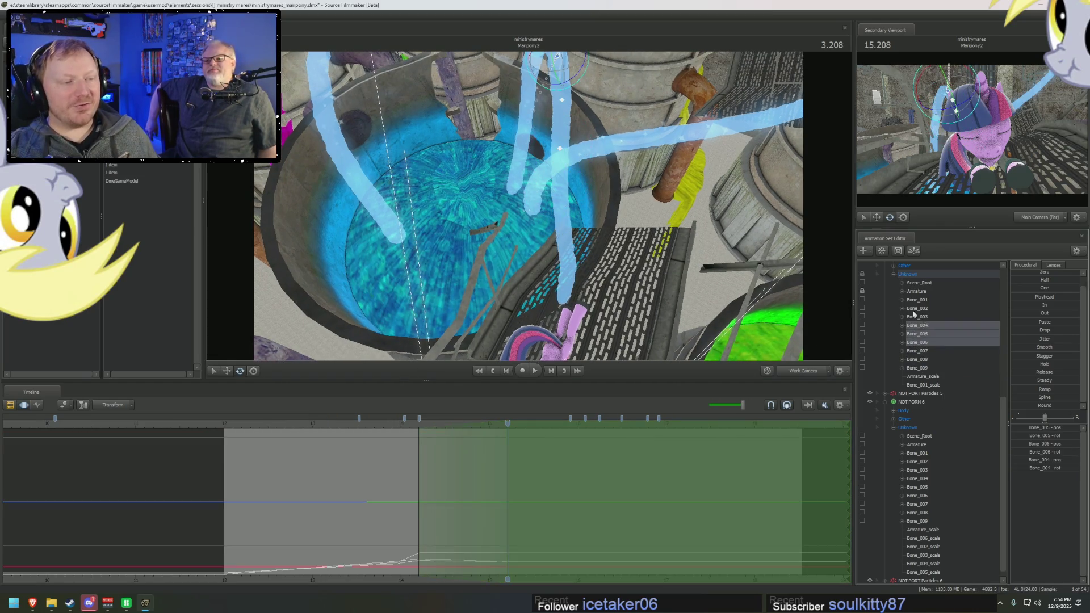
# Step: Reselect Bone_004 and Bone_005, orbit around the vat and start playback
pyautogui.click(545, 224)
pyautogui.moveTo(546, 77)
pyautogui.mouseDown()
pyautogui.moveTo(547, 114)
pyautogui.moveTo(552, 86)
pyautogui.moveTo(470, 115)
pyautogui.mouseUp()
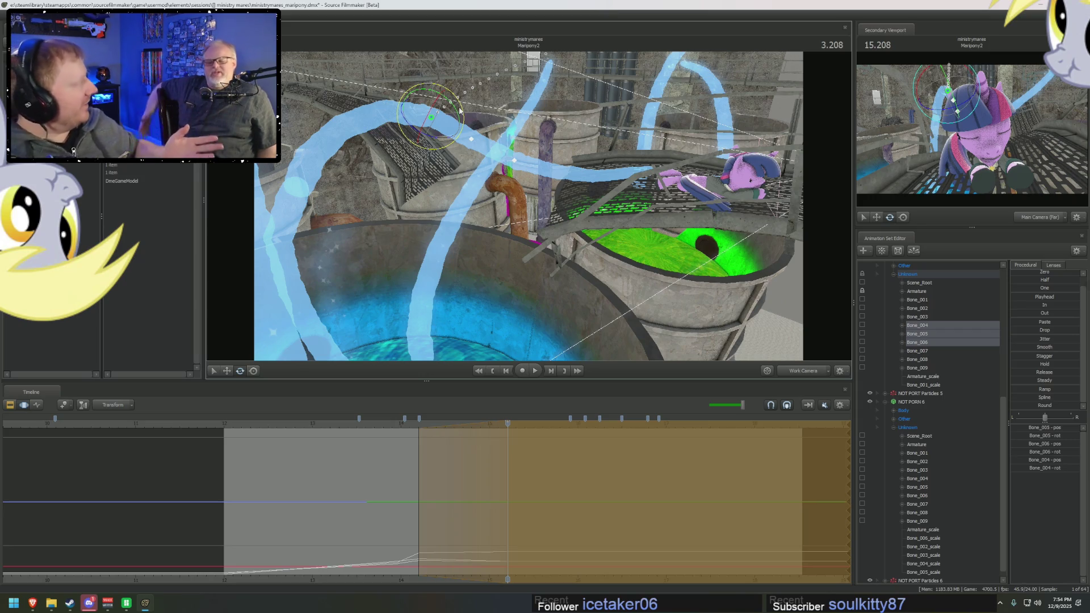
pyautogui.press('space')
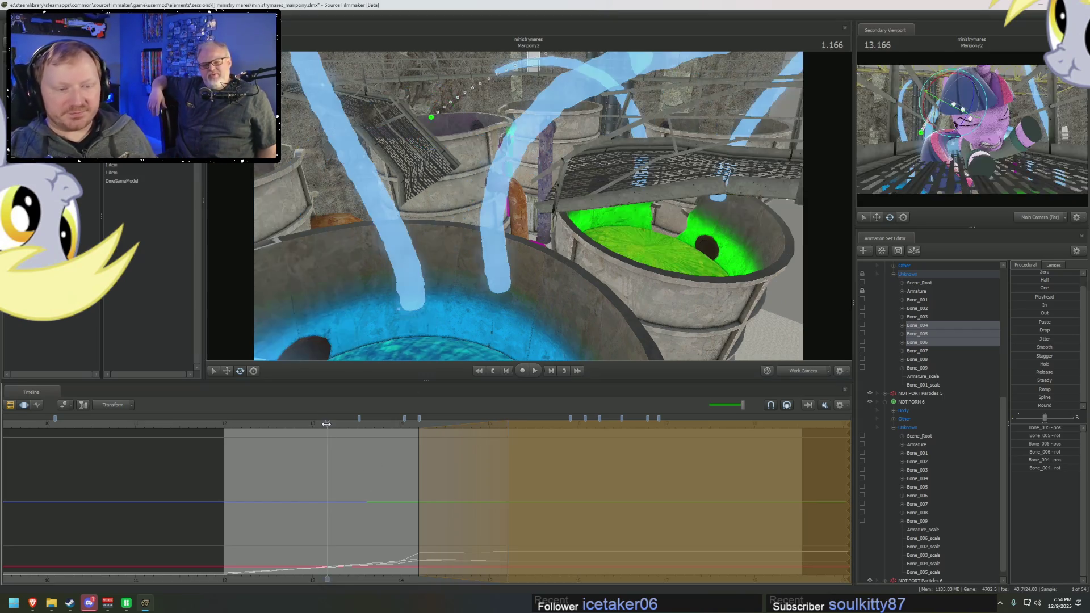
# Step: Scrub back along the timeline, play forward briefly and clear the time selection
pyautogui.moveTo(347, 425); pyautogui.dragTo(265, 421)
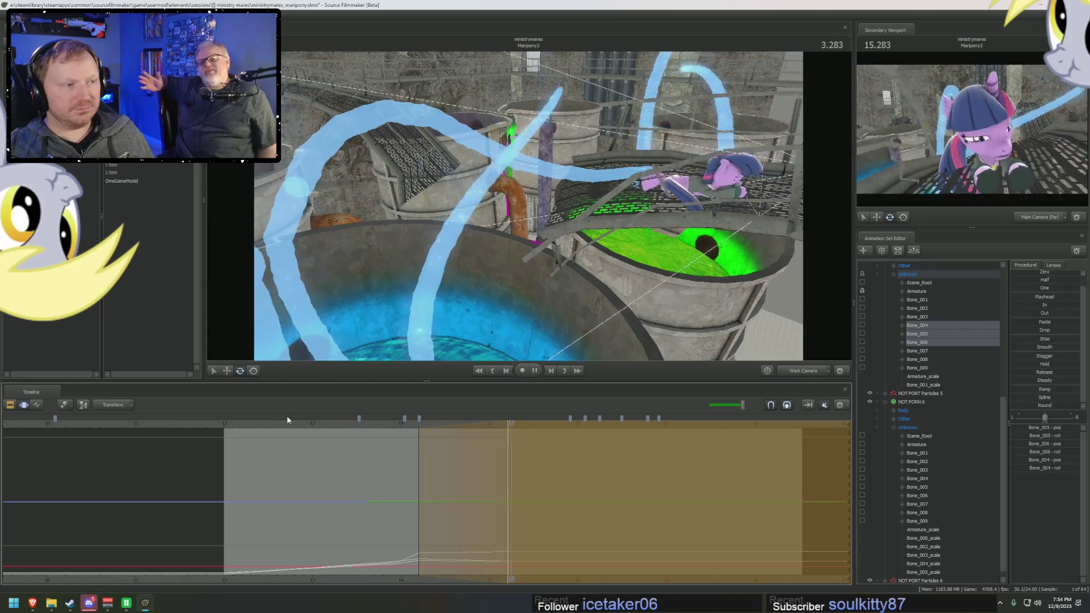
pyautogui.press('space')
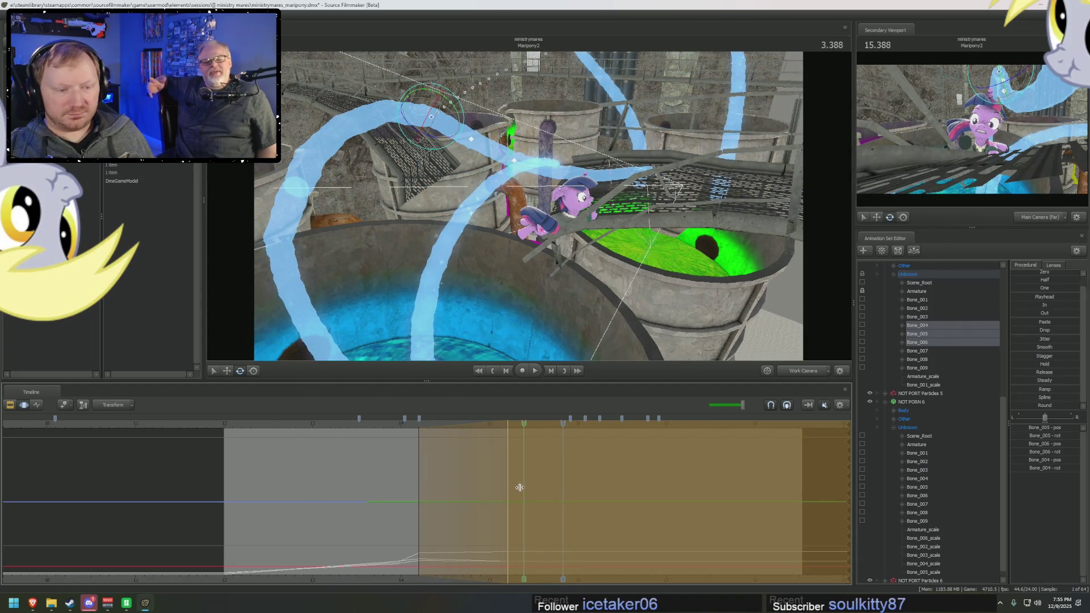
pyautogui.click(510, 485)
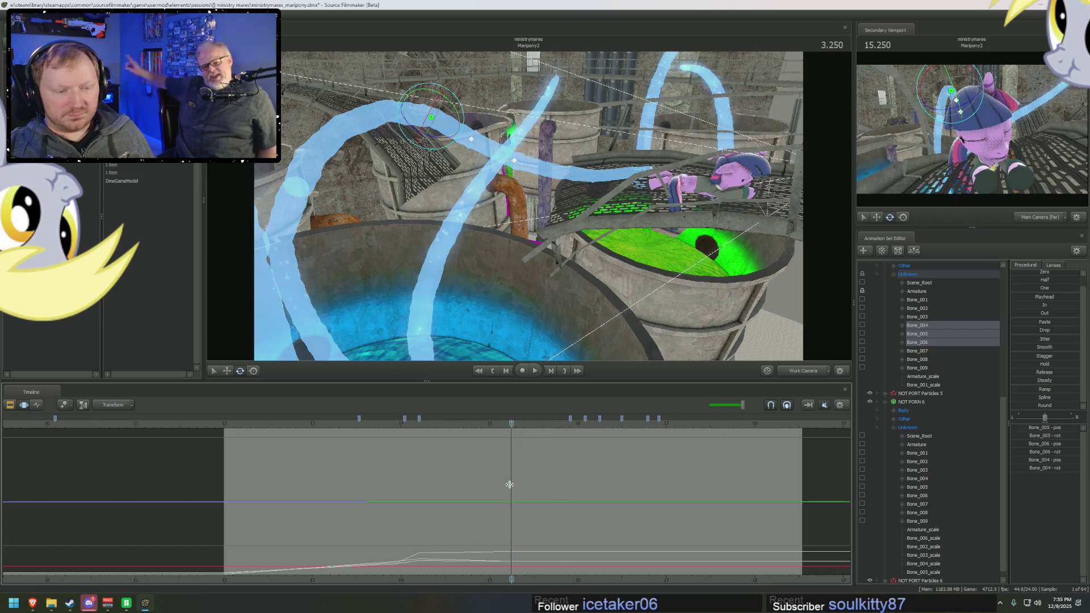
pyautogui.scroll(-1, 509, 485)
# Step: Step a few frames forward and back, then orbit to a new angle on the vats
pyautogui.press('Right')
pyautogui.press('Right')
pyautogui.press('Right')
pyautogui.press('Left')
pyautogui.press('Left')
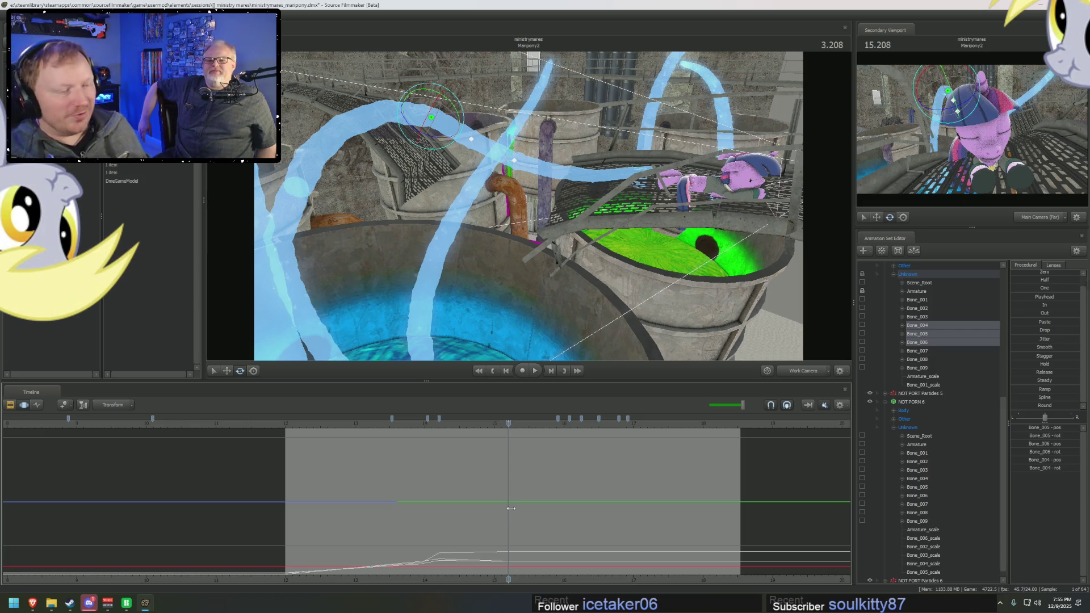
pyautogui.moveTo(454, 339)
pyautogui.mouseDown()
pyautogui.moveTo(529, 462)
pyautogui.moveTo(556, 470)
pyautogui.mouseUp()
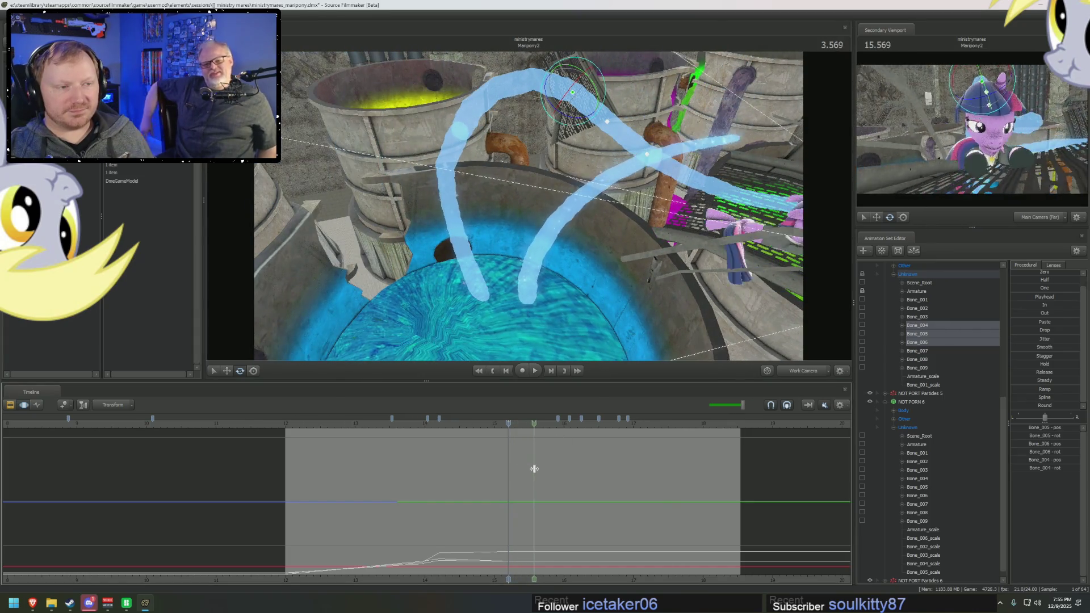